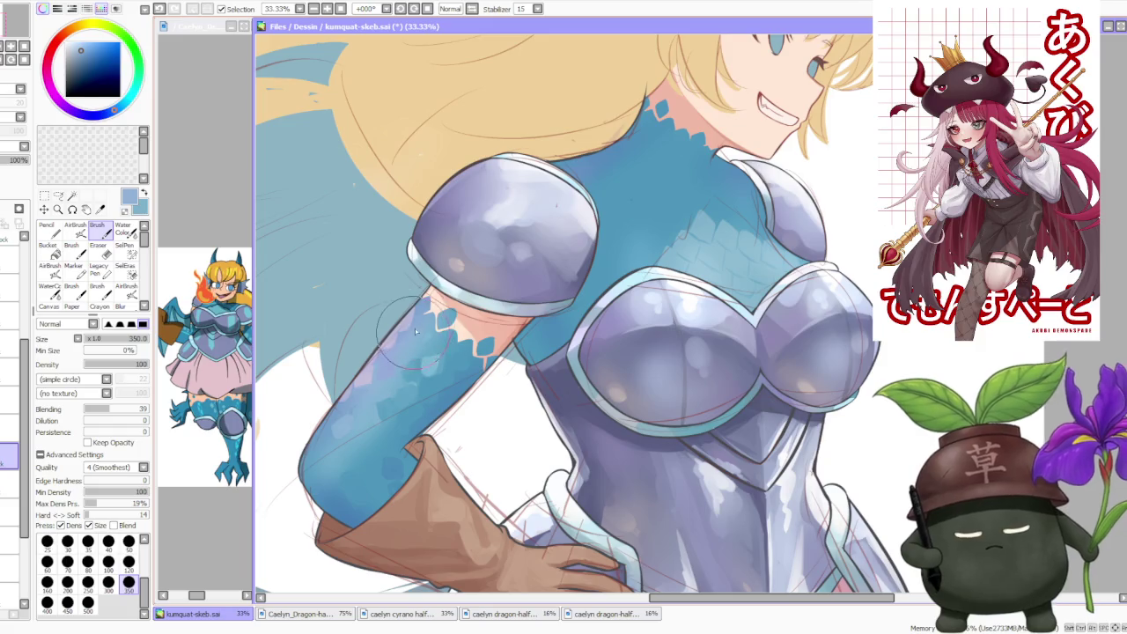
# - Sample lavender from the armor and several lighter and darker blues from the sleeve
pyautogui.keyDown('alt'); pyautogui.click(416, 310); pyautogui.keyUp('alt')
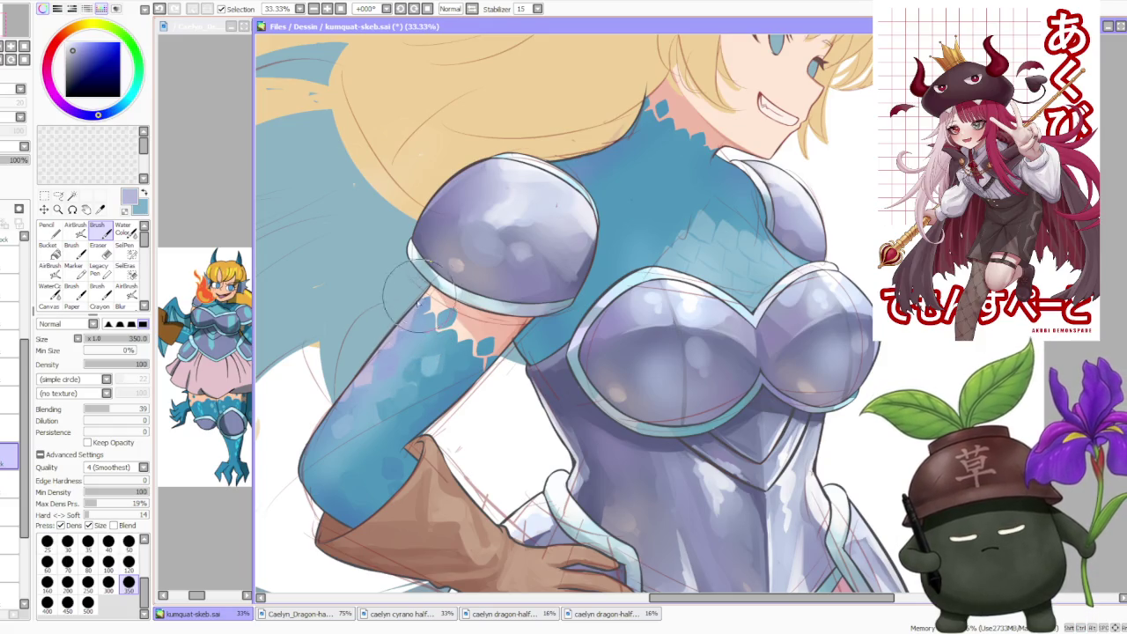
pyautogui.keyDown('alt'); pyautogui.click(304, 445); pyautogui.keyUp('alt')
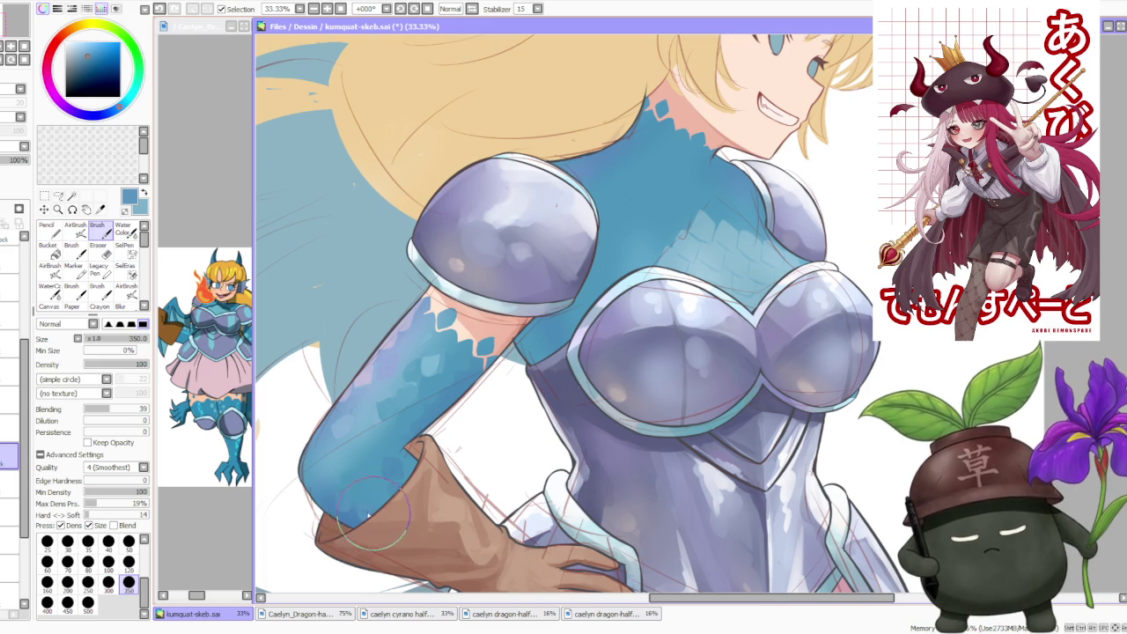
pyautogui.keyDown('alt'); pyautogui.click(384, 391); pyautogui.keyUp('alt')
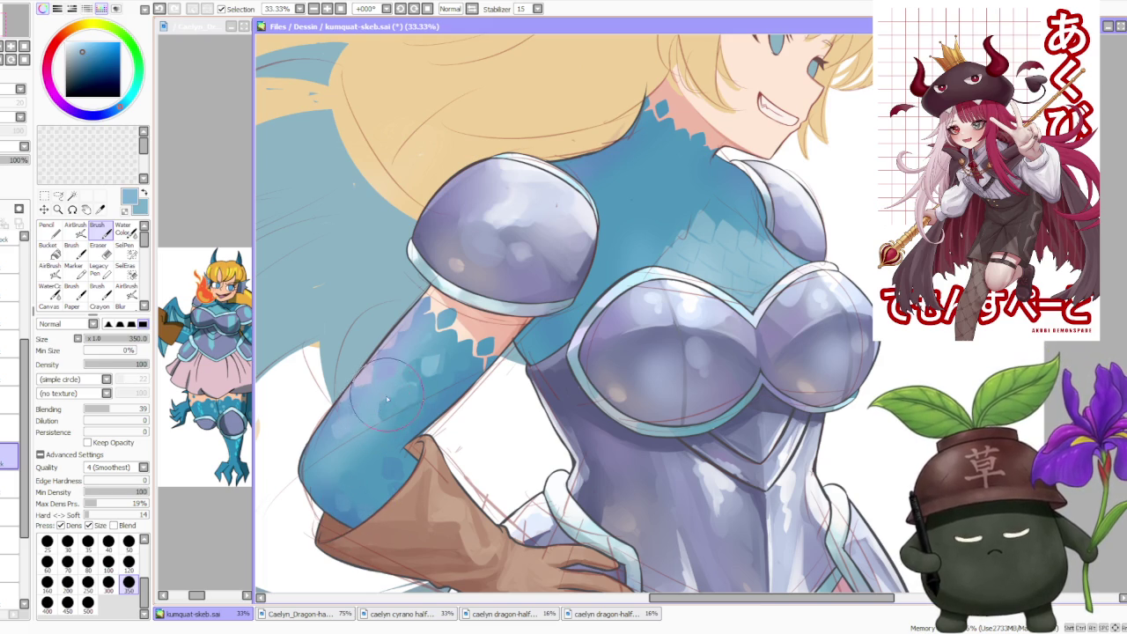
pyautogui.scroll(-2, 458, 344)
pyautogui.scroll(2, 430, 372)
pyautogui.keyDown('alt'); pyautogui.click(431, 372); pyautogui.keyUp('alt')
pyautogui.keyDown('alt'); pyautogui.click(414, 374); pyautogui.keyUp('alt')
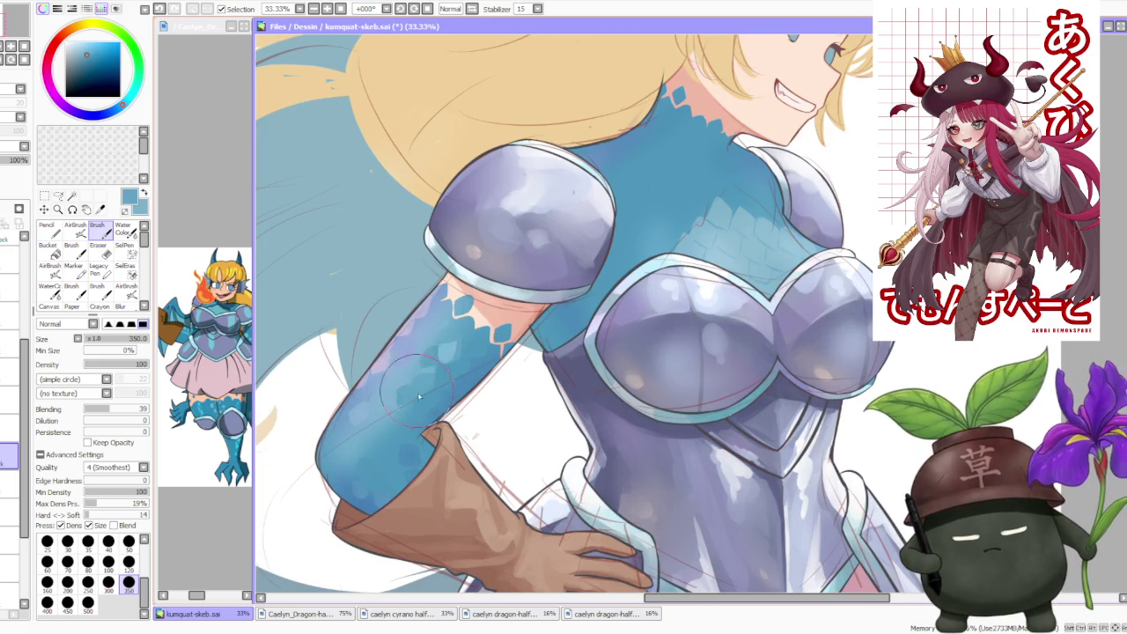
pyautogui.keyDown('alt'); pyautogui.click(411, 388); pyautogui.keyUp('alt')
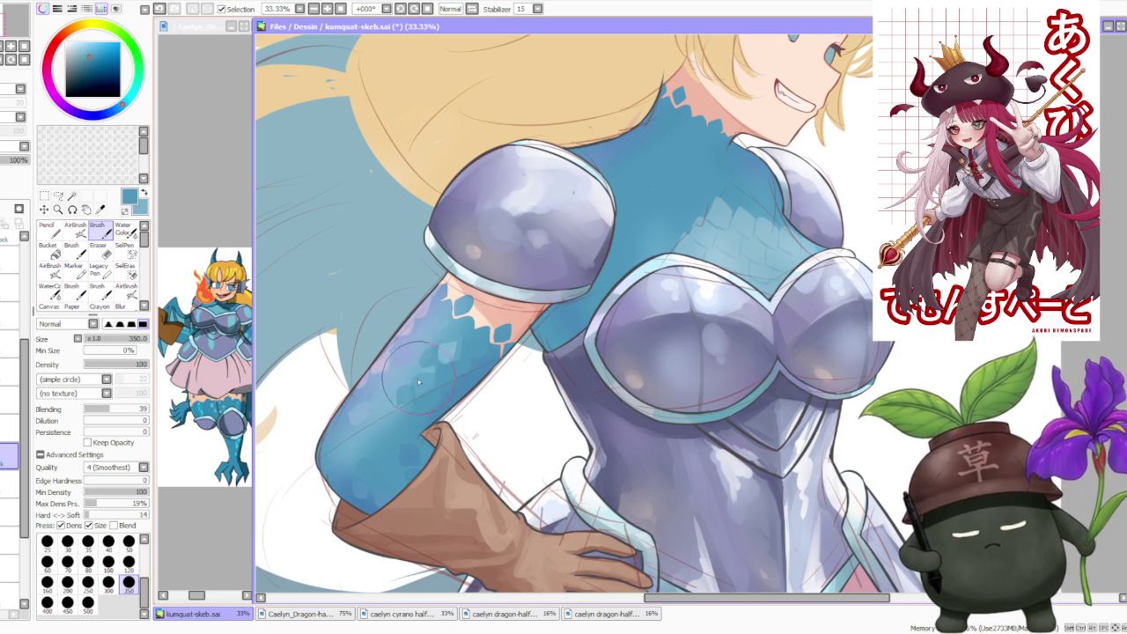
pyautogui.keyDown('alt'); pyautogui.click(400, 390); pyautogui.keyUp('alt')
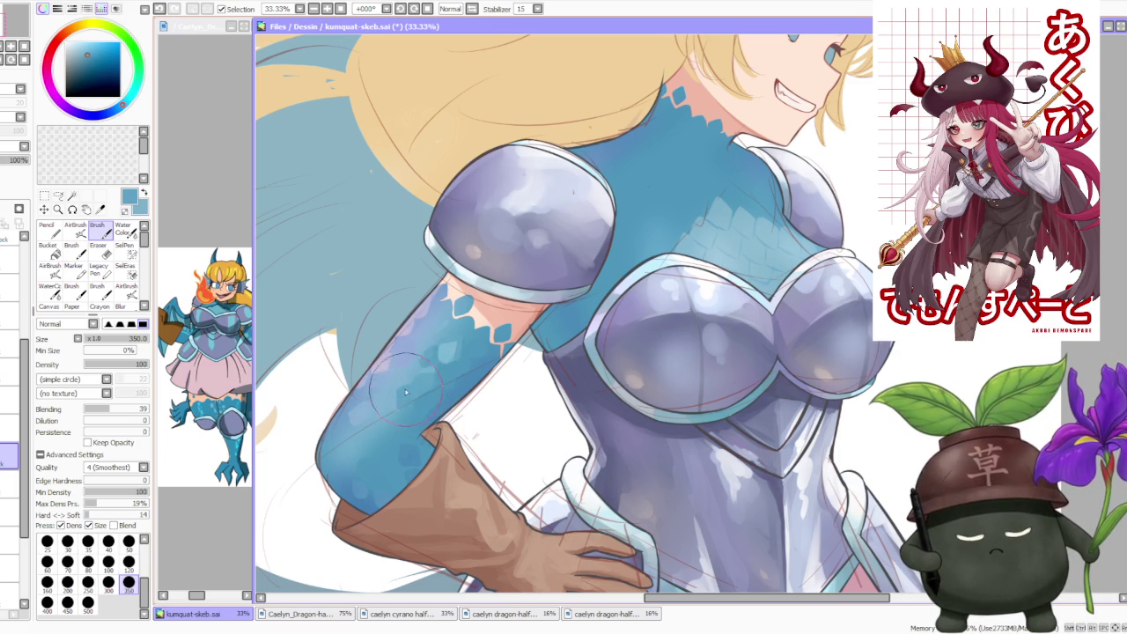
pyautogui.keyDown('alt'); pyautogui.click(441, 349); pyautogui.keyUp('alt')
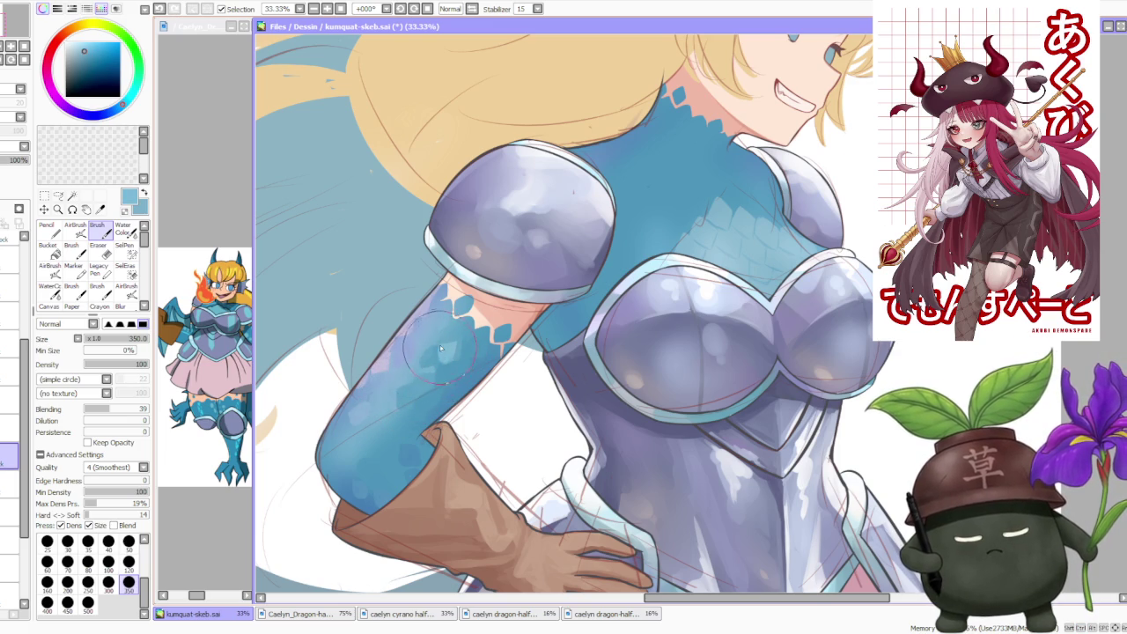
pyautogui.keyDown('alt'); pyautogui.click(447, 344); pyautogui.keyUp('alt')
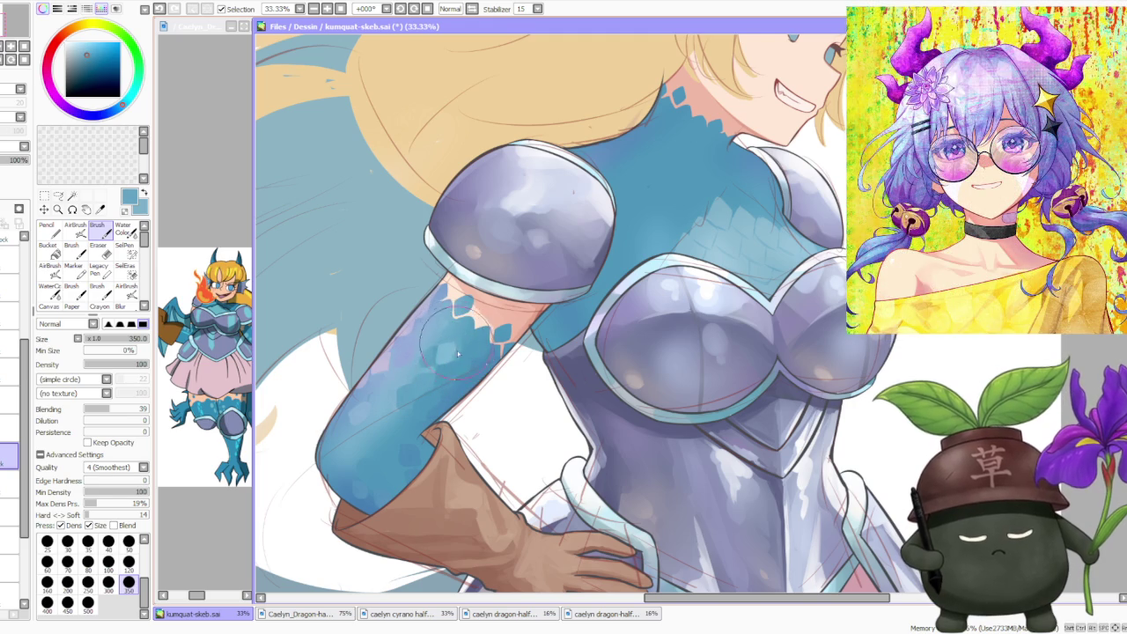
# - Paint darker scale shading over the upper arm and forearm
pyautogui.moveTo(480, 339)
pyautogui.mouseDown()
pyautogui.moveTo(445, 317)
pyautogui.moveTo(471, 335)
pyautogui.moveTo(494, 308)
pyautogui.moveTo(506, 370)
pyautogui.mouseUp()
pyautogui.moveTo(498, 308)
pyautogui.mouseDown()
pyautogui.moveTo(506, 361)
pyautogui.moveTo(487, 333)
pyautogui.mouseUp()
pyautogui.scroll(-1, 489, 322)
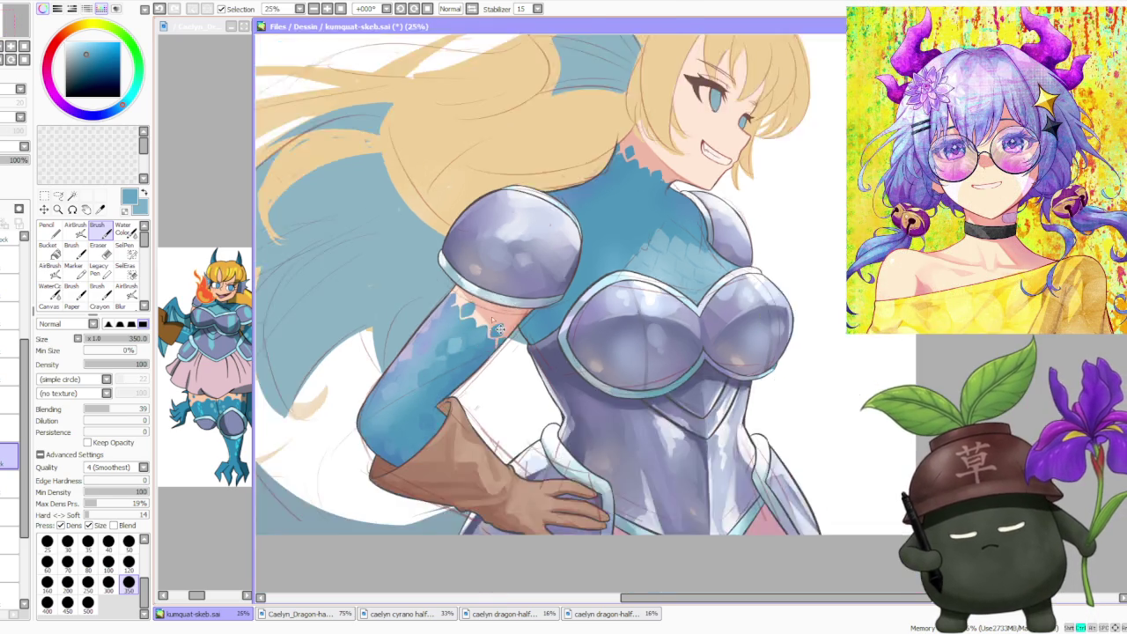
# - Zoom out to the whole canvas and lower the scale layer's opacity to about 69%
pyautogui.scroll(-1, 511, 291)
pyautogui.scroll(-2, 537, 251)
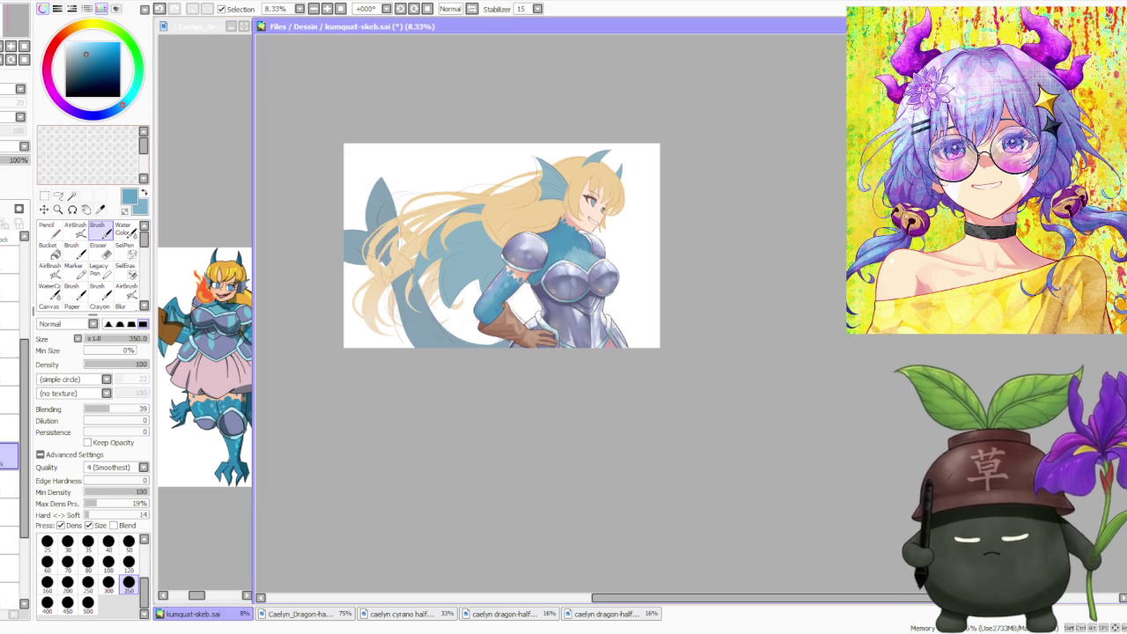
pyautogui.click(12, 161)
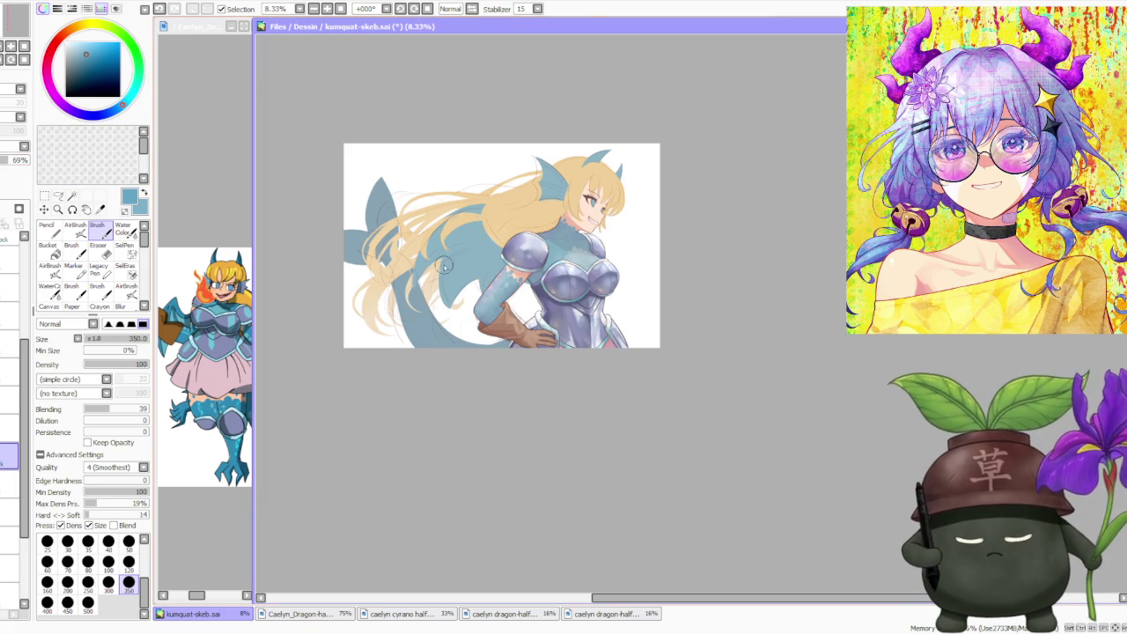
pyautogui.scroll(3, 445, 266)
pyautogui.scroll(-2, 608, 256)
pyautogui.scroll(-2, 637, 246)
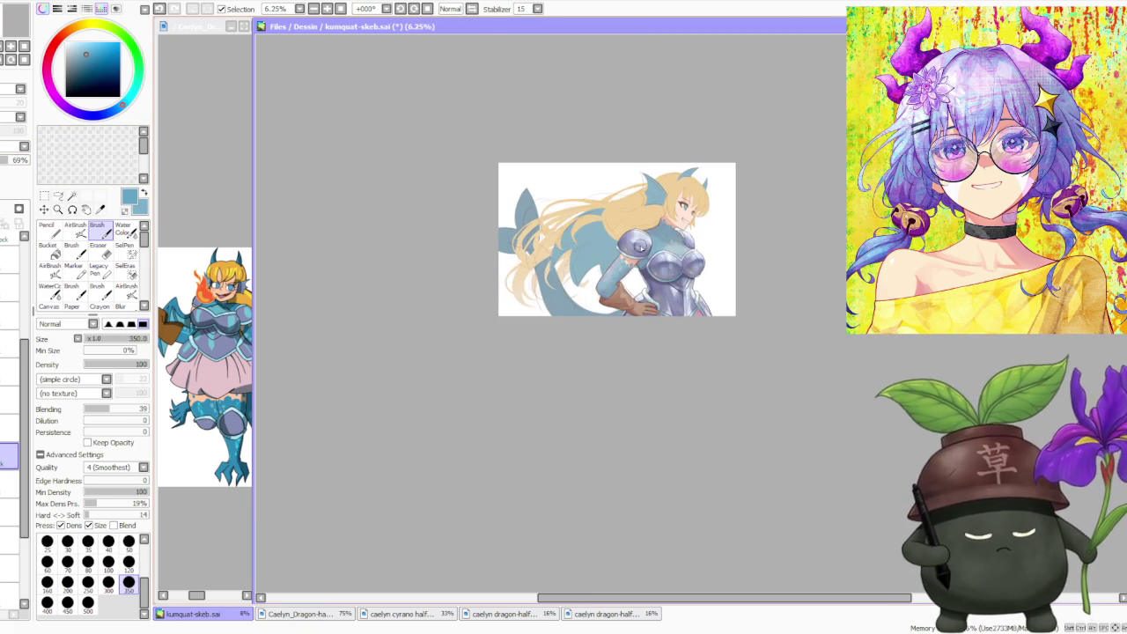
pyautogui.scroll(2, 676, 229)
pyautogui.scroll(1, 675, 230)
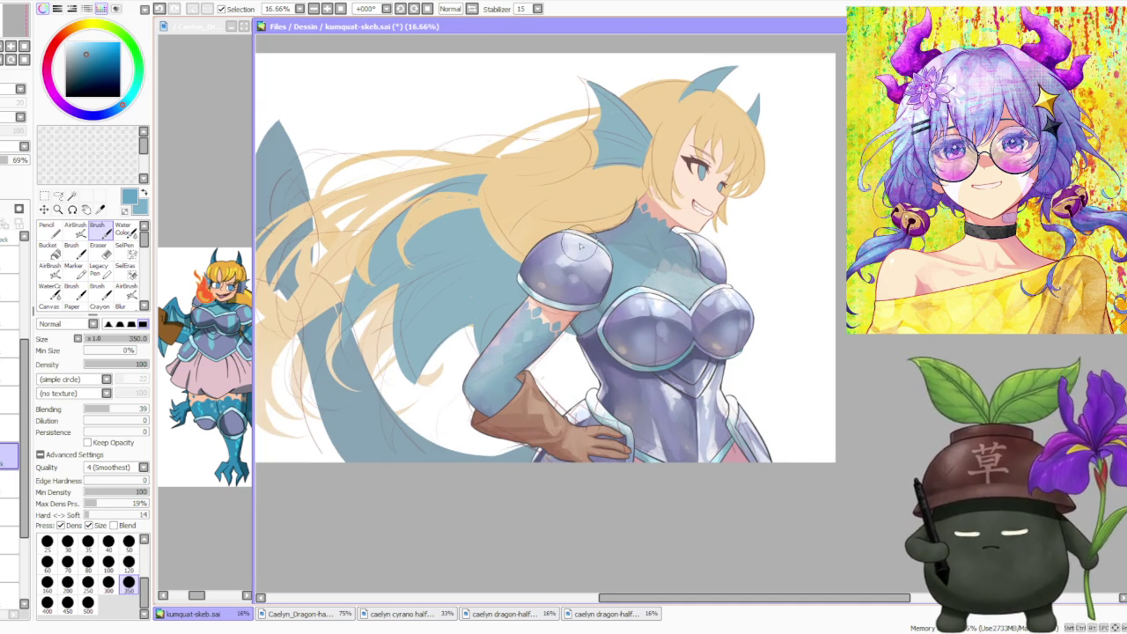
pyautogui.scroll(1, 583, 243)
pyautogui.press('c')
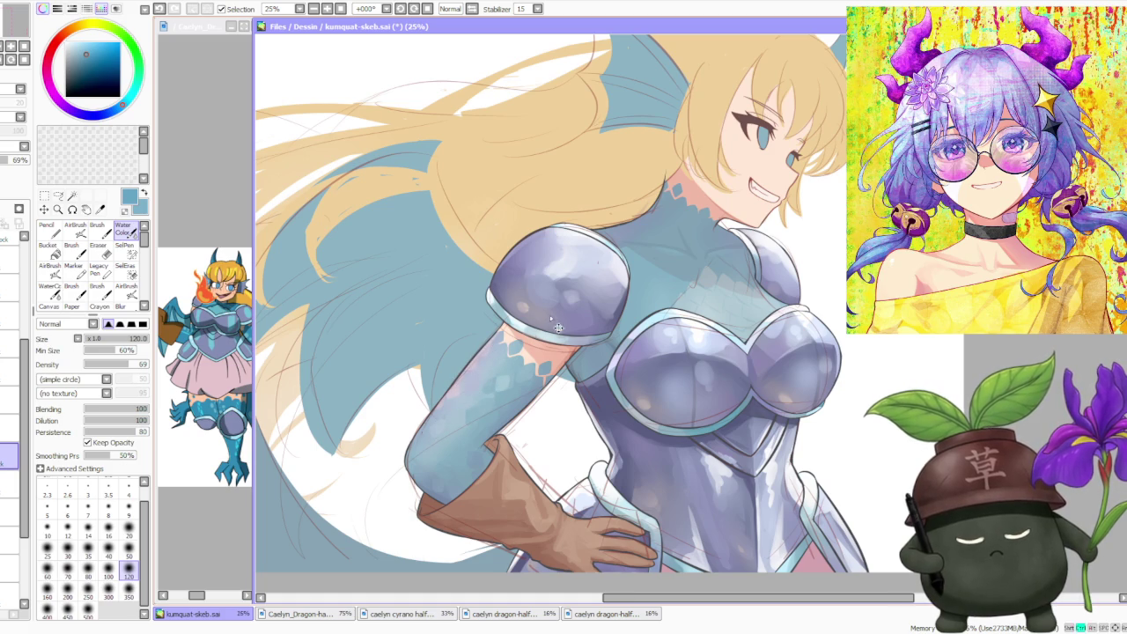
# - Undo the last brush stroke on the arm
pyautogui.scroll(-2, 582, 289)
pyautogui.scroll(-1, 590, 280)
pyautogui.scroll(2, 590, 311)
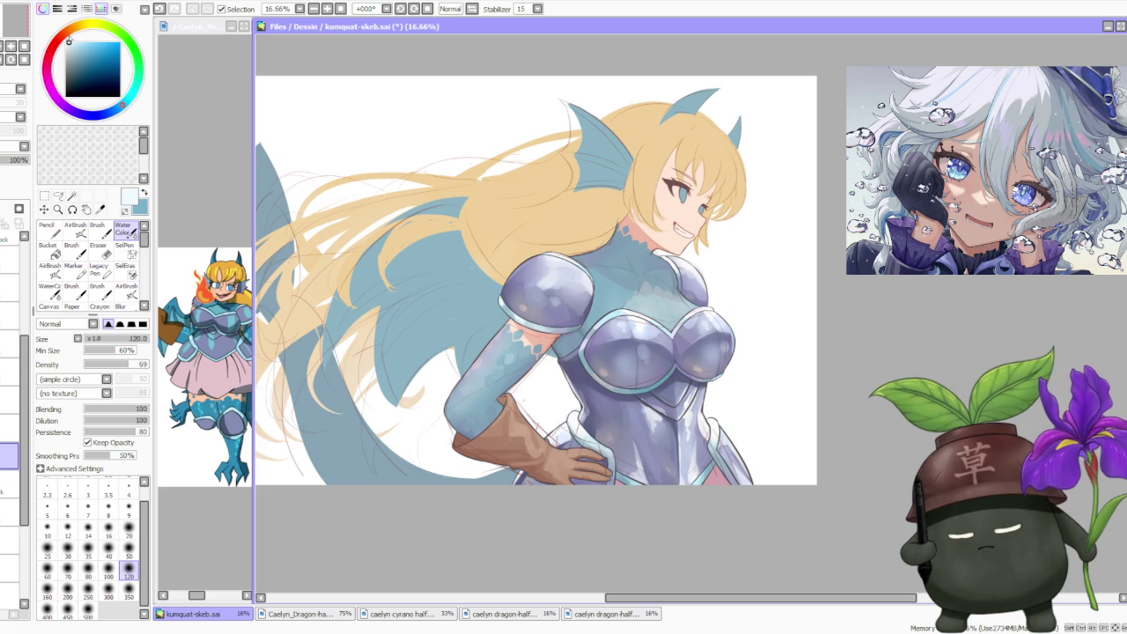
pyautogui.click(97, 229)
pyautogui.hotkey('ctrl', 'z')
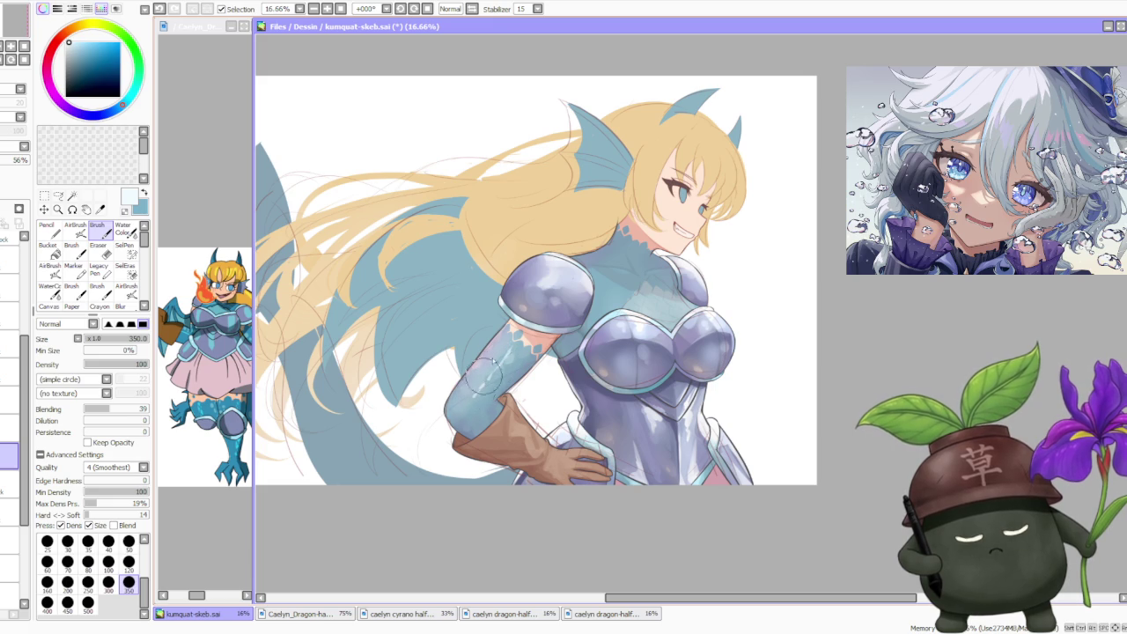
# - With the Water Color brush active, fade the scale layer to 56% opacity
pyautogui.press('c')
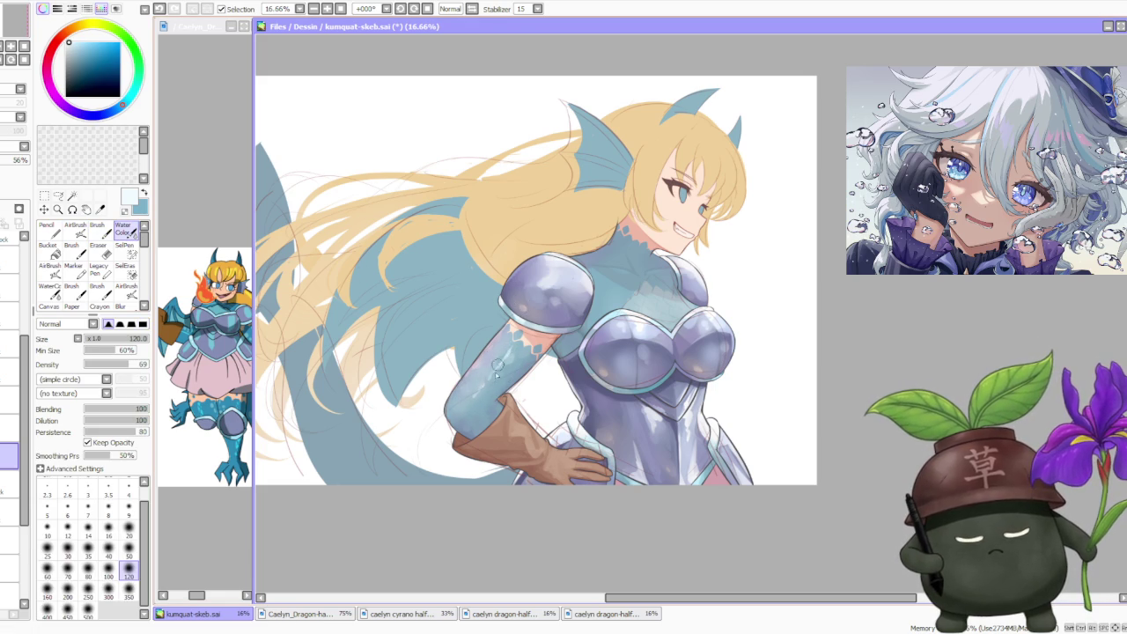
pyautogui.scroll(-1, 513, 349)
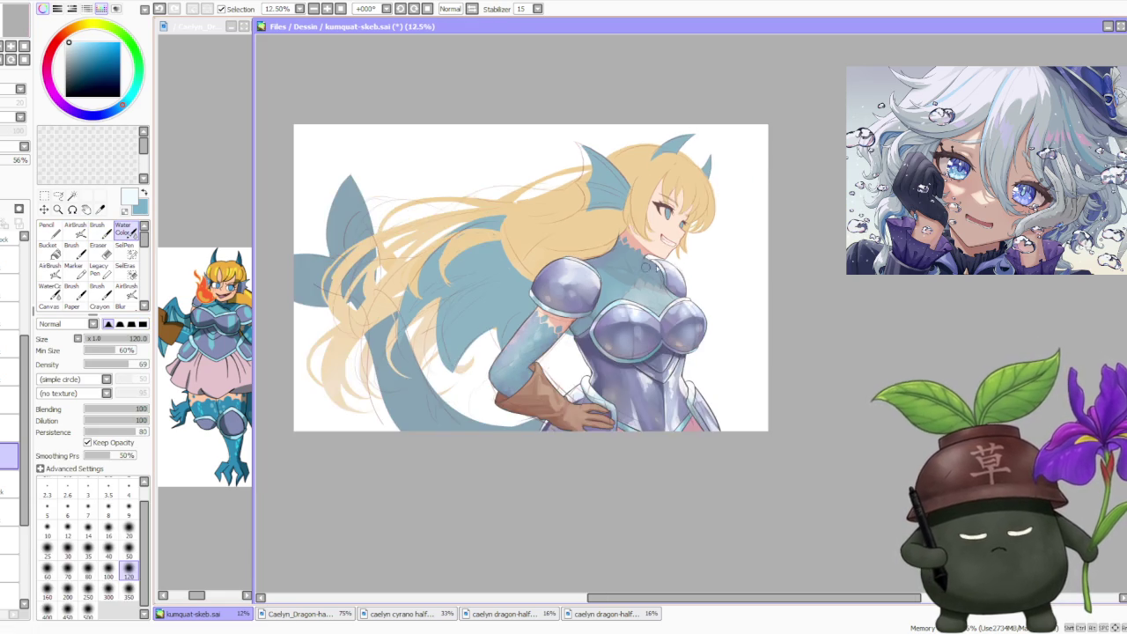
pyautogui.scroll(-1, 630, 318)
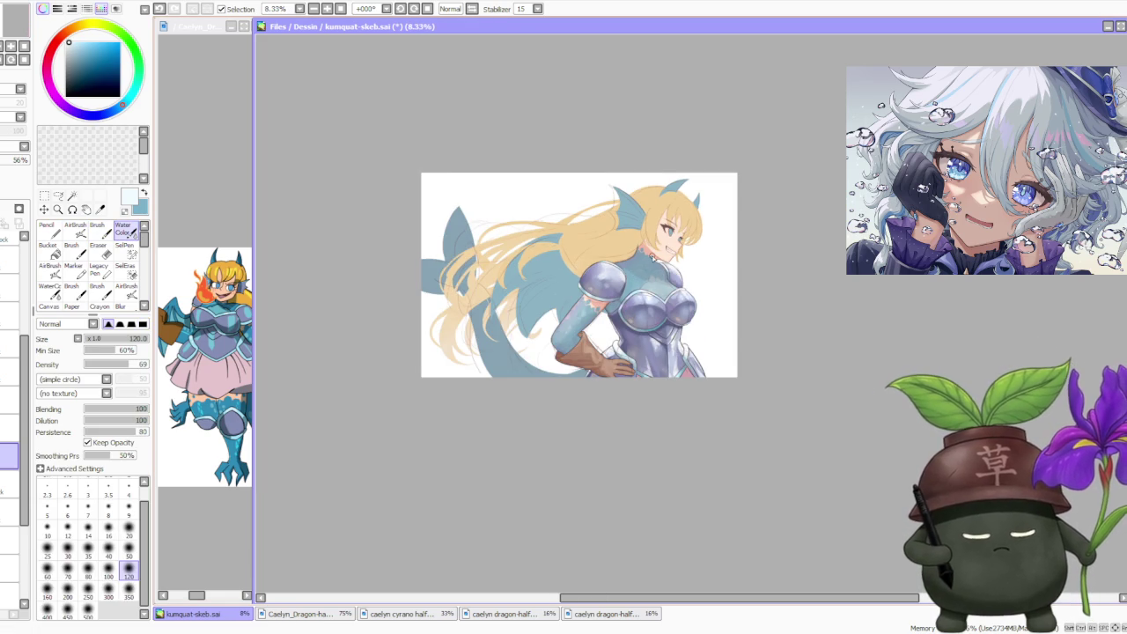
pyautogui.scroll(1, 653, 256)
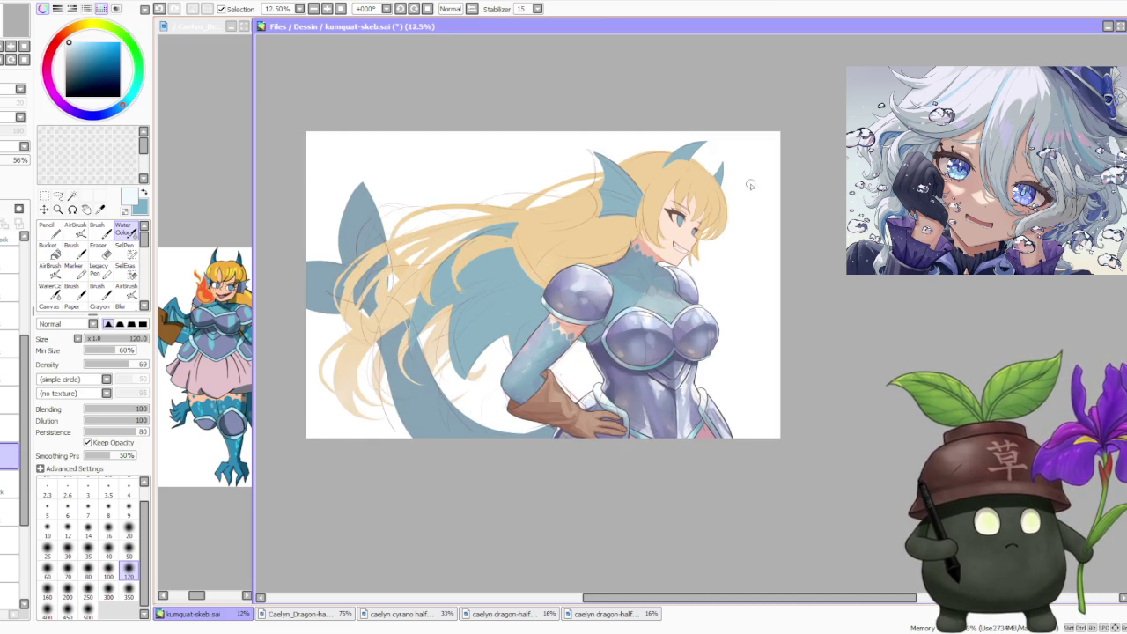
pyautogui.scroll(1, 750, 185)
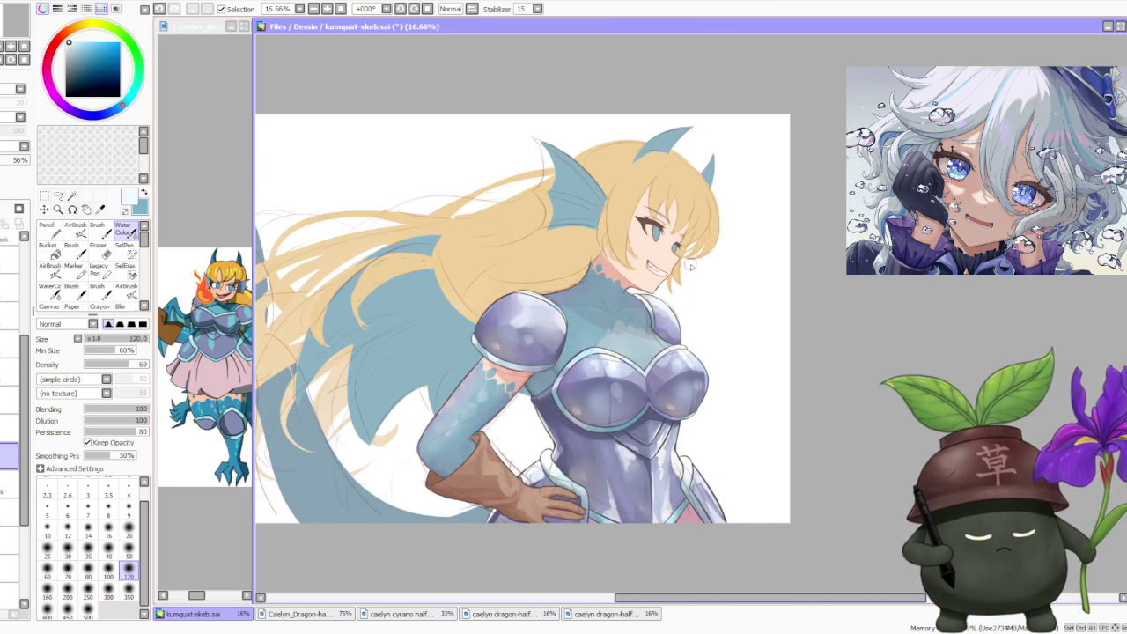
pyautogui.scroll(1, 477, 387)
pyautogui.scroll(1, 476, 387)
pyautogui.scroll(-2, 477, 388)
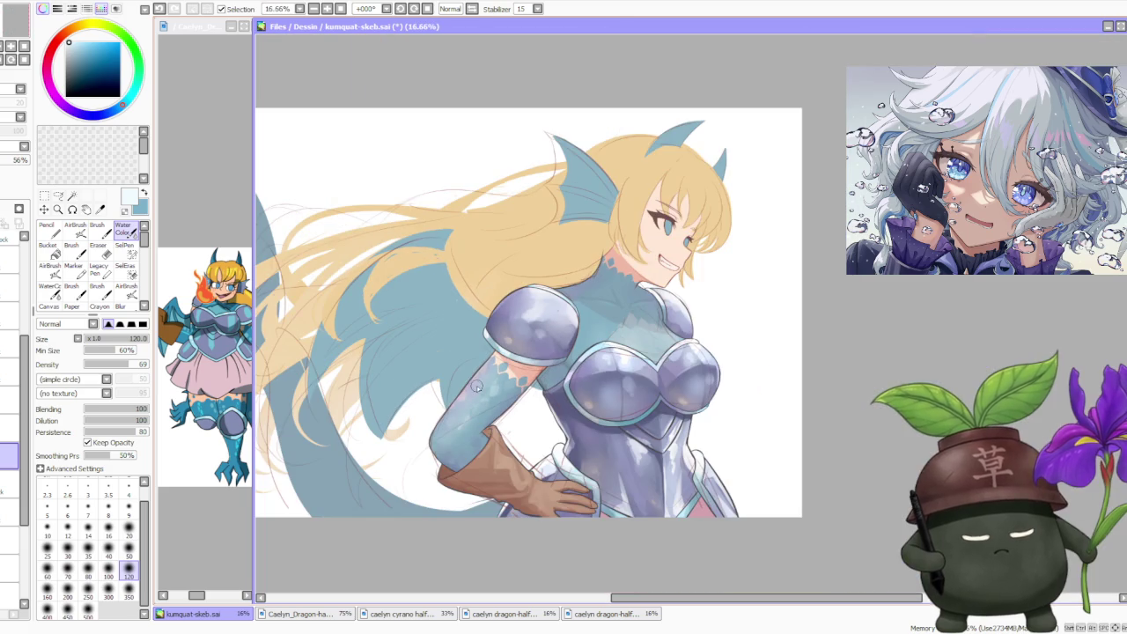
pyautogui.scroll(-1, 476, 376)
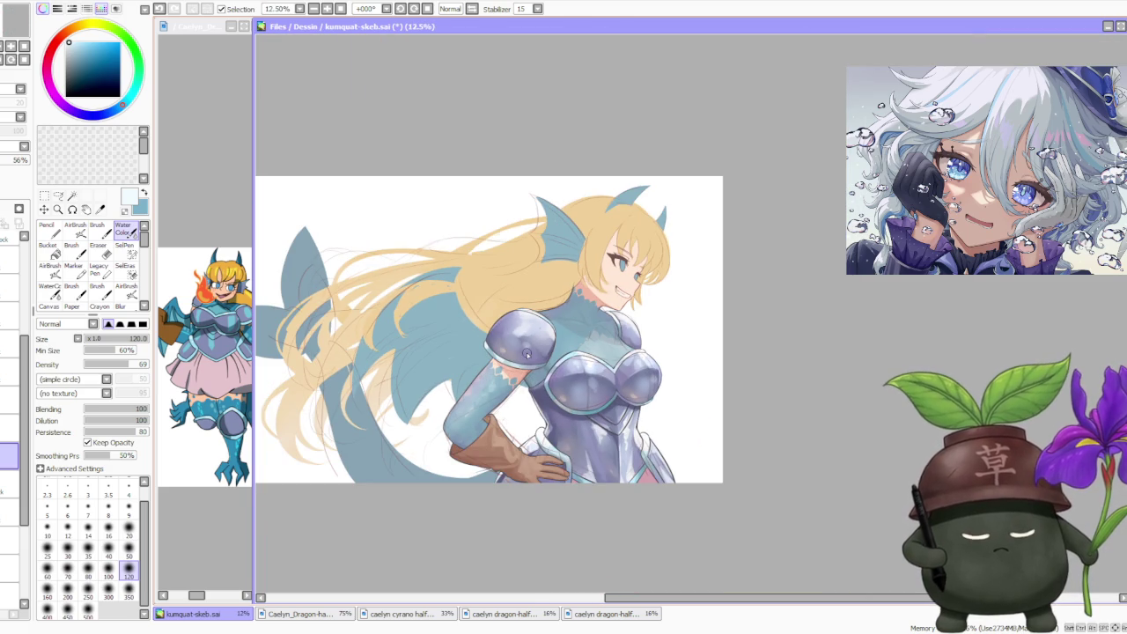
pyautogui.scroll(1, 527, 353)
pyautogui.scroll(1, 499, 361)
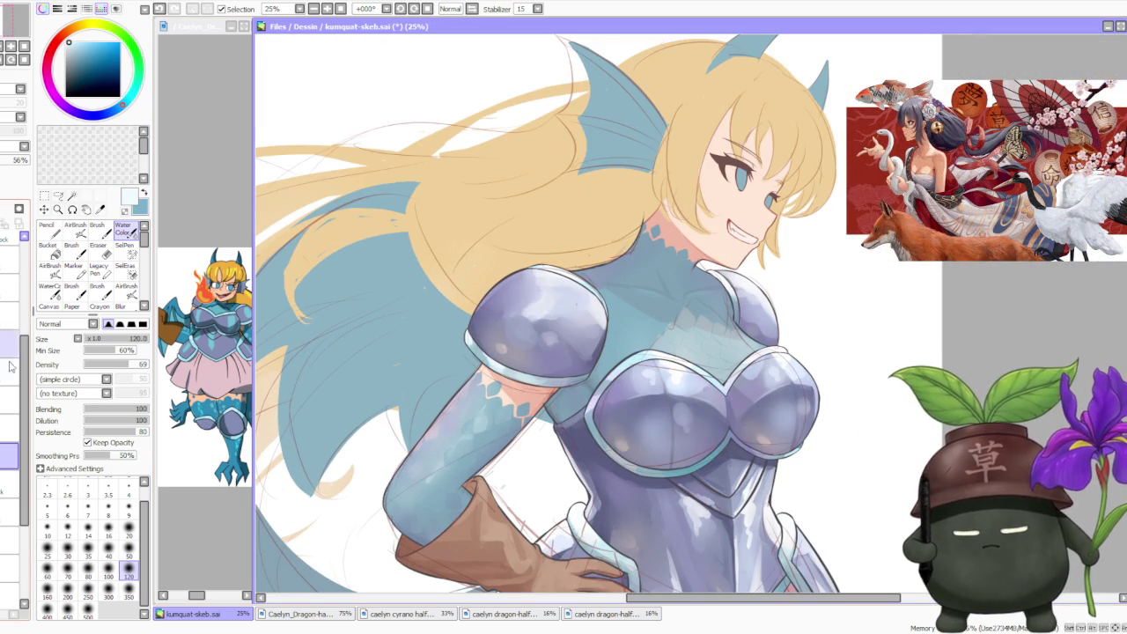
# - Select the lower layer, restore it to 100% opacity, and pick the armor's lavender
pyautogui.click(10, 484)
pyautogui.click(18, 160)
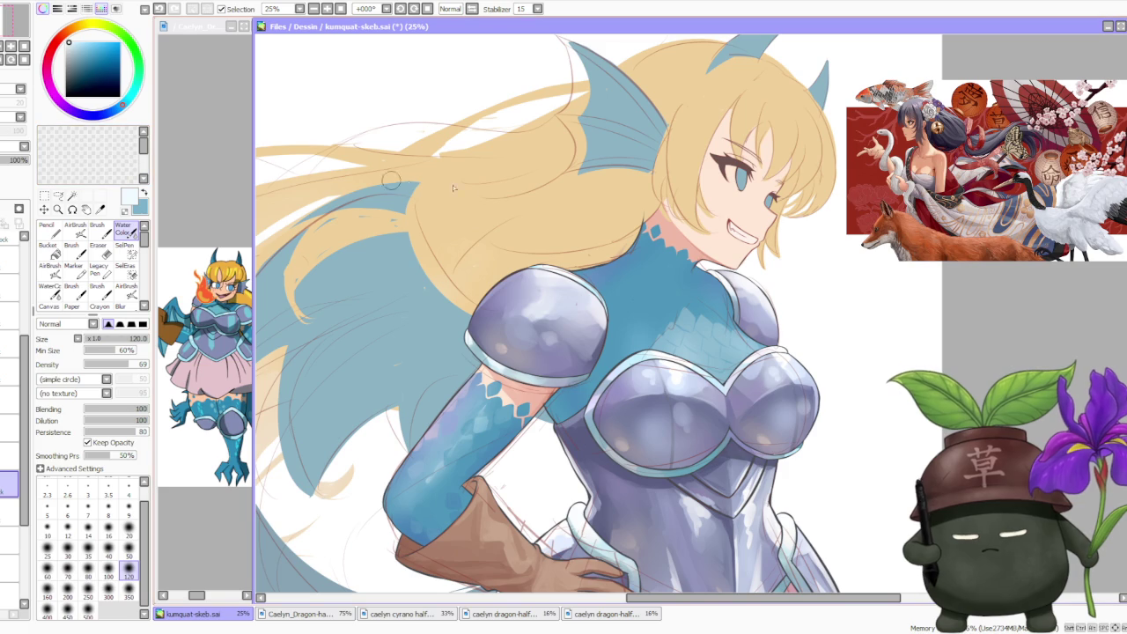
pyautogui.keyDown('alt'); pyautogui.click(450, 405); pyautogui.keyUp('alt')
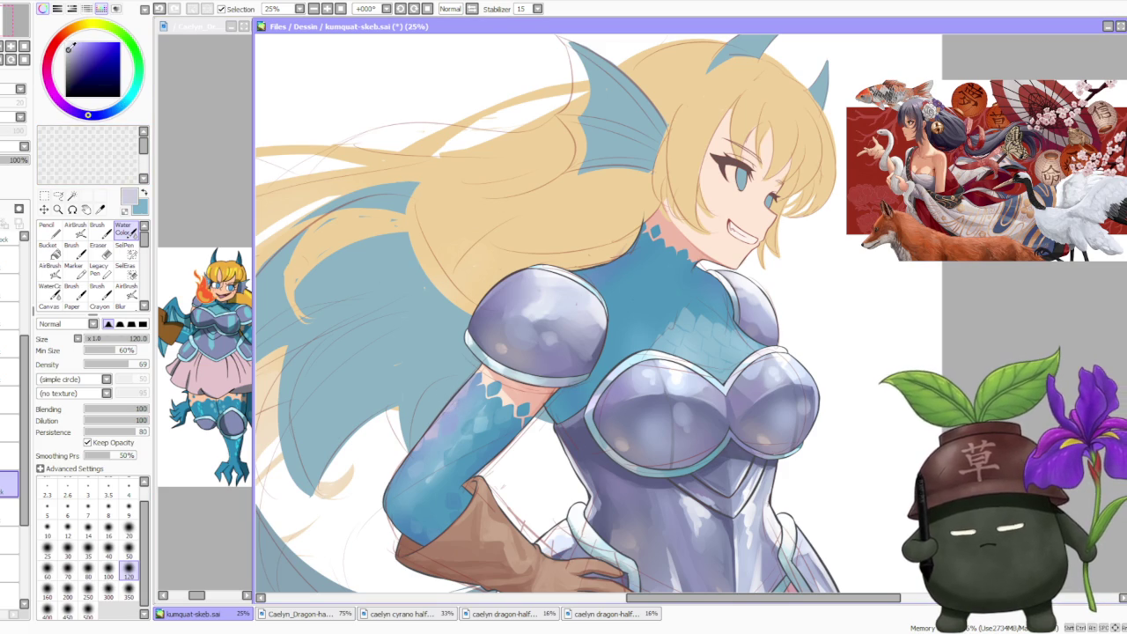
# - Switch to the AirBrush and choose a warm peach colour on the wheel
pyautogui.press('v')
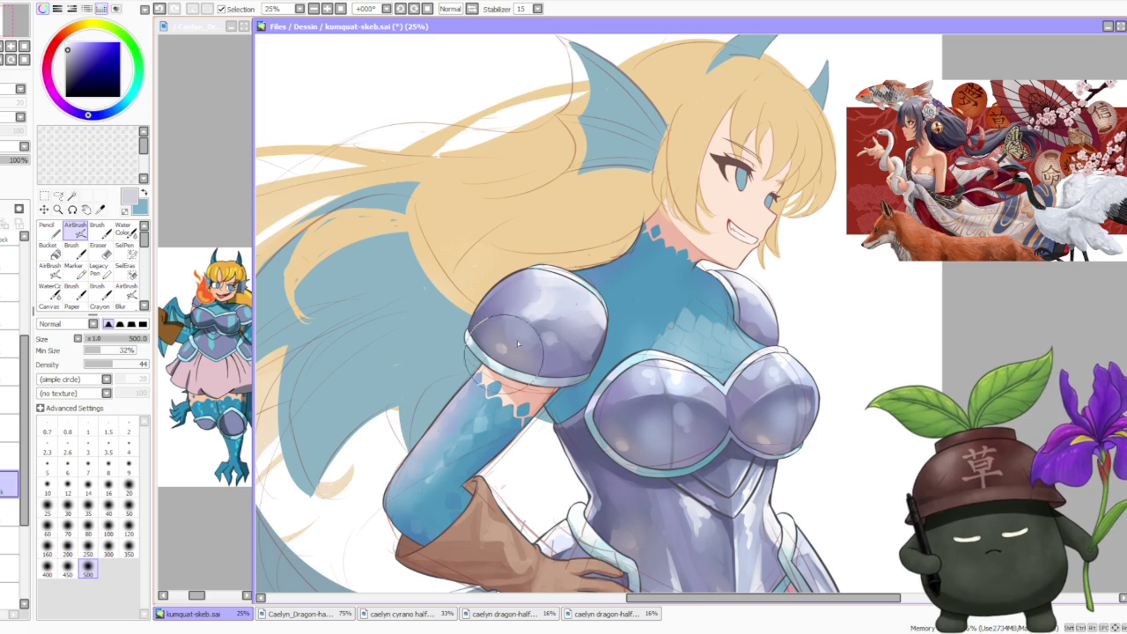
pyautogui.moveTo(69, 27); pyautogui.dragTo(74, 31)
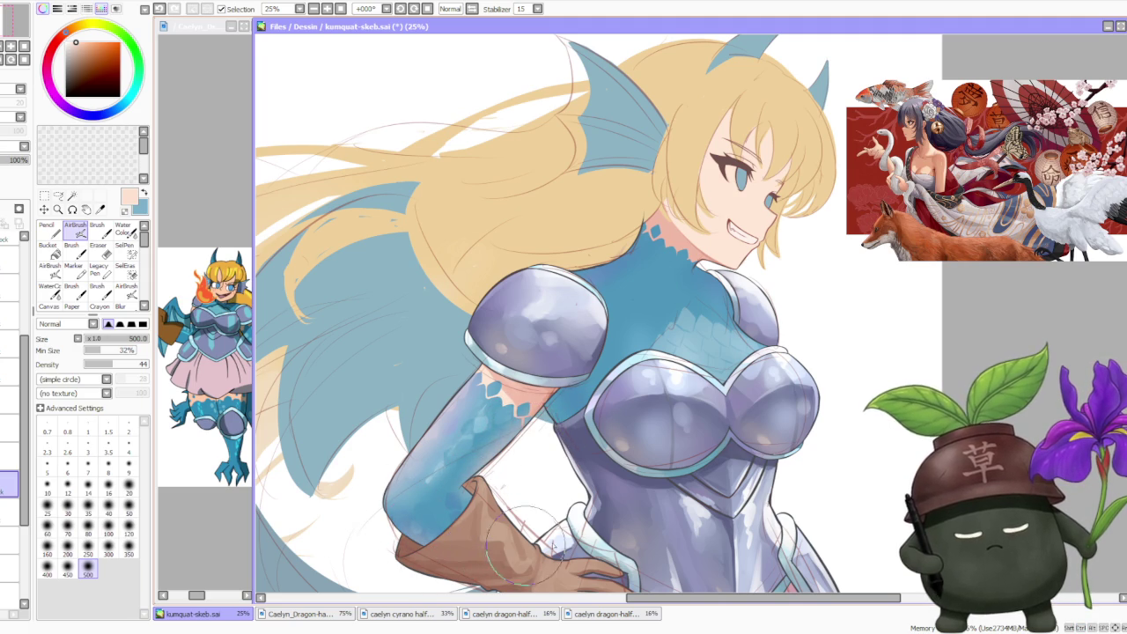
pyautogui.press('-')
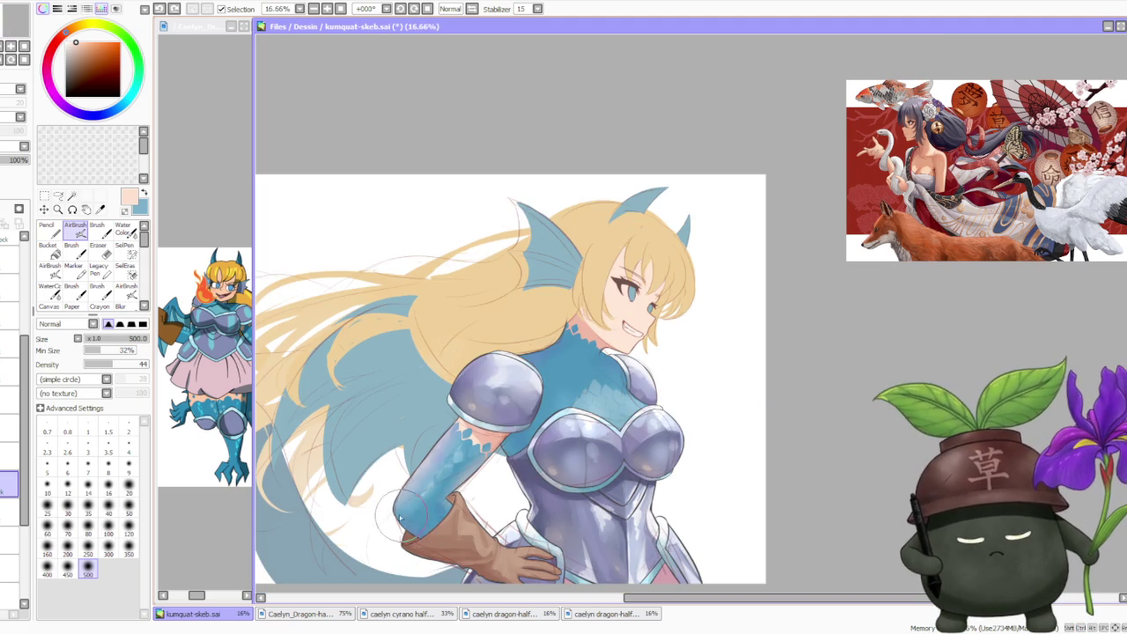
pyautogui.press('+')
# - Repaint the forearm with smoother, saturated blue using the Brush
pyautogui.keyDown('alt'); pyautogui.click(453, 440); pyautogui.keyUp('alt')
pyautogui.click(97, 229)
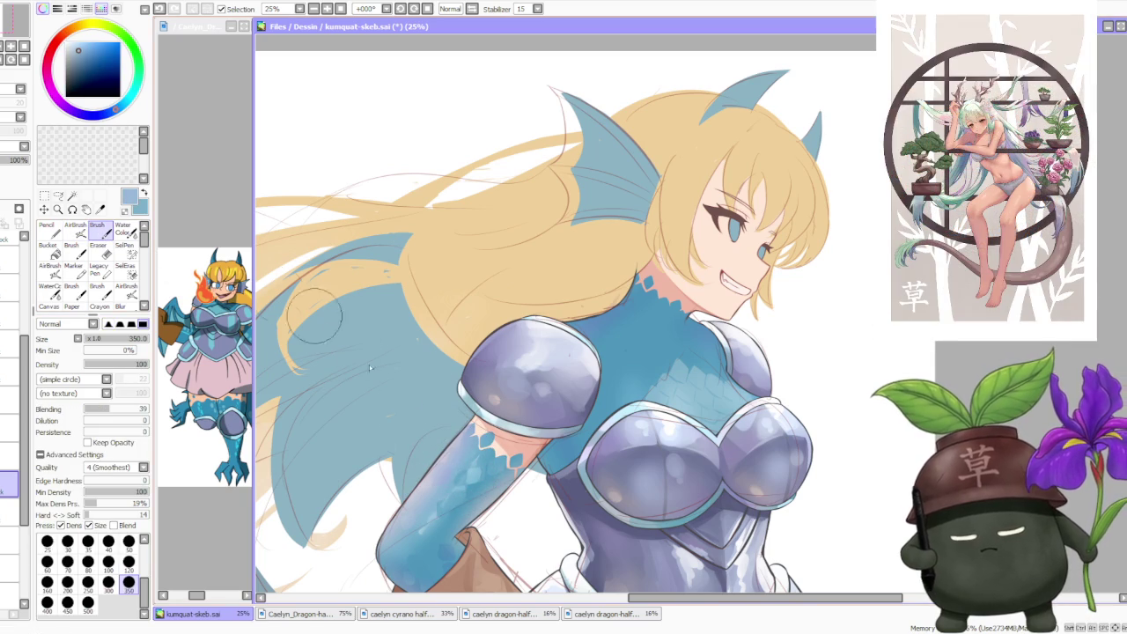
pyautogui.keyDown('alt'); pyautogui.click(409, 515); pyautogui.keyUp('alt')
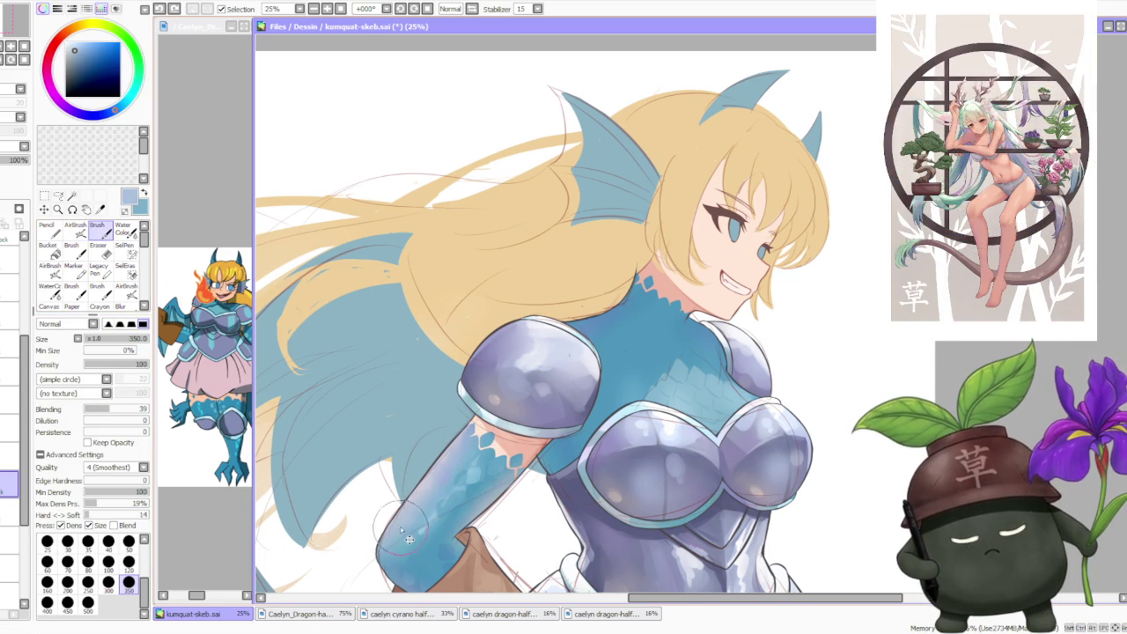
pyautogui.moveTo(414, 518); pyautogui.dragTo(450, 484)
# - Sample more forearm blues and compare the last stroke with undo and redo
pyautogui.keyDown('alt'); pyautogui.click(445, 477); pyautogui.keyUp('alt')
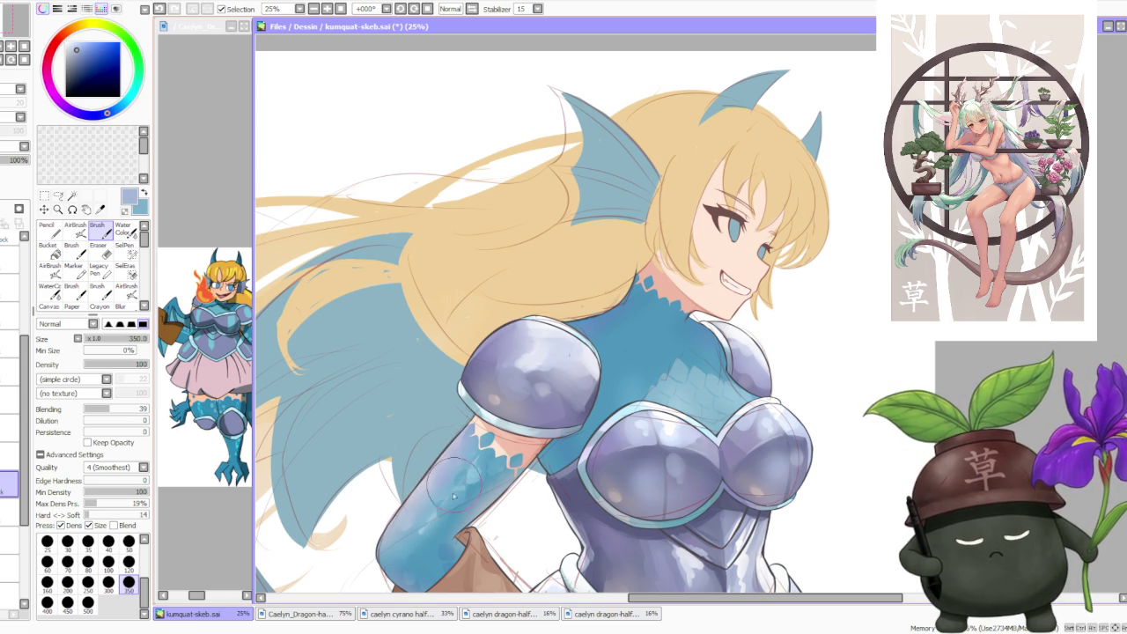
pyautogui.keyDown('alt'); pyautogui.click(447, 502); pyautogui.keyUp('alt')
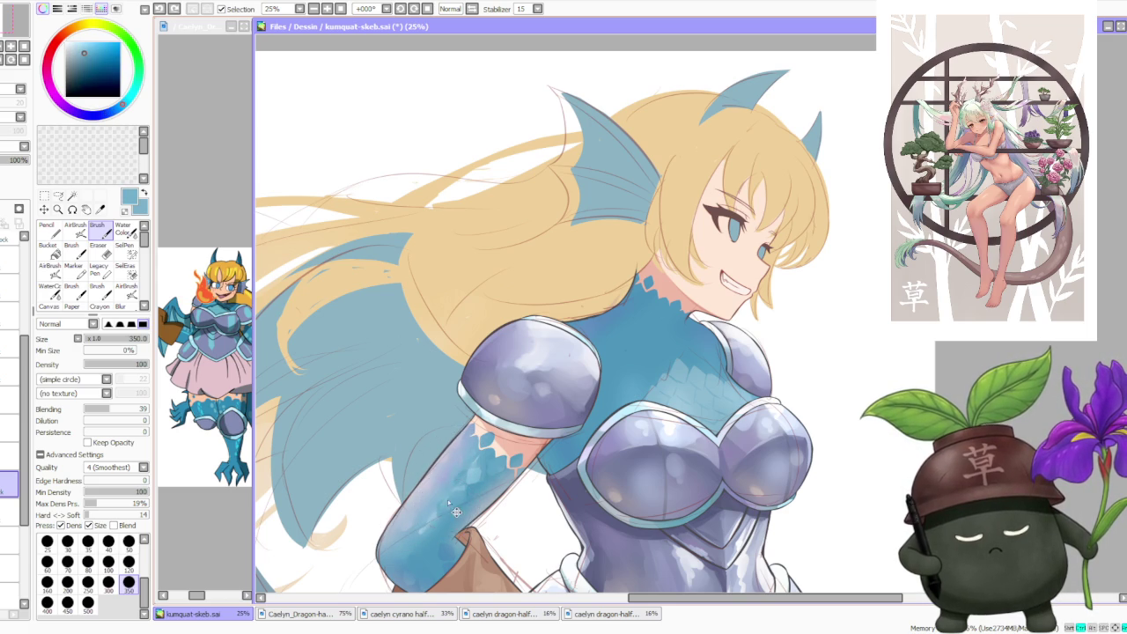
pyautogui.keyDown('alt'); pyautogui.click(478, 490); pyautogui.keyUp('alt')
pyautogui.hotkey('ctrl', 'z')
pyautogui.hotkey('ctrl', 'y')
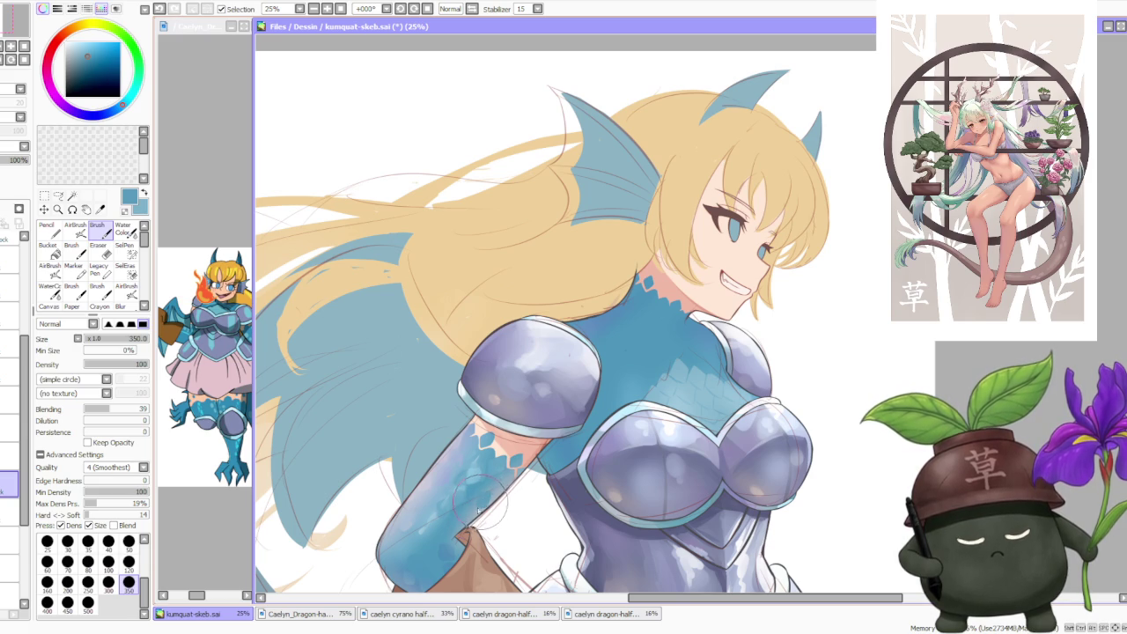
pyautogui.hotkey('ctrl', 'z')
pyautogui.hotkey('ctrl', 'y')
pyautogui.hotkey('ctrl', 'z')
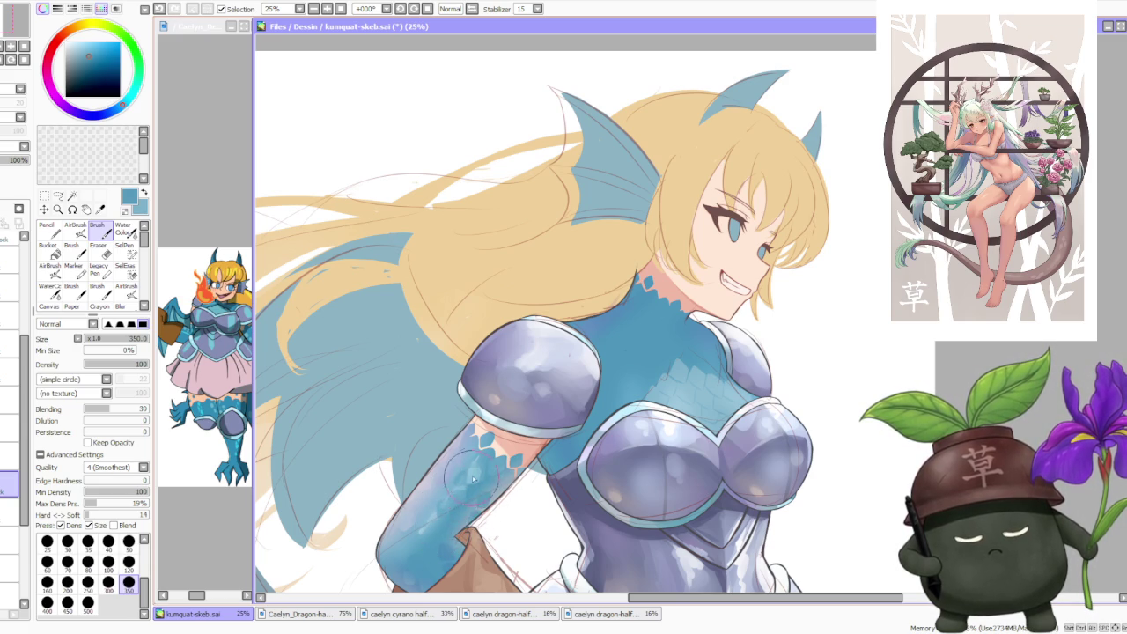
pyautogui.hotkey('ctrl', 'y')
pyautogui.hotkey('ctrl', 'z')
pyautogui.hotkey('ctrl', 'y')
pyautogui.hotkey('ctrl', 'z')
pyautogui.hotkey('ctrl', 'y')
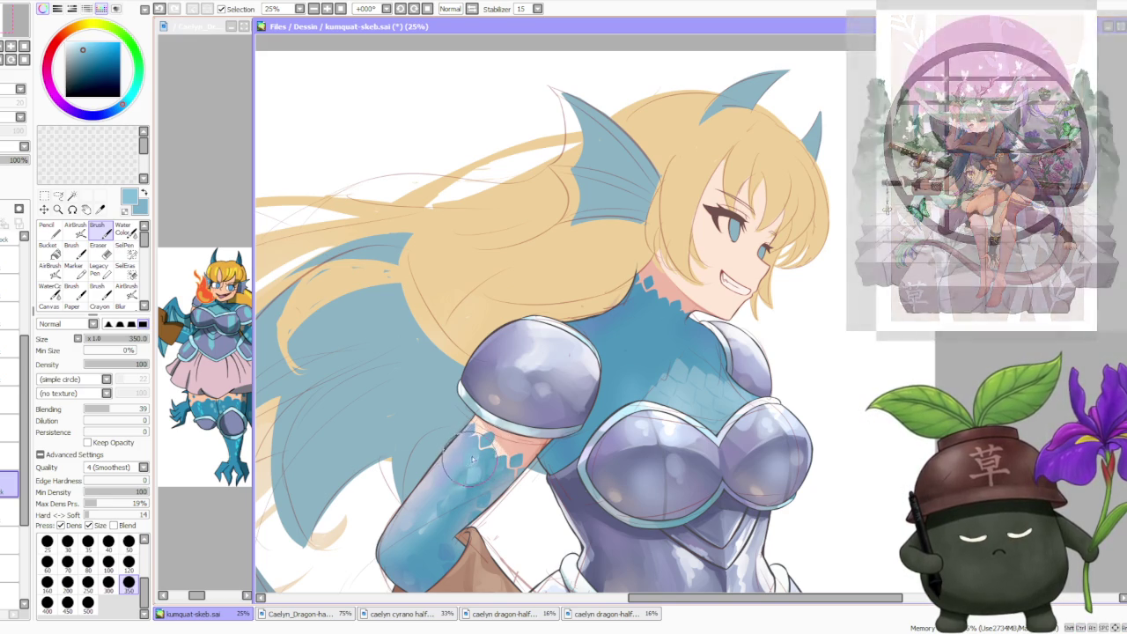
# - Try a darker blue stroke on the forearm and compare before and after
pyautogui.keyDown('alt'); pyautogui.click(504, 486); pyautogui.keyUp('alt')
pyautogui.moveTo(504, 486); pyautogui.dragTo(510, 483)
pyautogui.hotkey('ctrl', 'z')
pyautogui.hotkey('ctrl', 'z')
pyautogui.hotkey('ctrl', 'y')
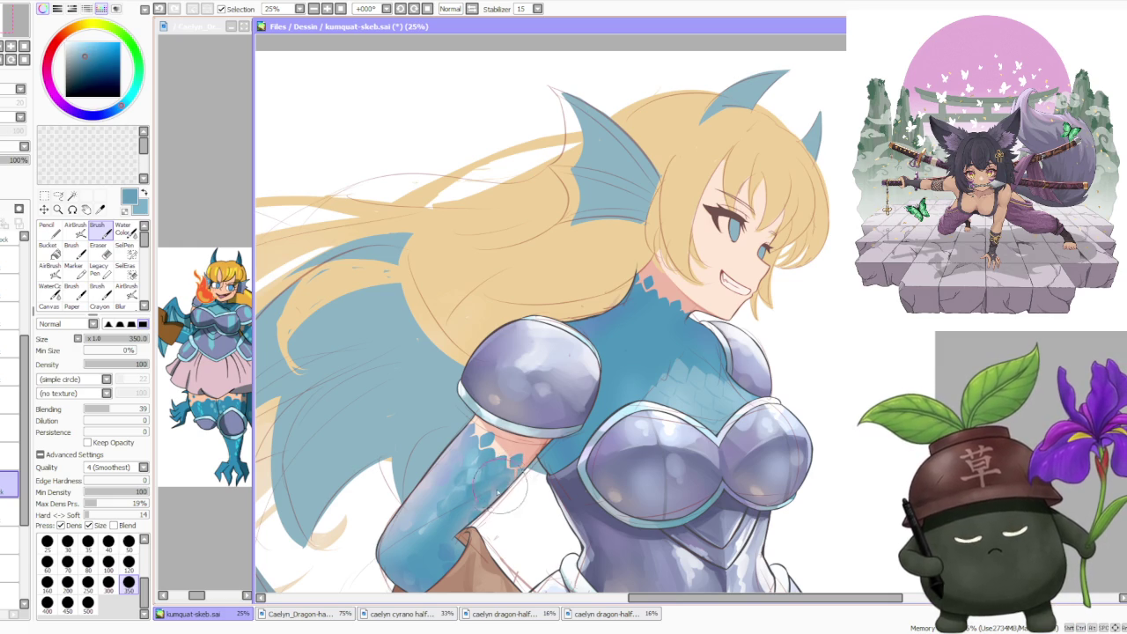
# - Sample grey-blue and lighter forearm blues, then pick a pale lavender
pyautogui.keyDown('alt'); pyautogui.click(500, 491); pyautogui.keyUp('alt')
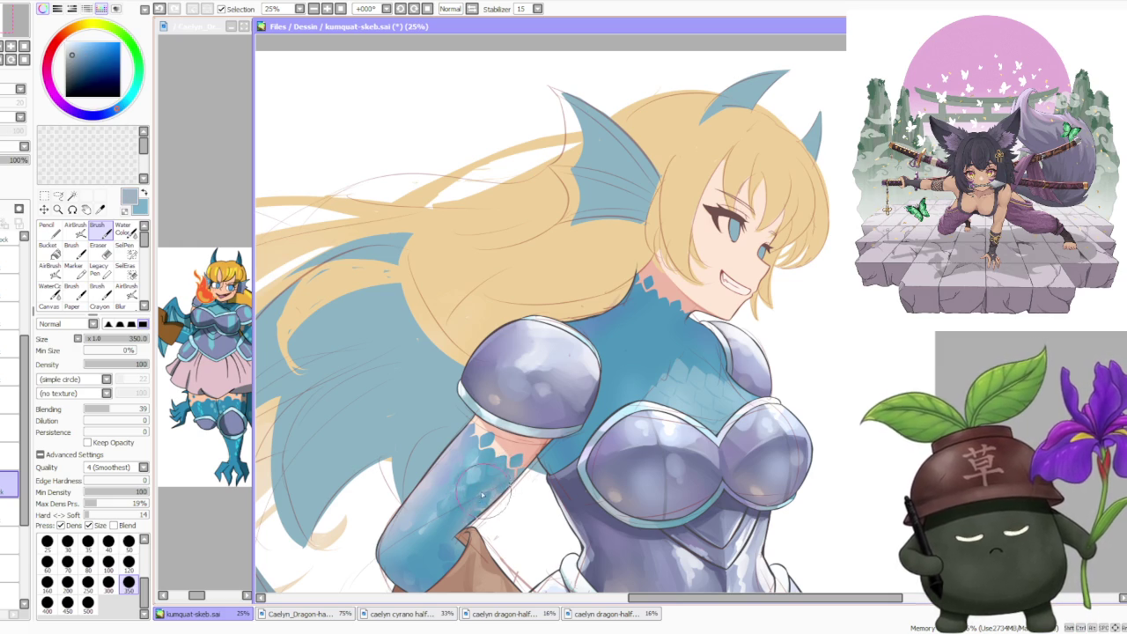
pyautogui.keyDown('alt'); pyautogui.click(486, 498); pyautogui.keyUp('alt')
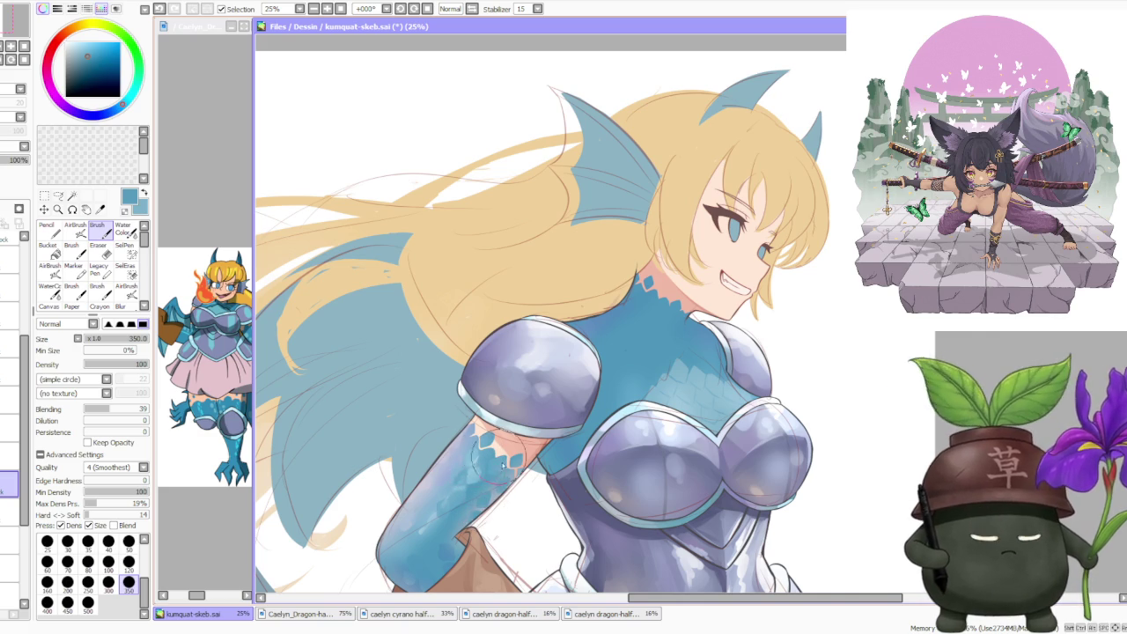
pyautogui.scroll(1, 479, 503)
pyautogui.keyDown('alt'); pyautogui.click(472, 509); pyautogui.keyUp('alt')
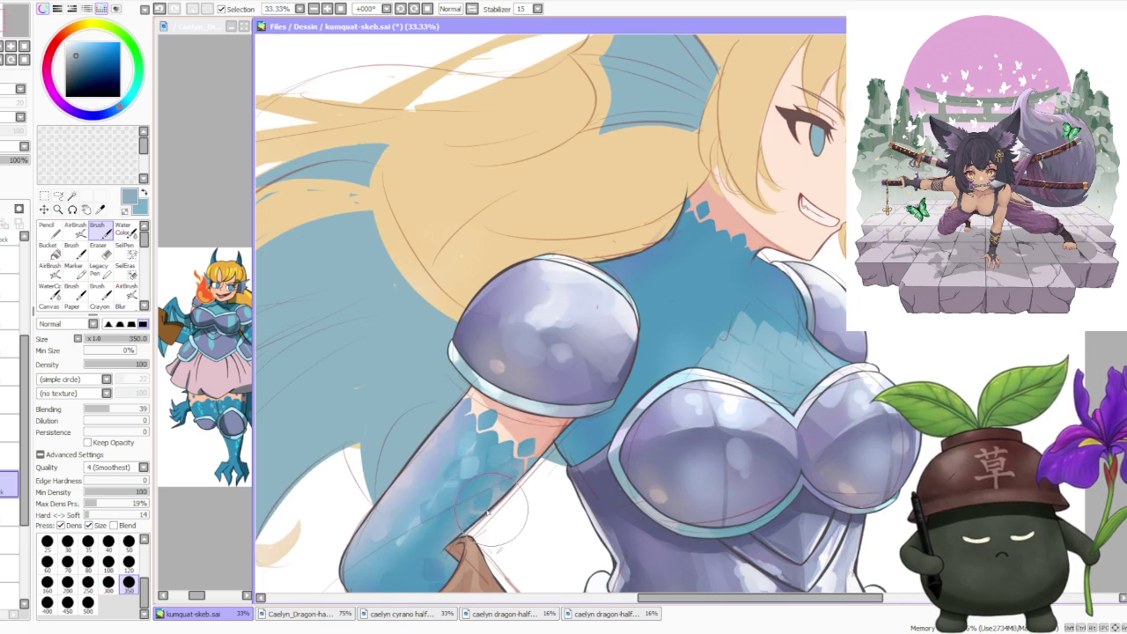
pyautogui.scroll(-2, 478, 499)
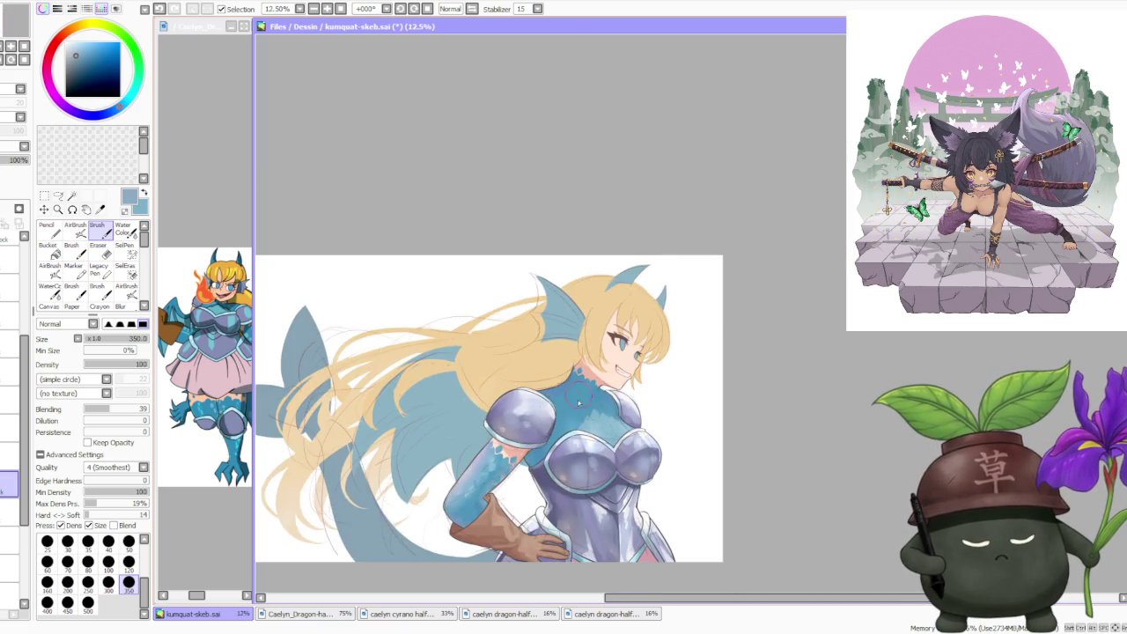
pyautogui.scroll(2, 483, 482)
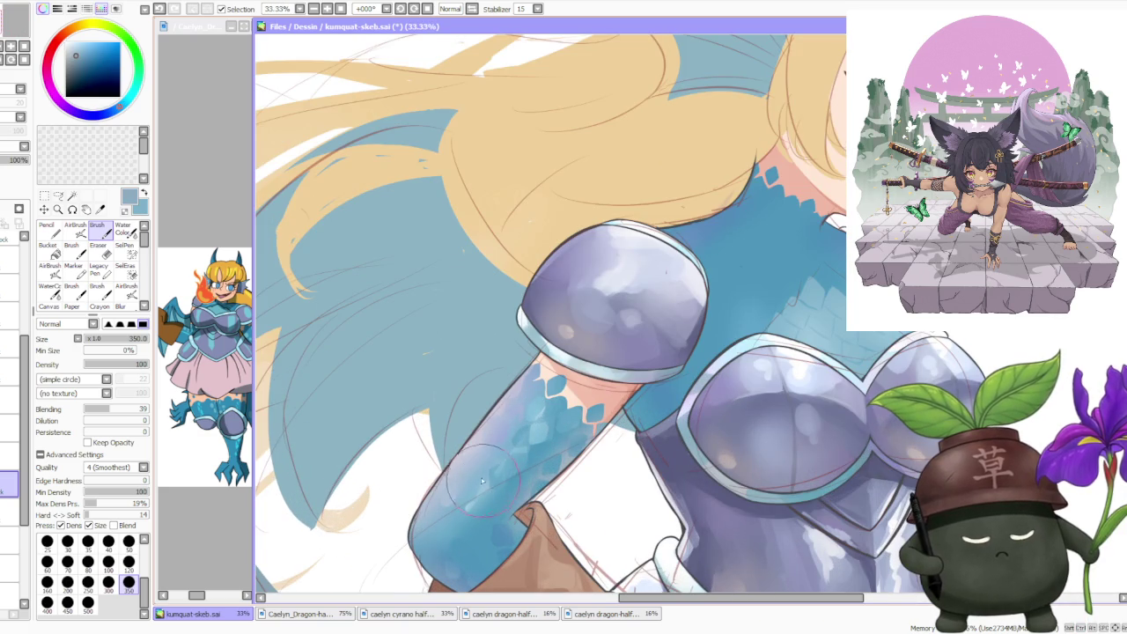
pyautogui.keyDown('alt'); pyautogui.click(443, 512); pyautogui.keyUp('alt')
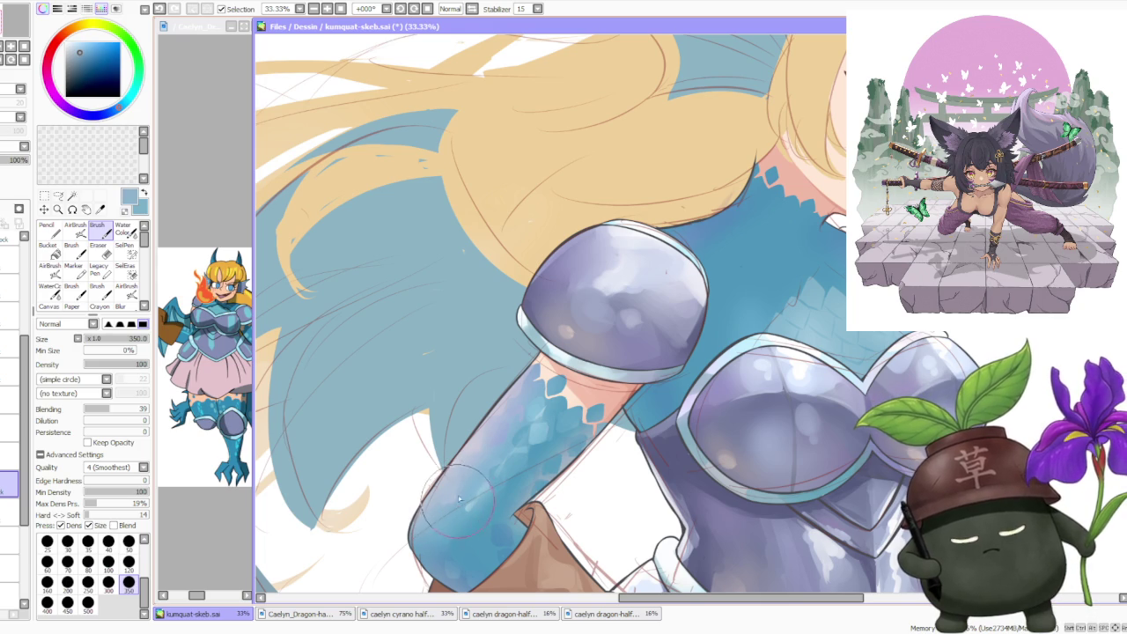
pyautogui.scroll(-1, 459, 499)
pyautogui.keyDown('alt'); pyautogui.click(503, 437); pyautogui.keyUp('alt')
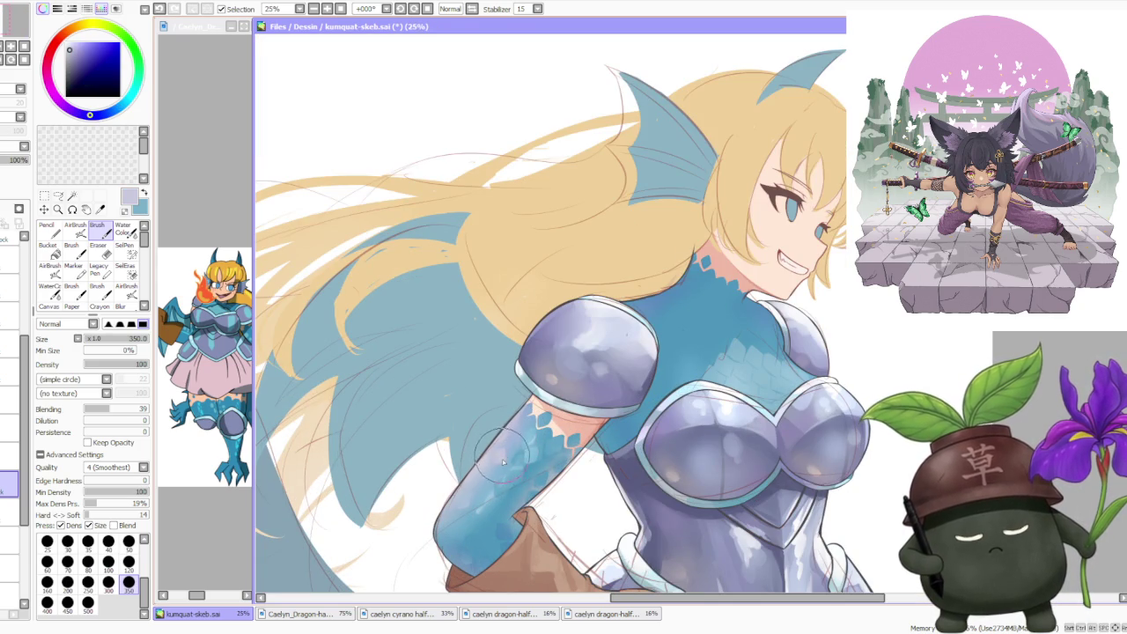
pyautogui.scroll(-1, 546, 414)
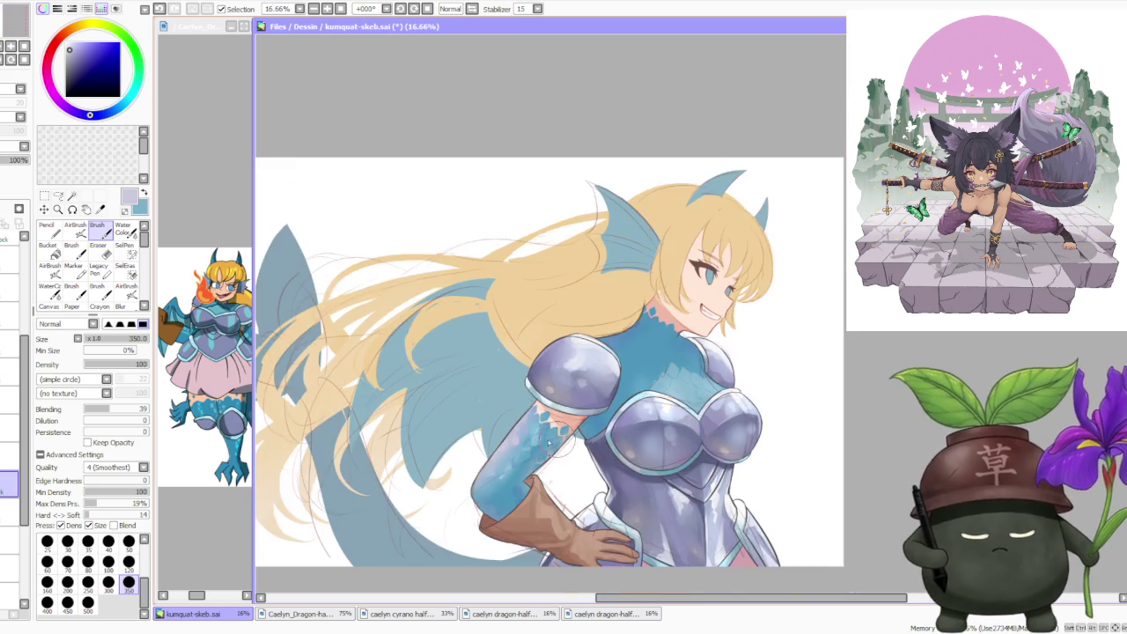
pyautogui.scroll(2, 546, 414)
# - Lower the colouring layer's opacity to 68%
pyautogui.press('w')
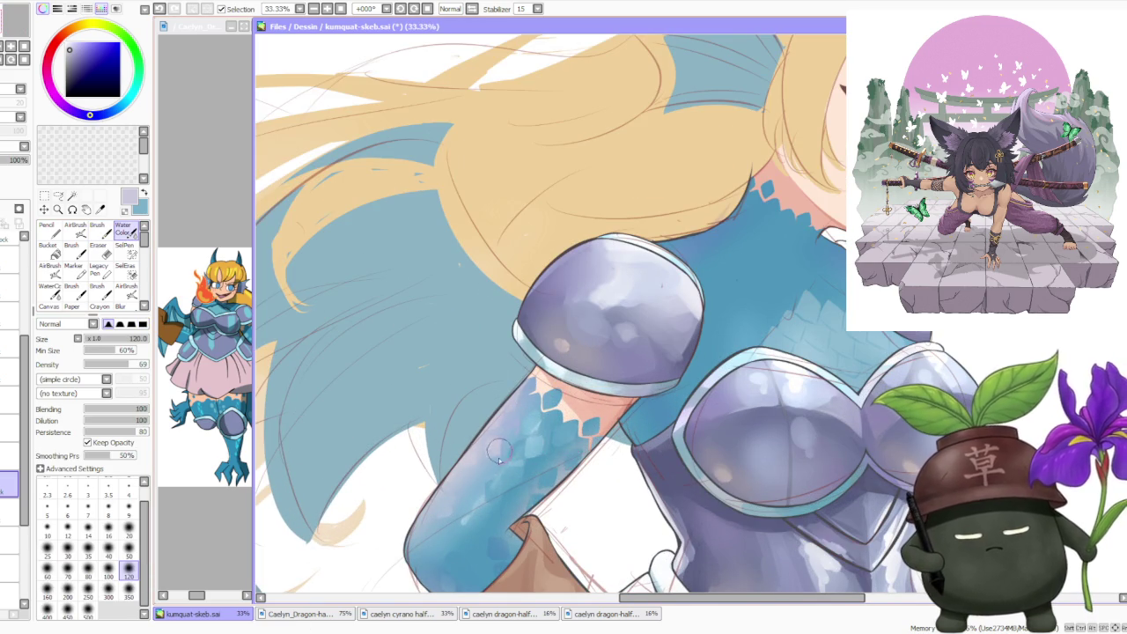
pyautogui.scroll(-2, 499, 451)
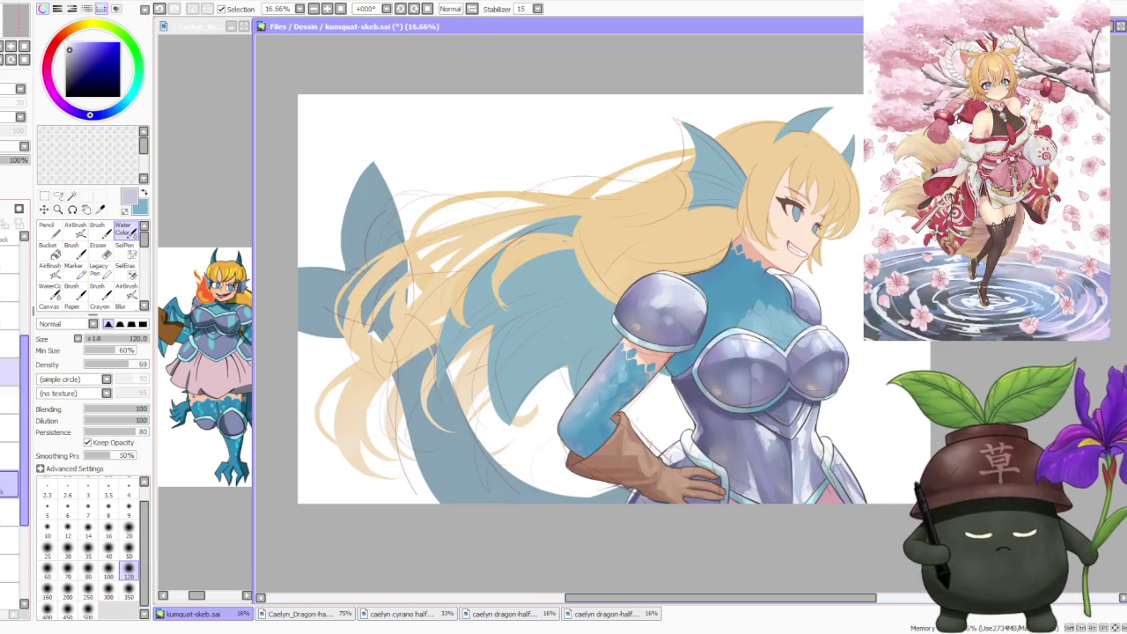
pyautogui.moveTo(18, 168); pyautogui.dragTo(8, 168)
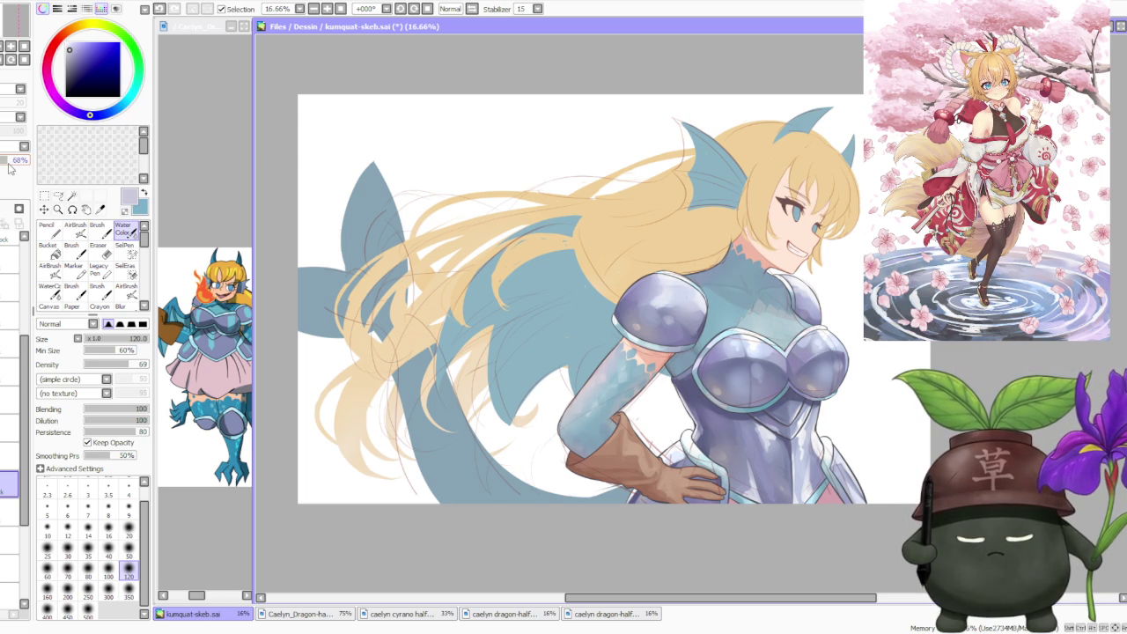
pyautogui.scroll(-1, 578, 420)
pyautogui.scroll(2, 578, 420)
pyautogui.scroll(1, 577, 420)
pyautogui.scroll(-3, 577, 420)
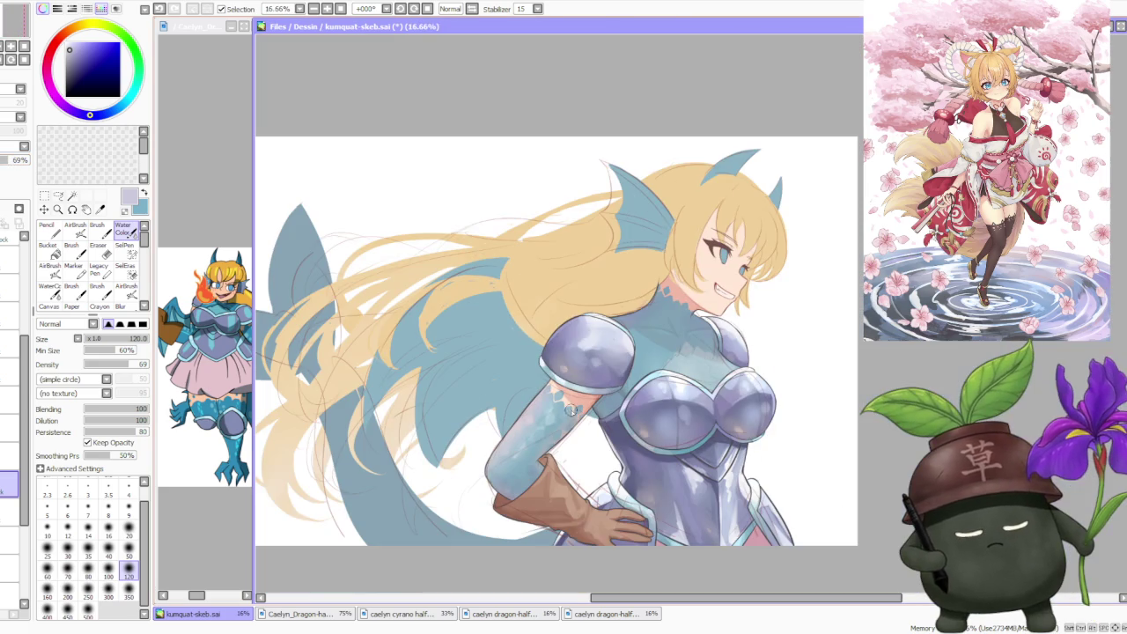
# - Hide the pencil sketch layer and mirror the canvas view horizontally
pyautogui.click(13, 245)
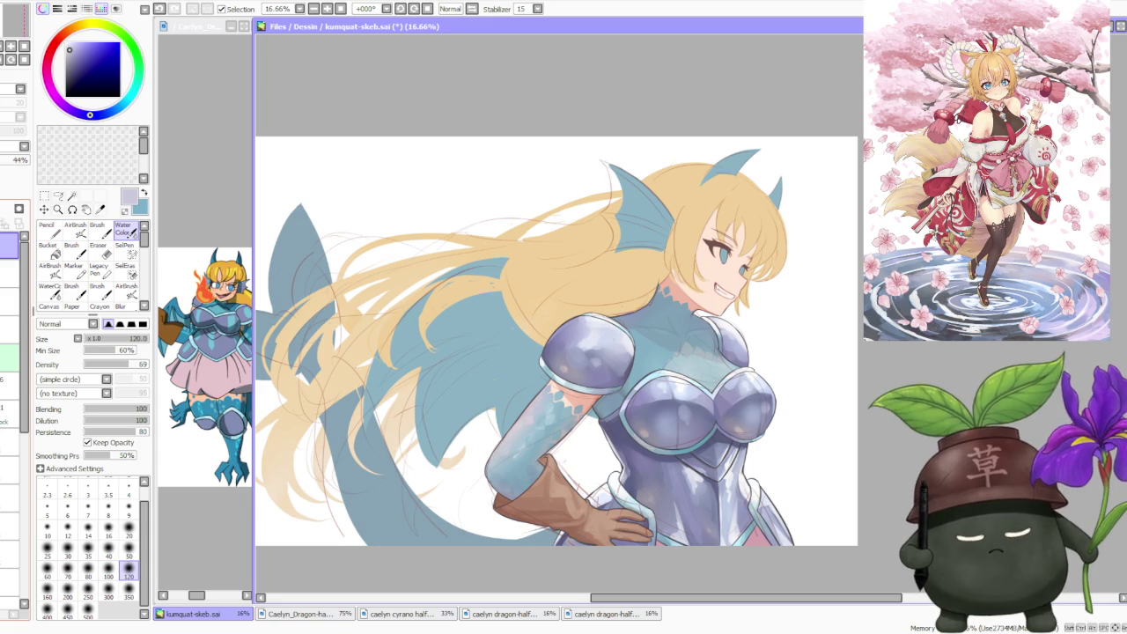
pyautogui.scroll(-1, 419, 253)
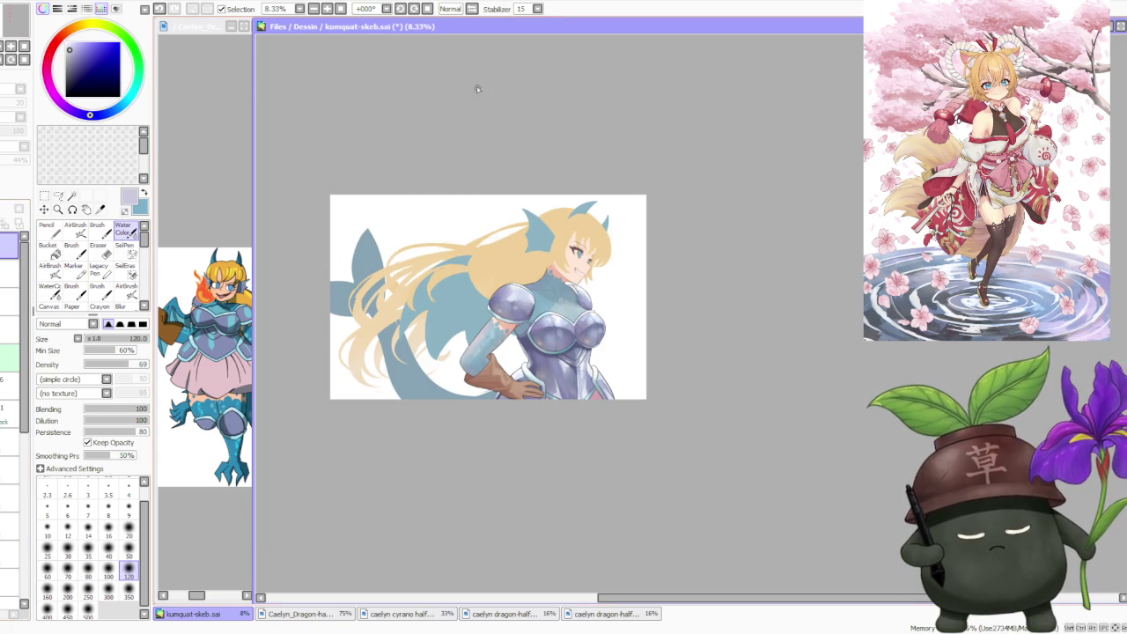
pyautogui.click(426, 8)
pyautogui.scroll(-1, 450, 419)
pyautogui.scroll(4, 684, 382)
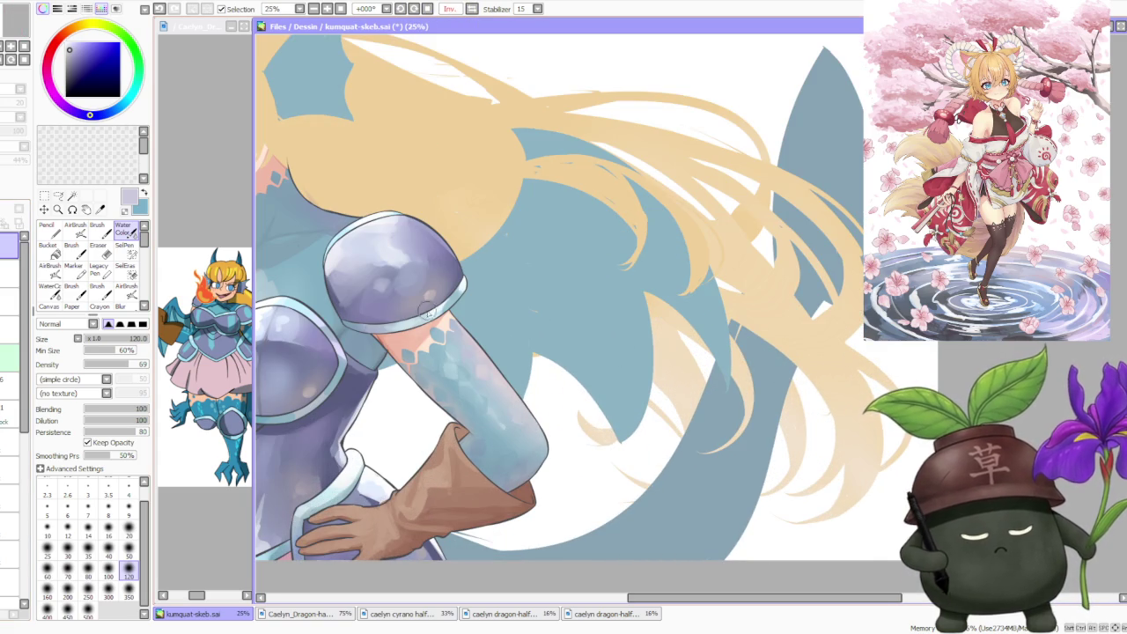
pyautogui.scroll(-5, 18, 396)
pyautogui.scroll(-2, 13, 467)
# - Toggle the arm scale-texture layer's visibility to compare, then shift the hue toward magenta
pyautogui.click(13, 411)
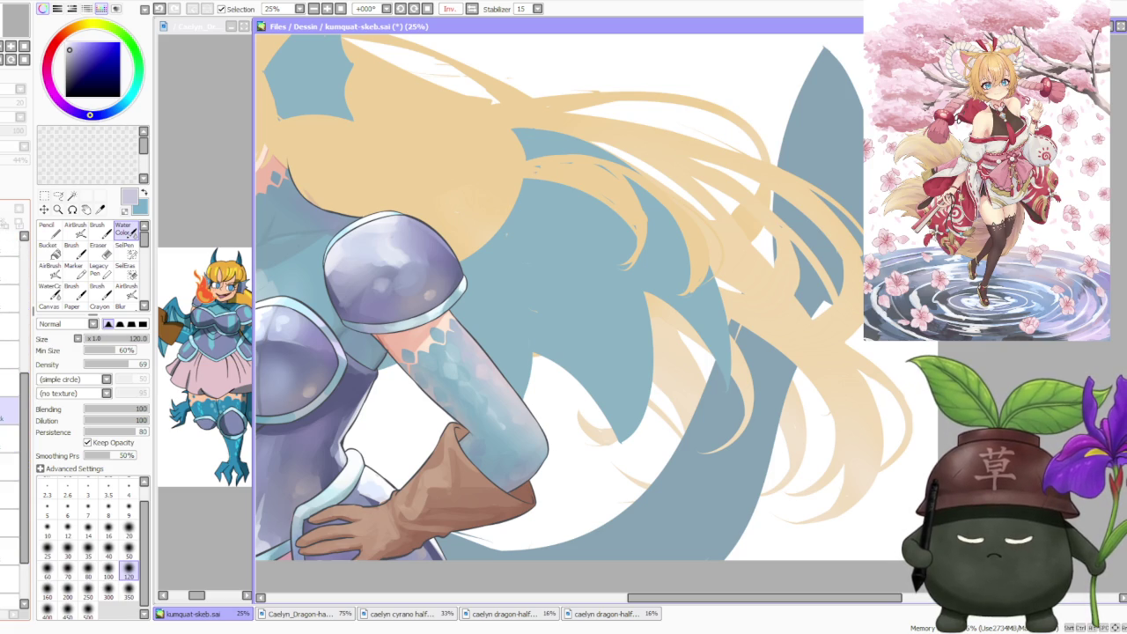
pyautogui.click(11, 410)
pyautogui.click(11, 410)
pyautogui.click(11, 411)
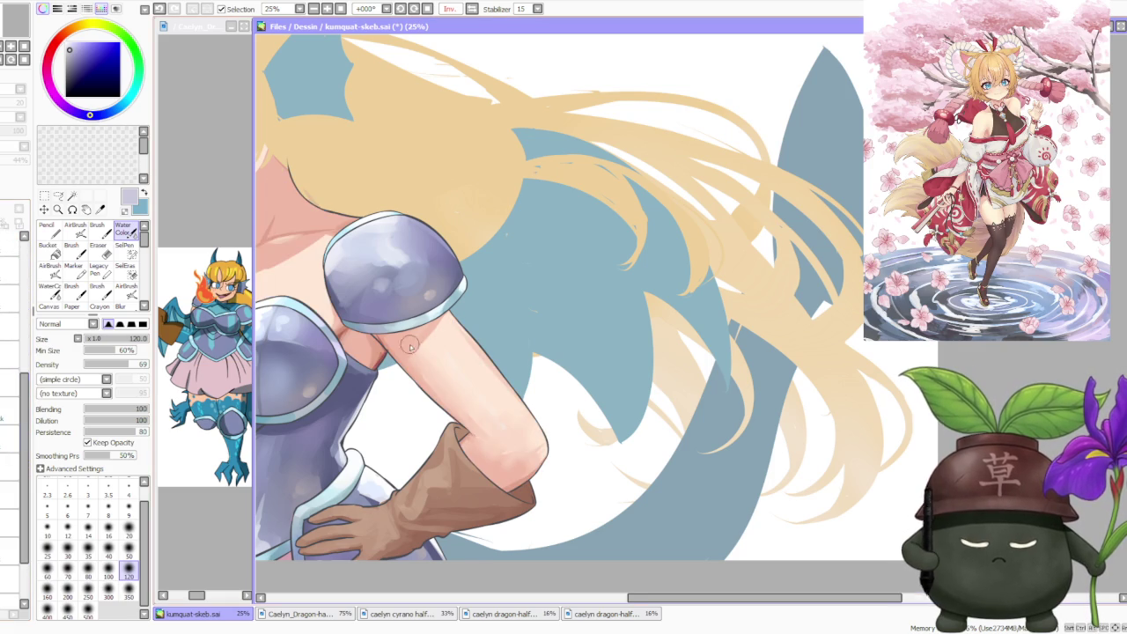
pyautogui.scroll(-1, 419, 342)
pyautogui.click(11, 411)
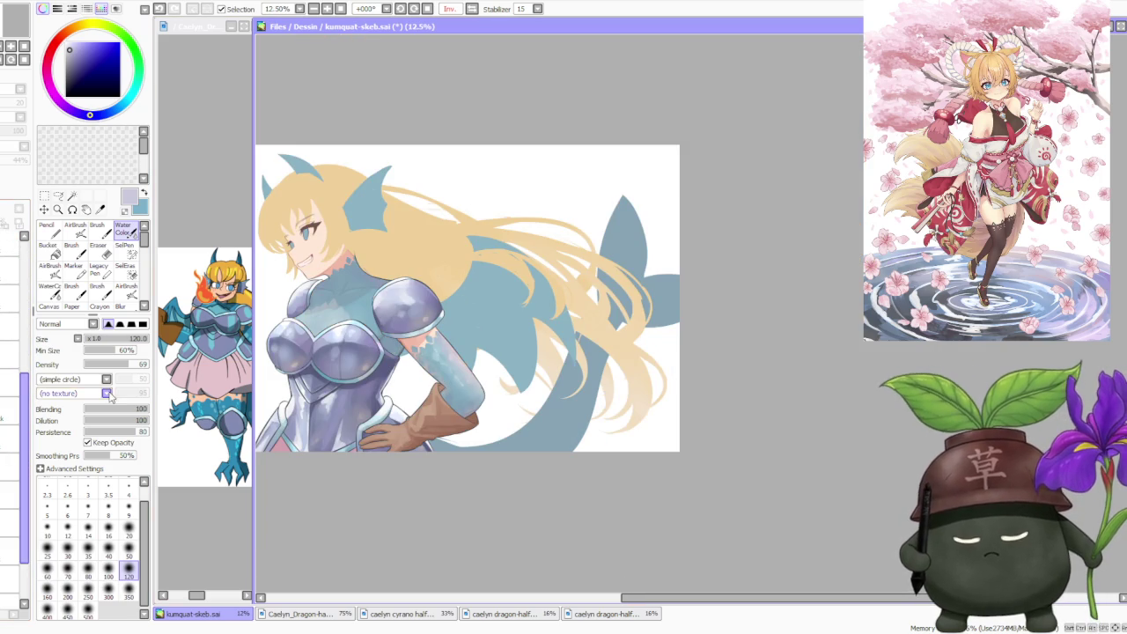
pyautogui.scroll(-1, 446, 351)
pyautogui.scroll(2, 446, 345)
pyautogui.scroll(1, 446, 344)
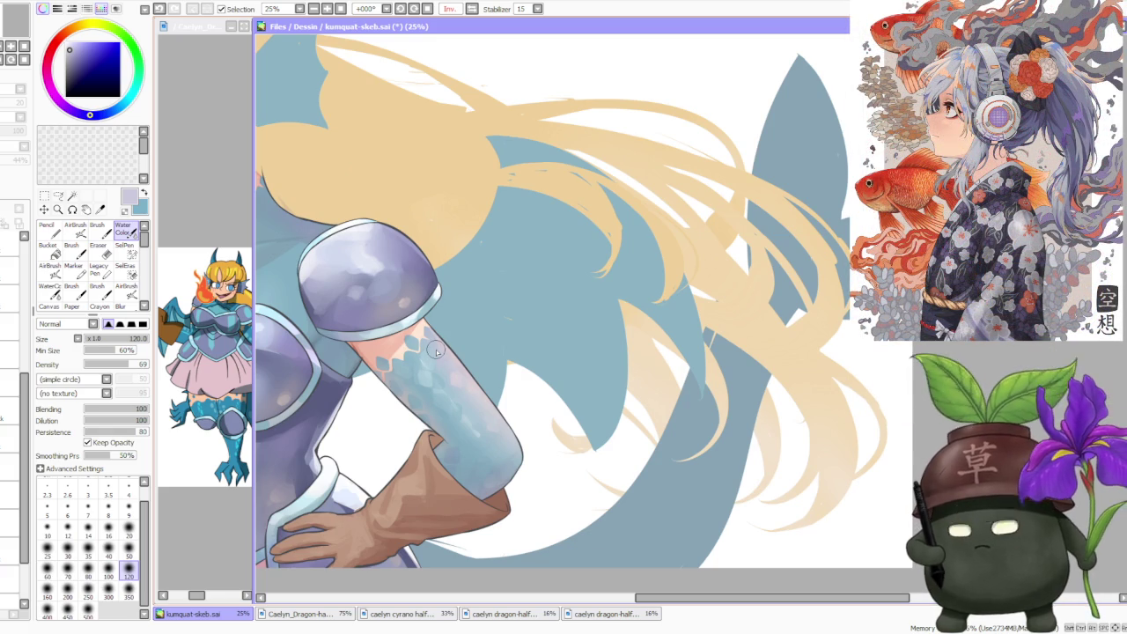
pyautogui.moveTo(64, 54); pyautogui.dragTo(50, 86)
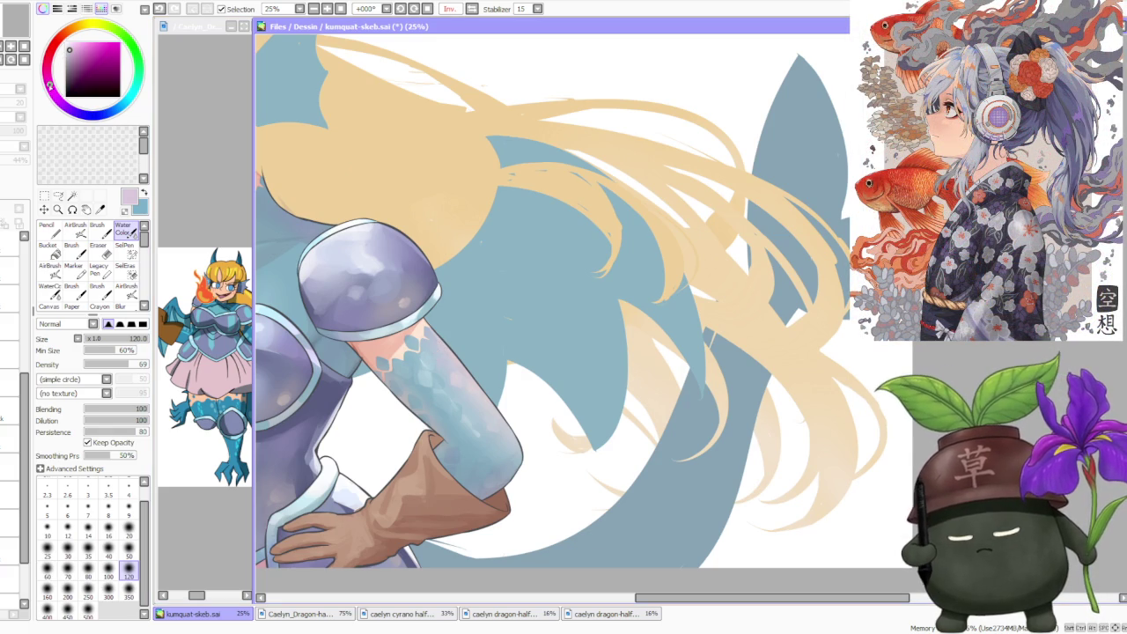
# - Set up the airbrush with the blue colour at size 500
pyautogui.moveTo(86, 49); pyautogui.dragTo(84, 44)
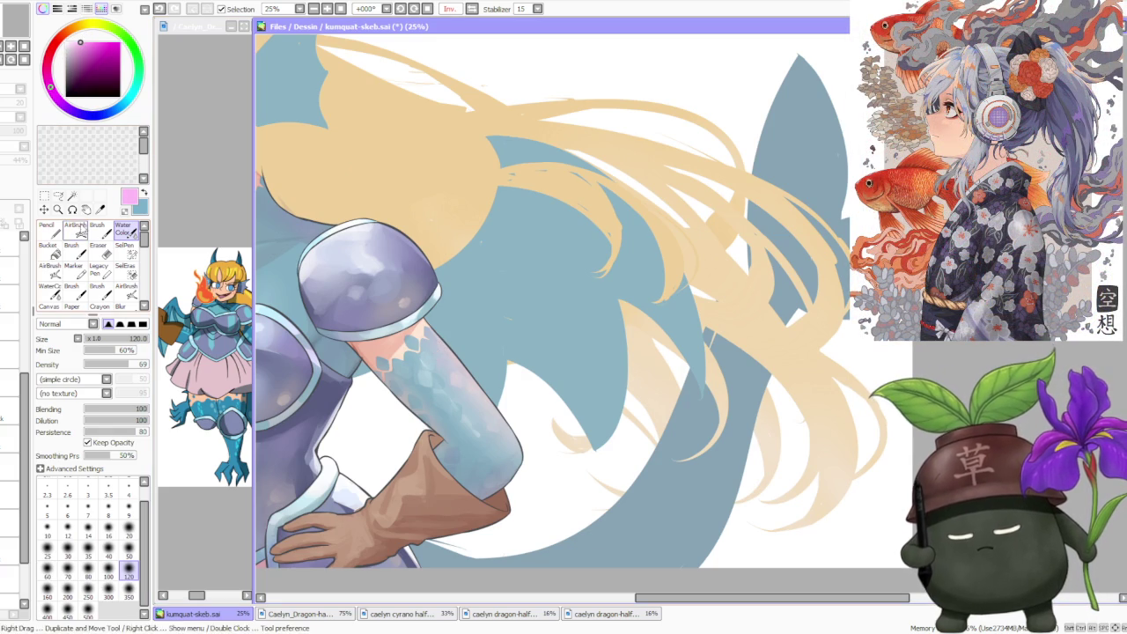
pyautogui.click(75, 226)
pyautogui.click(11, 410)
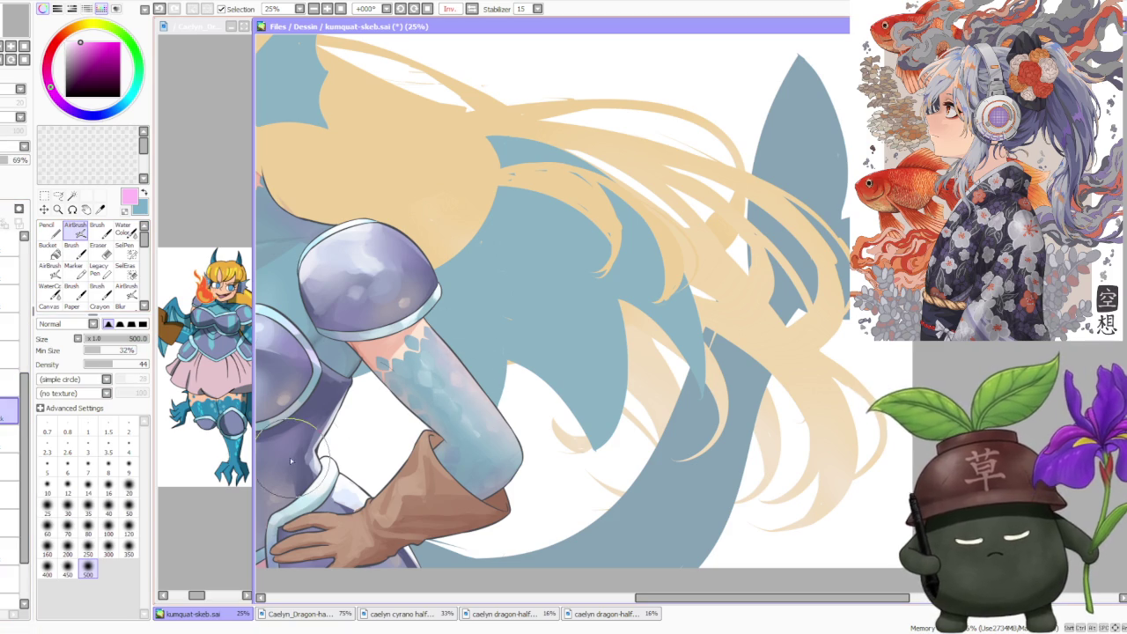
pyautogui.click(128, 528)
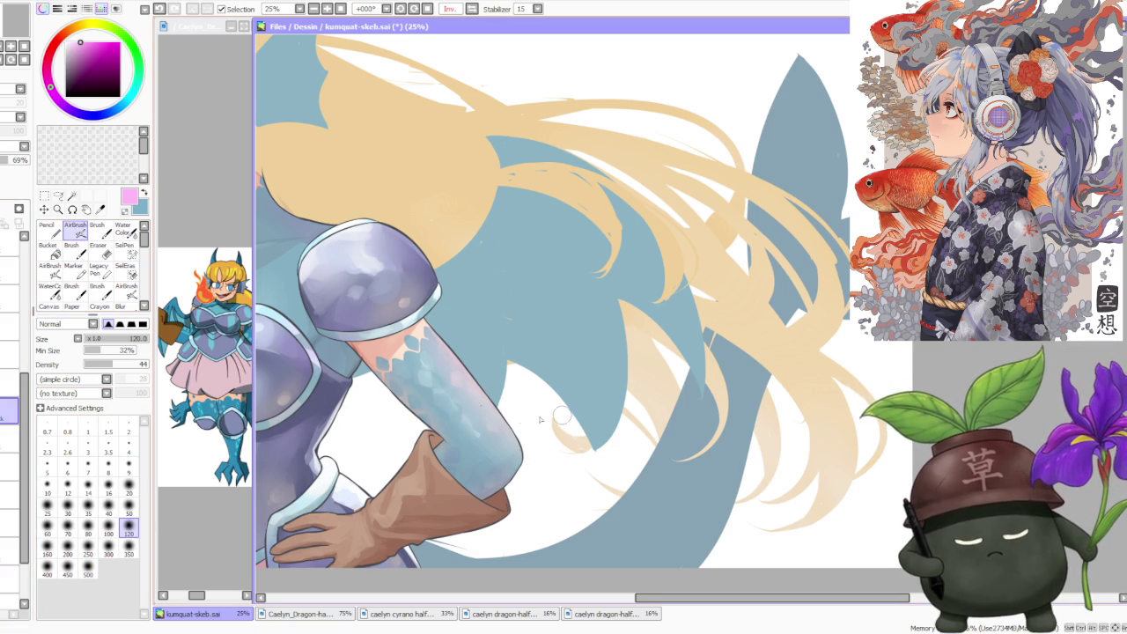
pyautogui.click(142, 193)
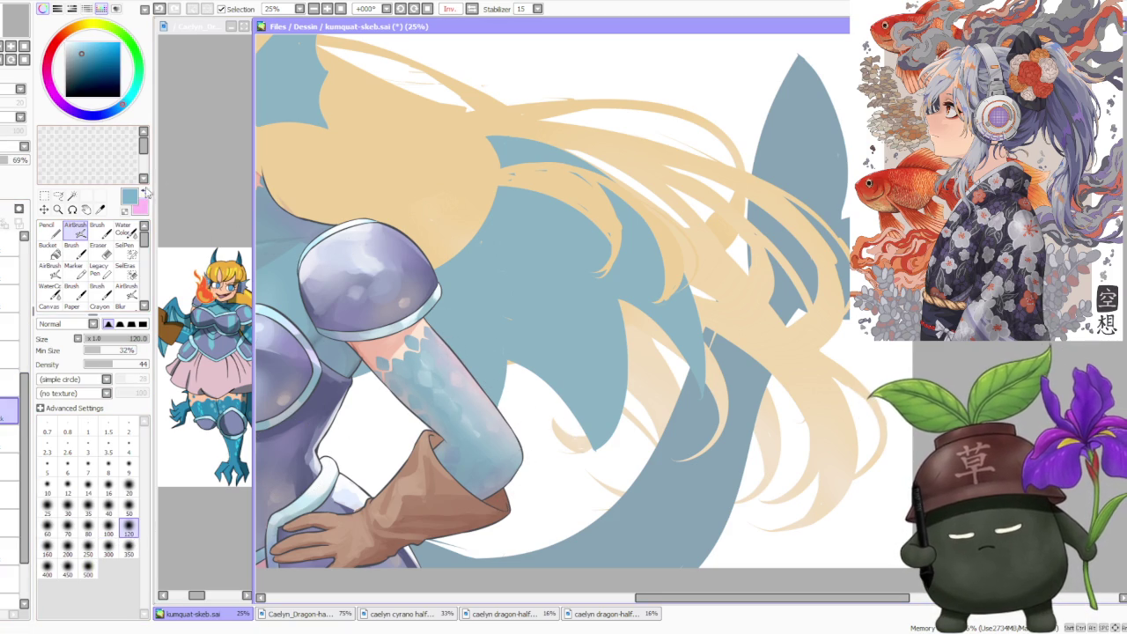
pyautogui.click(88, 568)
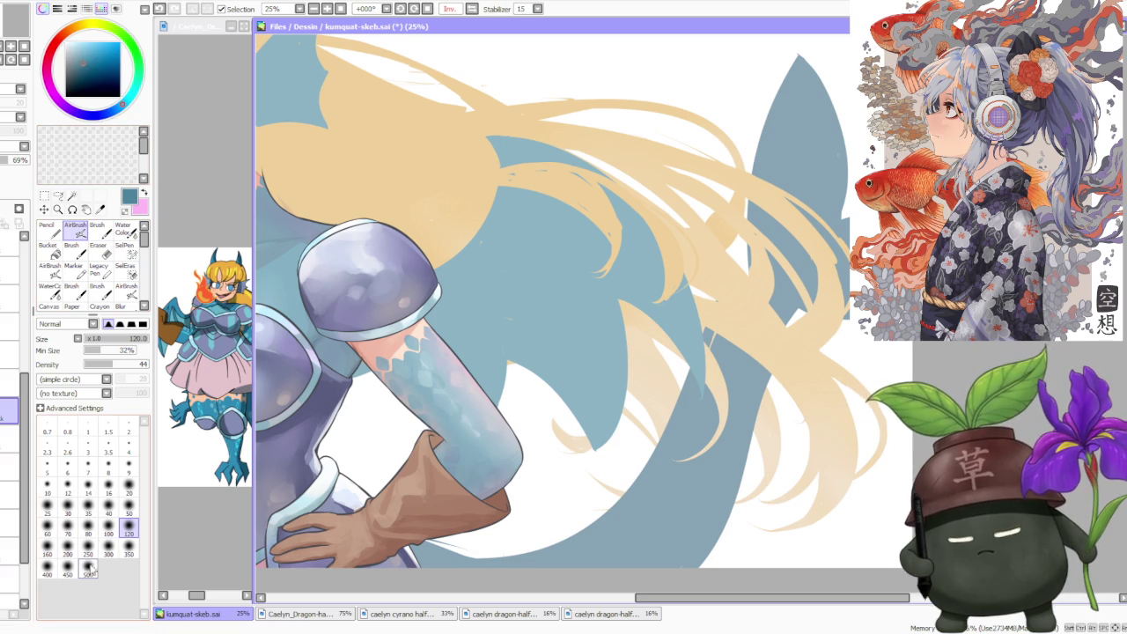
# - Airbrush soft blue over the forearm end and glove cuff
pyautogui.moveTo(506, 440)
pyautogui.mouseDown()
pyautogui.moveTo(482, 475)
pyautogui.moveTo(450, 378)
pyautogui.moveTo(502, 444)
pyautogui.moveTo(445, 370)
pyautogui.moveTo(522, 458)
pyautogui.mouseUp()
pyautogui.scroll(-4, 521, 458)
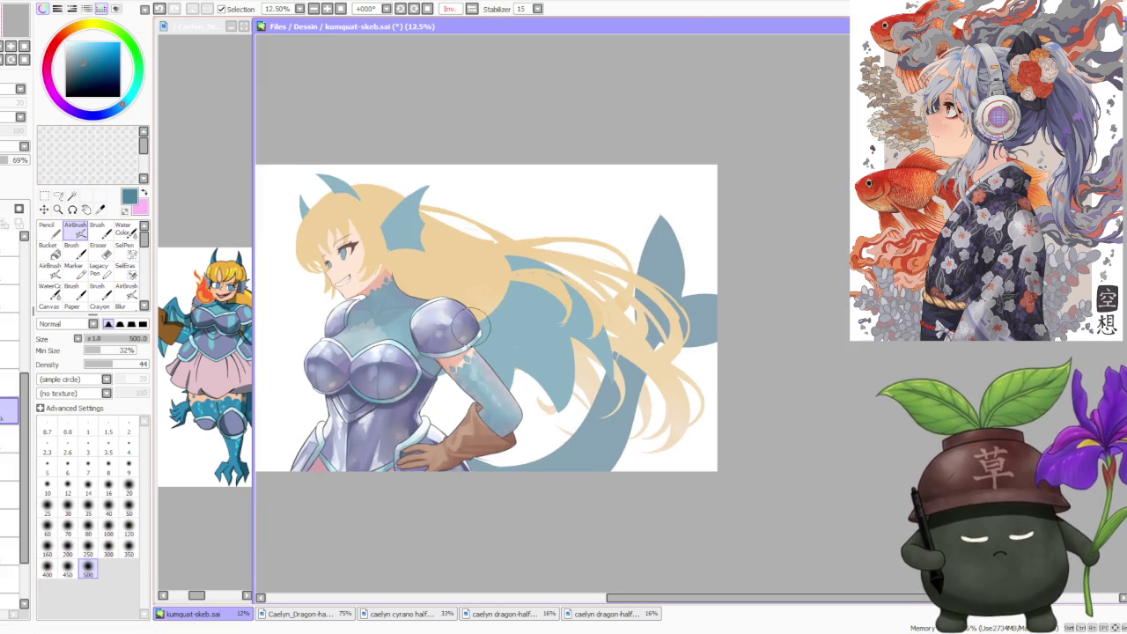
pyautogui.scroll(4, 494, 414)
pyautogui.scroll(-3, 540, 298)
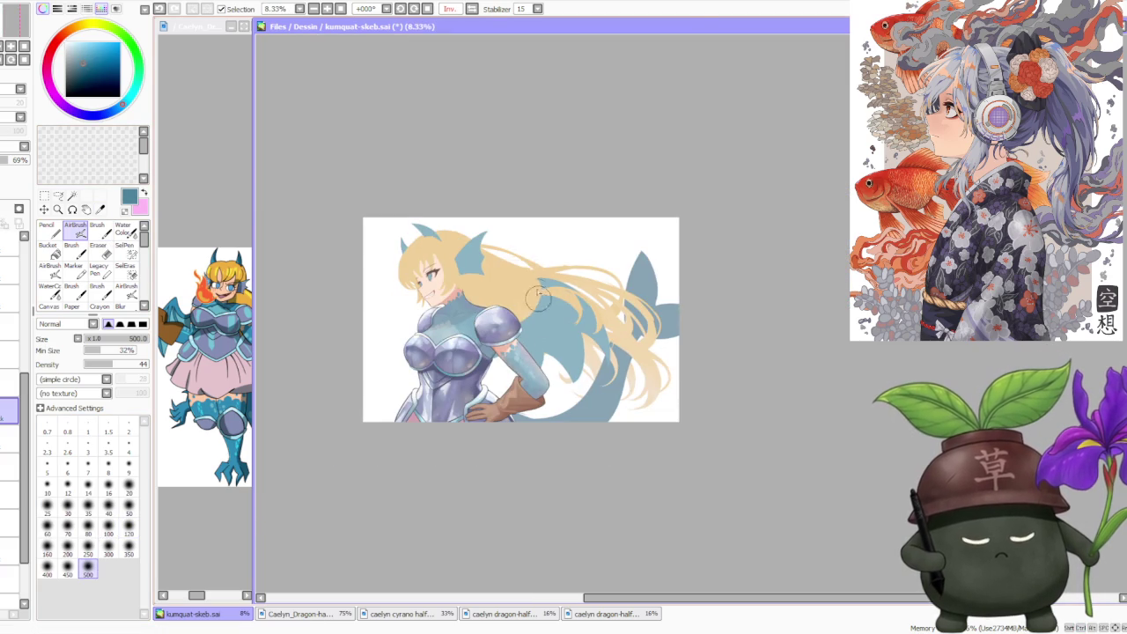
pyautogui.scroll(3, 544, 359)
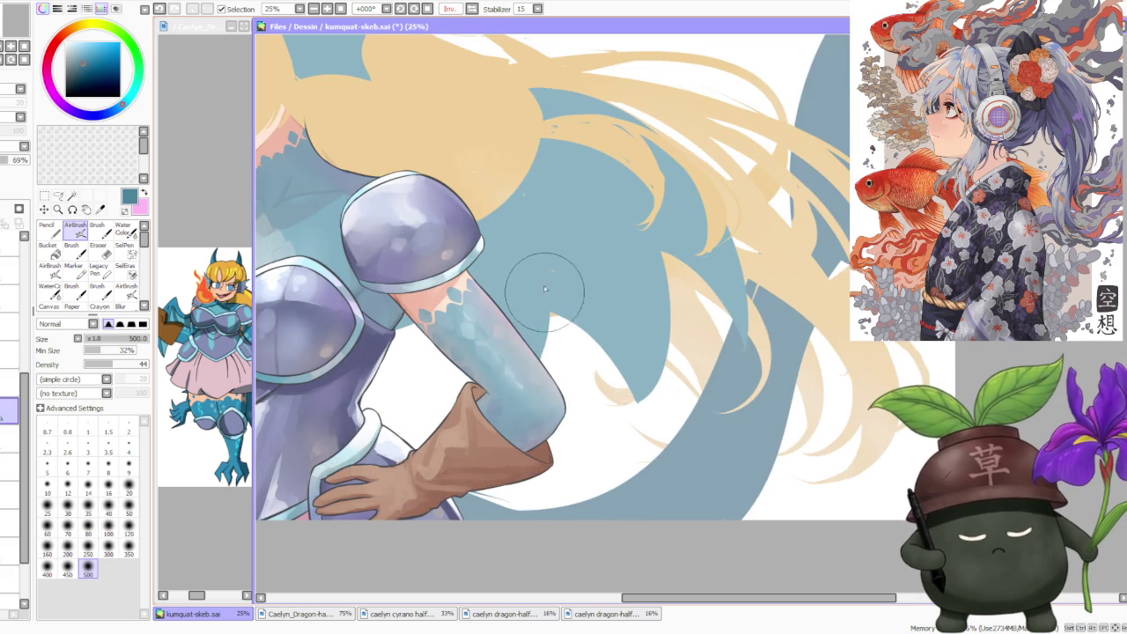
pyautogui.scroll(-2, 532, 232)
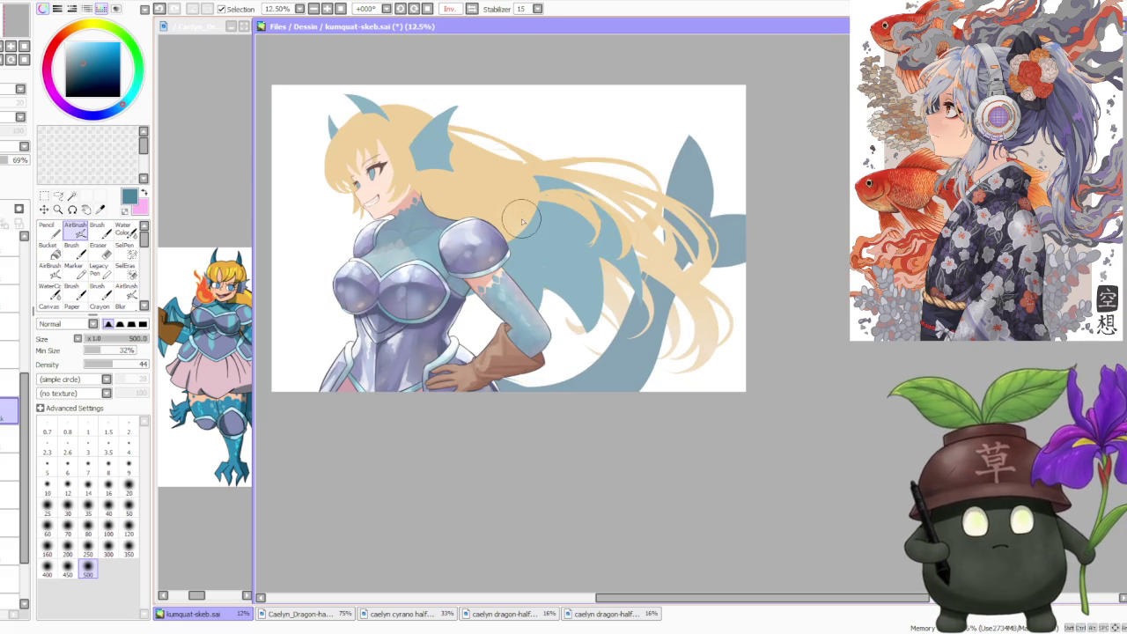
# - Turn off the mirrored view so the canvas displays Normal again
pyautogui.click(476, 10)
pyautogui.scroll(3, 868, 303)
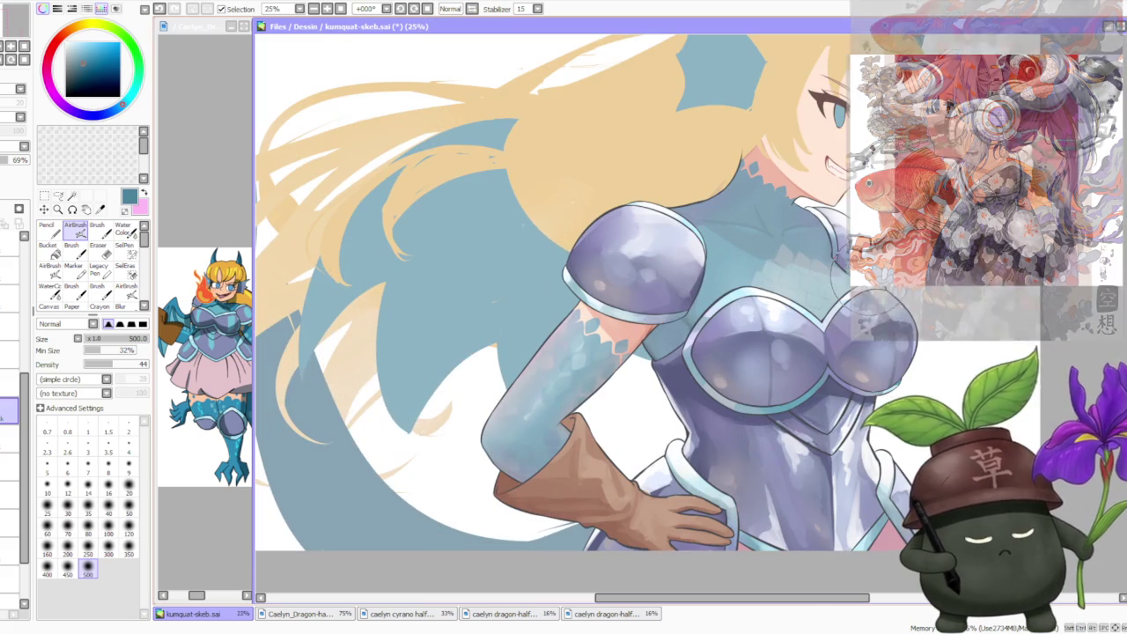
pyautogui.scroll(-2, 727, 322)
pyautogui.scroll(2, 713, 319)
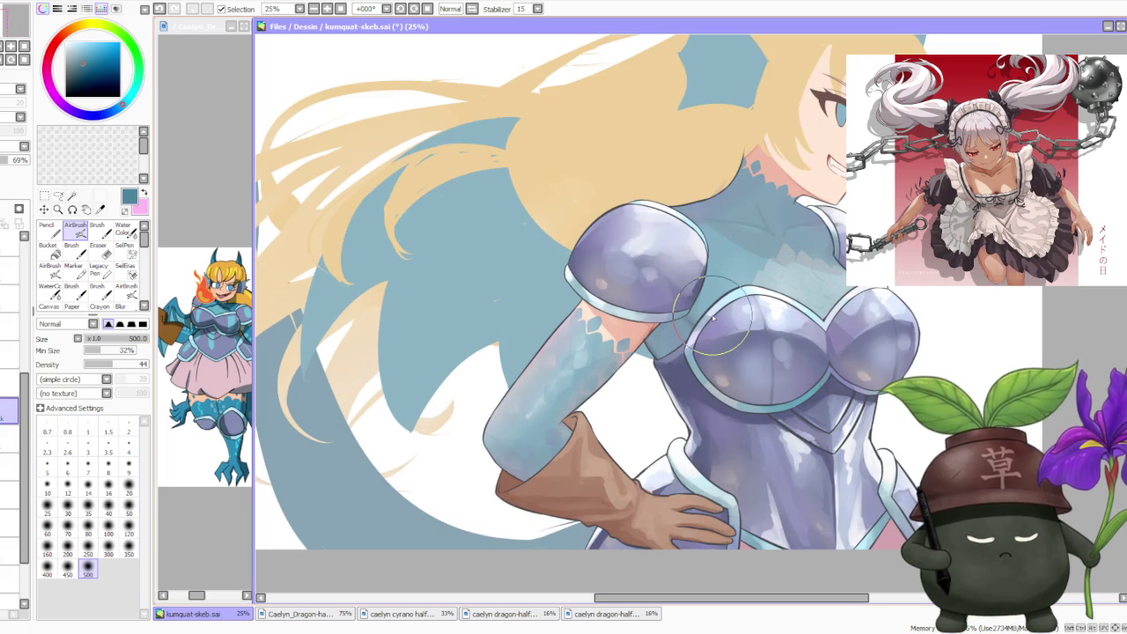
pyautogui.scroll(-2, 713, 319)
pyautogui.scroll(-2, 758, 282)
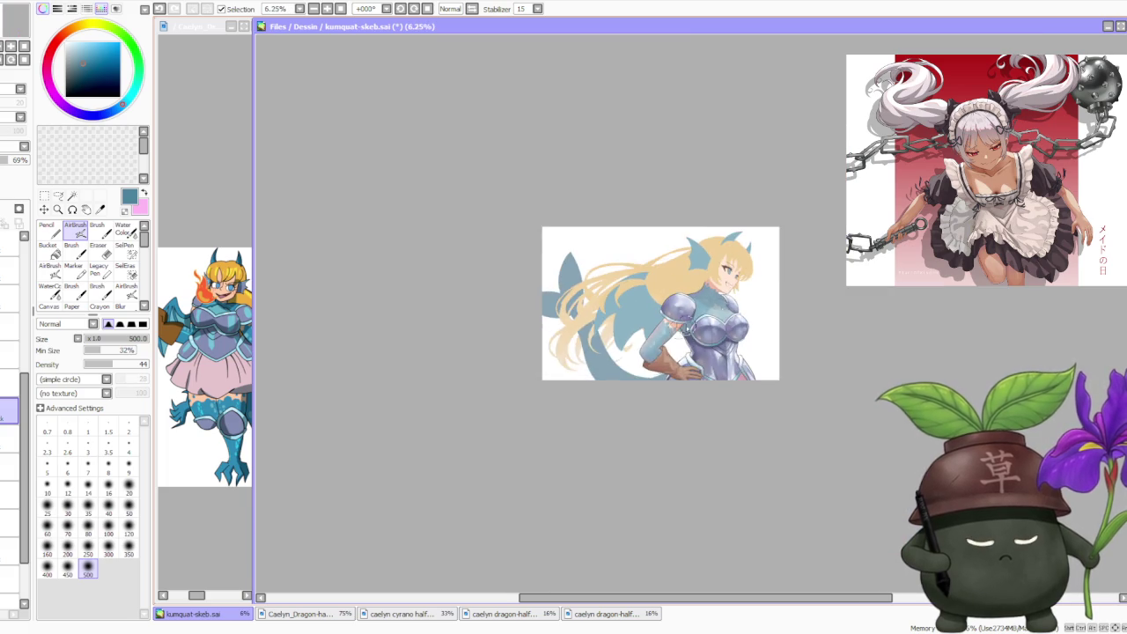
pyautogui.scroll(1, 775, 273)
pyautogui.scroll(2, 755, 291)
pyautogui.scroll(1, 702, 299)
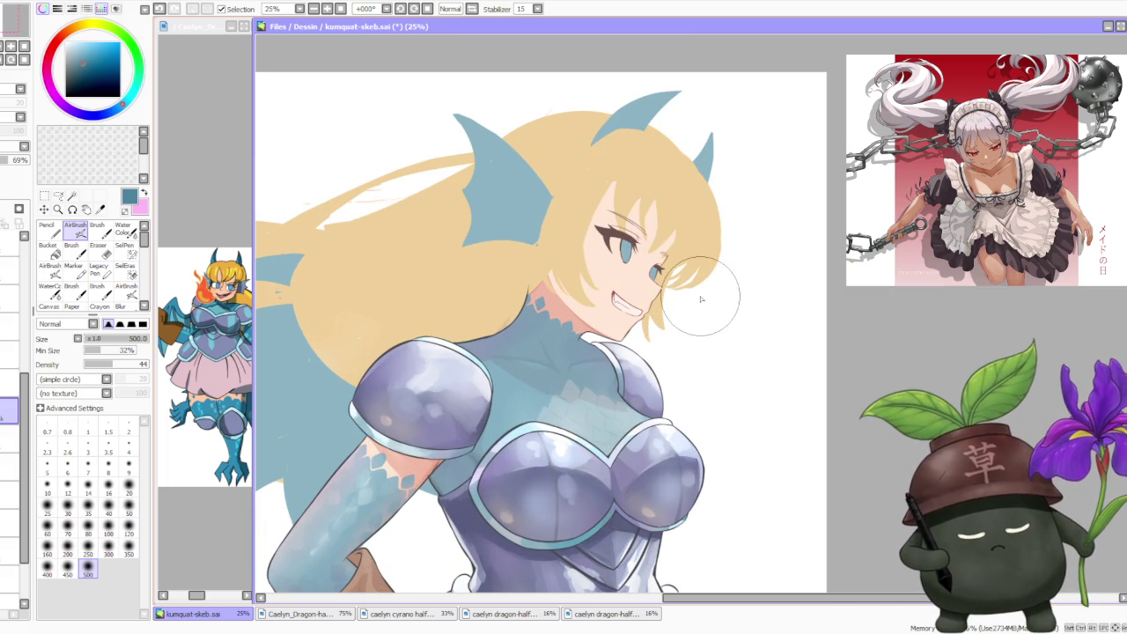
pyautogui.scroll(-1, 696, 299)
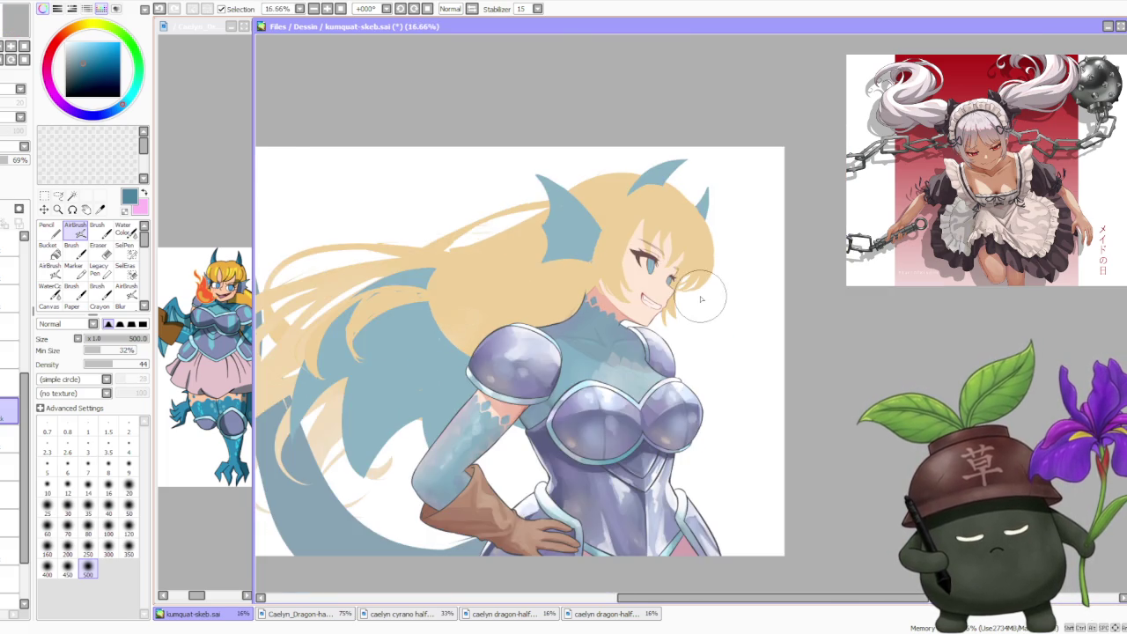
pyautogui.scroll(1, 617, 317)
pyautogui.scroll(1, 581, 335)
pyautogui.scroll(-1, 560, 348)
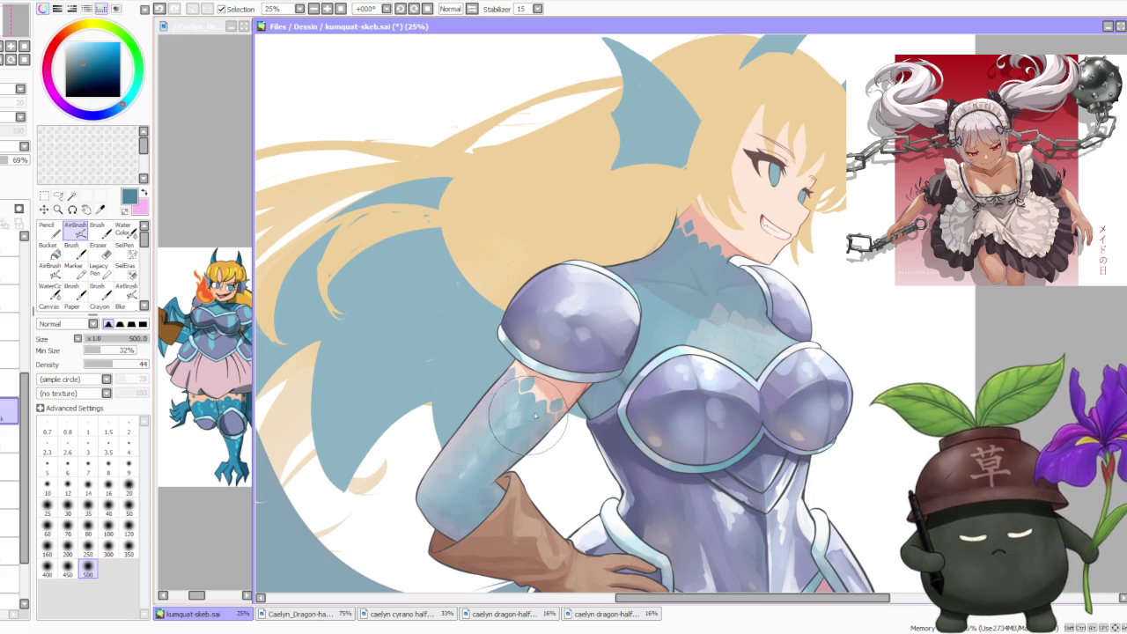
pyautogui.scroll(-1, 562, 352)
pyautogui.scroll(2, 563, 363)
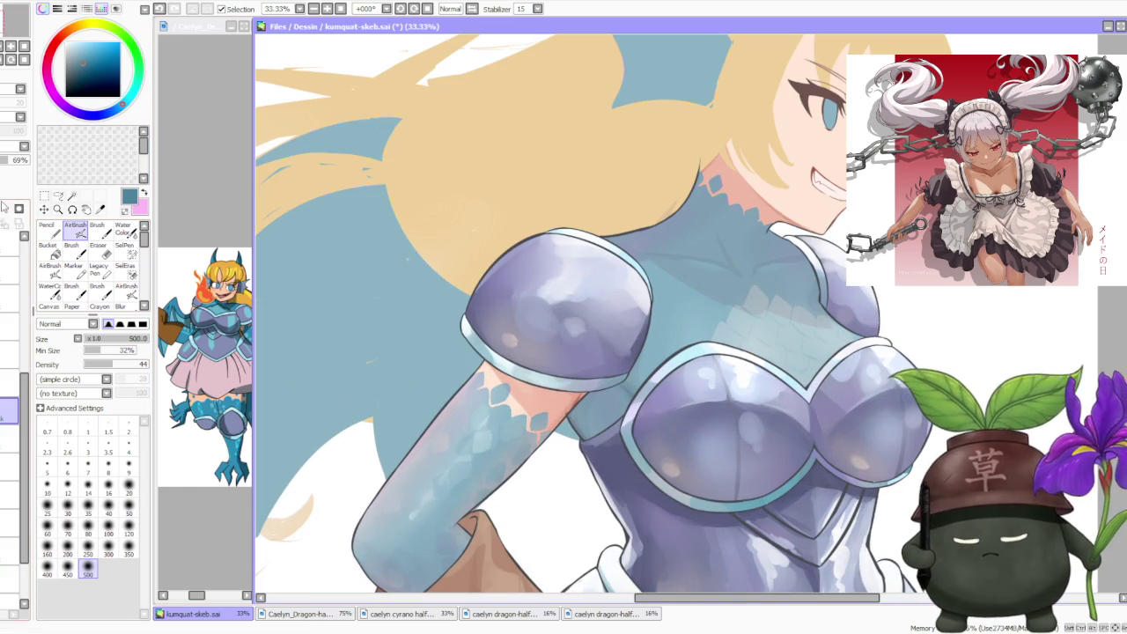
pyautogui.click(97, 229)
# - Repaint the skin band and blue diamond scales beneath the shoulder pad
pyautogui.scroll(1, 511, 379)
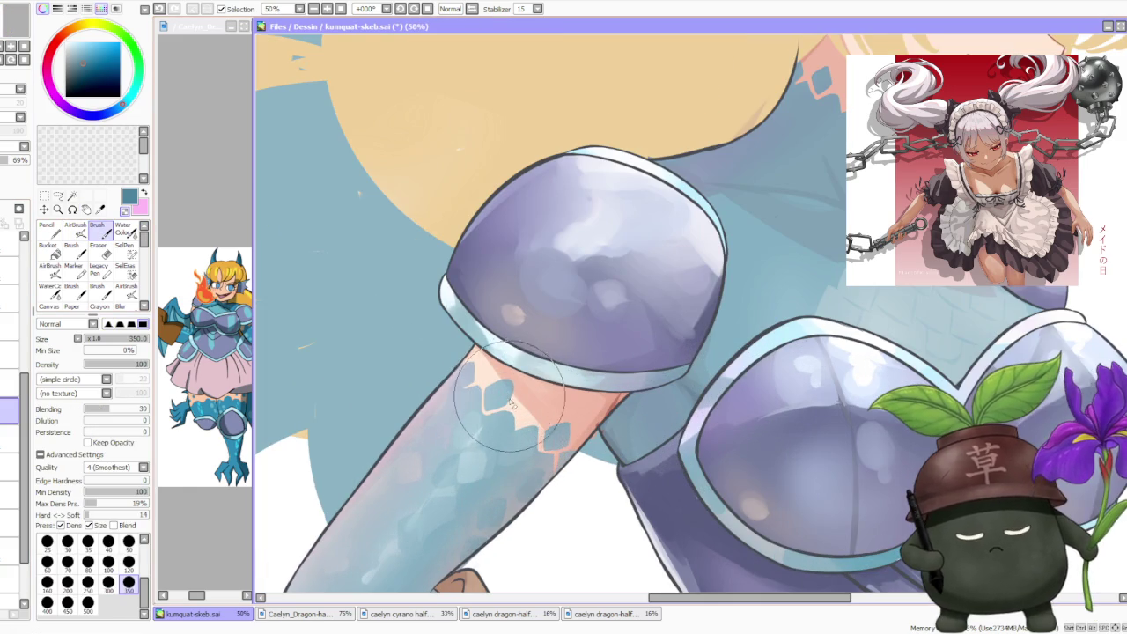
pyautogui.moveTo(512, 379)
pyautogui.mouseDown()
pyautogui.moveTo(506, 414)
pyautogui.moveTo(529, 370)
pyautogui.moveTo(555, 388)
pyautogui.moveTo(573, 432)
pyautogui.moveTo(563, 414)
pyautogui.moveTo(537, 441)
pyautogui.moveTo(546, 423)
pyautogui.moveTo(544, 447)
pyautogui.moveTo(537, 414)
pyautogui.moveTo(551, 403)
pyautogui.moveTo(573, 422)
pyautogui.moveTo(561, 457)
pyautogui.moveTo(536, 458)
pyautogui.moveTo(556, 472)
pyautogui.mouseUp()
pyautogui.scroll(-2, 564, 416)
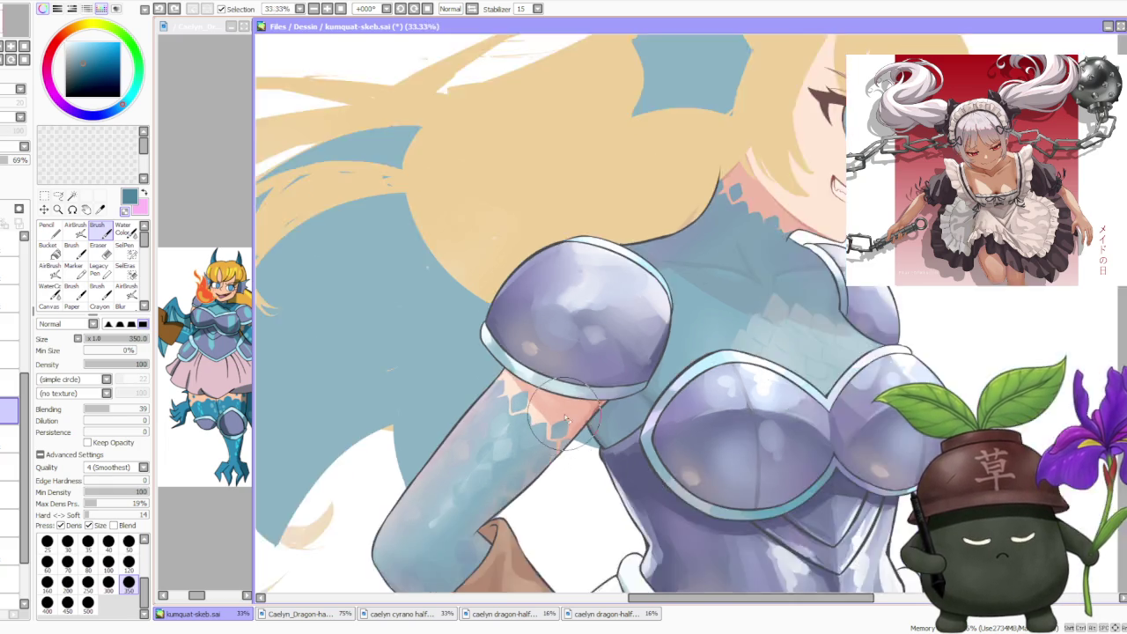
pyautogui.scroll(-2, 586, 353)
pyautogui.scroll(-2, 586, 354)
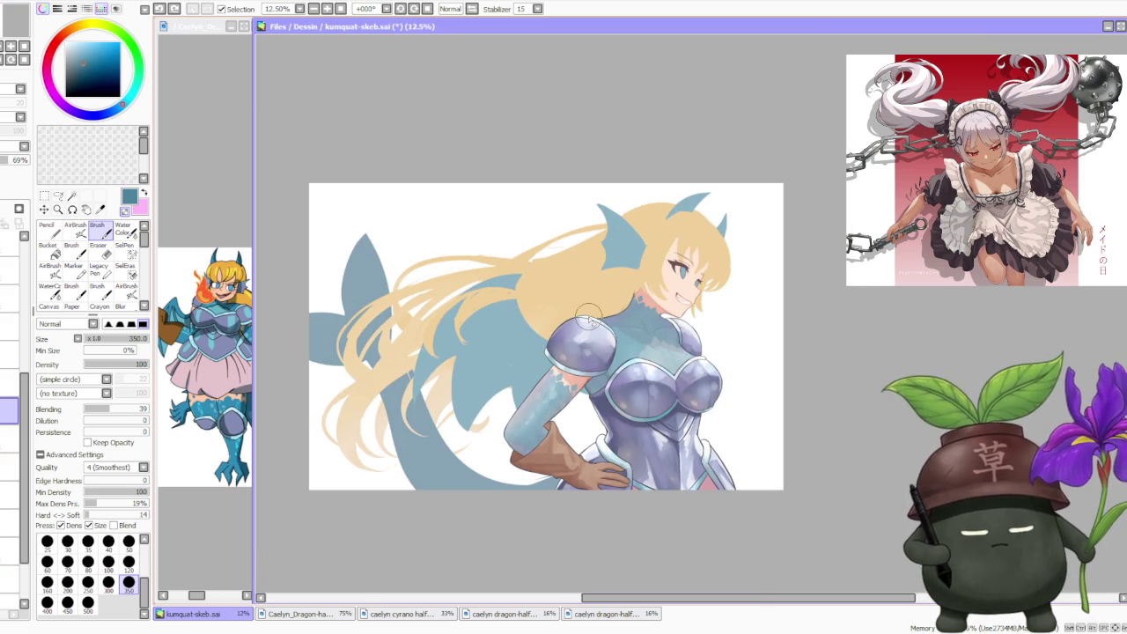
pyautogui.scroll(-1, 589, 317)
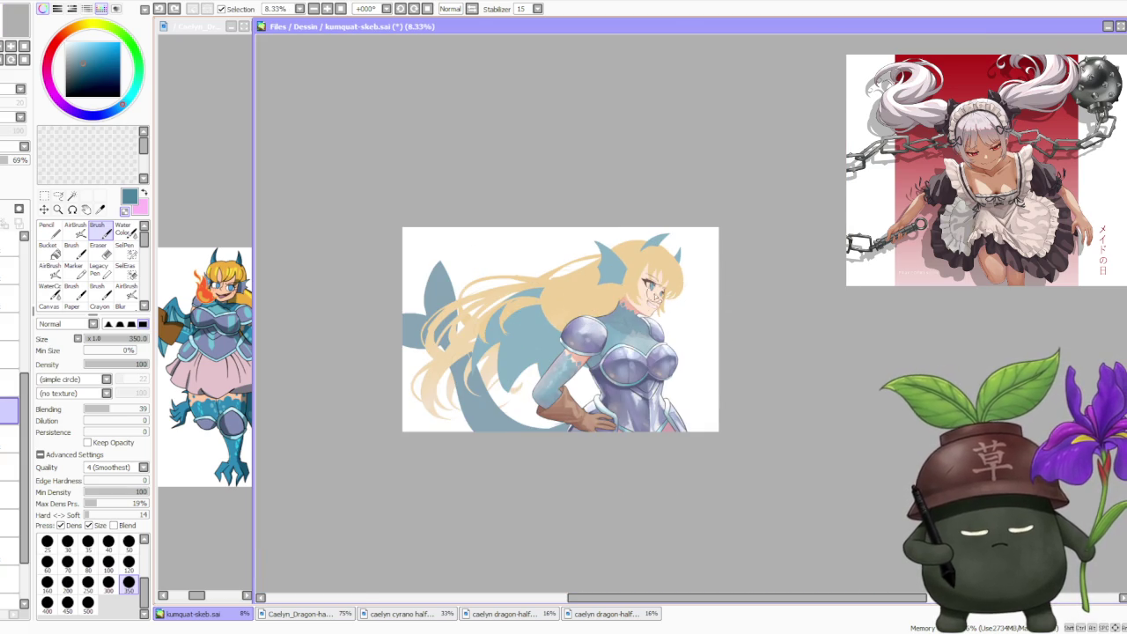
pyautogui.scroll(2, 652, 298)
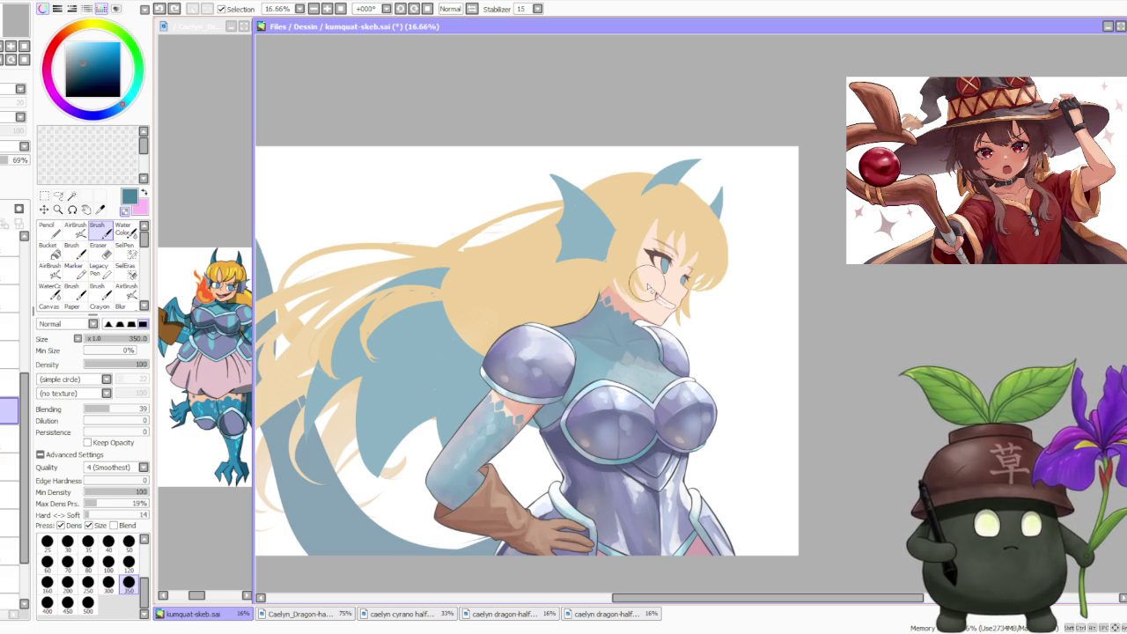
pyautogui.scroll(1, 643, 291)
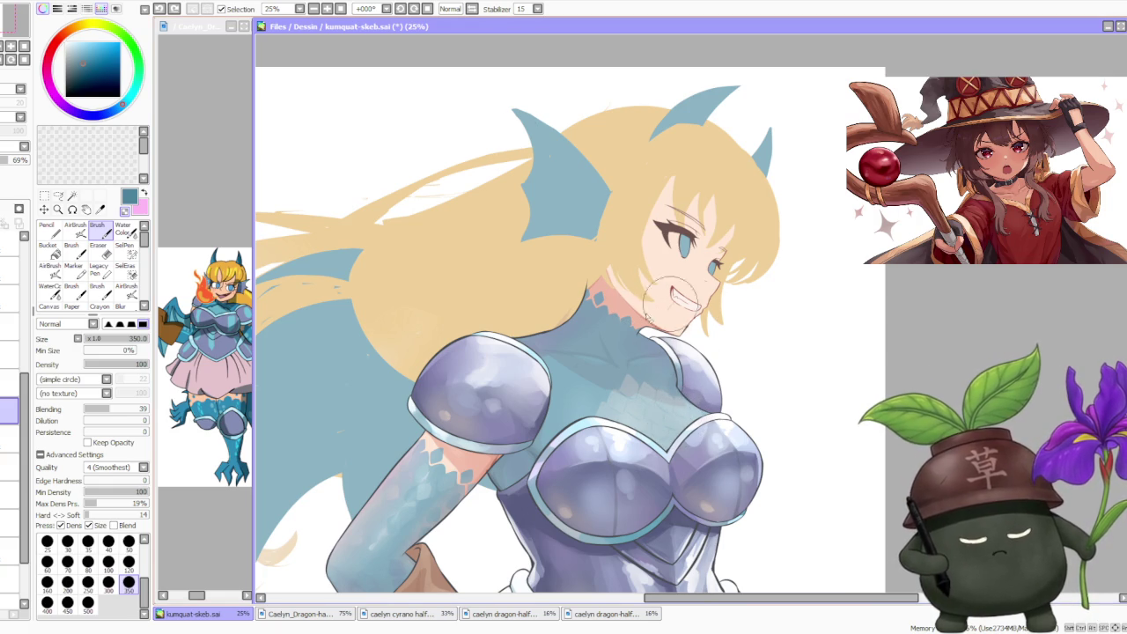
# - Make the blue paint layer fully opaque and sample pale and darker blues from the arm
pyautogui.keyDown('alt'); pyautogui.click(414, 480); pyautogui.keyUp('alt')
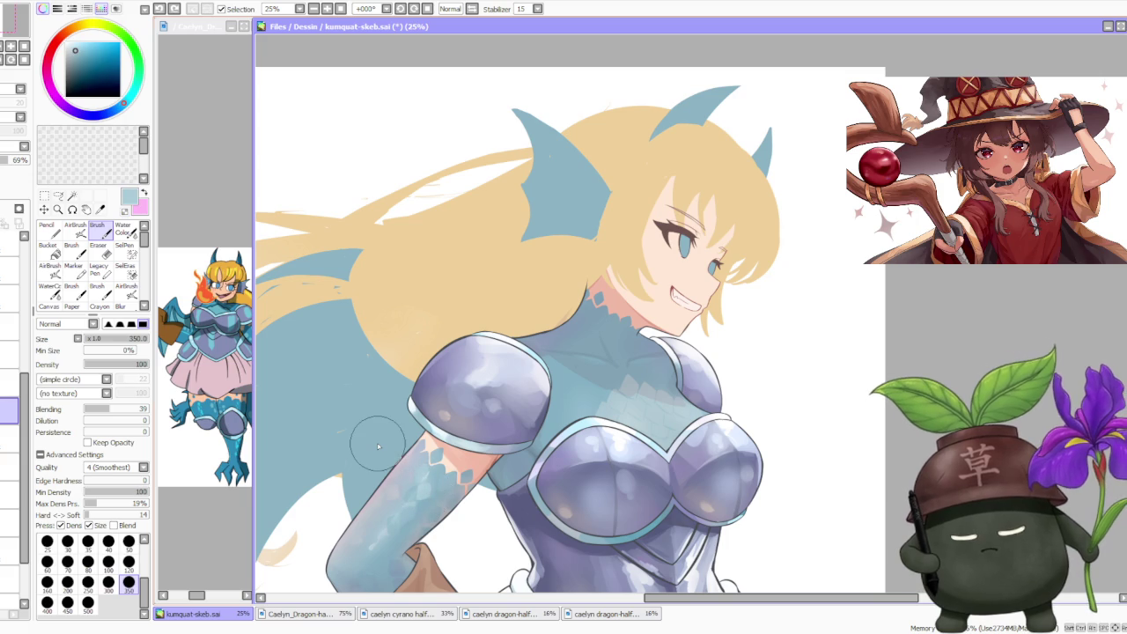
pyautogui.click(29, 160)
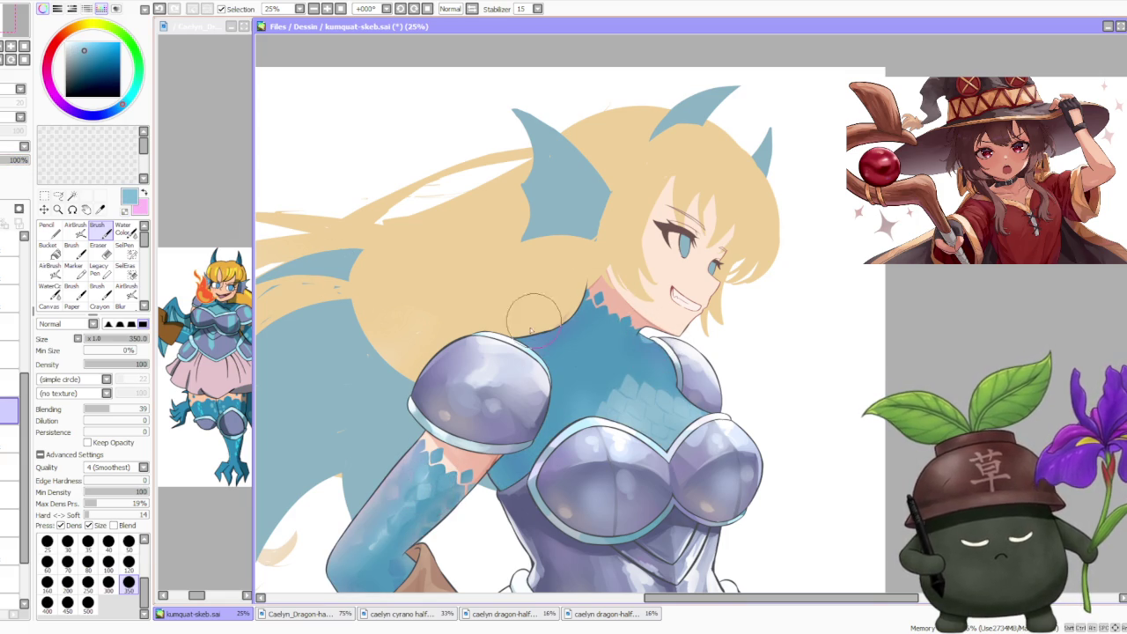
pyautogui.keyDown('alt'); pyautogui.click(466, 370); pyautogui.keyUp('alt')
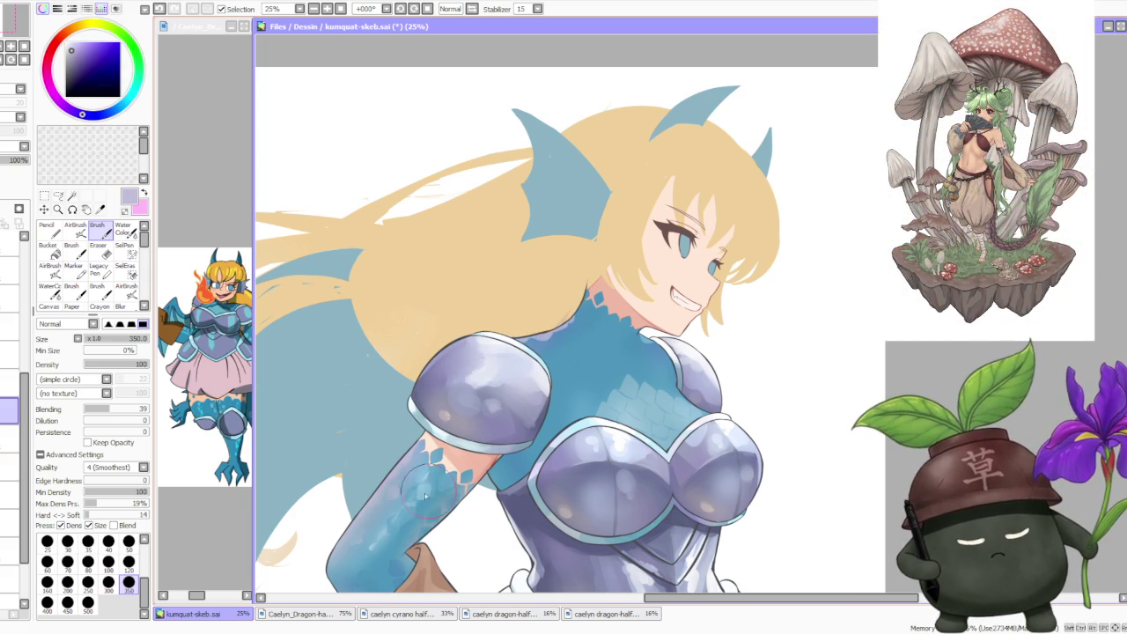
pyautogui.keyDown('alt'); pyautogui.click(426, 498); pyautogui.keyUp('alt')
pyautogui.keyDown('alt'); pyautogui.click(444, 480); pyautogui.keyUp('alt')
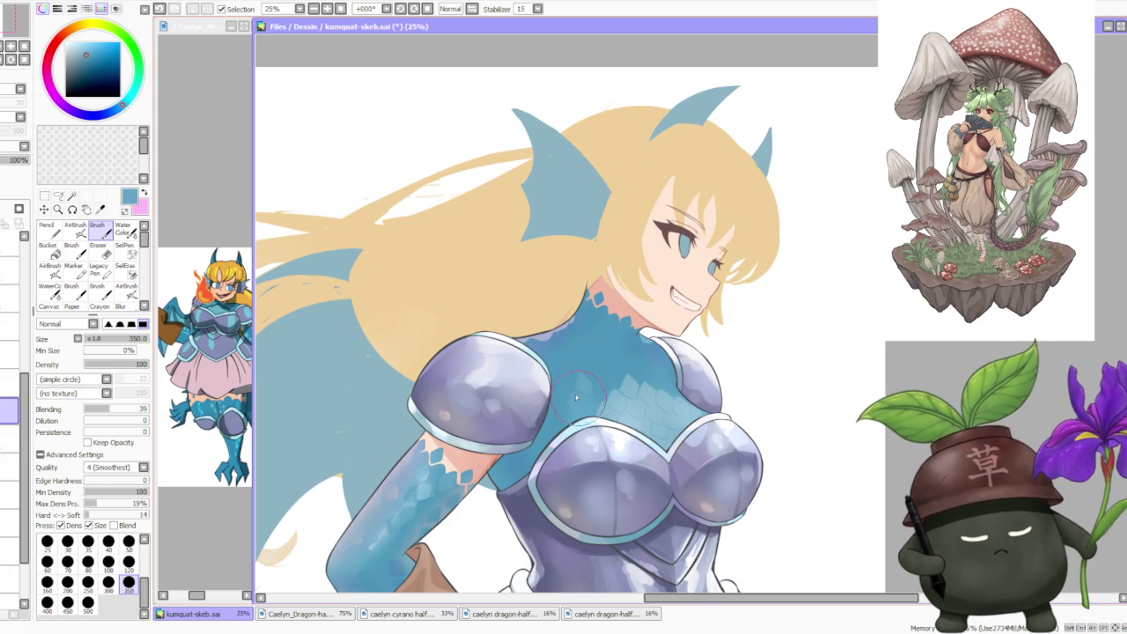
# - Paint small scale marks near the armour neck, undoing the missed strokes
pyautogui.hotkey('ctrl', 'z')
pyautogui.moveTo(660, 374); pyautogui.dragTo(678, 348)
pyautogui.hotkey('ctrl', 'z')
pyautogui.moveTo(647, 388); pyautogui.dragTo(657, 375)
pyautogui.hotkey('ctrl', 'z')
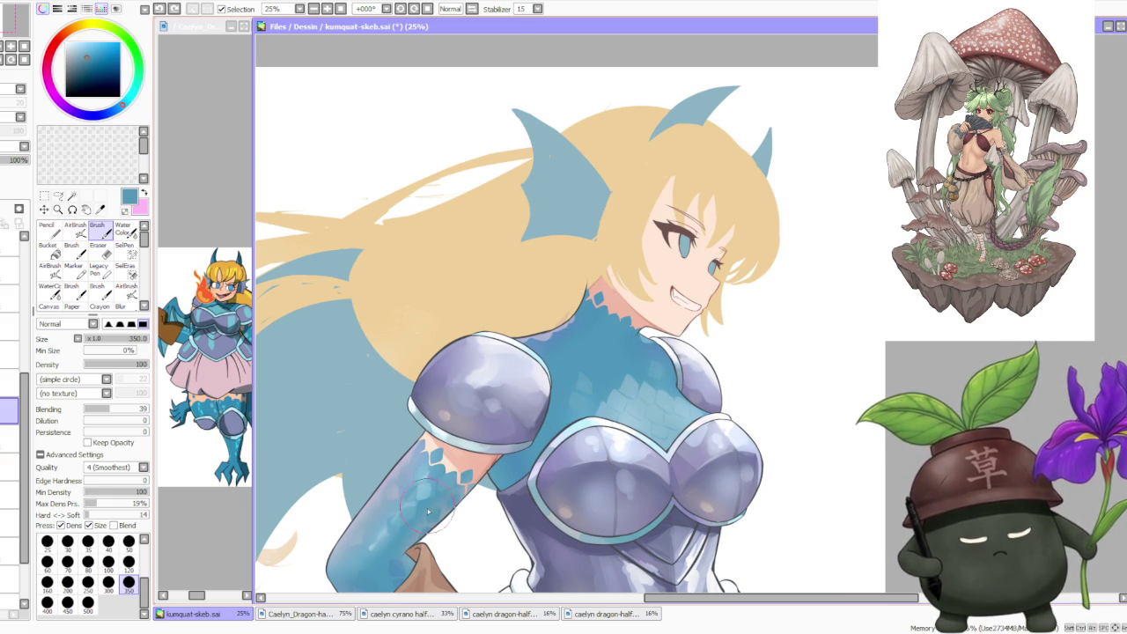
pyautogui.moveTo(553, 352); pyautogui.dragTo(565, 319)
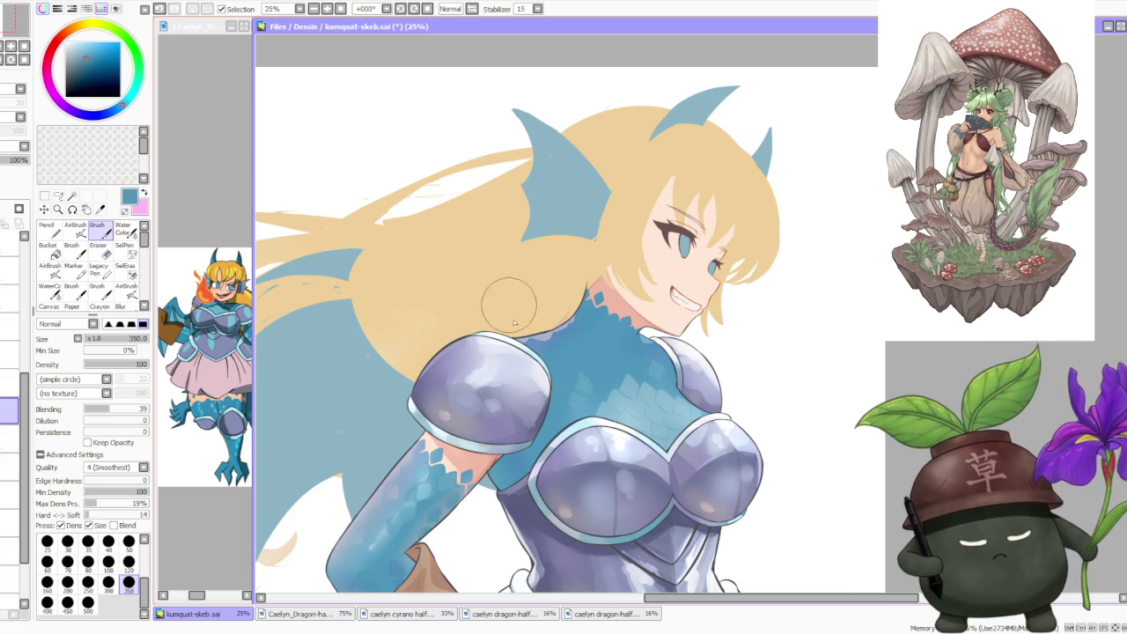
# - Shade the scales at the shoulder, chest edge and neck with arm-sampled blues
pyautogui.keyDown('alt'); pyautogui.click(401, 560); pyautogui.keyUp('alt')
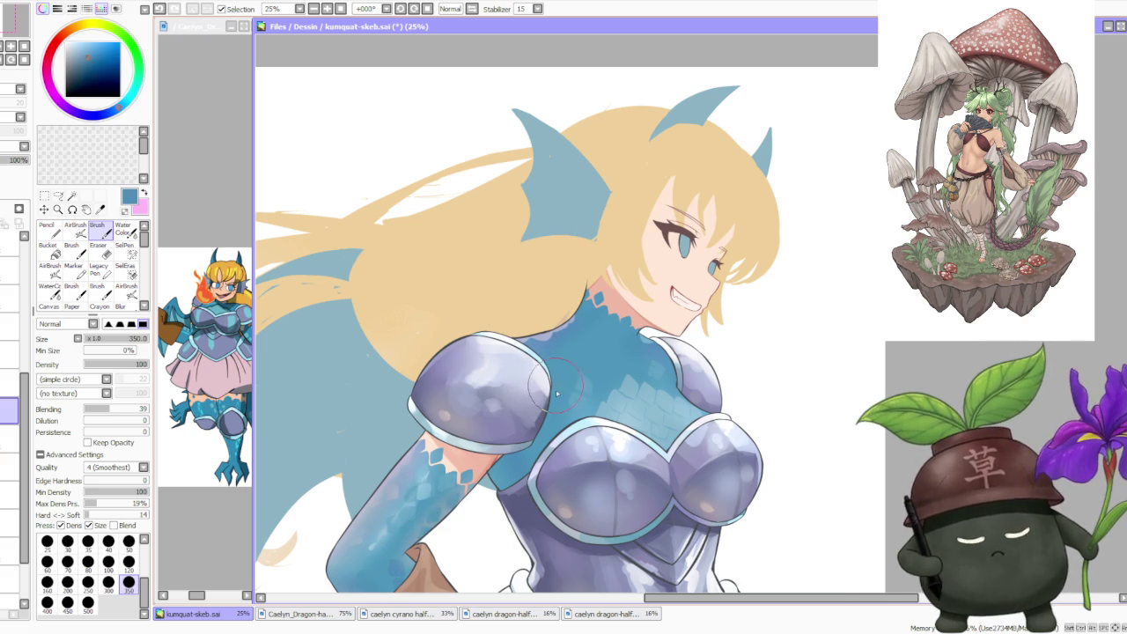
pyautogui.moveTo(534, 381); pyautogui.dragTo(556, 388)
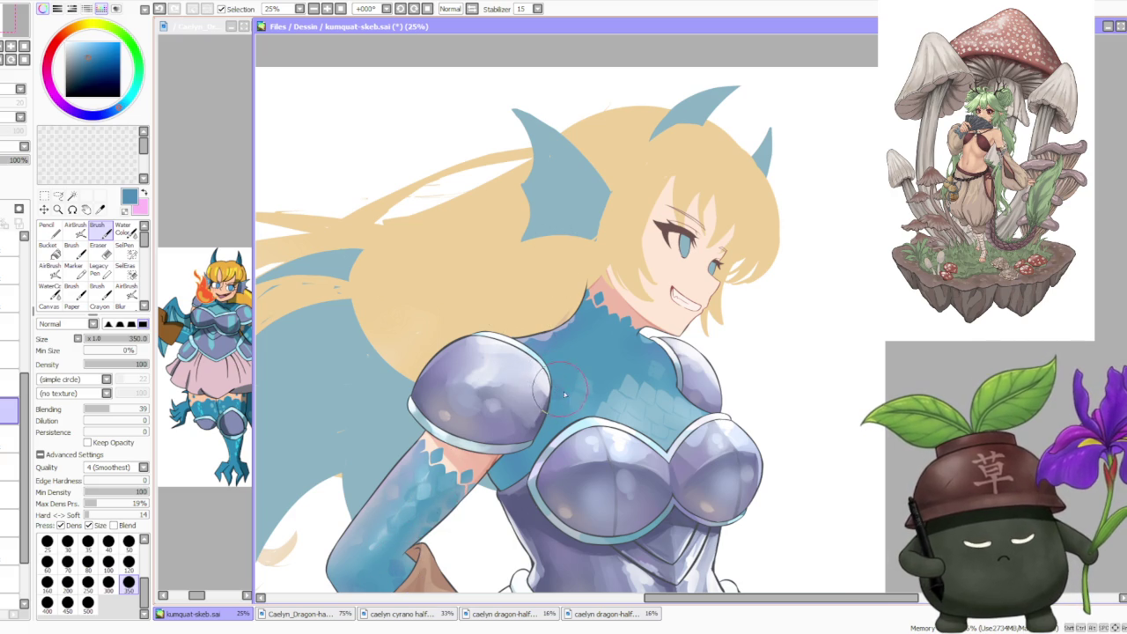
pyautogui.moveTo(661, 352); pyautogui.dragTo(687, 388)
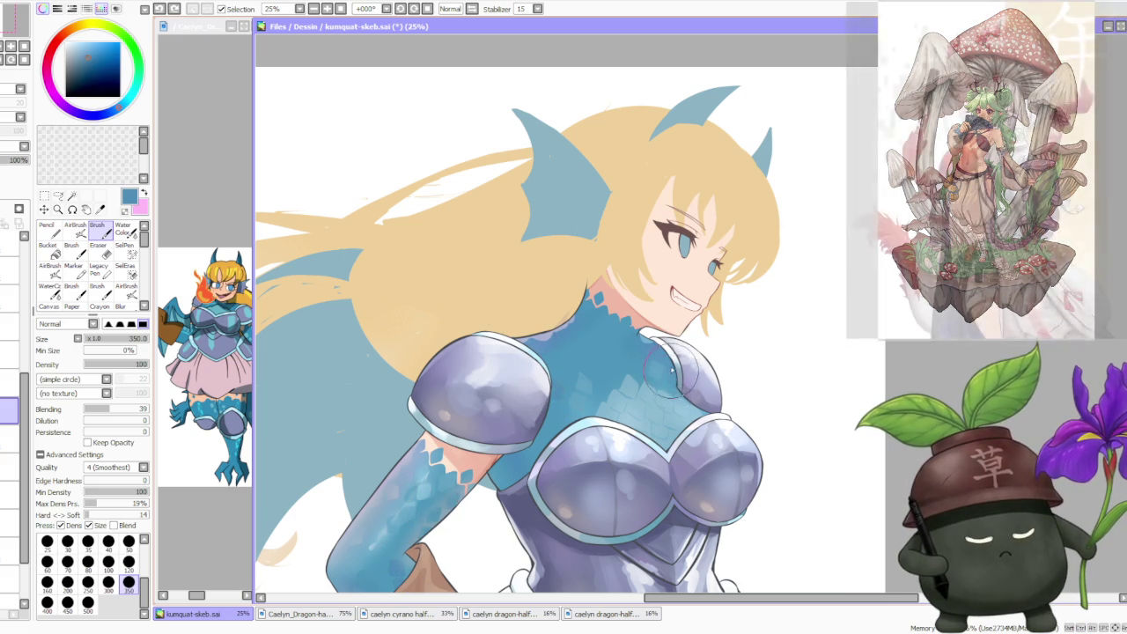
pyautogui.keyDown('alt'); pyautogui.click(588, 377); pyautogui.keyUp('alt')
pyautogui.moveTo(599, 322); pyautogui.dragTo(592, 311)
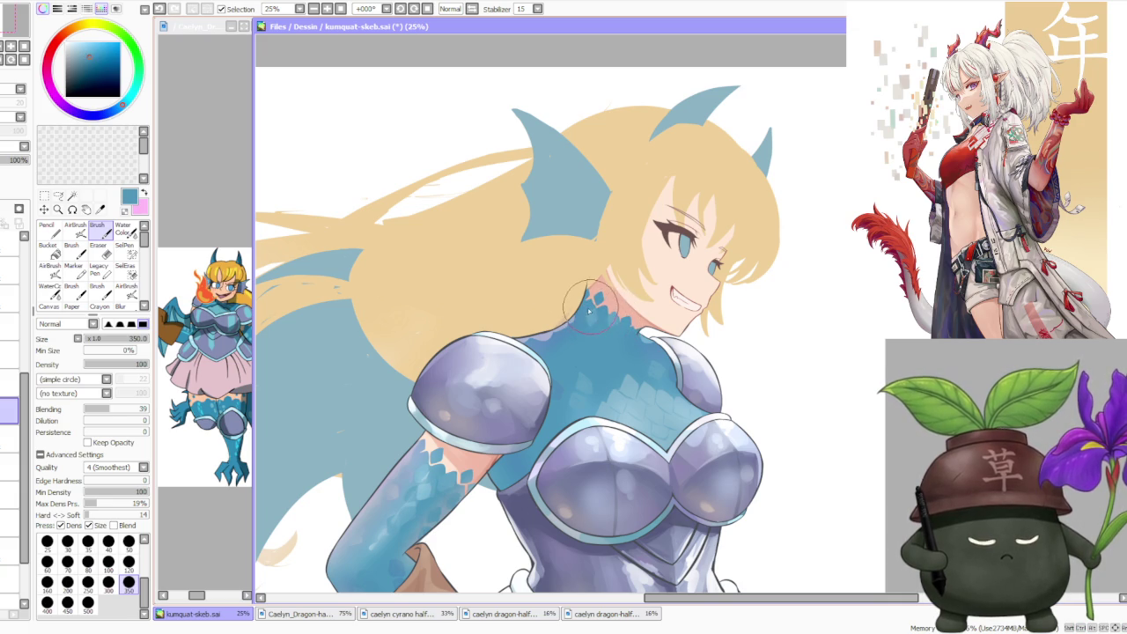
pyautogui.hotkey('ctrl', 'z')
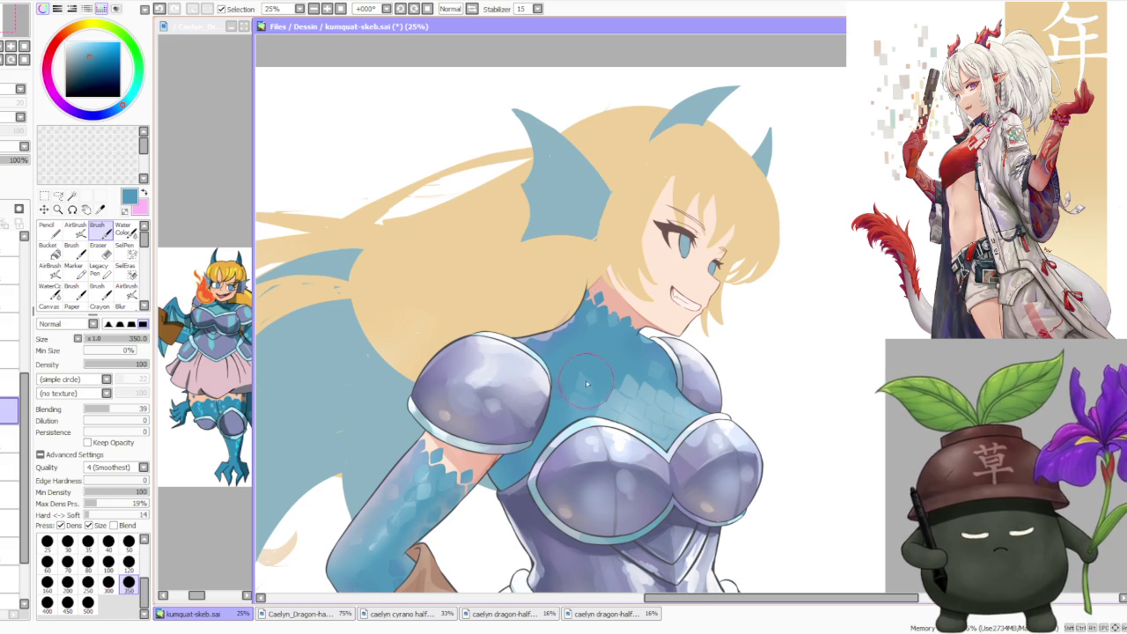
# - Sample a lighter lavender-blue from the painting and return to the large soft airbrush
pyautogui.scroll(-3, 629, 361)
pyautogui.scroll(1, 629, 352)
pyautogui.scroll(2, 628, 342)
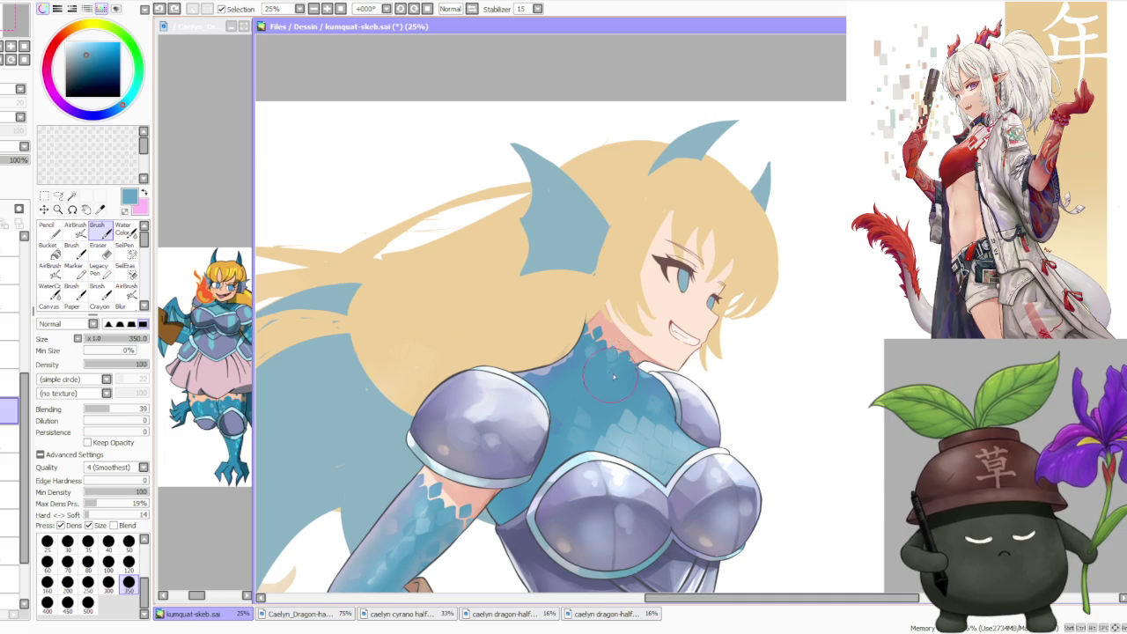
pyautogui.keyDown('alt'); pyautogui.click(409, 488); pyautogui.keyUp('alt')
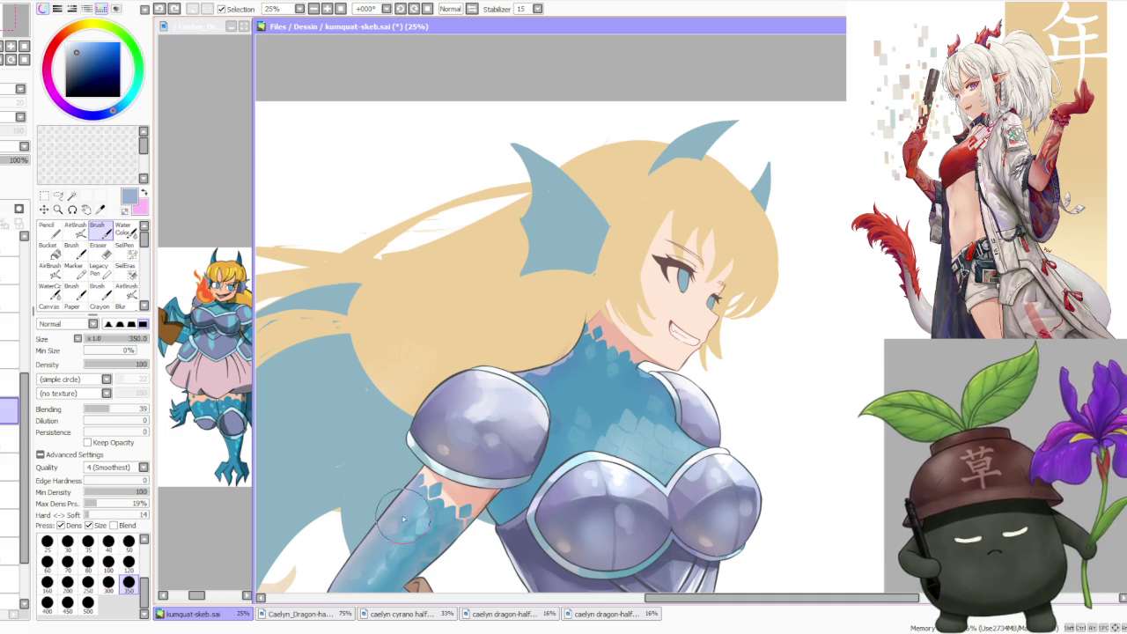
pyautogui.click(75, 230)
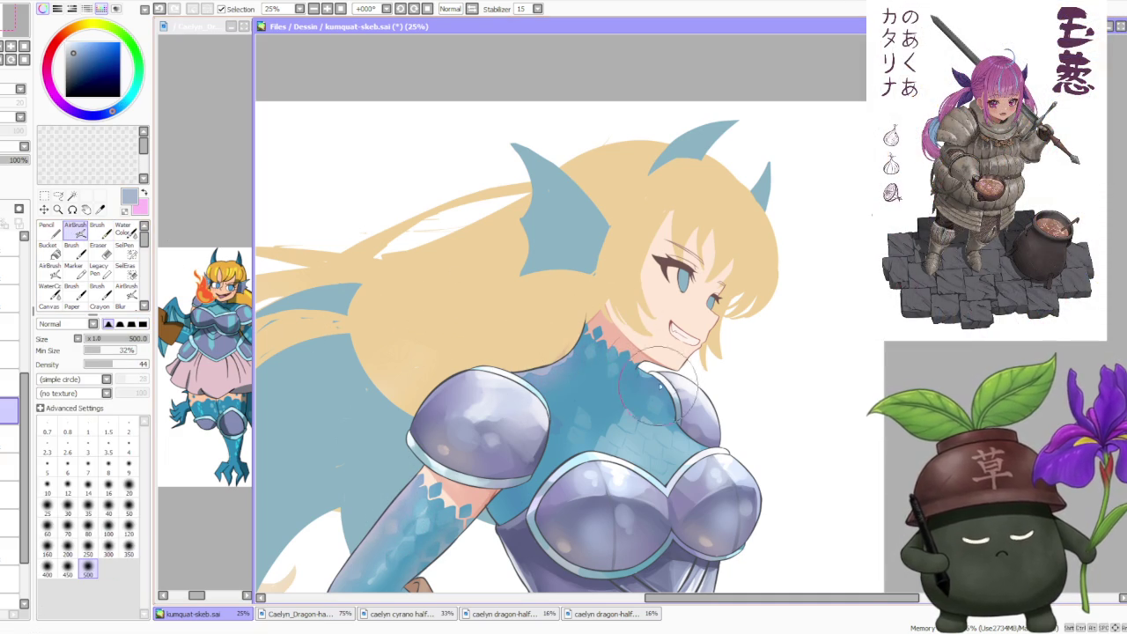
# - Pick a slightly different blue from the arm and zoom out to 12.5%
pyautogui.keyDown('alt'); pyautogui.click(449, 528); pyautogui.keyUp('alt')
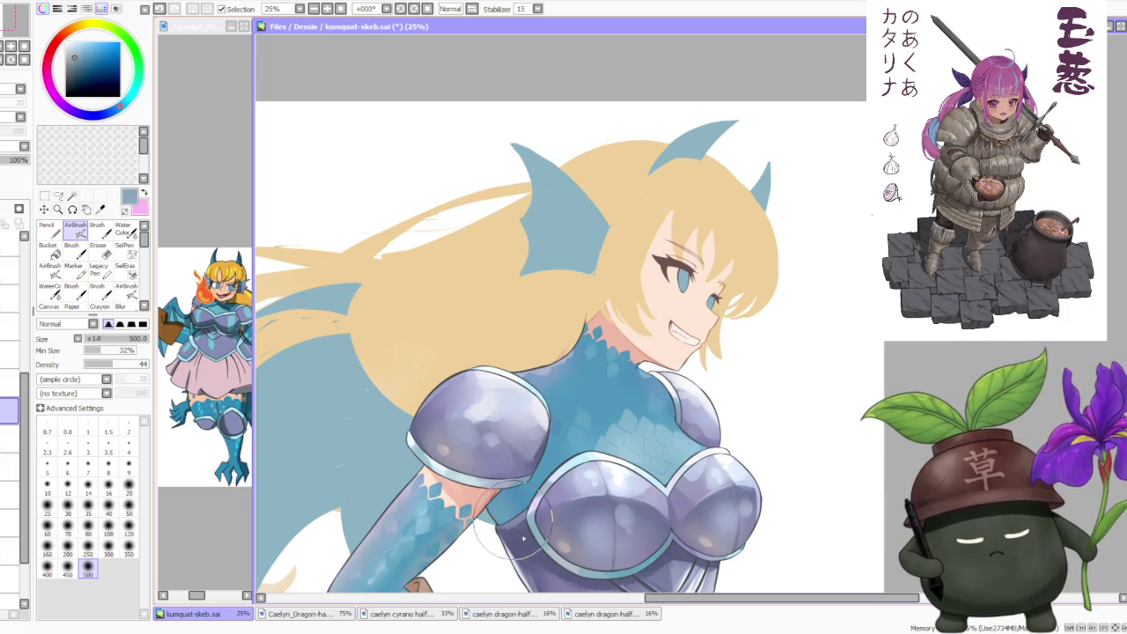
pyautogui.scroll(-2, 621, 310)
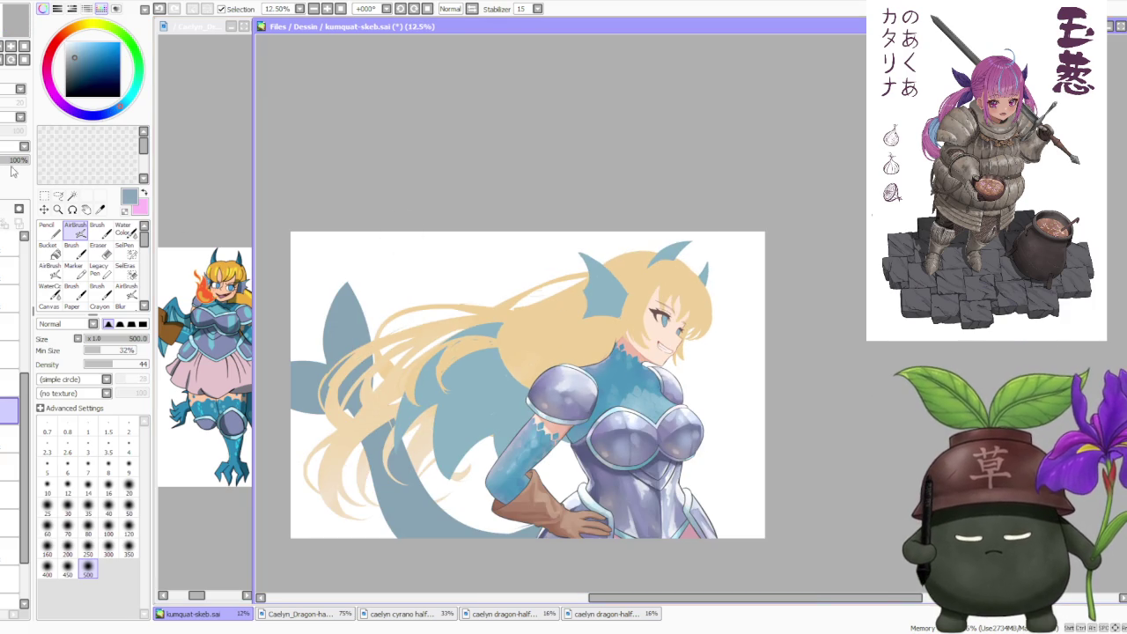
# - Lower the scale layer's opacity to 89% to soften the blue scales
pyautogui.moveTo(11, 167); pyautogui.dragTo(18, 165)
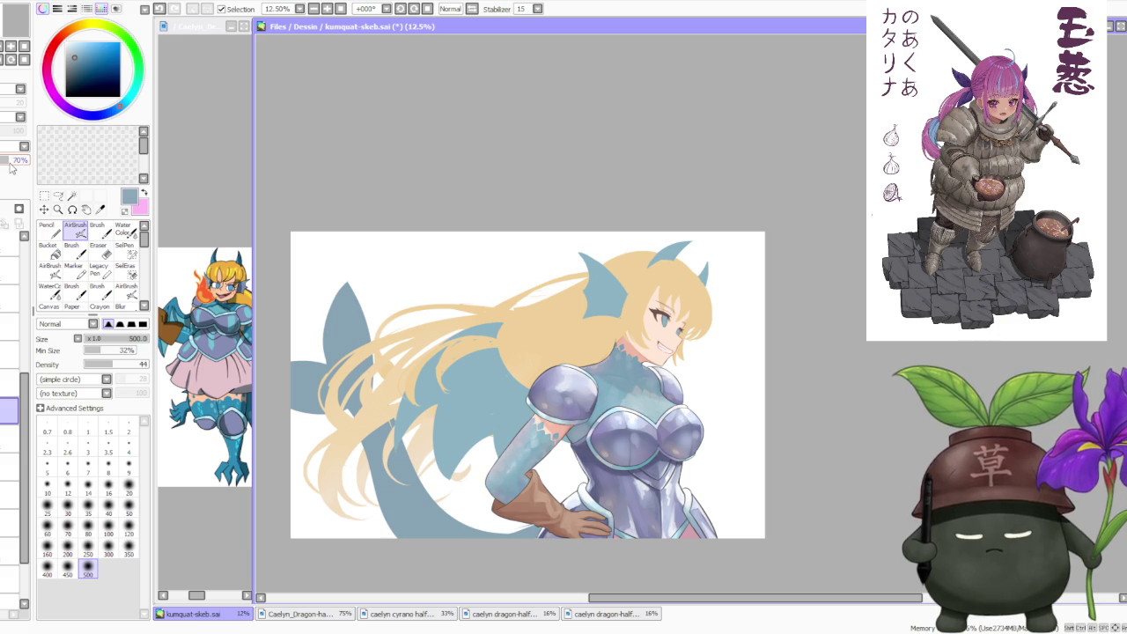
pyautogui.scroll(2, 678, 343)
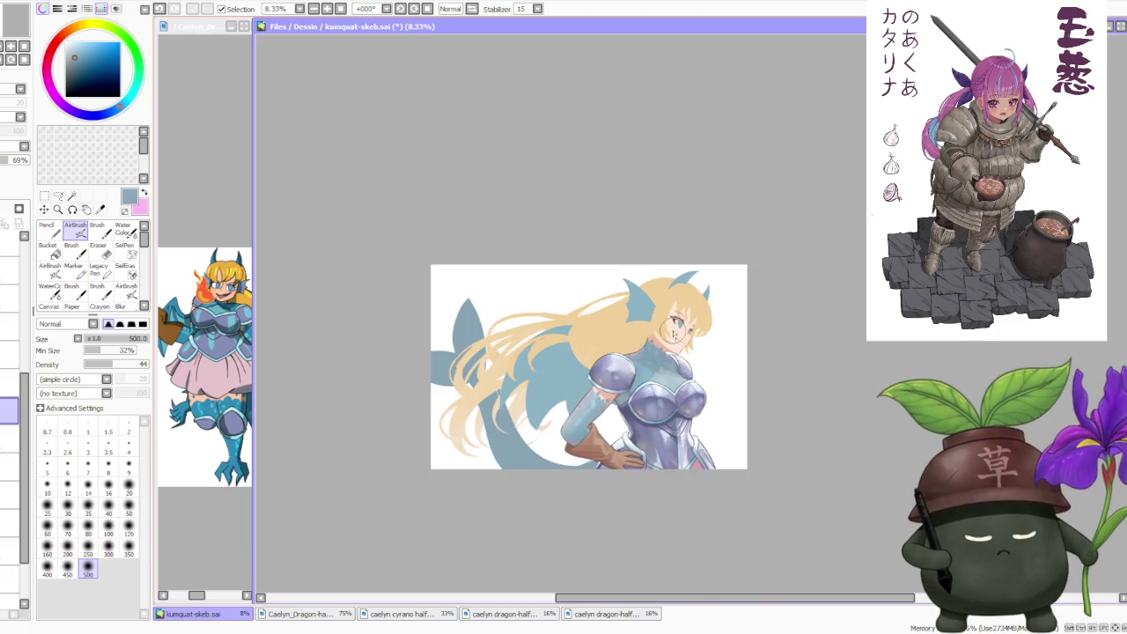
pyautogui.scroll(-2, 669, 343)
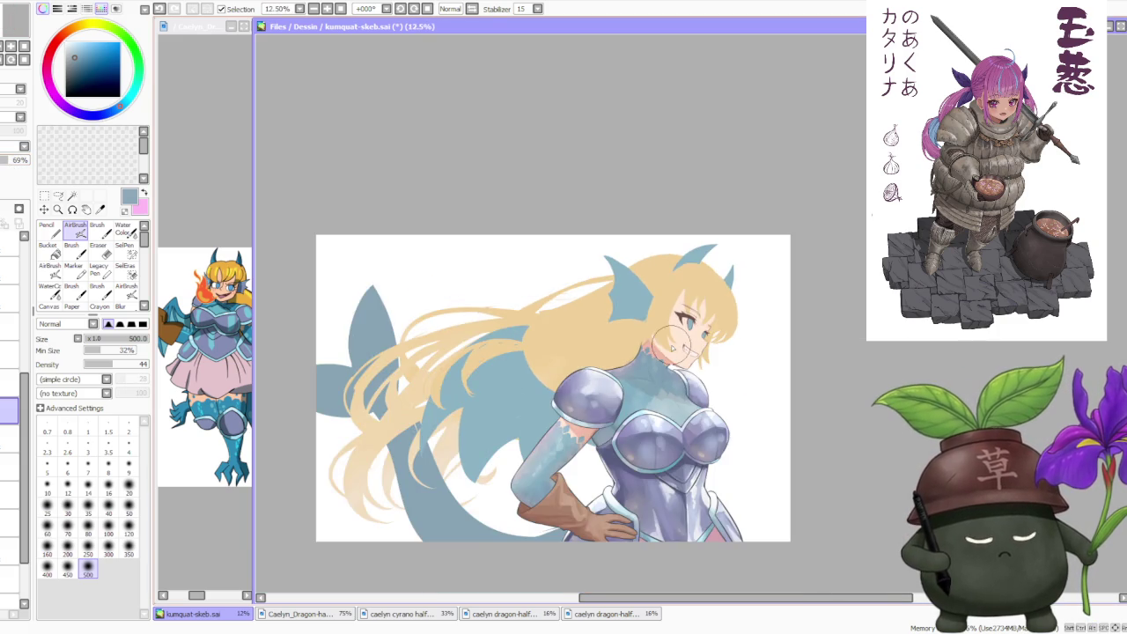
pyautogui.scroll(-1, 704, 358)
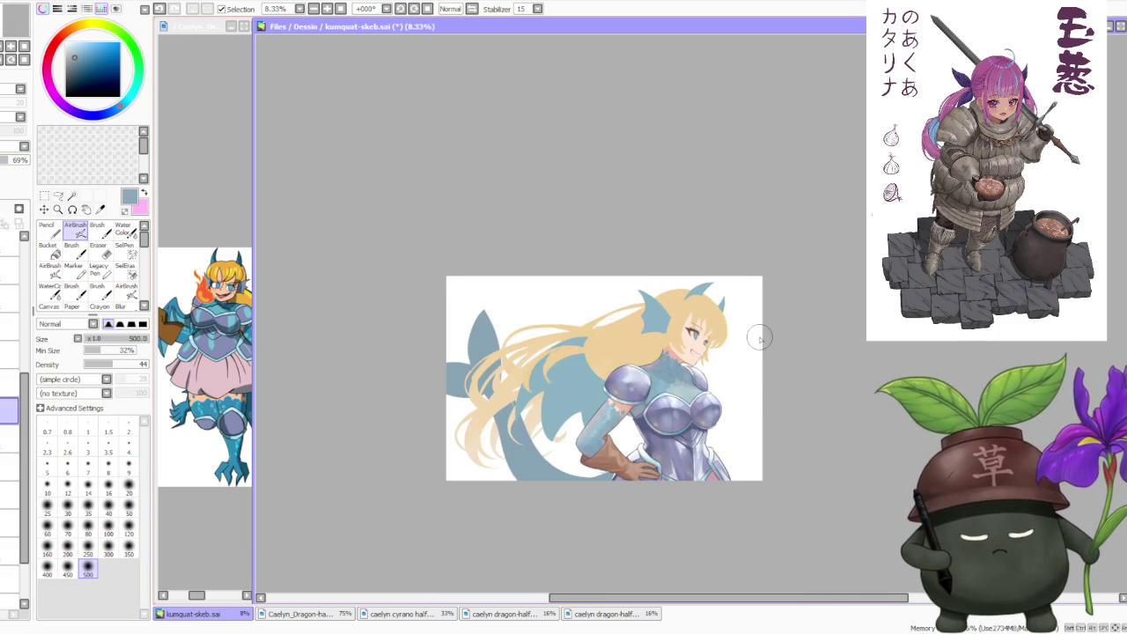
pyautogui.scroll(1, 759, 338)
# - Mirror the canvas to check the drawing, restore it, and select Water Color
pyautogui.click(472, 9)
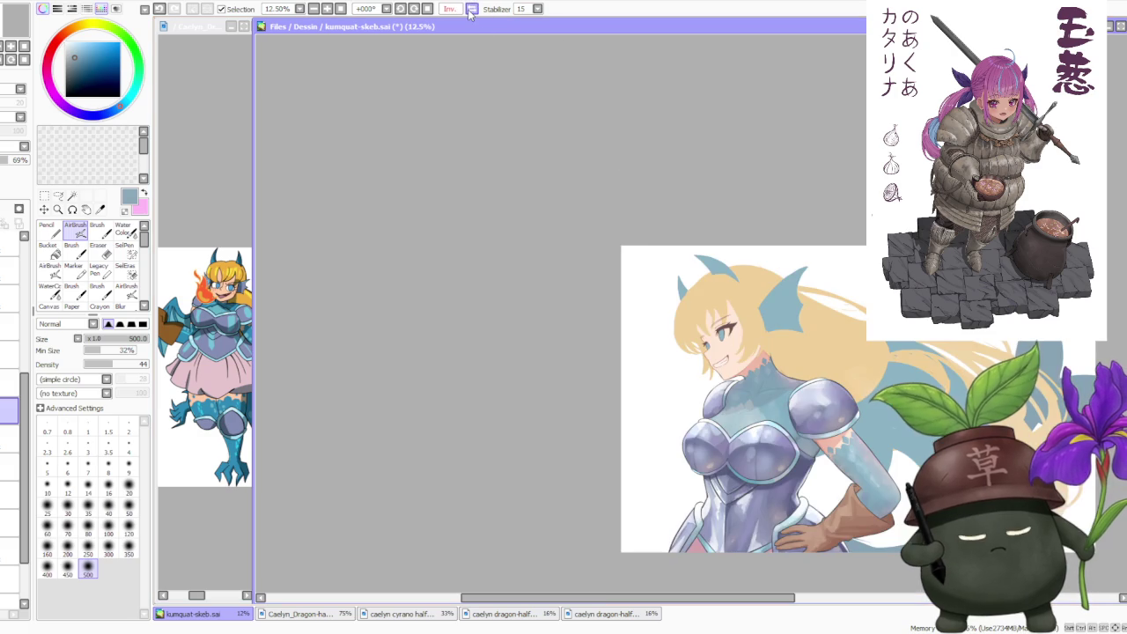
pyautogui.click(471, 10)
pyautogui.scroll(1, 621, 273)
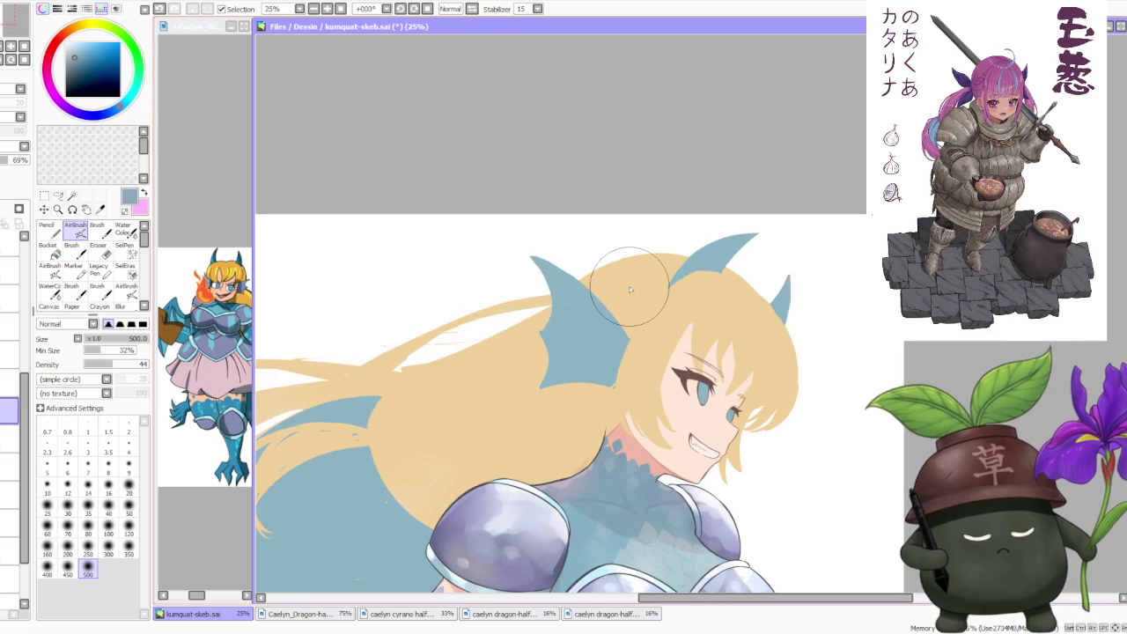
pyautogui.scroll(-1, 630, 289)
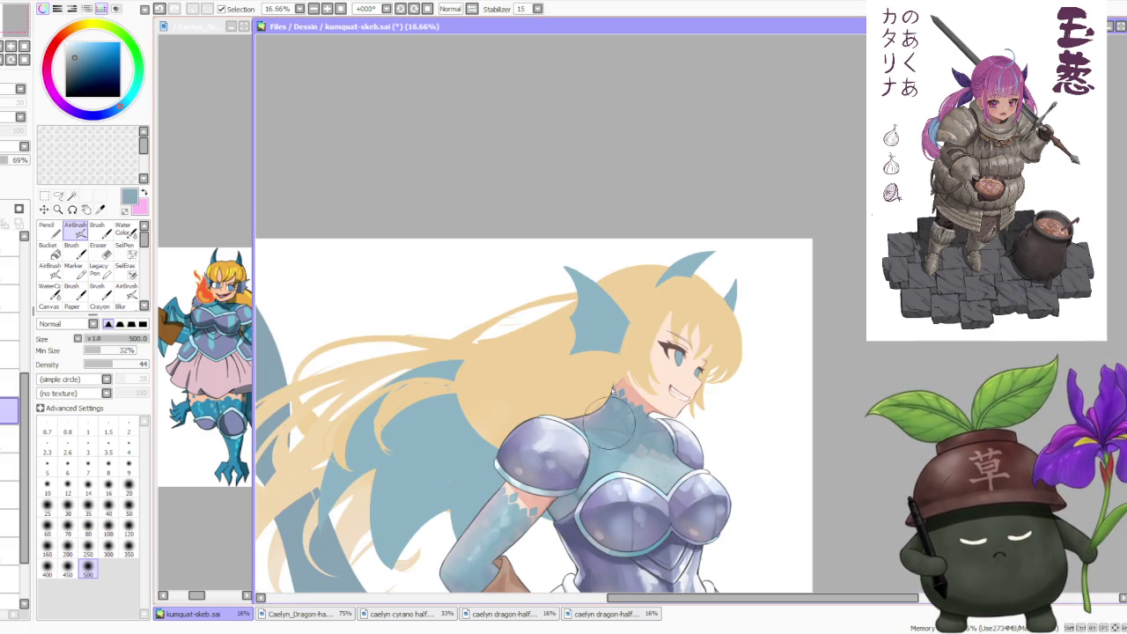
pyautogui.click(123, 229)
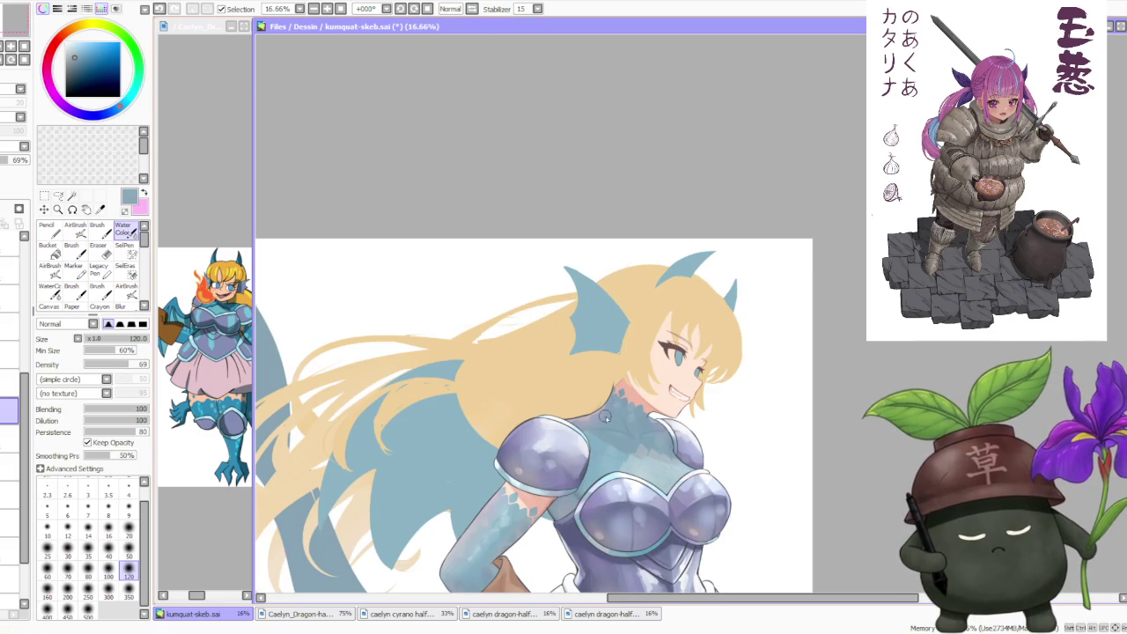
# - Compare the last stroke with undo/redo, then paint small blue scales near the neck
pyautogui.press('b')
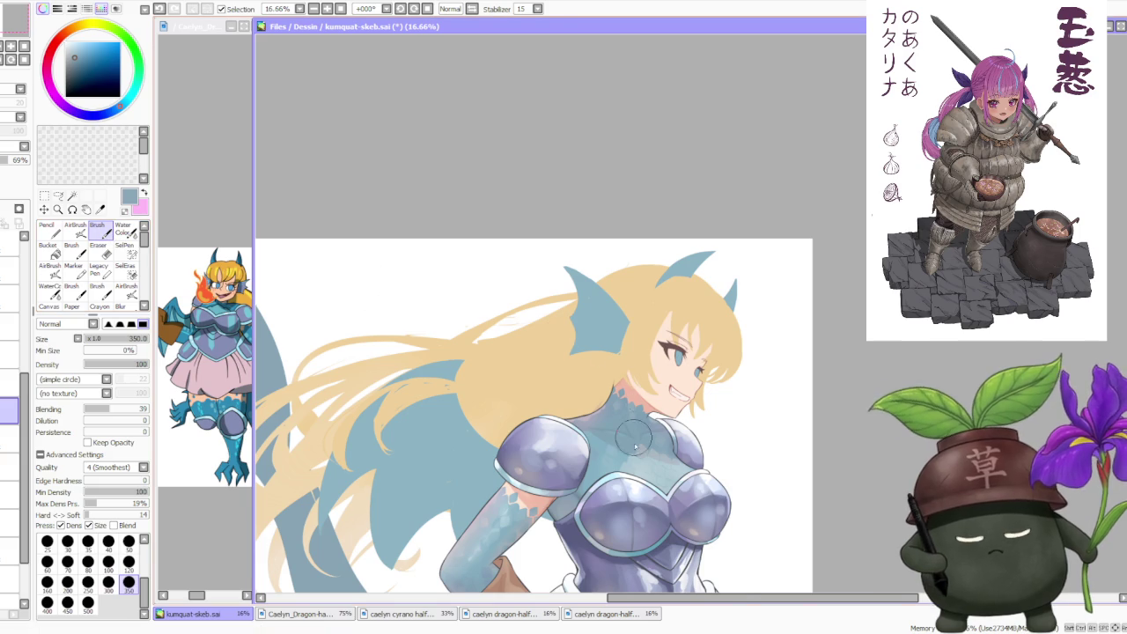
pyautogui.scroll(1, 634, 432)
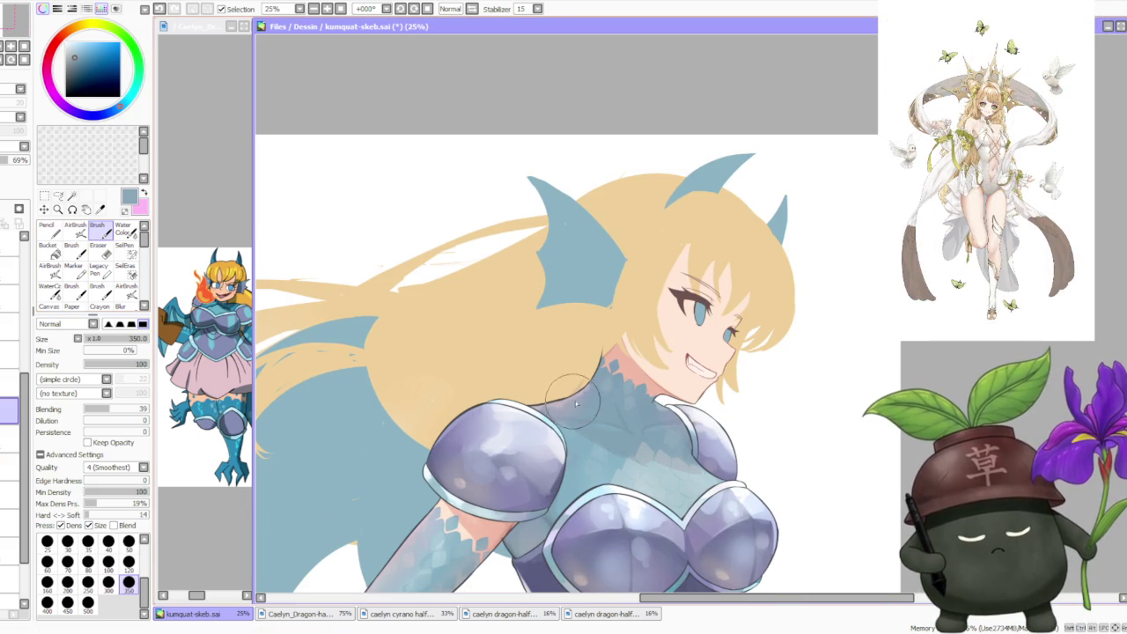
pyautogui.hotkey('ctrl', 'z')
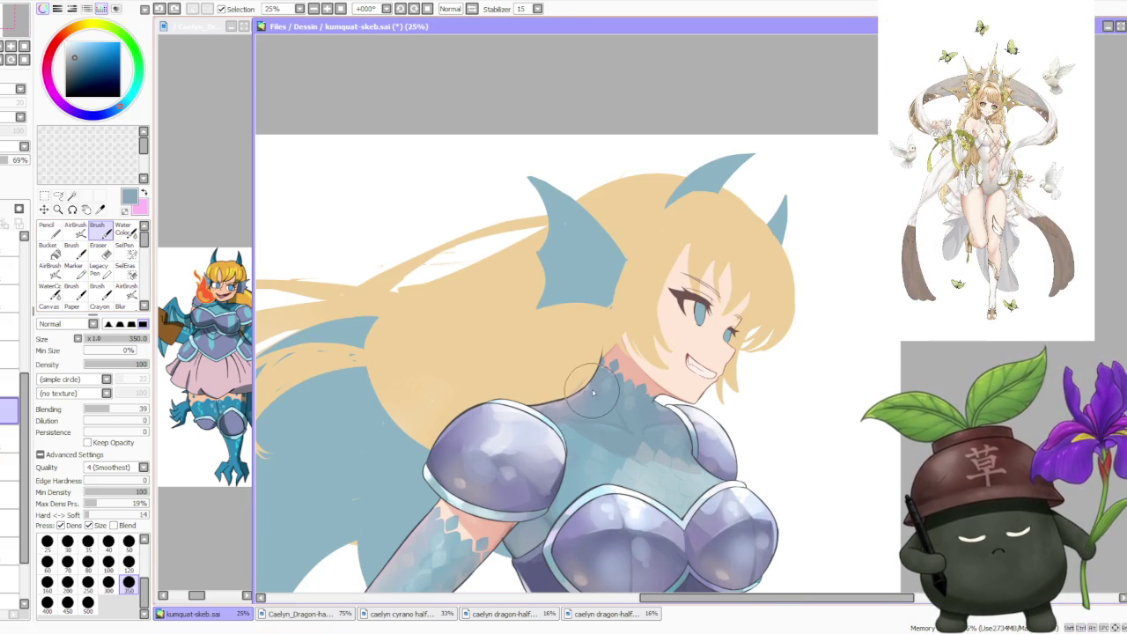
pyautogui.hotkey('ctrl', 'y')
pyautogui.hotkey('ctrl', 'z')
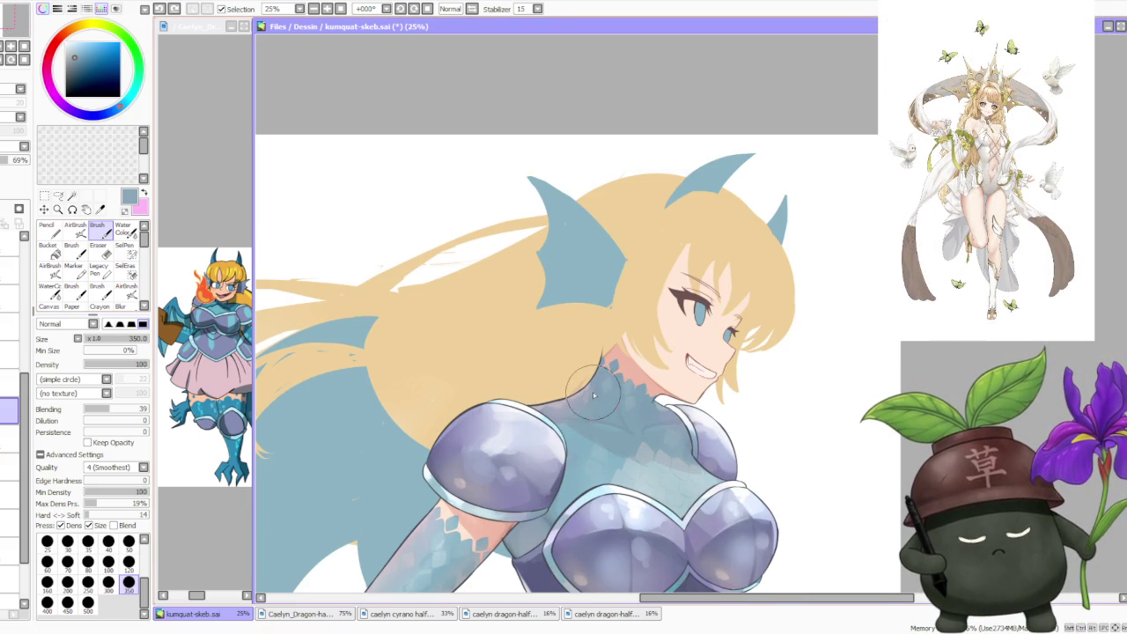
pyautogui.keyDown('alt'); pyautogui.click(634, 473); pyautogui.keyUp('alt')
pyautogui.moveTo(596, 396); pyautogui.dragTo(617, 370)
pyautogui.keyDown('alt'); pyautogui.click(592, 394); pyautogui.keyUp('alt')
pyautogui.keyDown('alt'); pyautogui.click(588, 429); pyautogui.keyUp('alt')
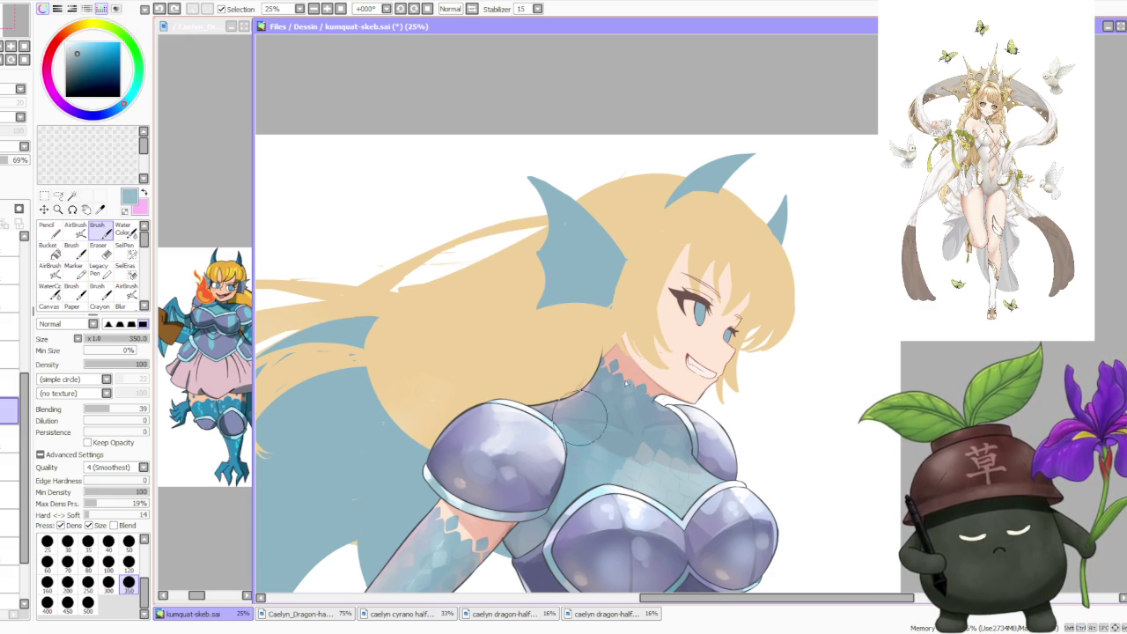
# - Raise the scale layer to 100% opacity and sample a blue from the neck scales
pyautogui.click(17, 163)
pyautogui.moveTo(18, 163); pyautogui.dragTo(32, 163)
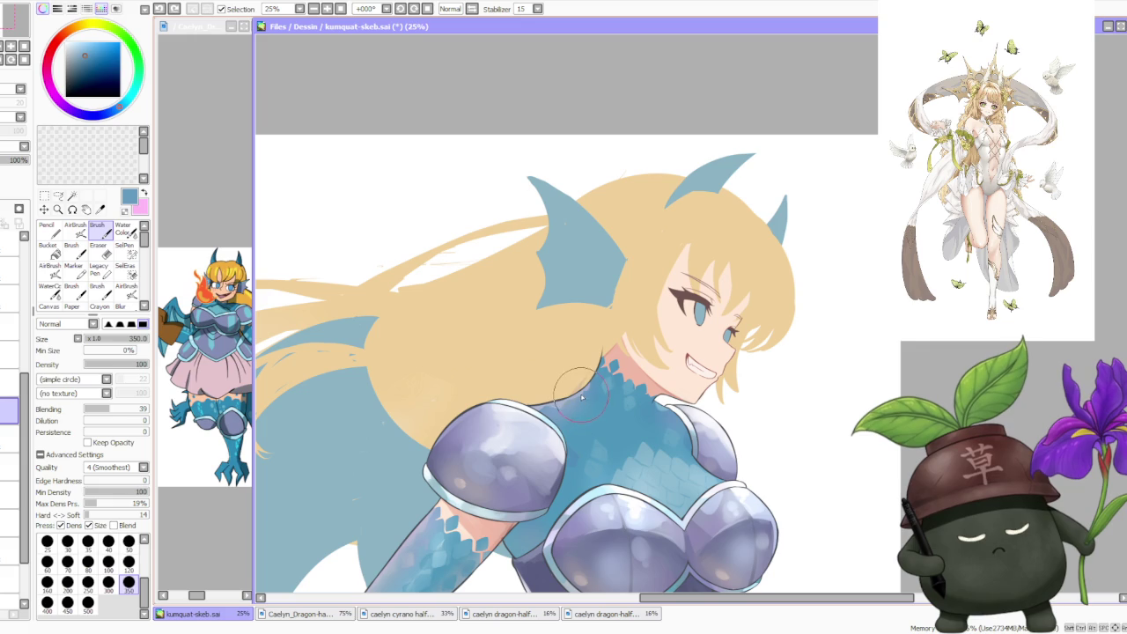
pyautogui.keyDown('alt'); pyautogui.click(608, 379); pyautogui.keyUp('alt')
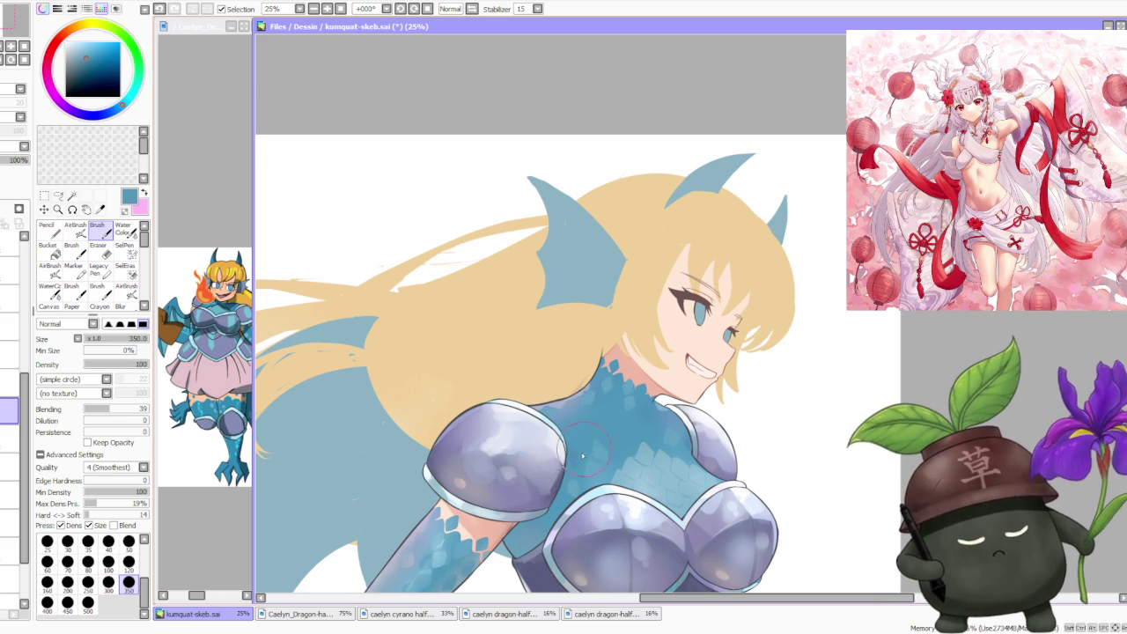
pyautogui.scroll(-3, 571, 460)
# - Zoom to 33% and paint more scales on the shoulder and neck using sampled blues
pyautogui.scroll(3, 504, 465)
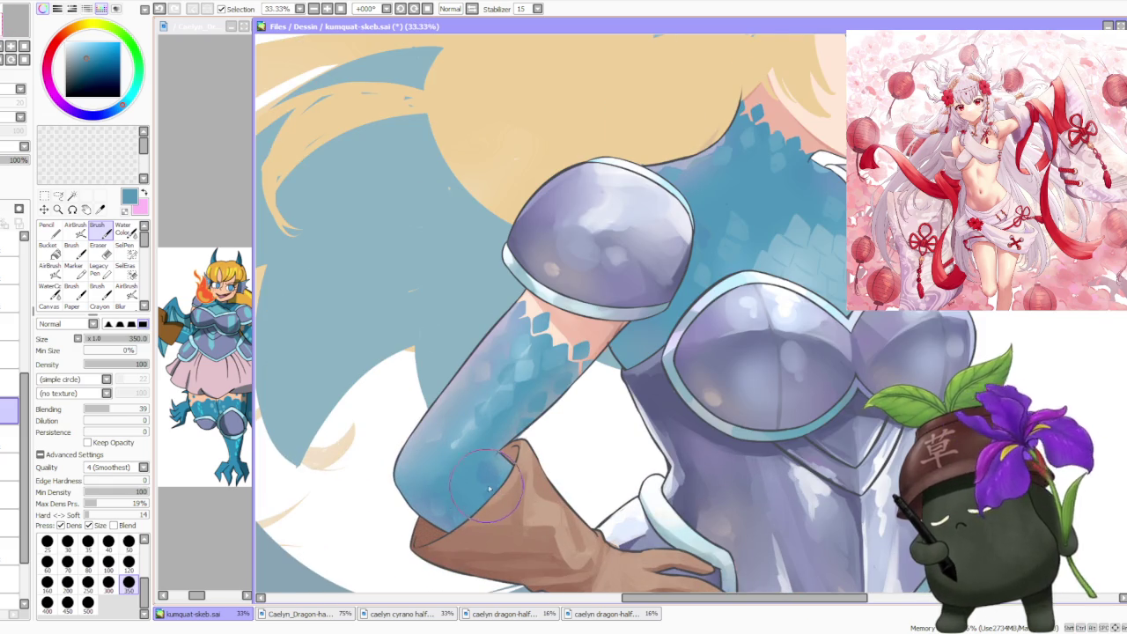
pyautogui.scroll(1, 646, 315)
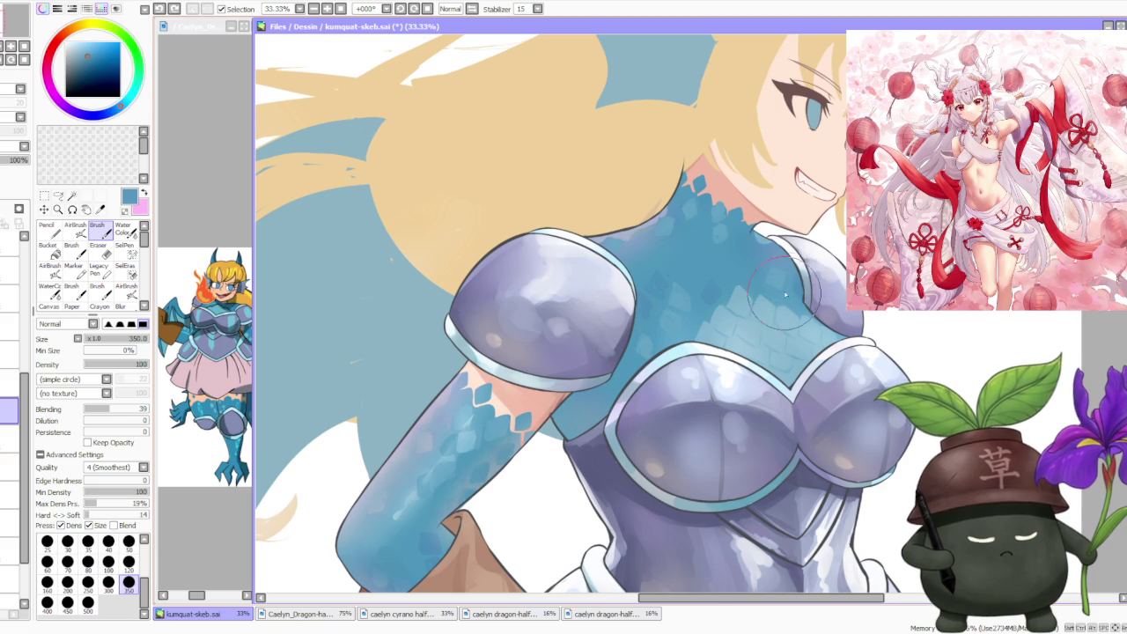
pyautogui.keyDown('alt'); pyautogui.click(778, 280); pyautogui.keyUp('alt')
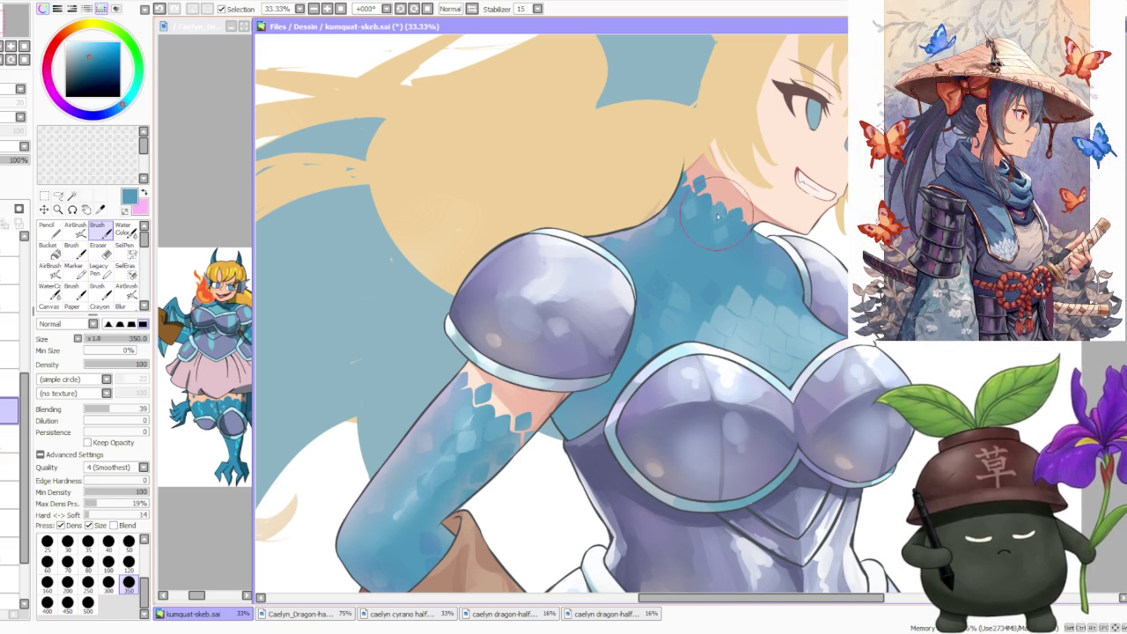
pyautogui.keyDown('alt'); pyautogui.click(718, 215); pyautogui.keyUp('alt')
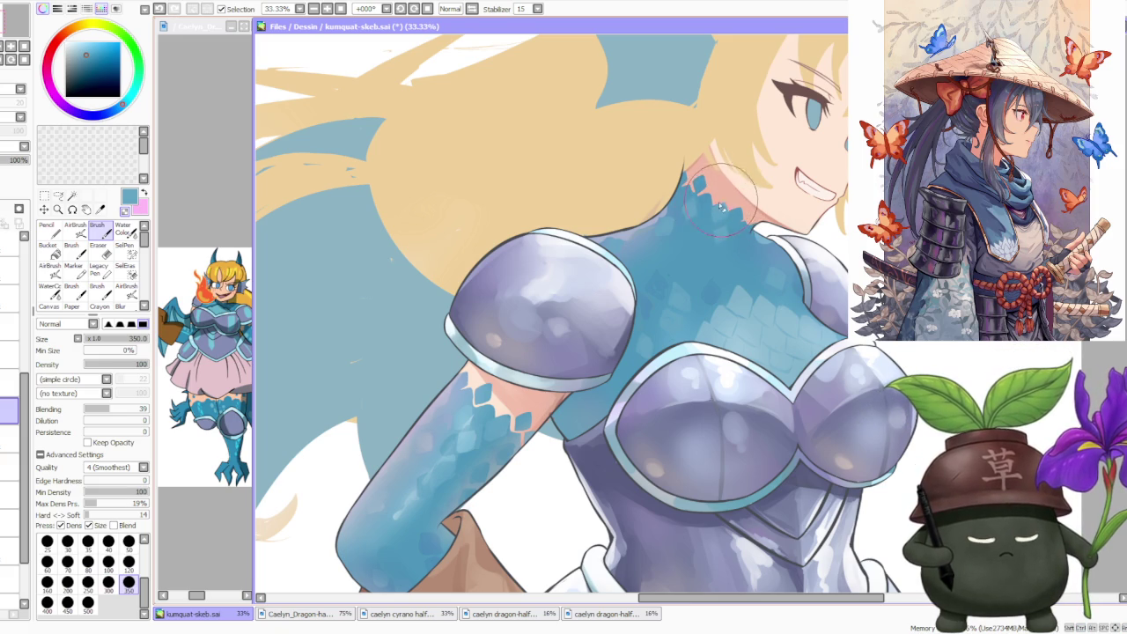
pyautogui.keyDown('alt'); pyautogui.click(630, 233); pyautogui.keyUp('alt')
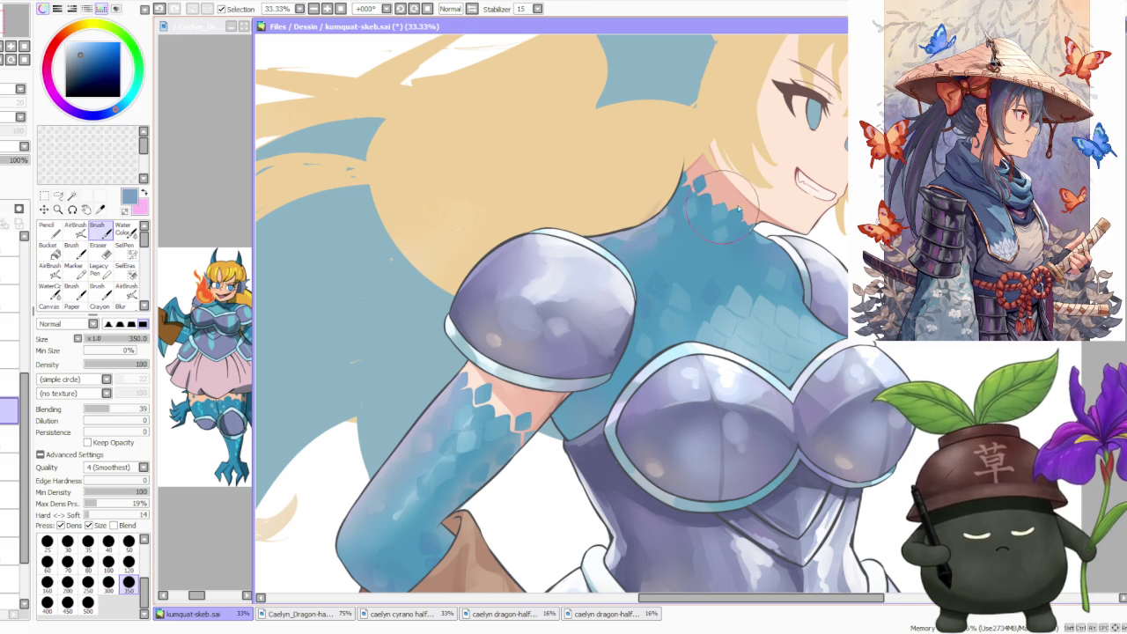
pyautogui.scroll(-1, 652, 241)
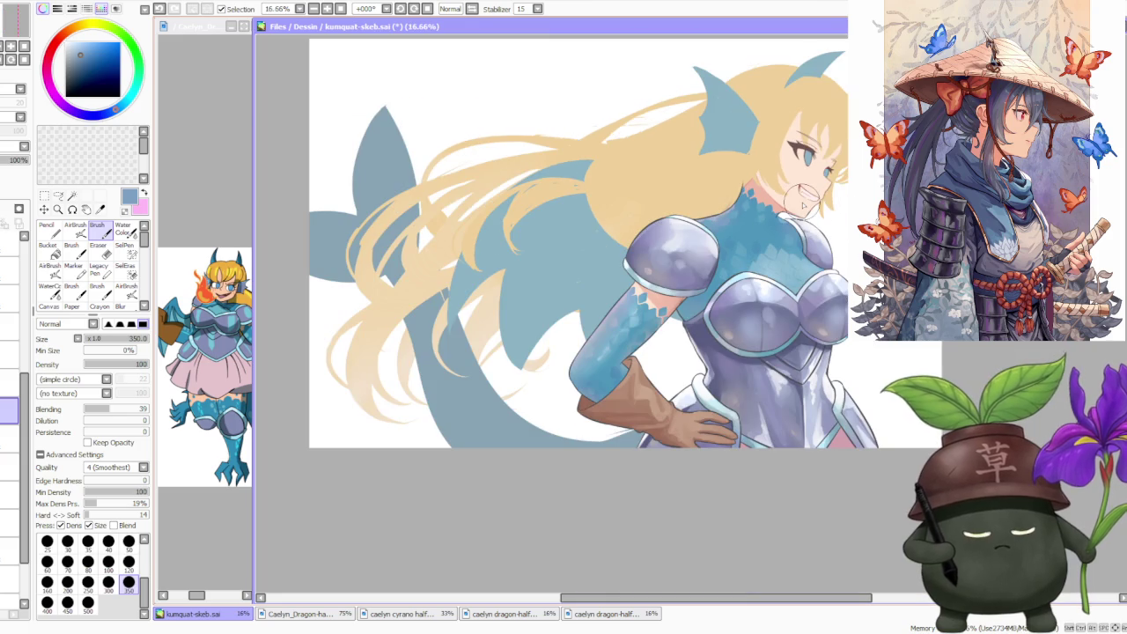
# - Lower the bodysuit scale layer to 68% opacity and zoom around to review the image
pyautogui.click(19, 162)
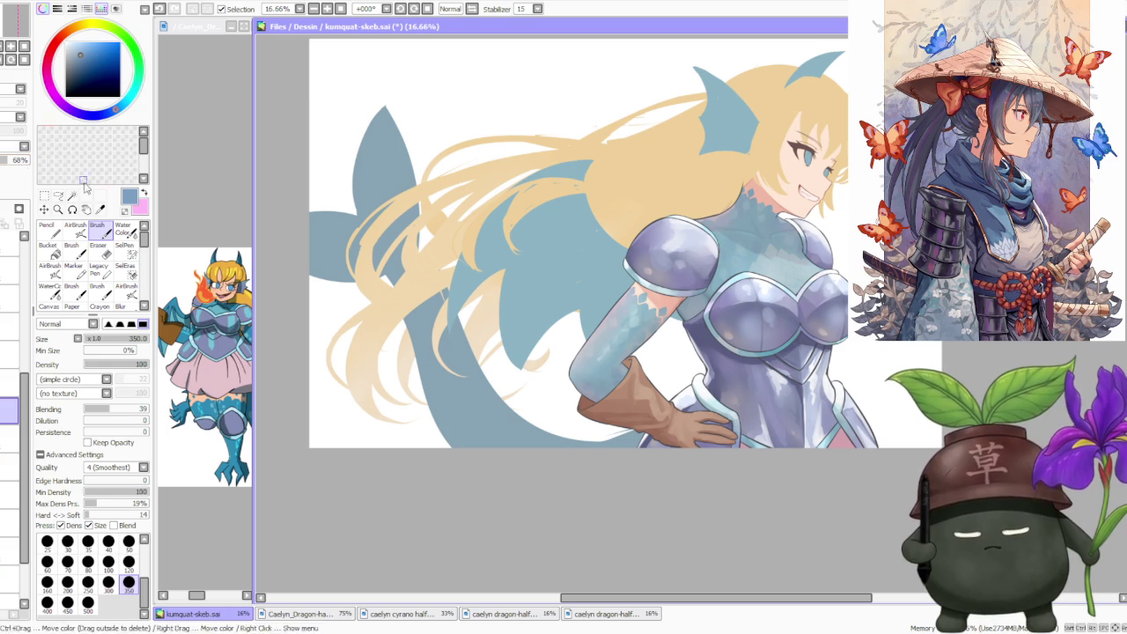
pyautogui.scroll(-1, 532, 363)
pyautogui.scroll(1, 707, 238)
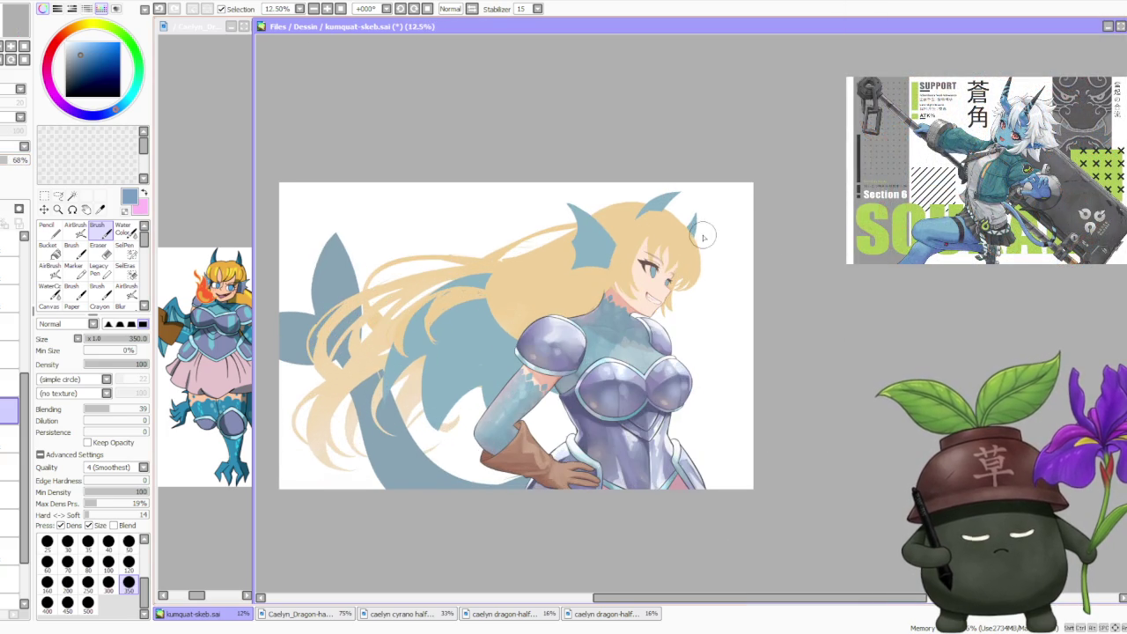
pyautogui.scroll(1, 705, 238)
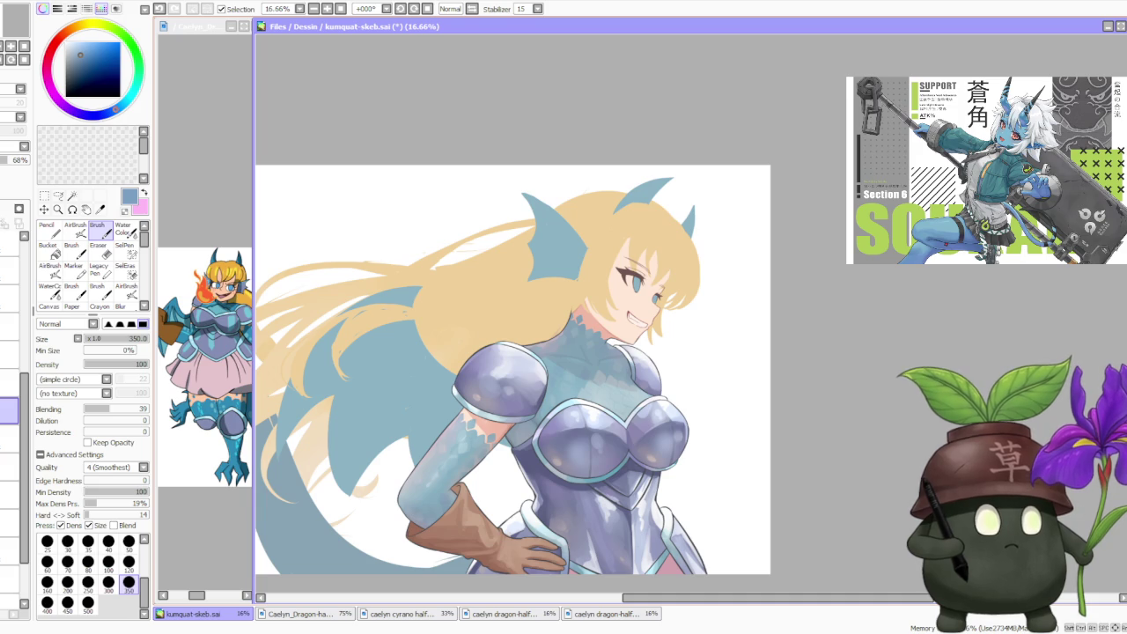
pyautogui.scroll(-1, 663, 263)
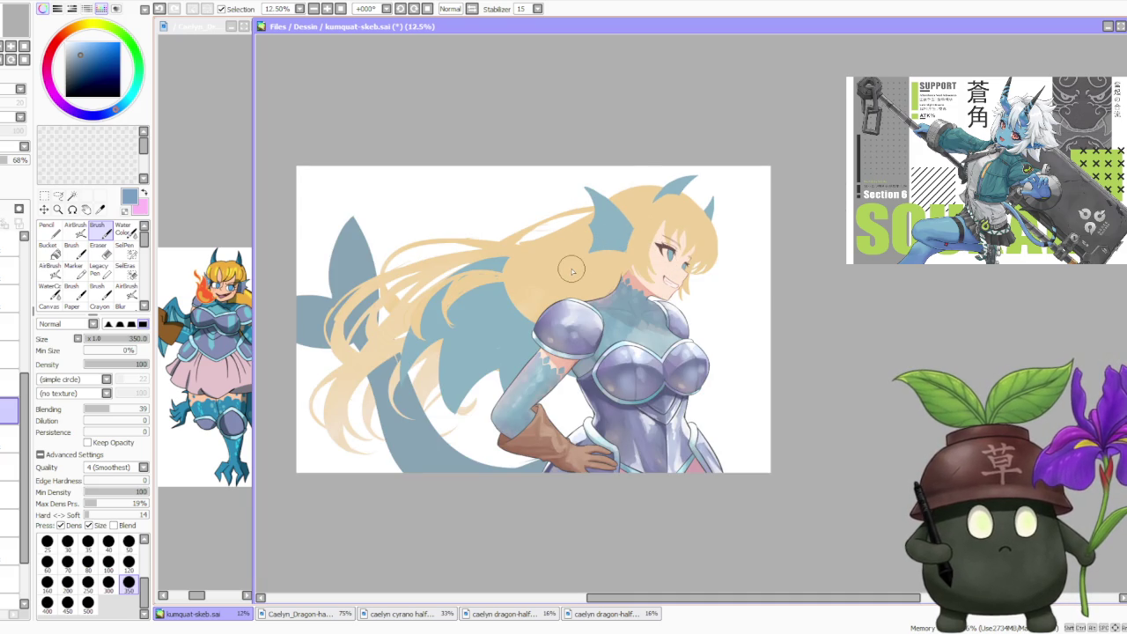
pyautogui.scroll(1, 543, 299)
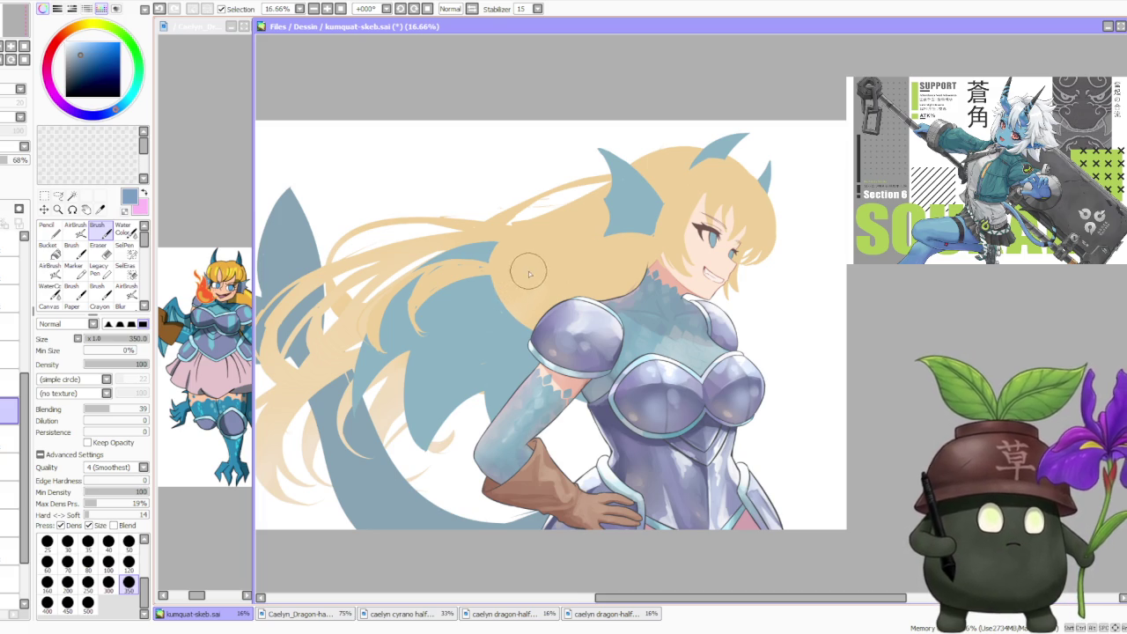
pyautogui.scroll(-1, 521, 280)
pyautogui.scroll(2, 403, 306)
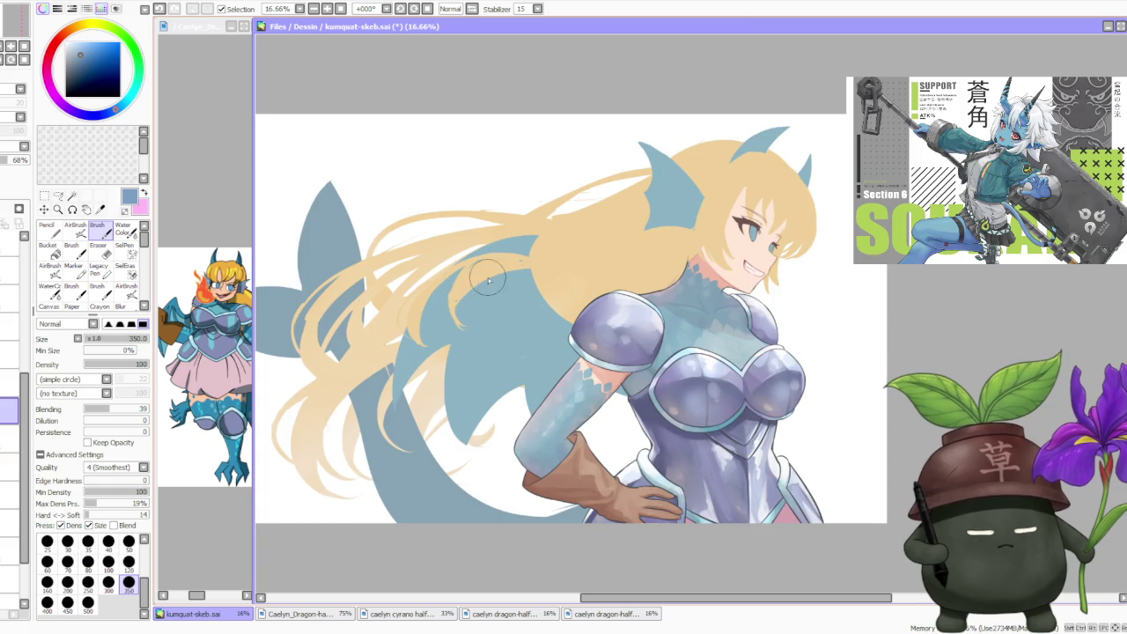
pyautogui.scroll(-1, 402, 306)
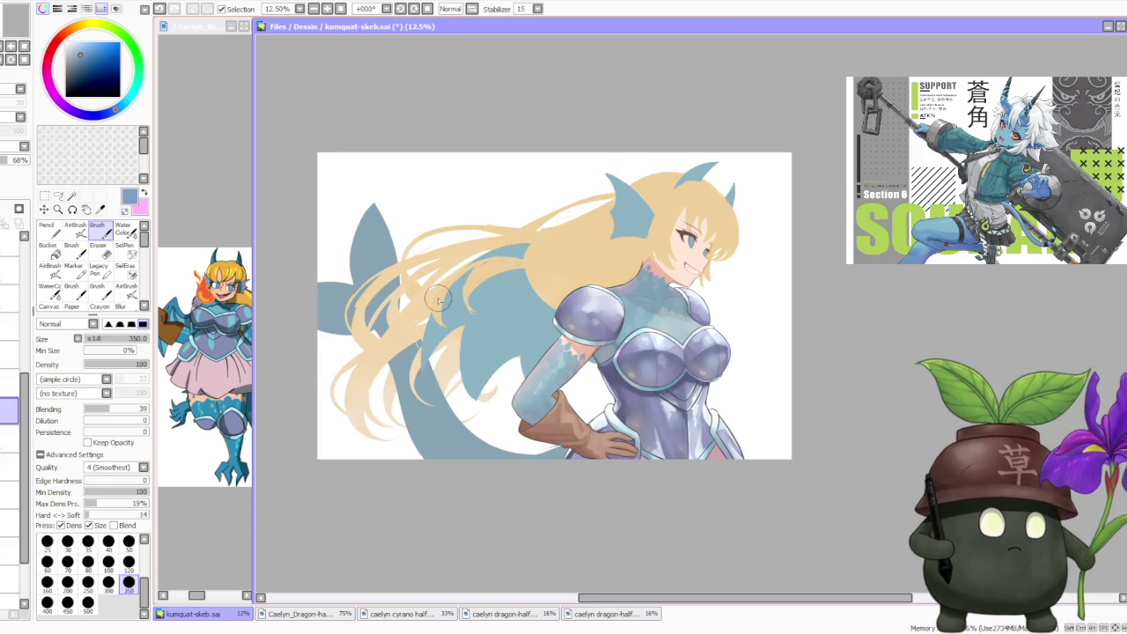
# - Review the painting at several zoom levels and switch to the large soft AirBrush
pyautogui.scroll(1, 438, 300)
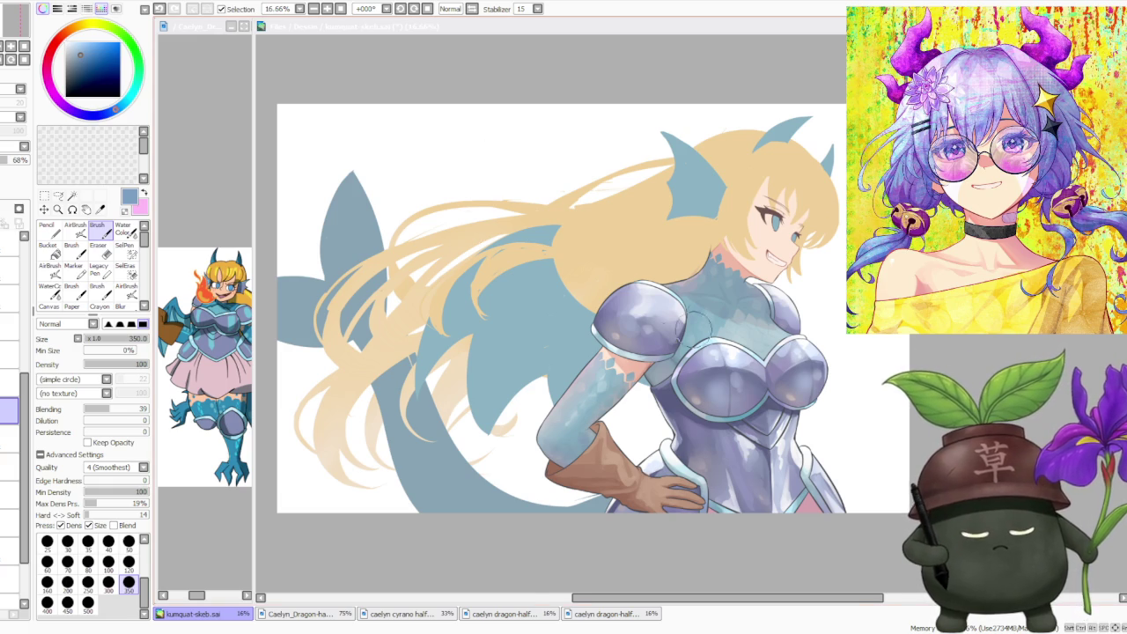
pyautogui.scroll(-2, 705, 308)
pyautogui.scroll(-1, 793, 289)
pyautogui.scroll(2, 793, 290)
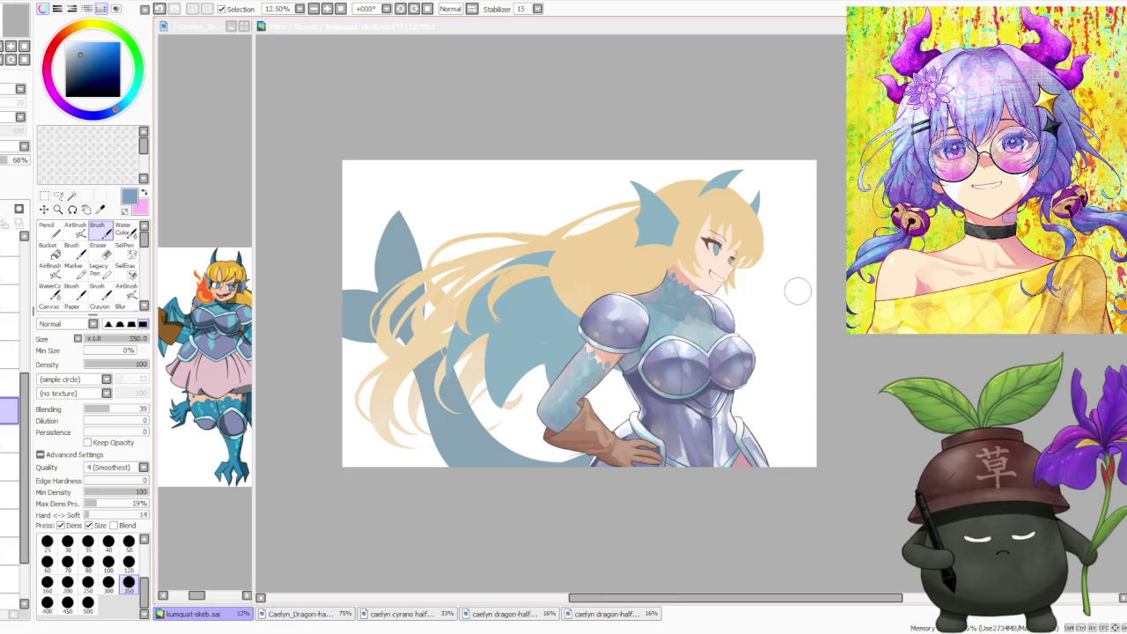
pyautogui.scroll(1, 794, 289)
pyautogui.scroll(1, 793, 290)
pyautogui.scroll(-1, 793, 290)
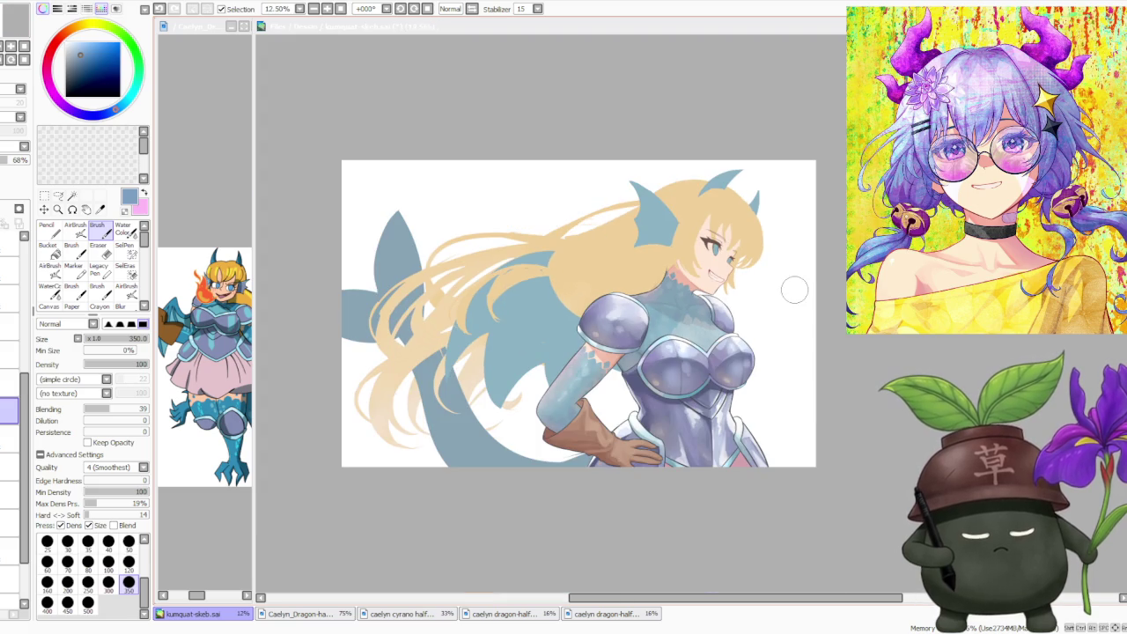
pyautogui.scroll(1, 789, 297)
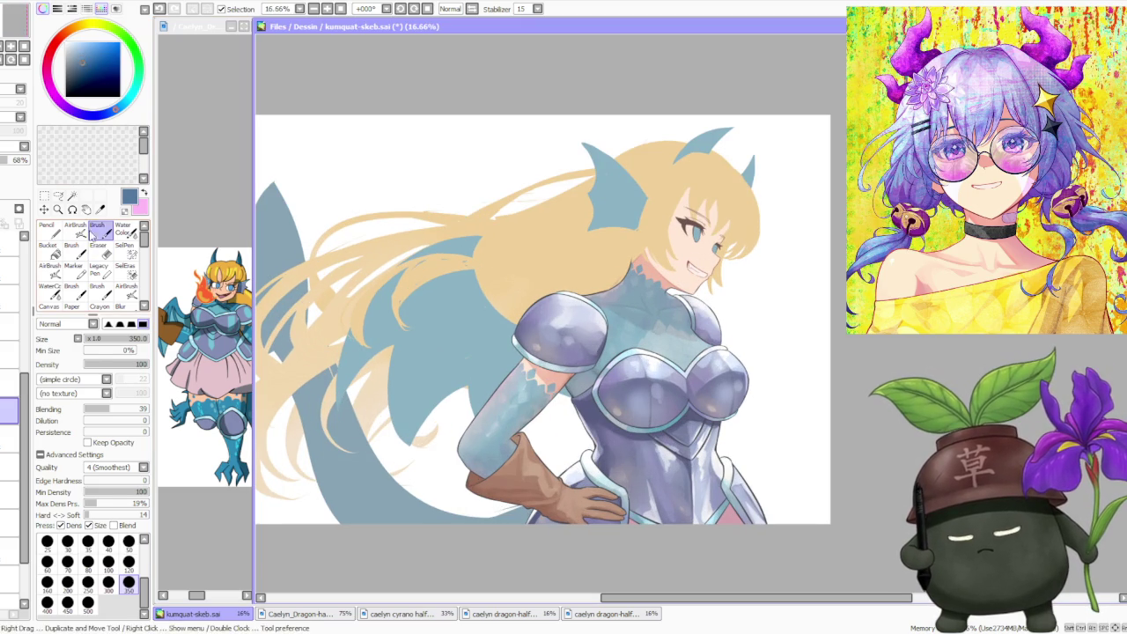
pyautogui.click(75, 231)
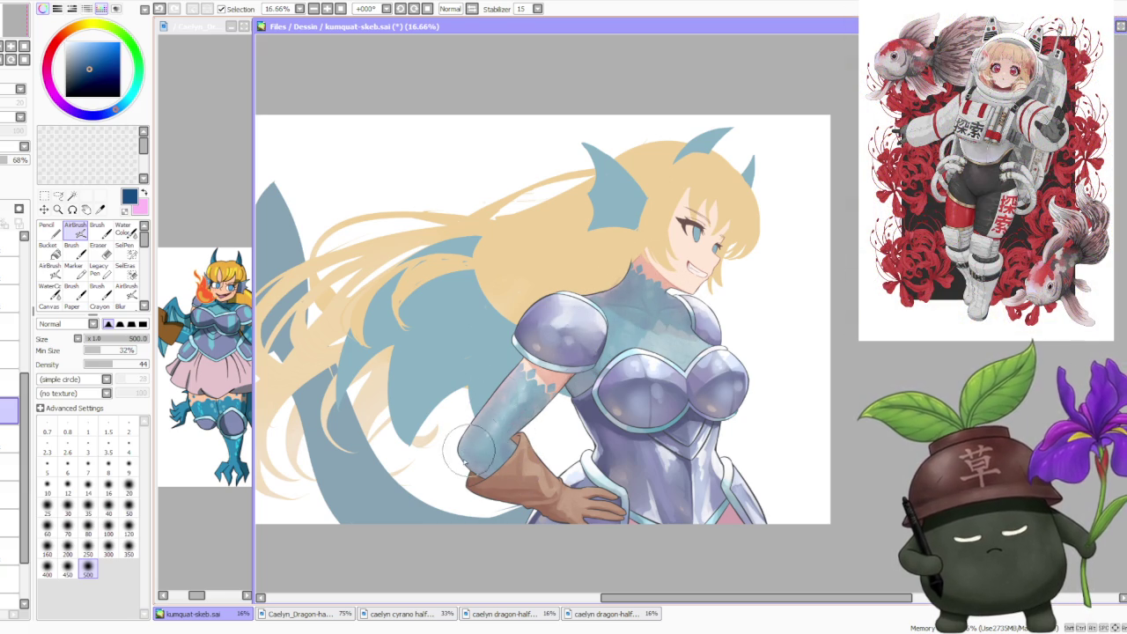
# - Airbrush a soft pink-purple tint over the lavender armour chest
pyautogui.scroll(-2, 674, 264)
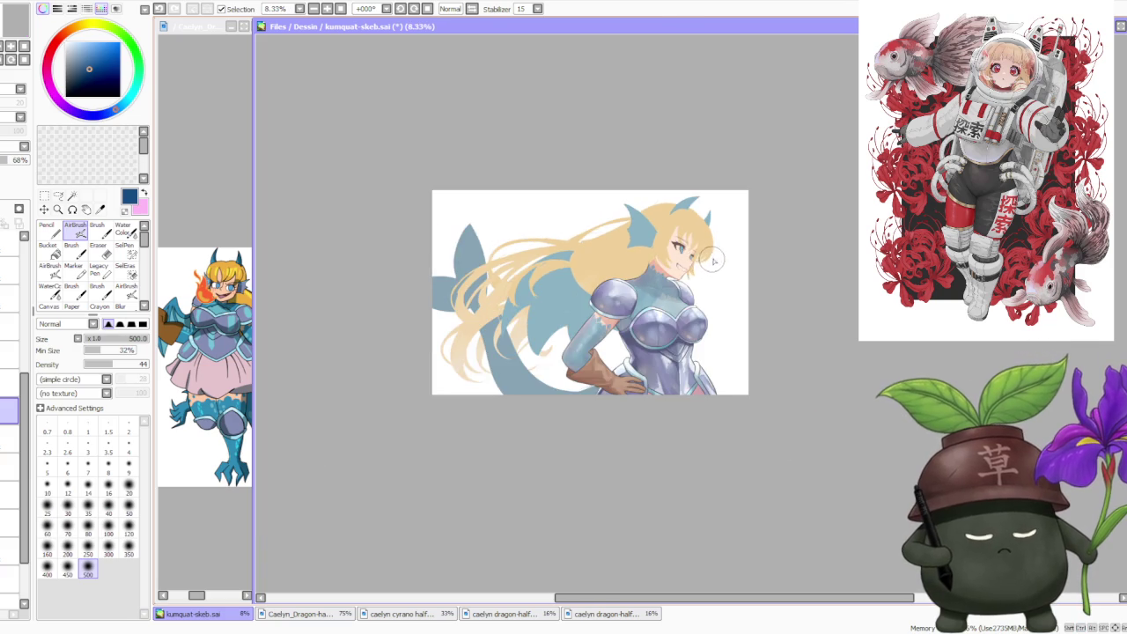
pyautogui.scroll(-1, 715, 260)
pyautogui.scroll(3, 715, 260)
pyautogui.scroll(1, 709, 262)
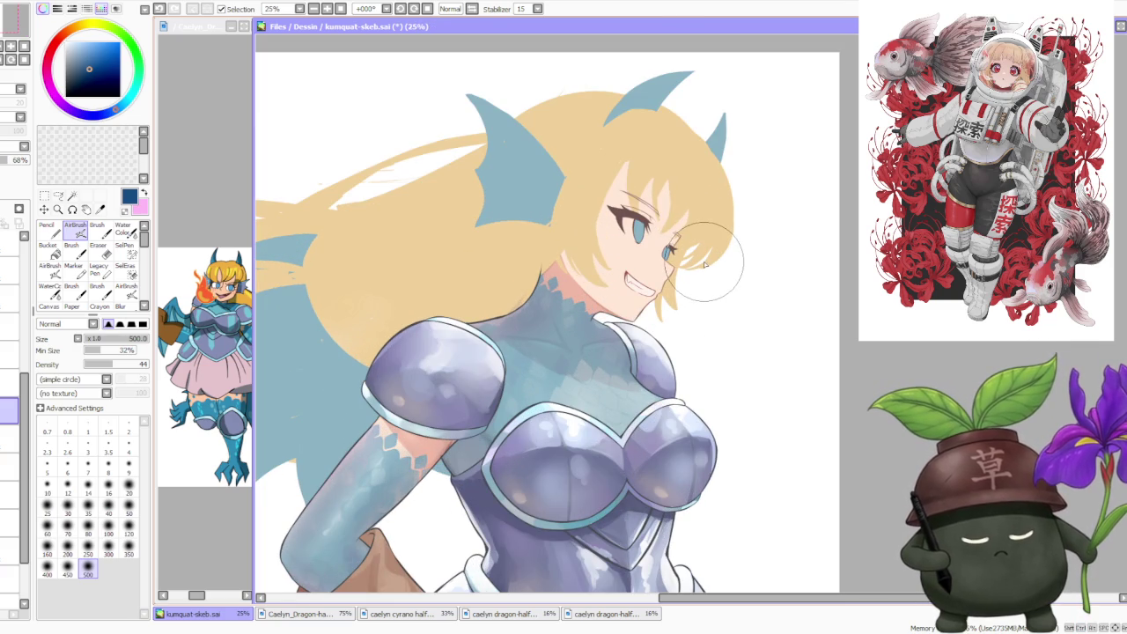
pyautogui.scroll(-1, 705, 265)
pyautogui.scroll(-1, 705, 262)
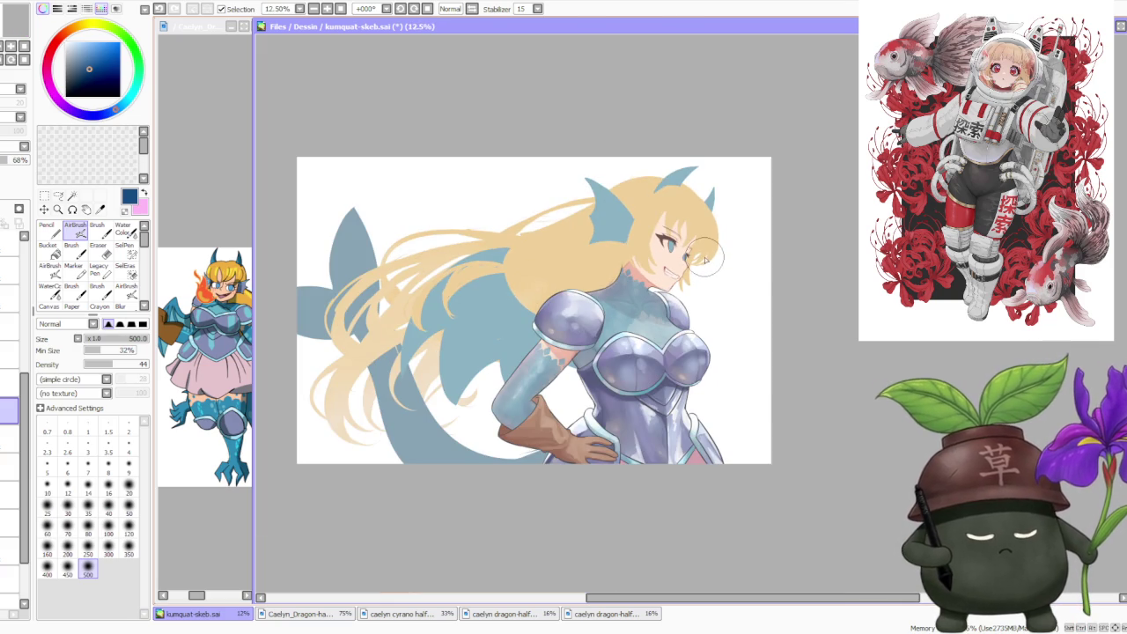
pyautogui.scroll(1, 705, 259)
pyautogui.scroll(1, 696, 247)
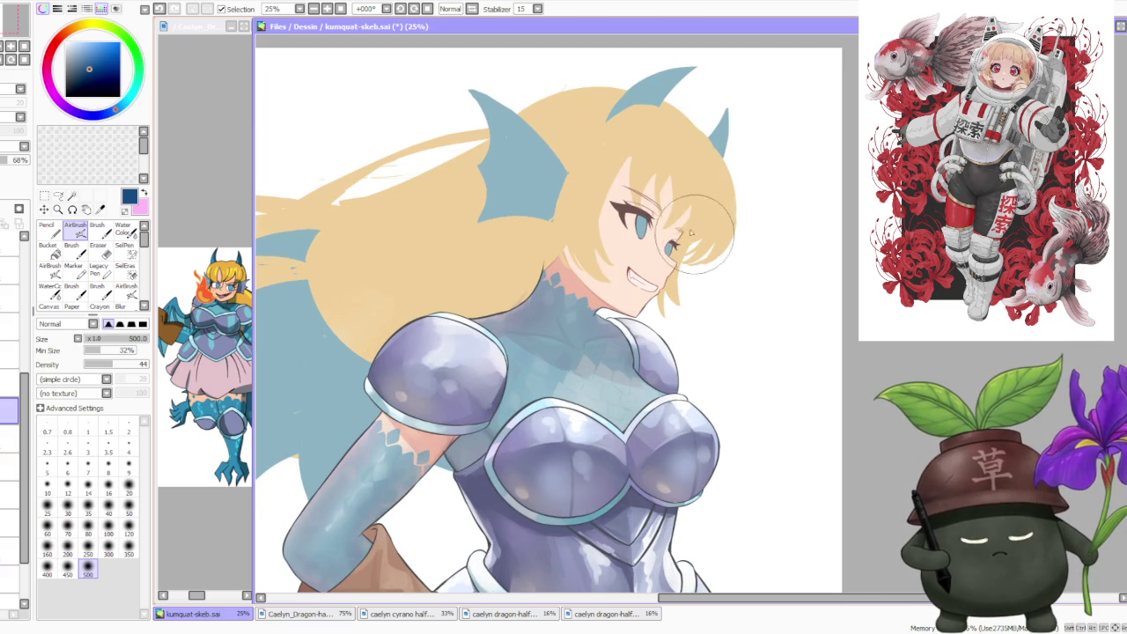
pyautogui.click(81, 49)
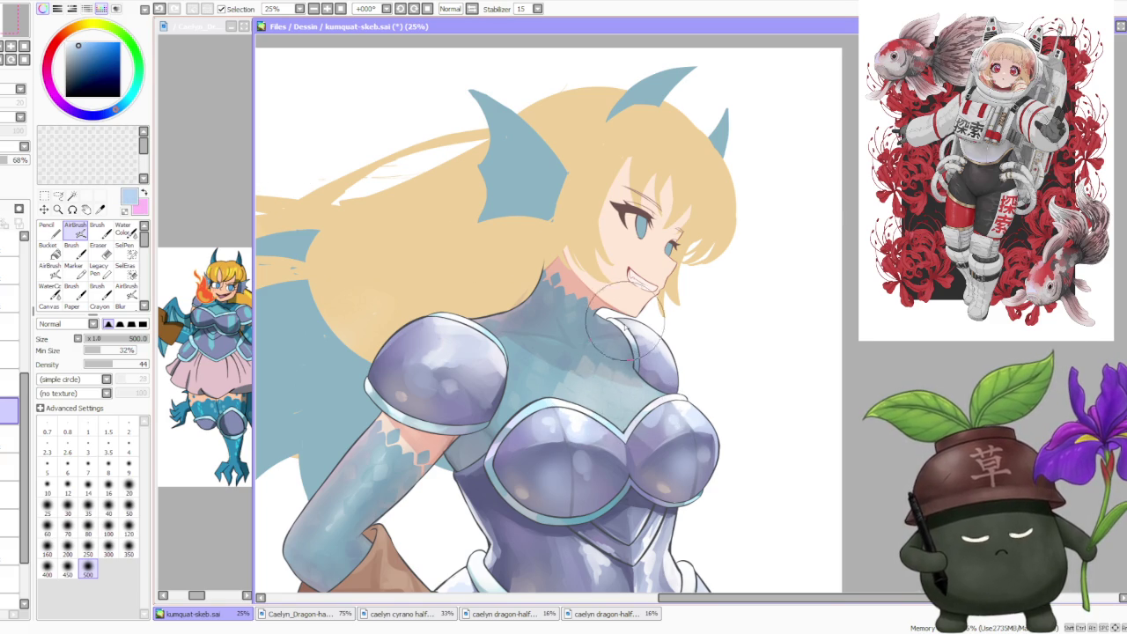
pyautogui.moveTo(77, 111); pyautogui.dragTo(60, 100)
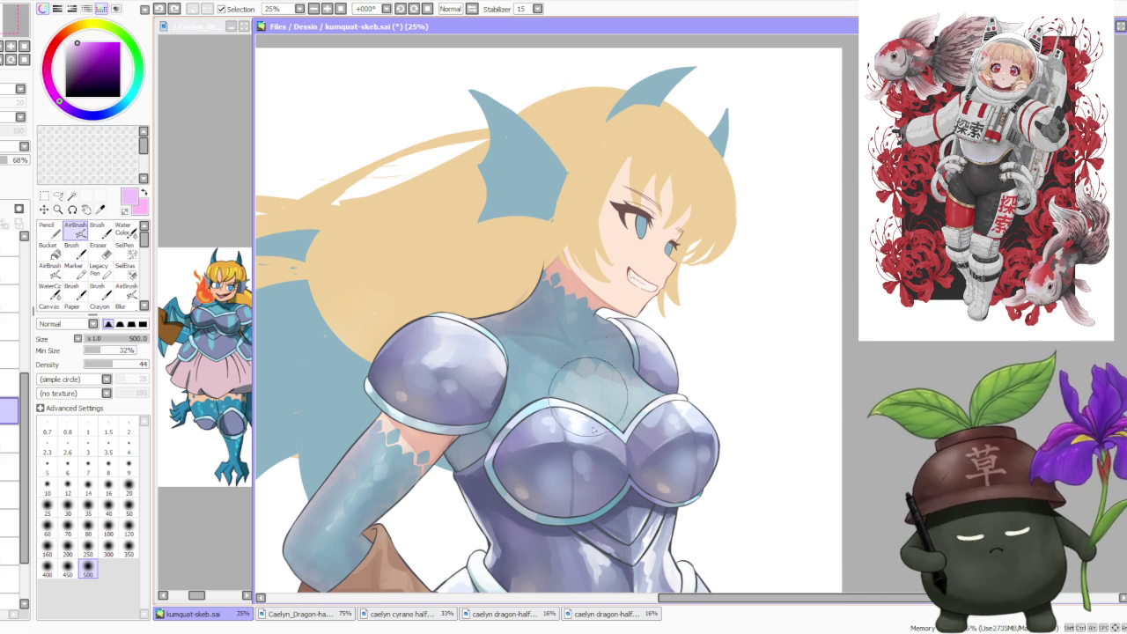
pyautogui.moveTo(604, 393); pyautogui.dragTo(608, 430)
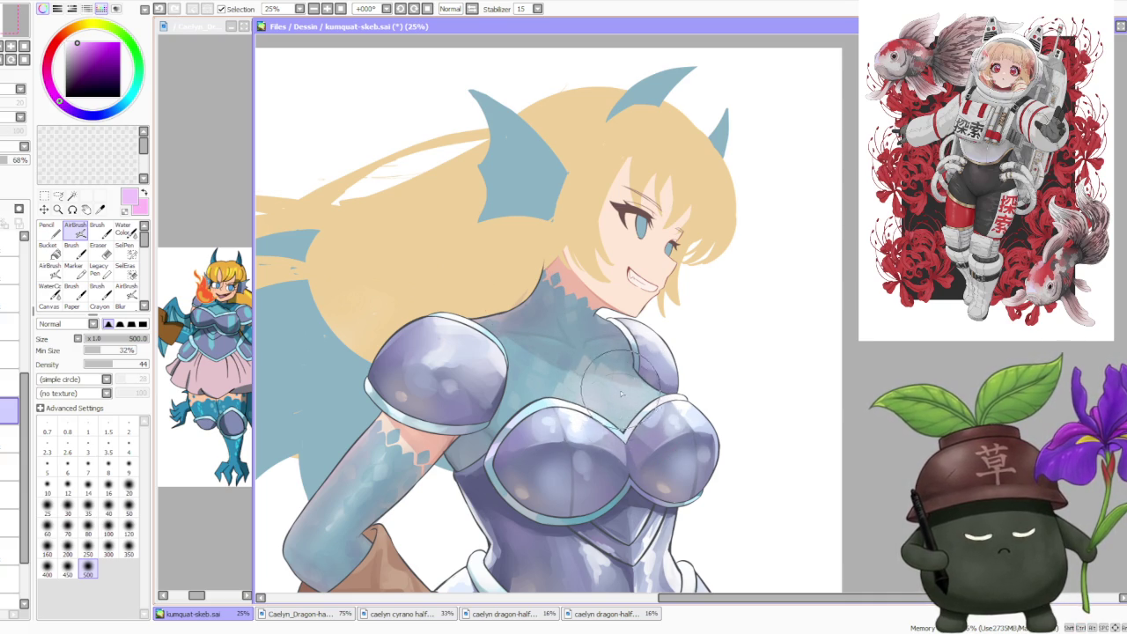
# - Try a peach colour, then a deep violet-blue, and select the layer above
pyautogui.scroll(-2, 605, 402)
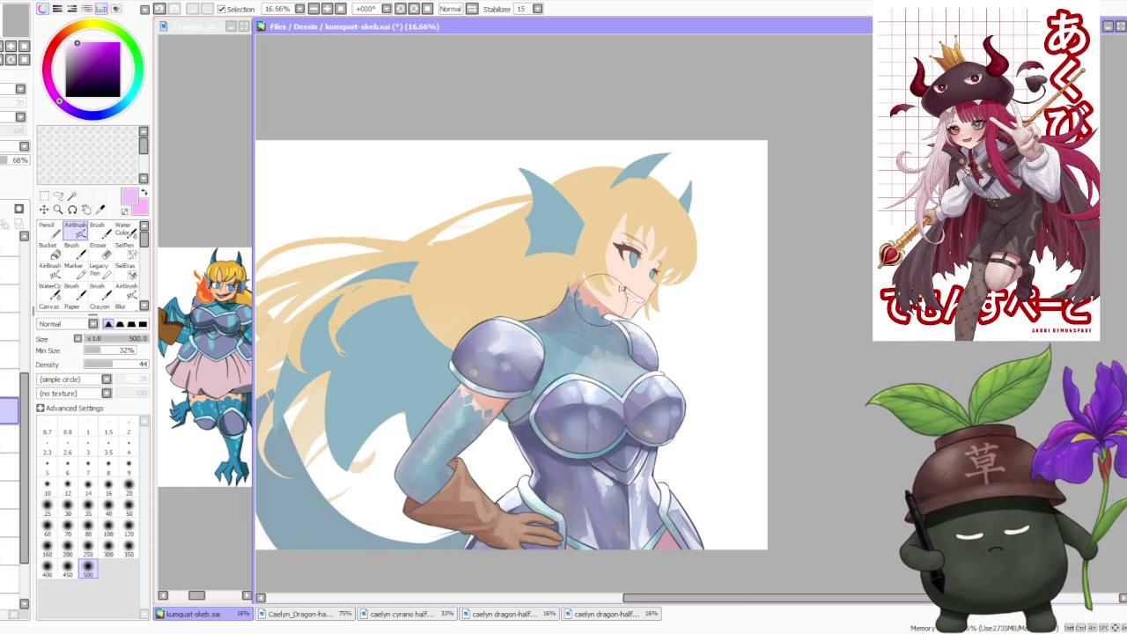
pyautogui.keyDown('alt'); pyautogui.click(266, 127); pyautogui.keyUp('alt')
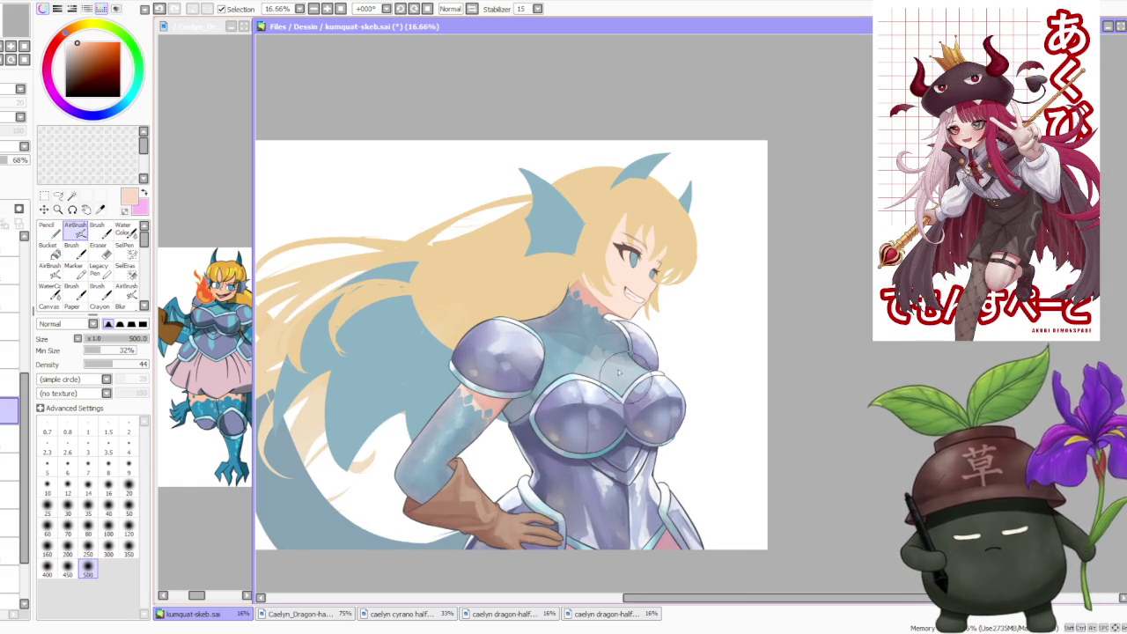
pyautogui.scroll(1, 620, 370)
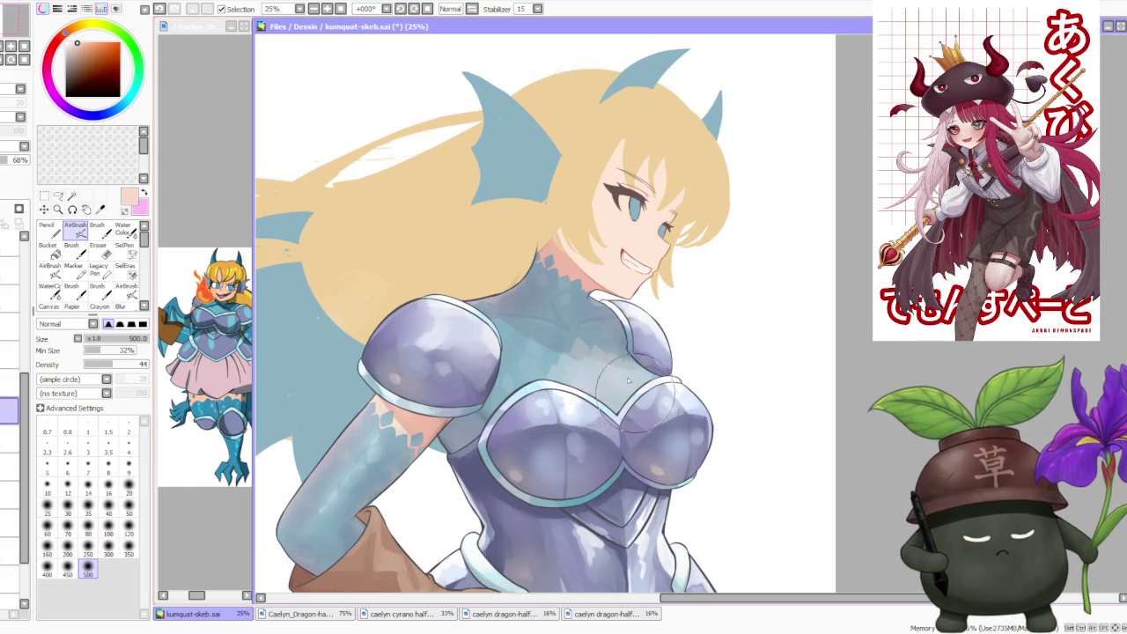
pyautogui.scroll(-1, 599, 300)
pyautogui.scroll(1, 599, 295)
pyautogui.scroll(1, 604, 280)
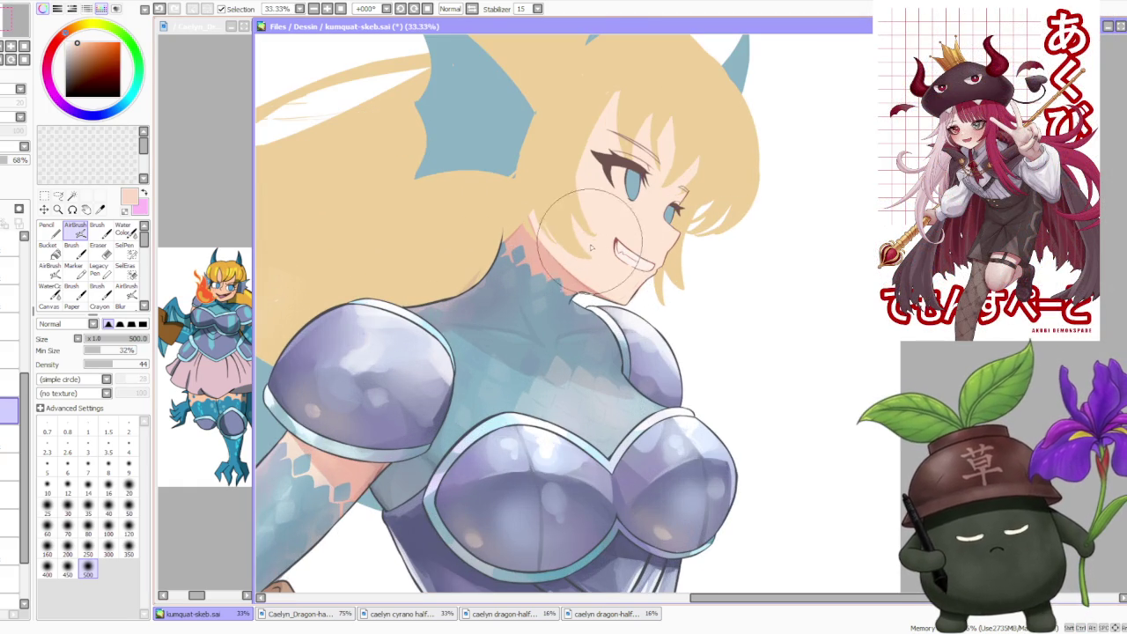
pyautogui.scroll(-1, 605, 273)
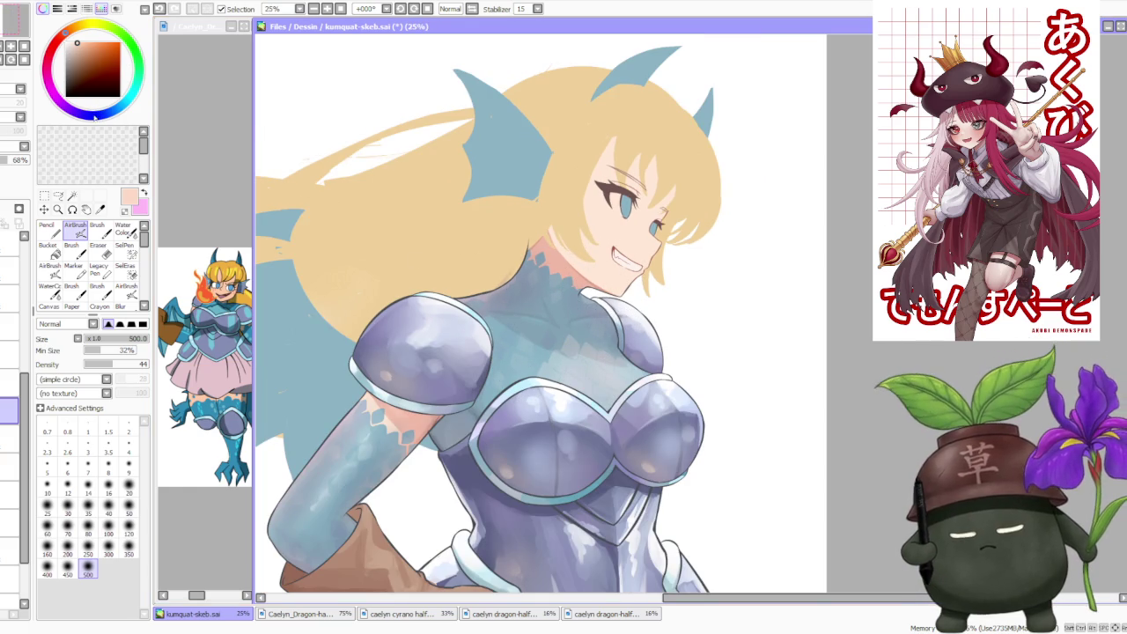
pyautogui.moveTo(95, 116); pyautogui.dragTo(89, 117)
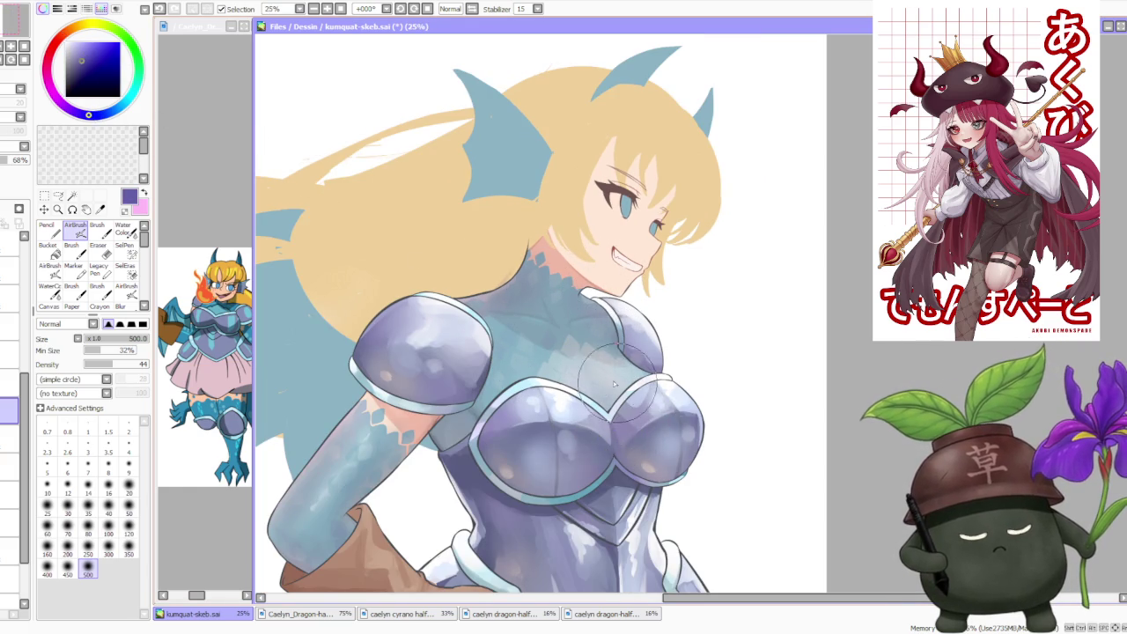
pyautogui.scroll(-1, 659, 374)
pyautogui.scroll(-1, 698, 248)
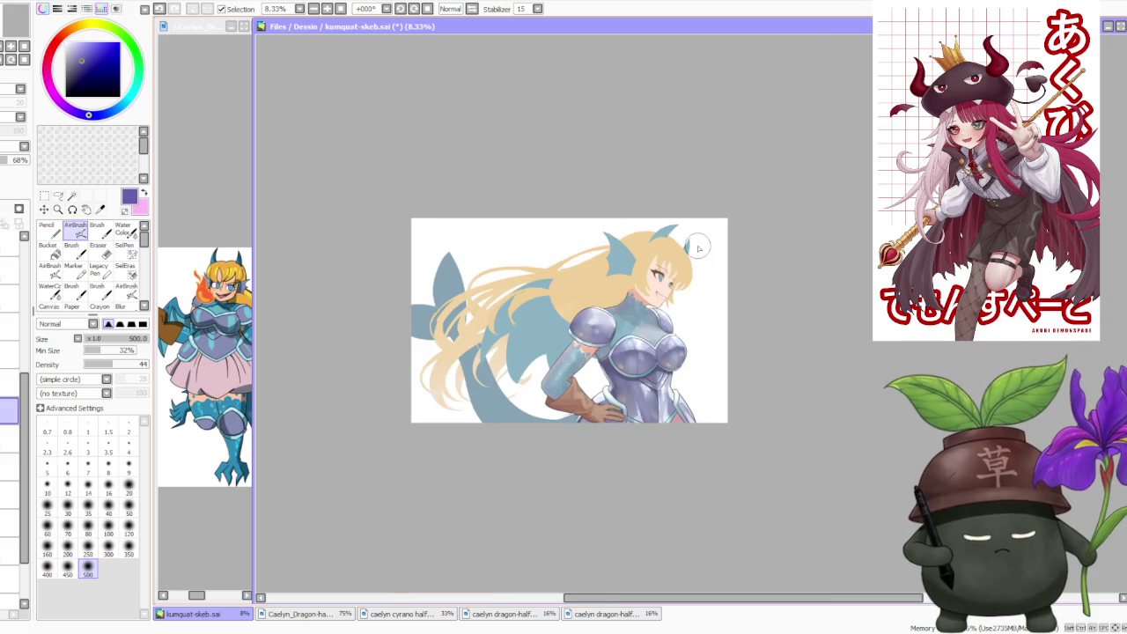
pyautogui.scroll(1, 726, 277)
pyautogui.scroll(1, 731, 290)
pyautogui.scroll(1, 703, 326)
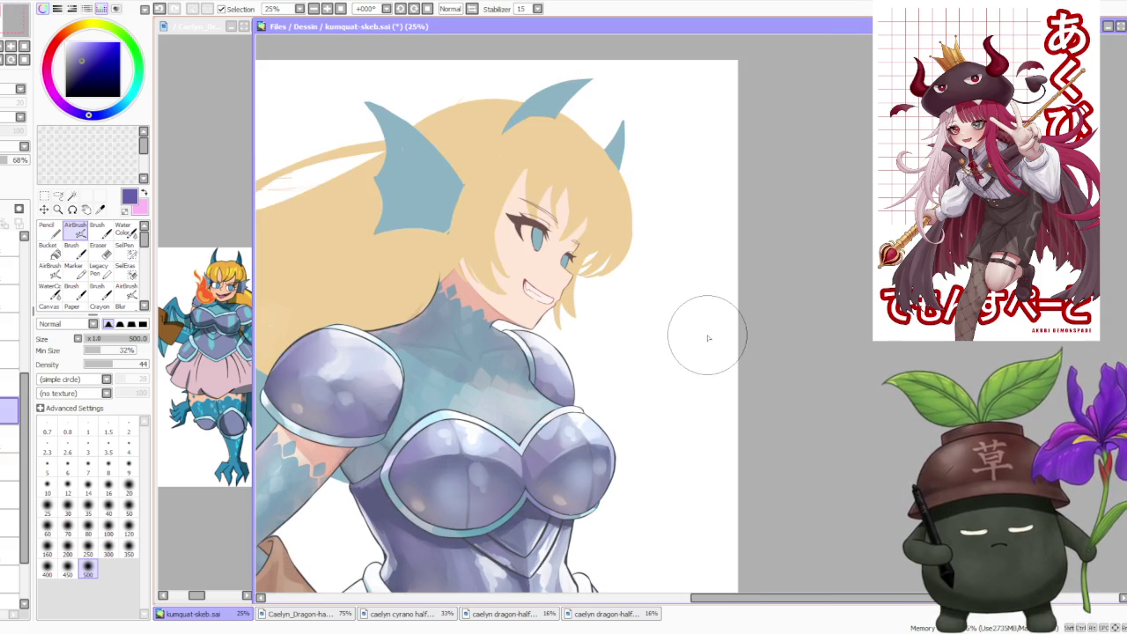
pyautogui.click(9, 385)
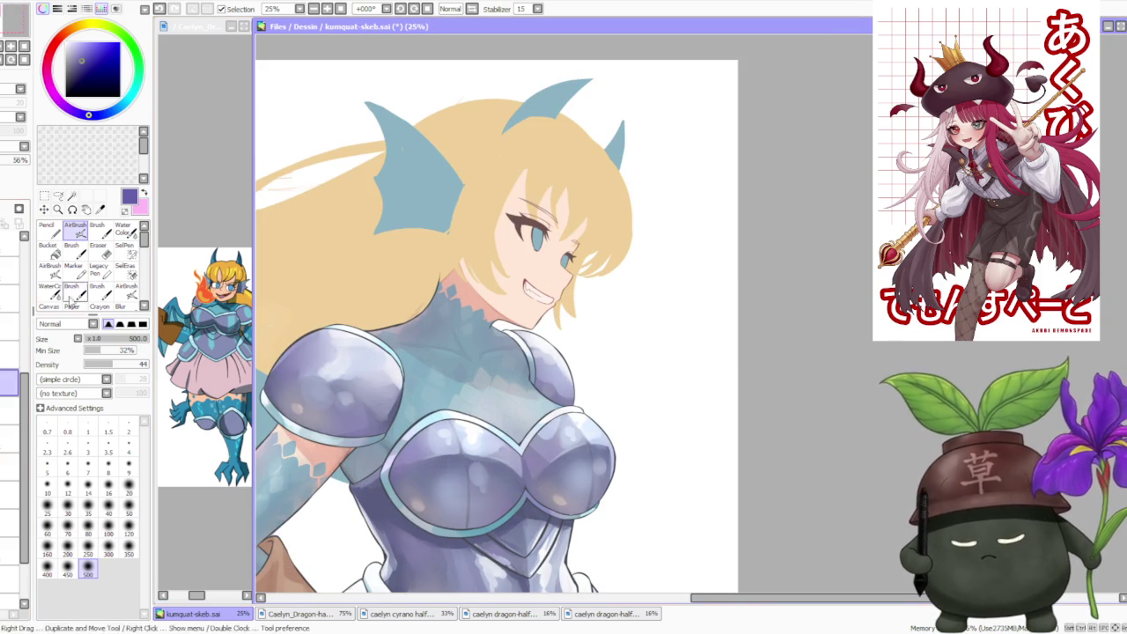
# - Load a light lavender and blend the neck scales into the blue base with Water Color
pyautogui.click(69, 41)
pyautogui.click(97, 230)
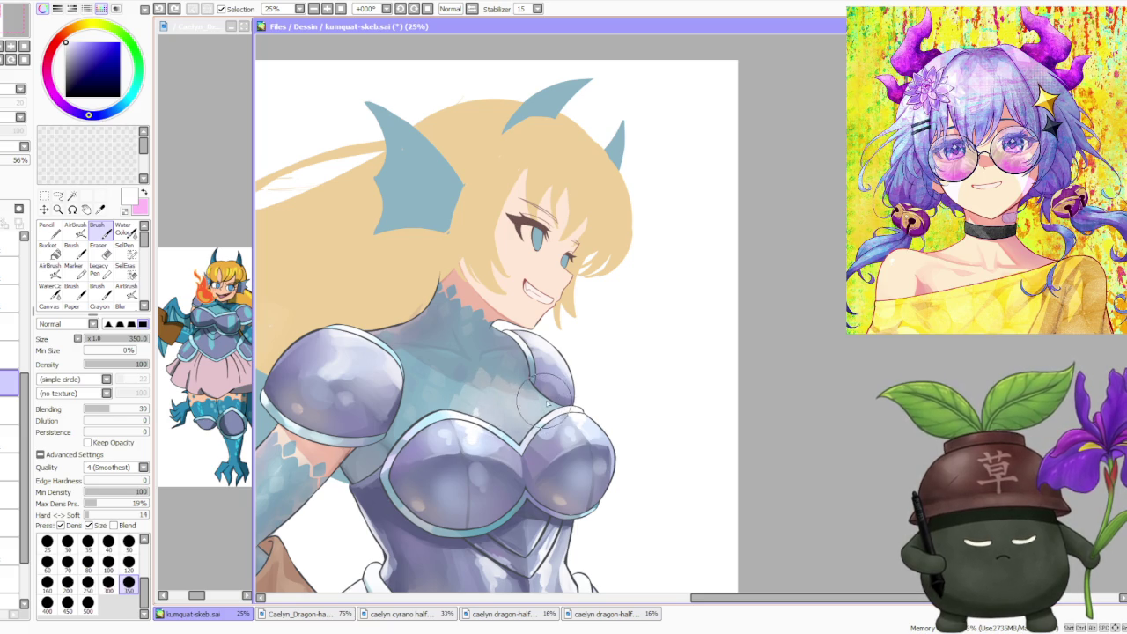
pyautogui.click(132, 231)
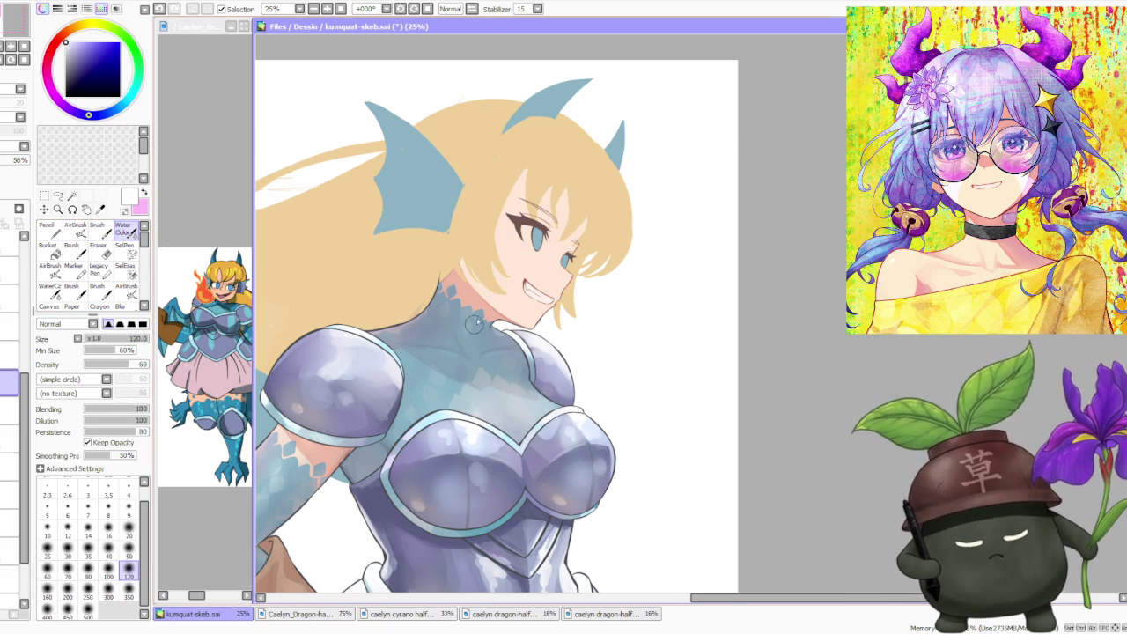
pyautogui.scroll(-1, 473, 324)
pyautogui.scroll(1, 520, 361)
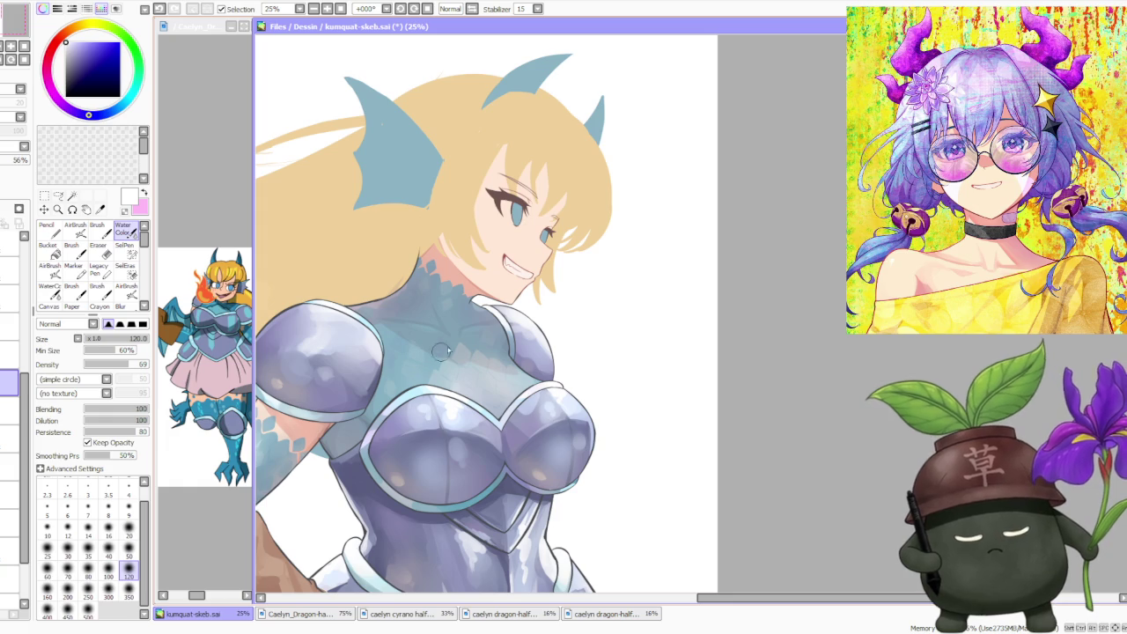
pyautogui.scroll(-2, 532, 311)
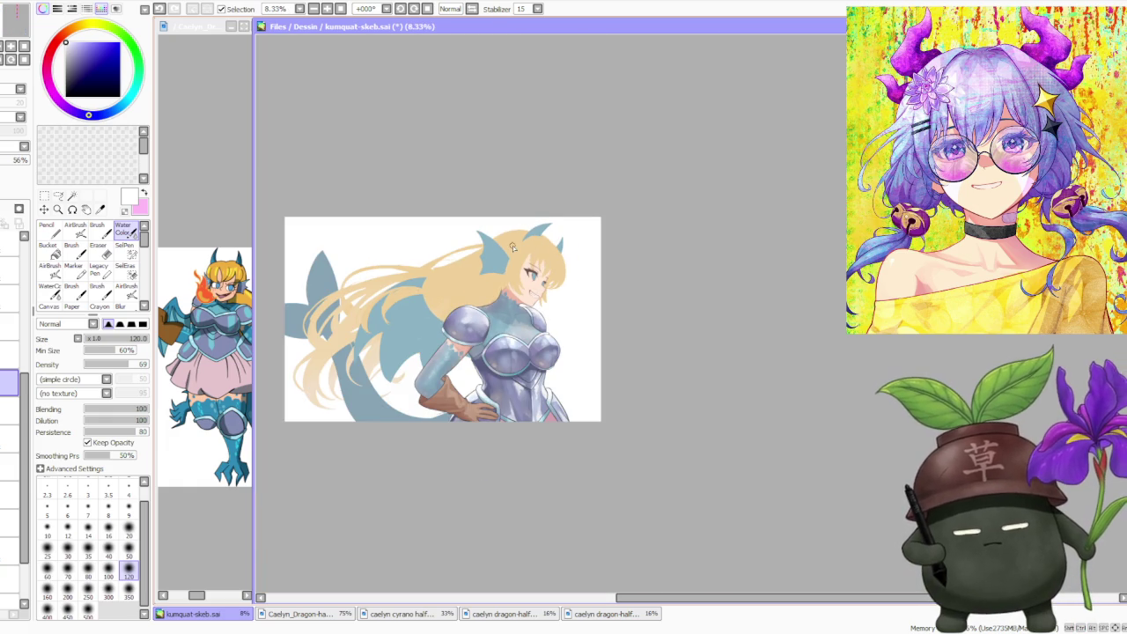
pyautogui.scroll(1, 515, 255)
pyautogui.scroll(3, 529, 308)
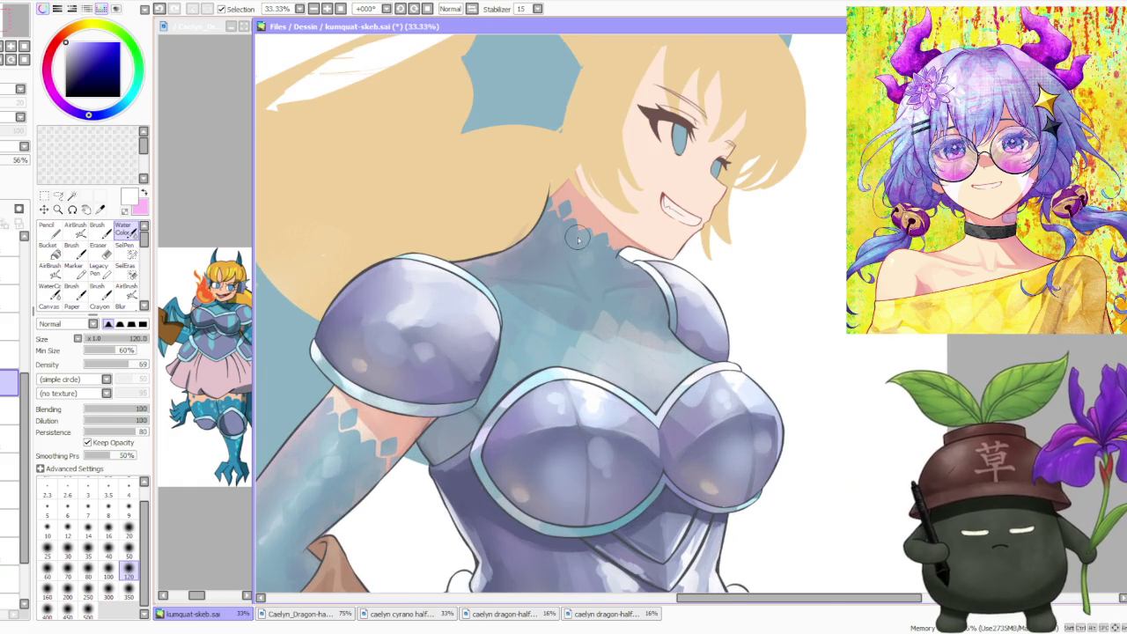
pyautogui.scroll(-1, 578, 238)
pyautogui.scroll(-1, 576, 237)
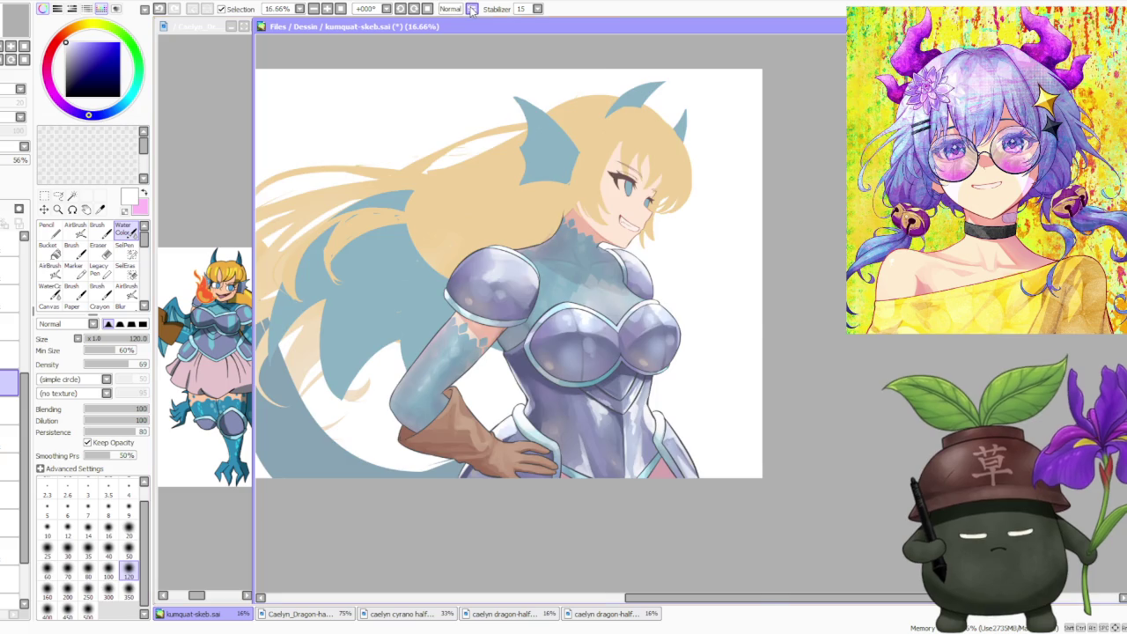
# - Mirror the canvas to check the blending, restore it, and return to the regular Brush
pyautogui.click(472, 9)
pyautogui.click(472, 9)
pyautogui.scroll(2, 626, 238)
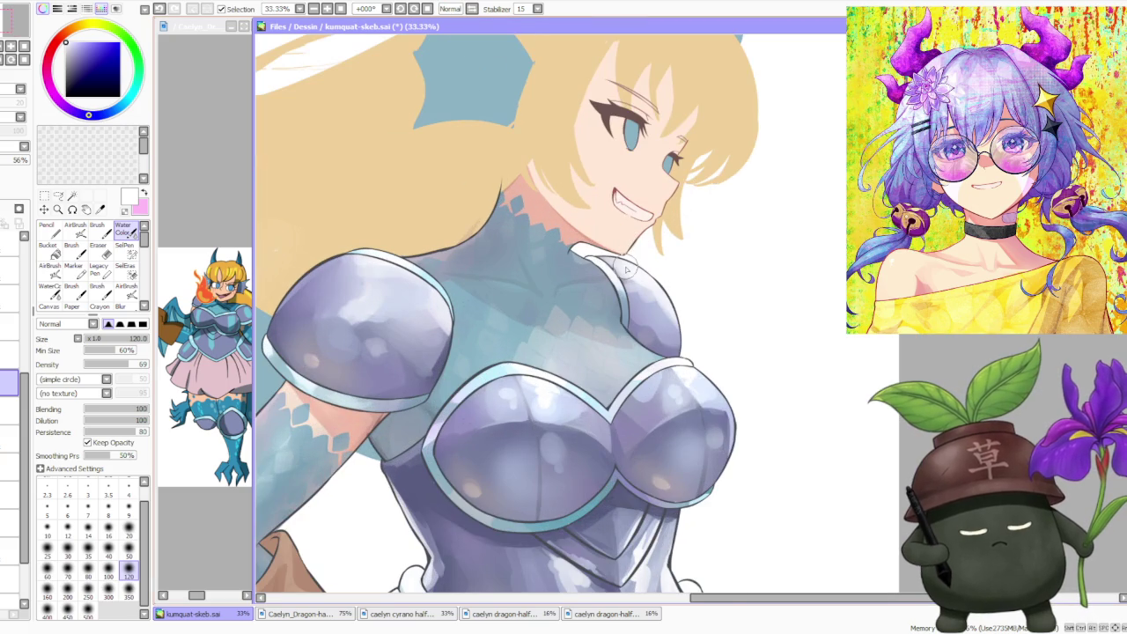
pyautogui.press('b')
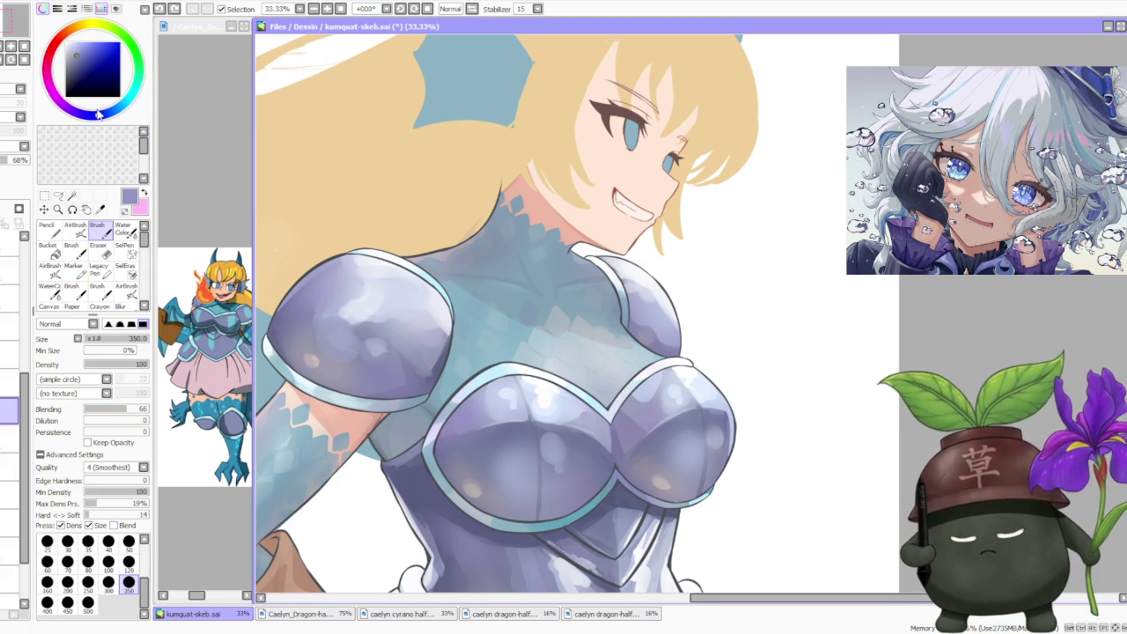
# - Shift the paint hue slightly on the colour wheel for blue-grey scale shading
pyautogui.moveTo(98, 114); pyautogui.dragTo(107, 107)
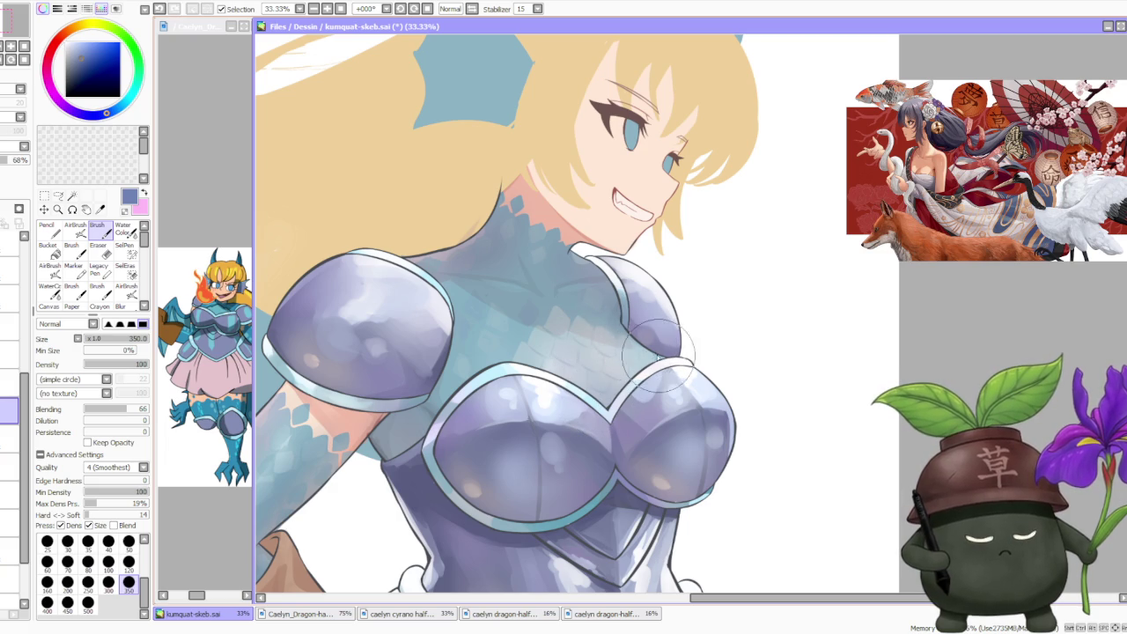
pyautogui.scroll(-1, 606, 315)
pyautogui.scroll(-2, 606, 314)
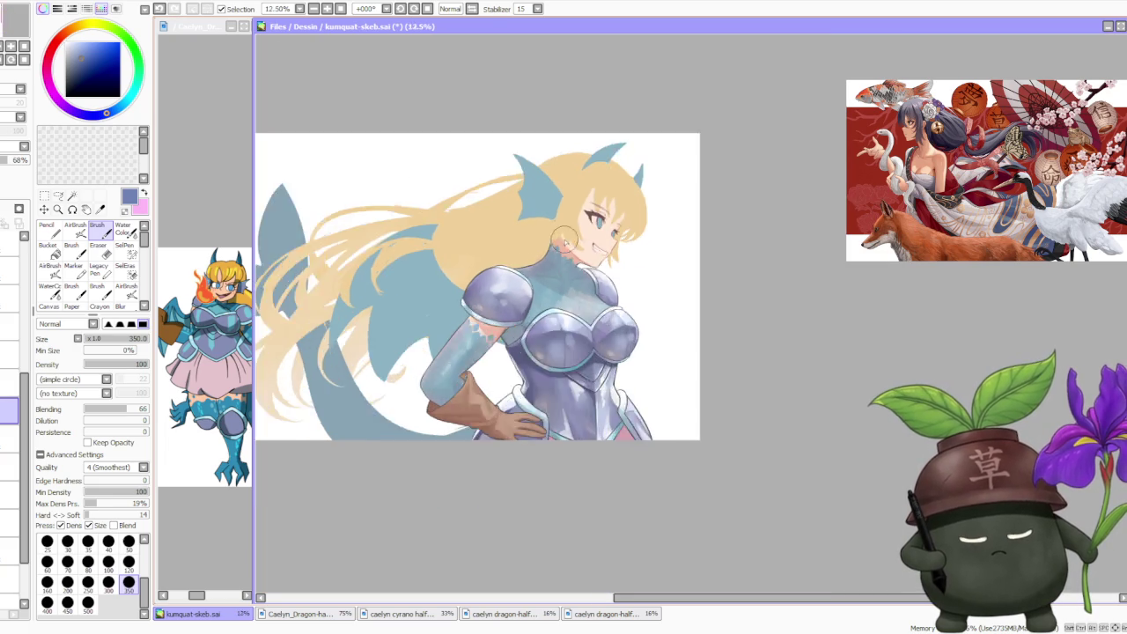
pyautogui.scroll(-1, 595, 229)
pyautogui.scroll(-1, 592, 222)
pyautogui.scroll(2, 587, 213)
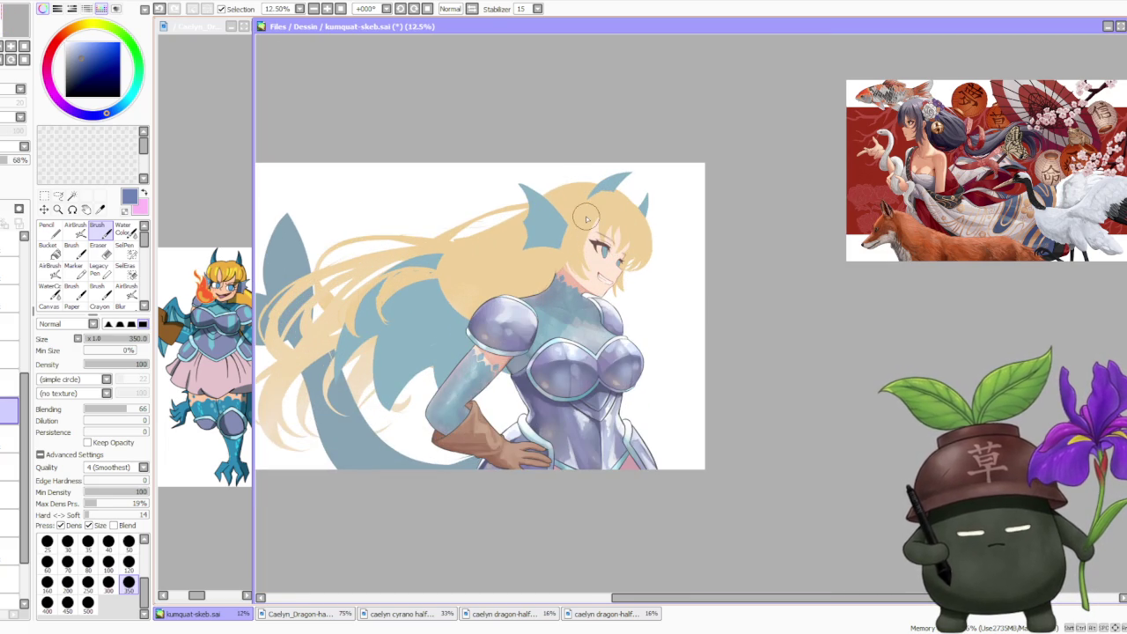
pyautogui.scroll(-1, 586, 218)
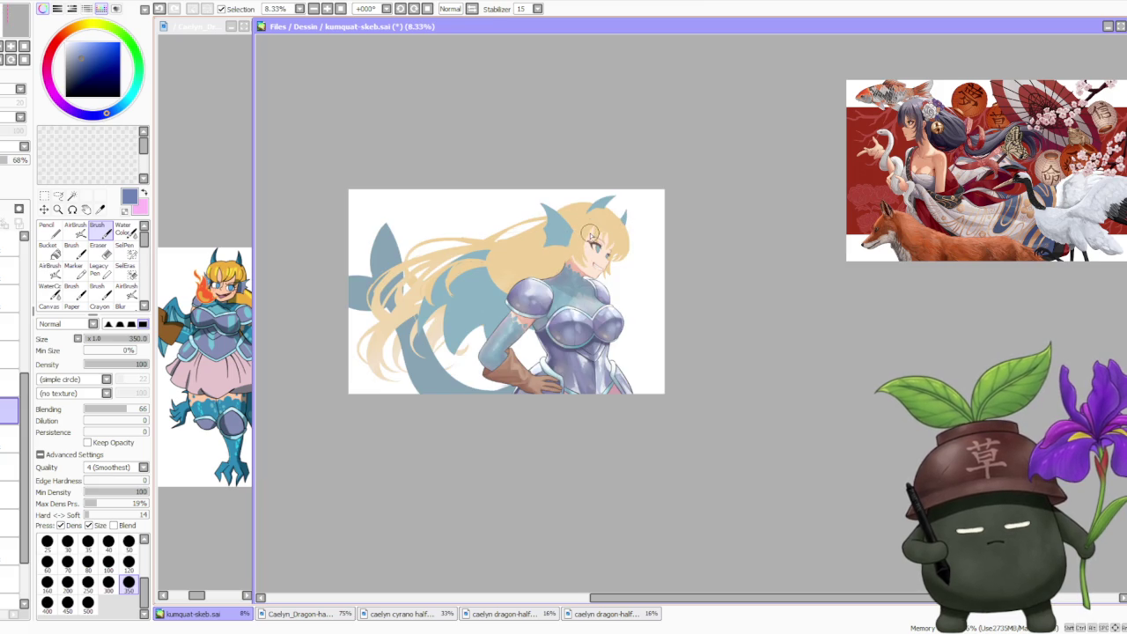
pyautogui.scroll(1, 519, 246)
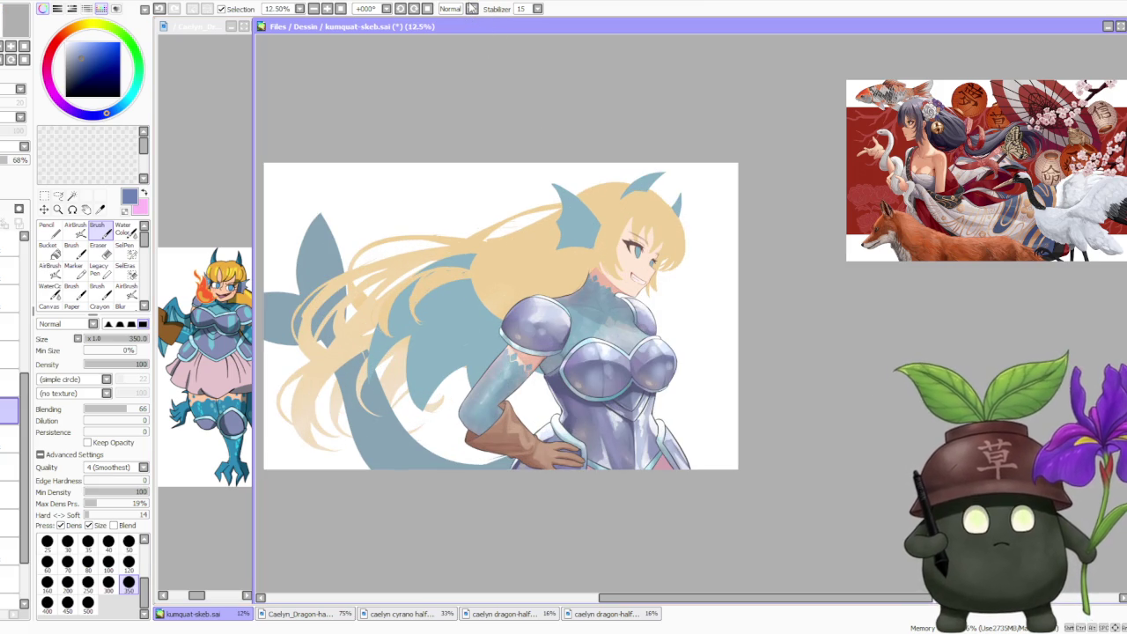
pyautogui.click(472, 8)
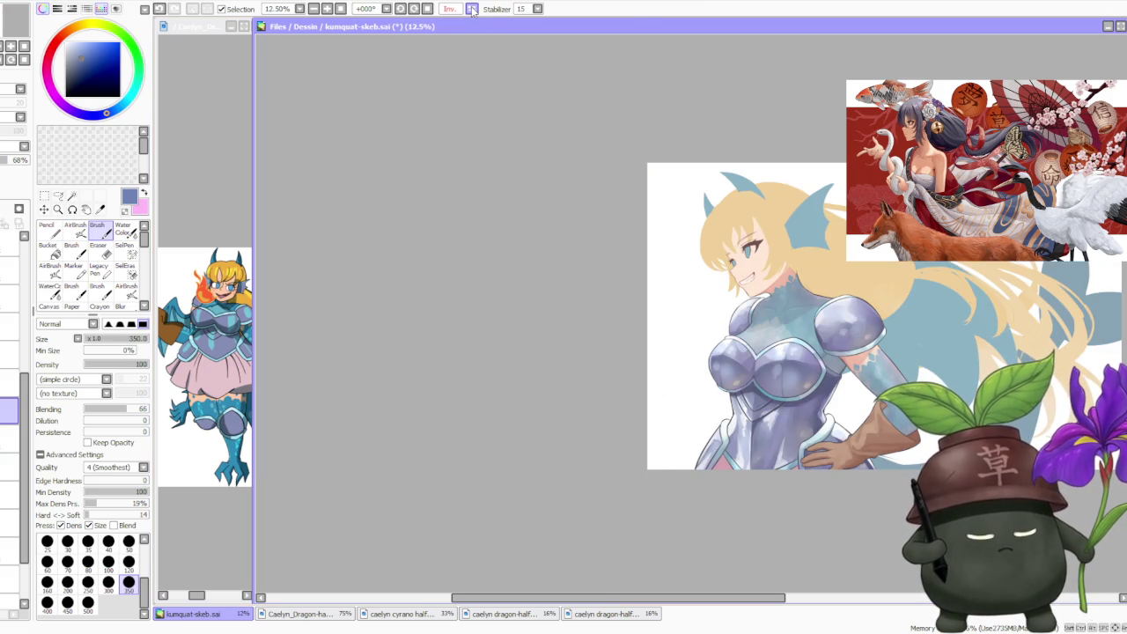
pyautogui.click(472, 8)
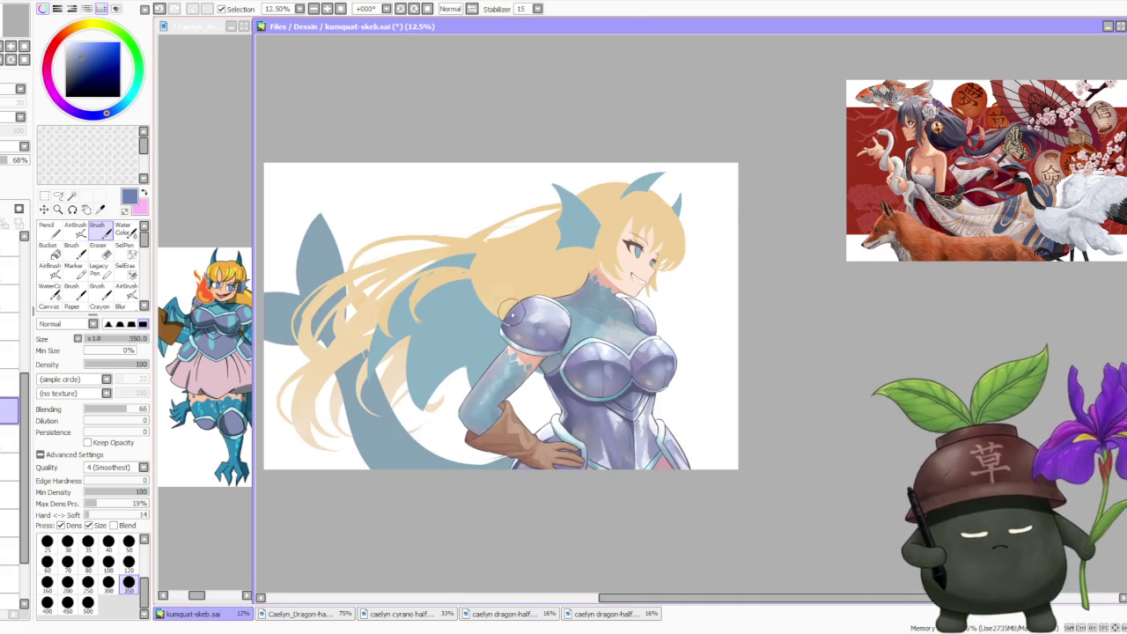
pyautogui.scroll(-1, 511, 314)
pyautogui.scroll(3, 506, 334)
pyautogui.scroll(2, 495, 385)
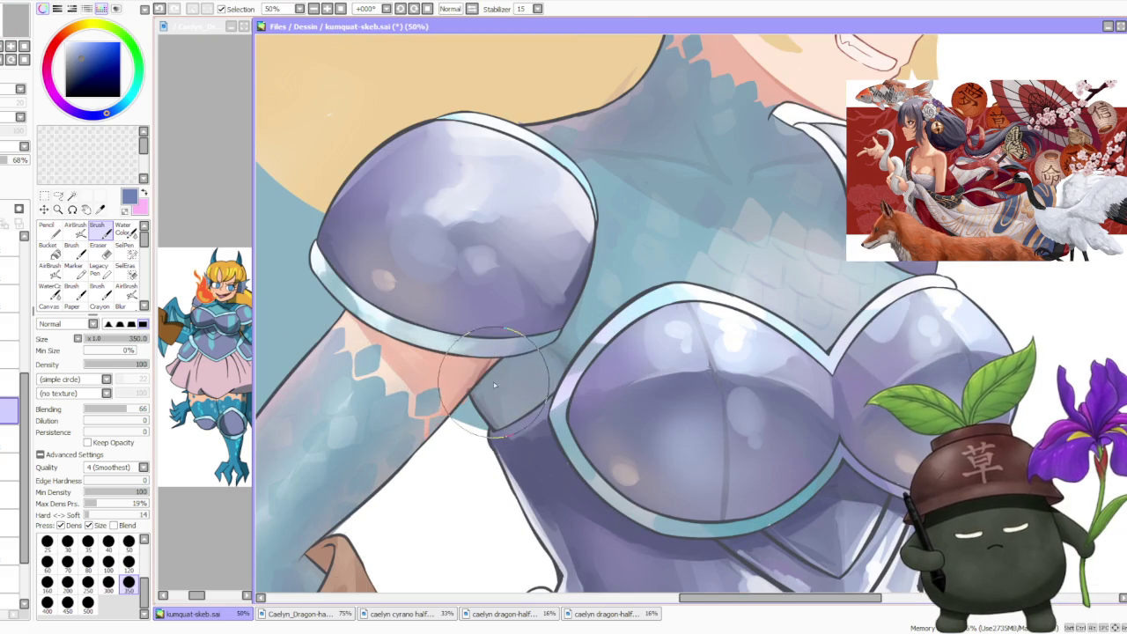
# - Sample the neck's skin colour, shrink the brush, and move to the layer below
pyautogui.keyDown('alt'); pyautogui.click(400, 335); pyautogui.keyUp('alt')
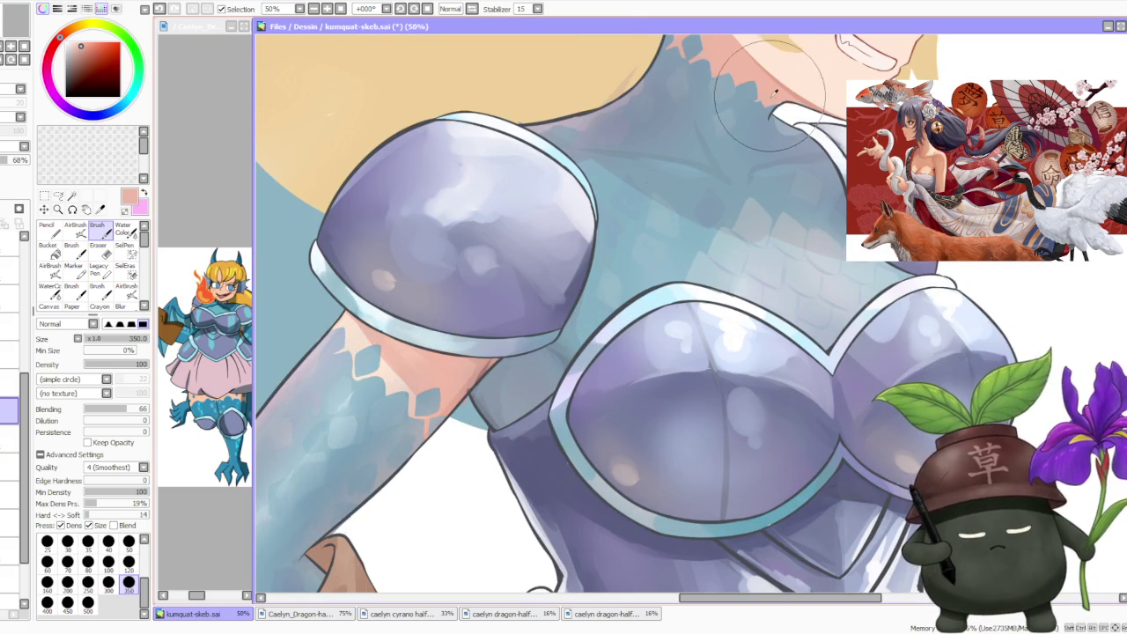
pyautogui.press('[')
pyautogui.press('[')
pyautogui.press('[')
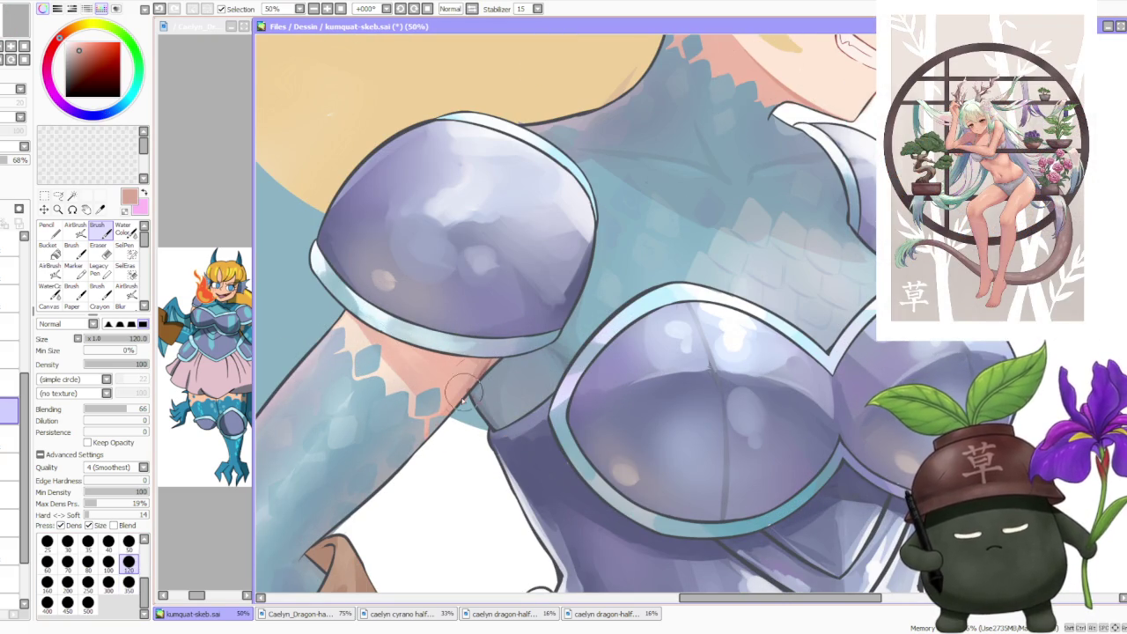
pyautogui.press('Down')
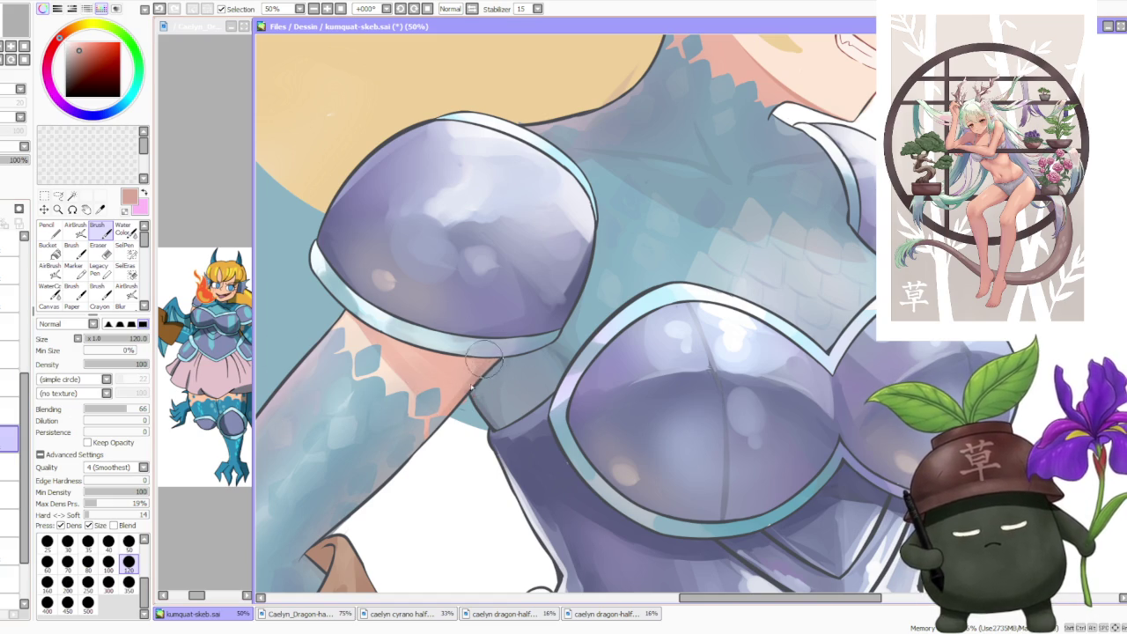
# - Pick a darker dusty pink on the colour wheel
pyautogui.keyDown('alt'); pyautogui.click(483, 360); pyautogui.keyUp('alt')
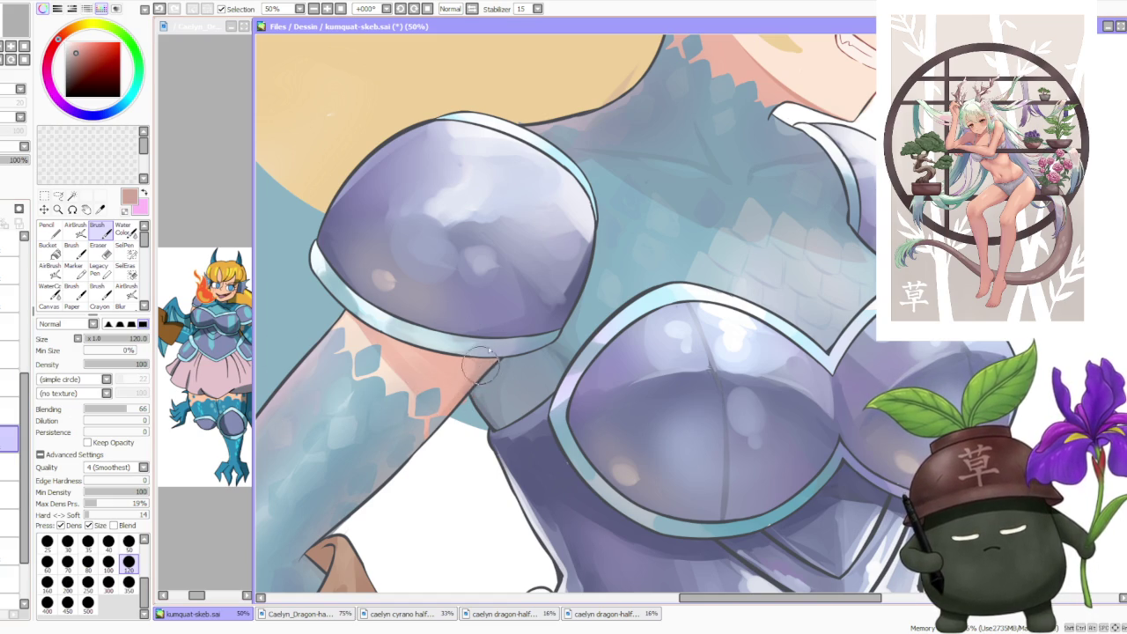
pyautogui.scroll(-4, 496, 340)
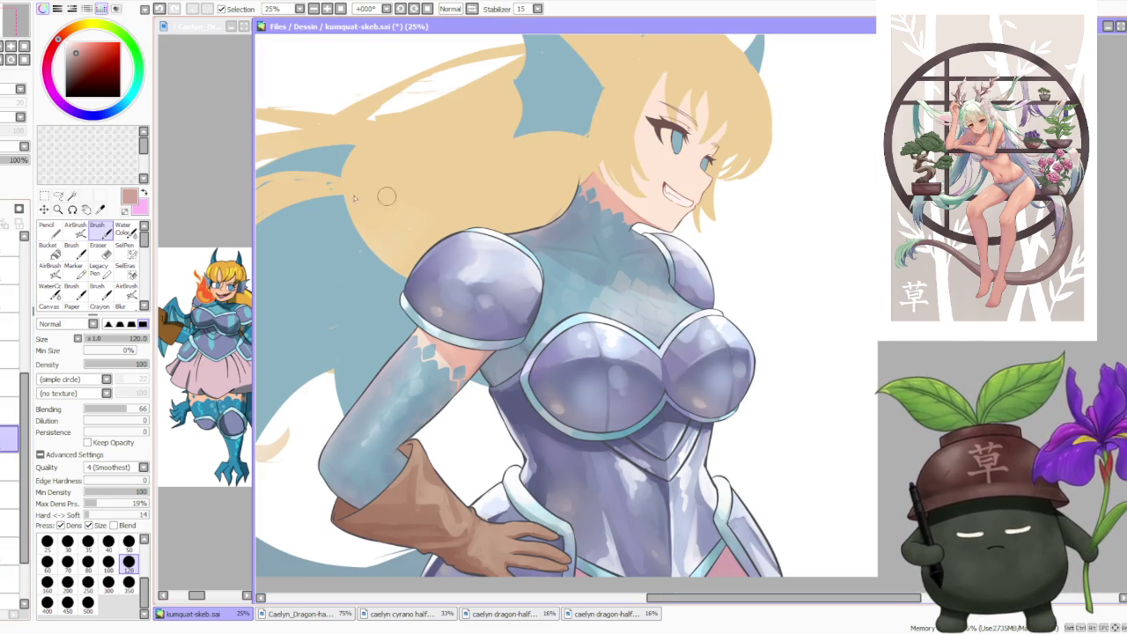
pyautogui.click(85, 40)
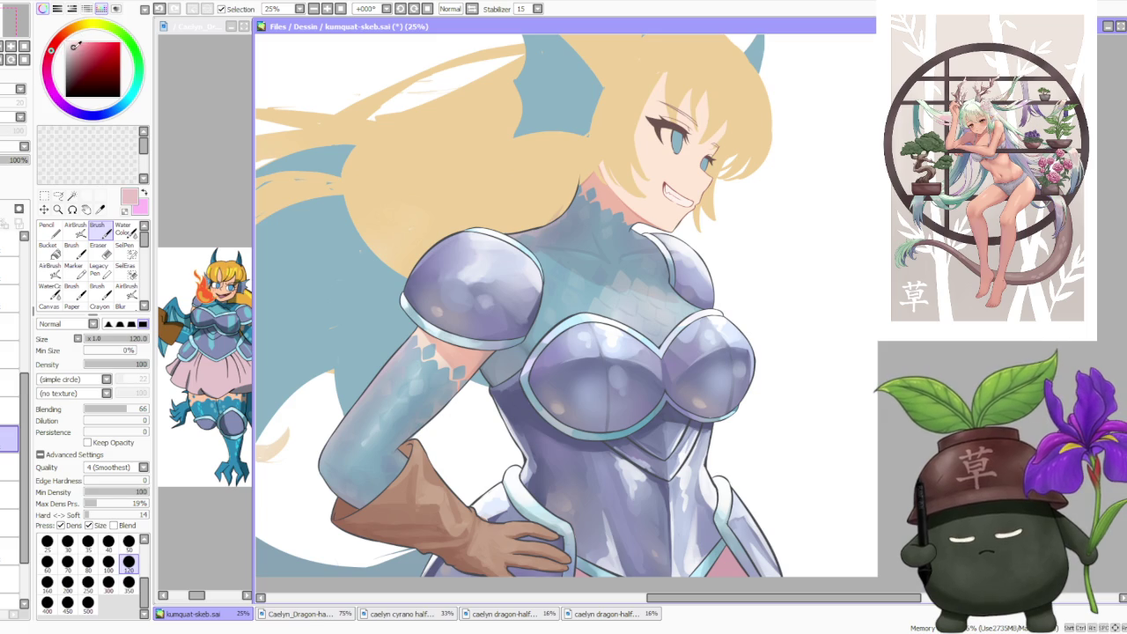
# - Try the AirBrush tool, then go back to the regular Brush at size 120
pyautogui.click(76, 231)
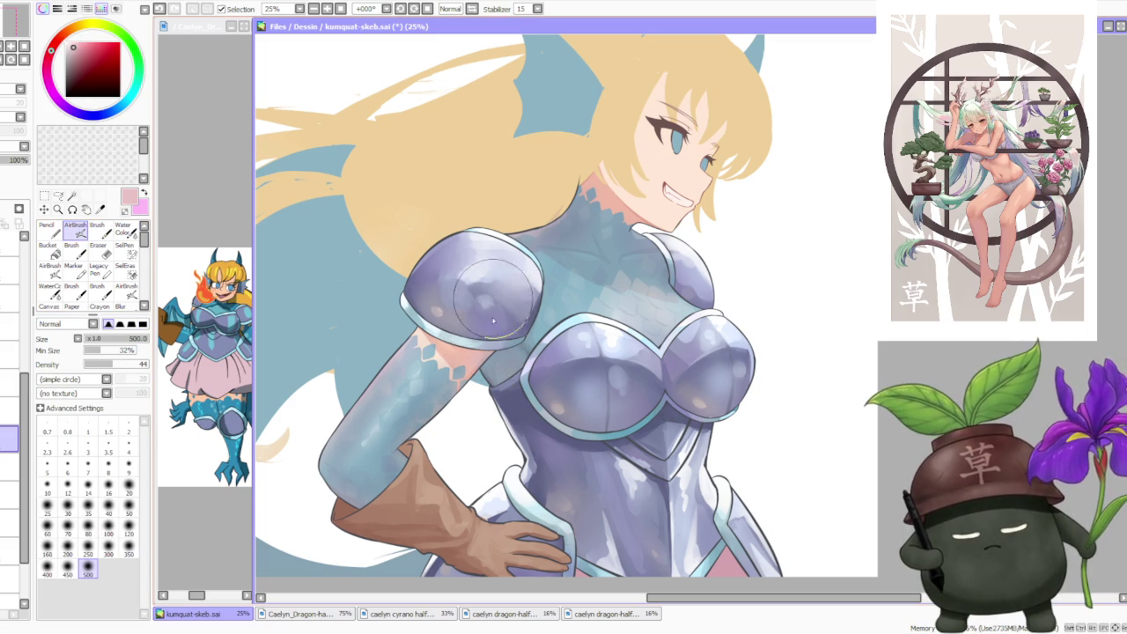
pyautogui.scroll(-1, 599, 225)
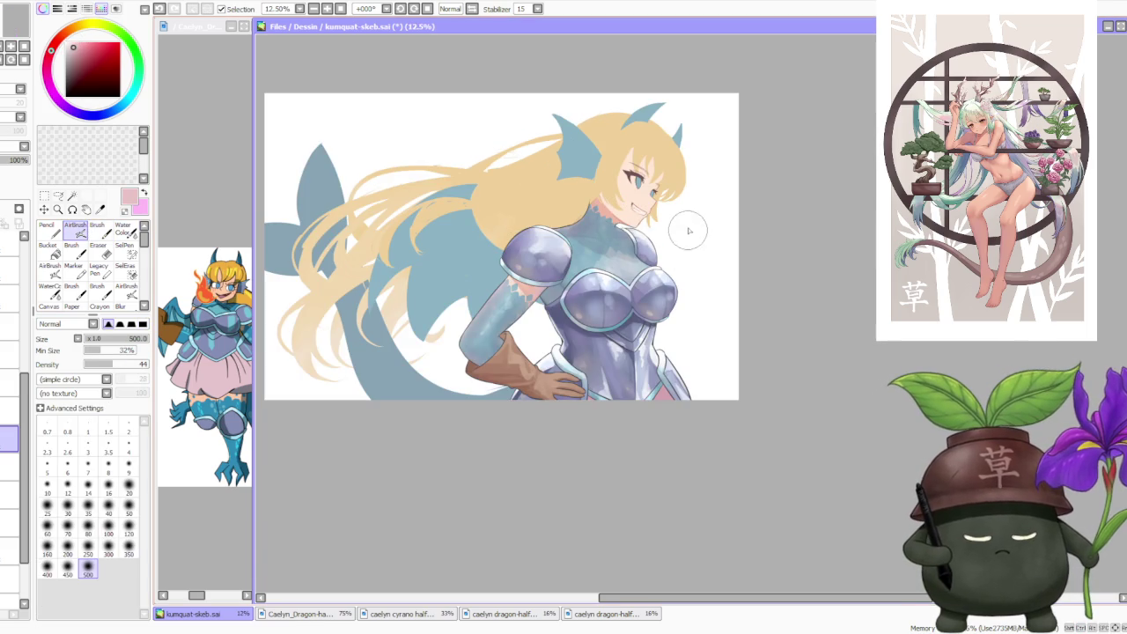
pyautogui.scroll(-1, 690, 231)
pyautogui.scroll(1, 681, 281)
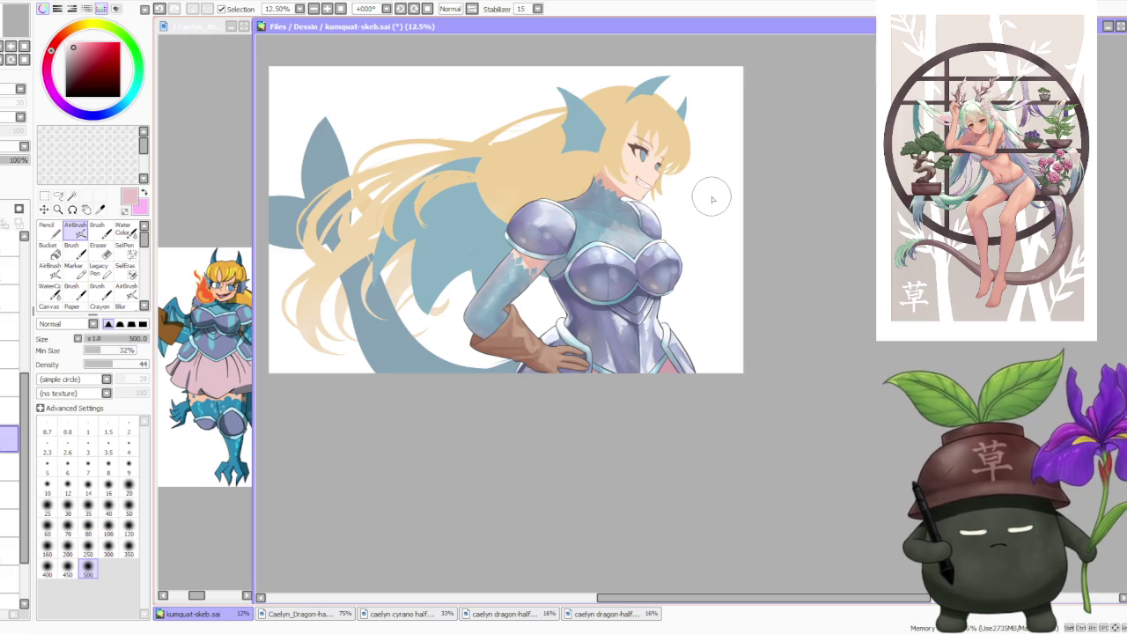
pyautogui.scroll(-1, 705, 199)
pyautogui.scroll(1, 687, 204)
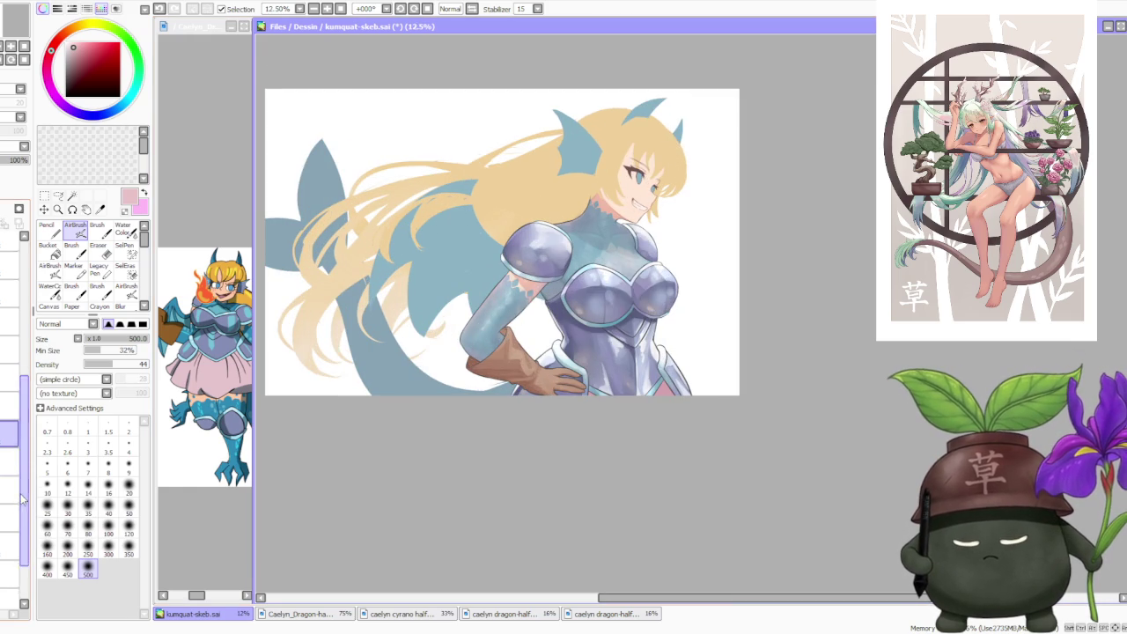
pyautogui.scroll(-2, 8, 537)
pyautogui.scroll(1, 6, 538)
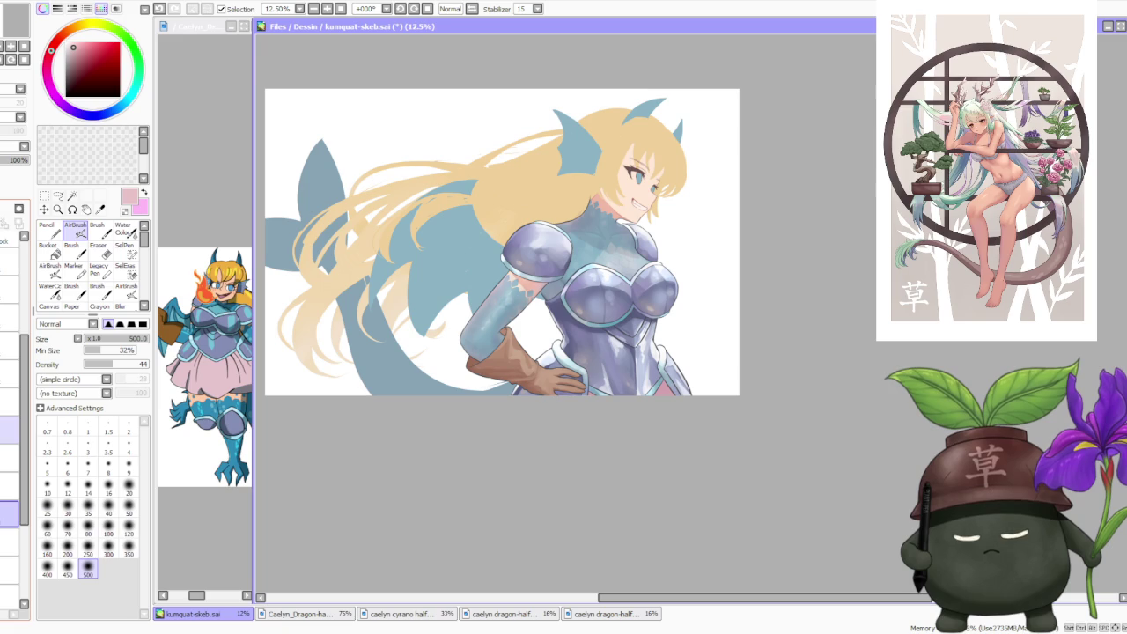
pyautogui.scroll(1, 6, 529)
pyautogui.scroll(-1, 9, 414)
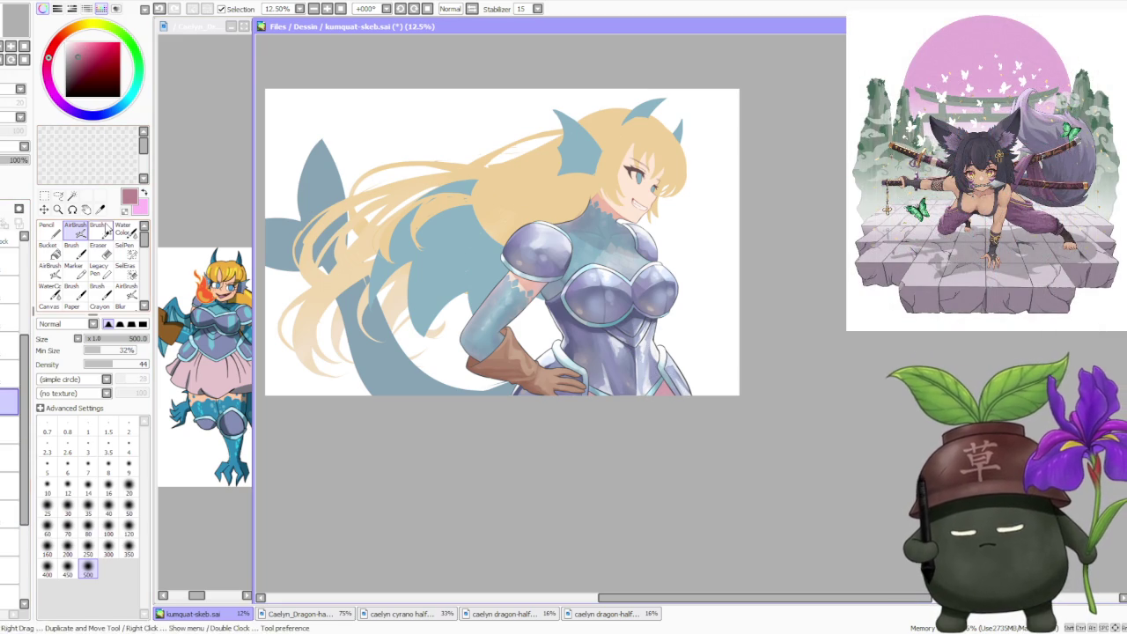
pyautogui.click(102, 229)
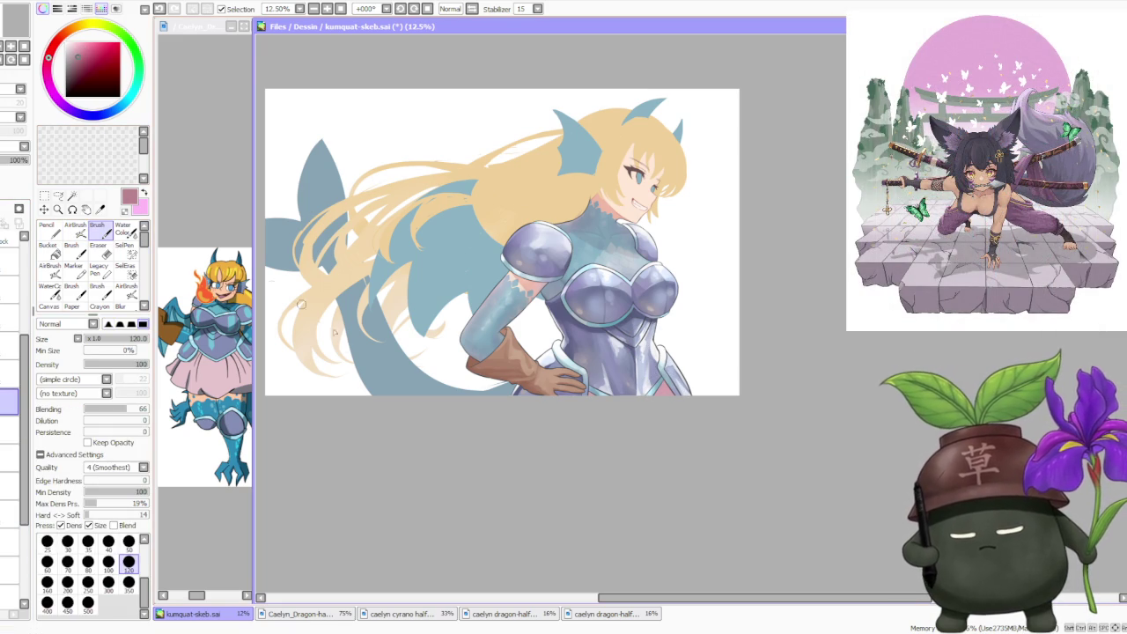
# - Set the brush size to 300 and undo the stray pink stroke near the armored waist
pyautogui.click(107, 582)
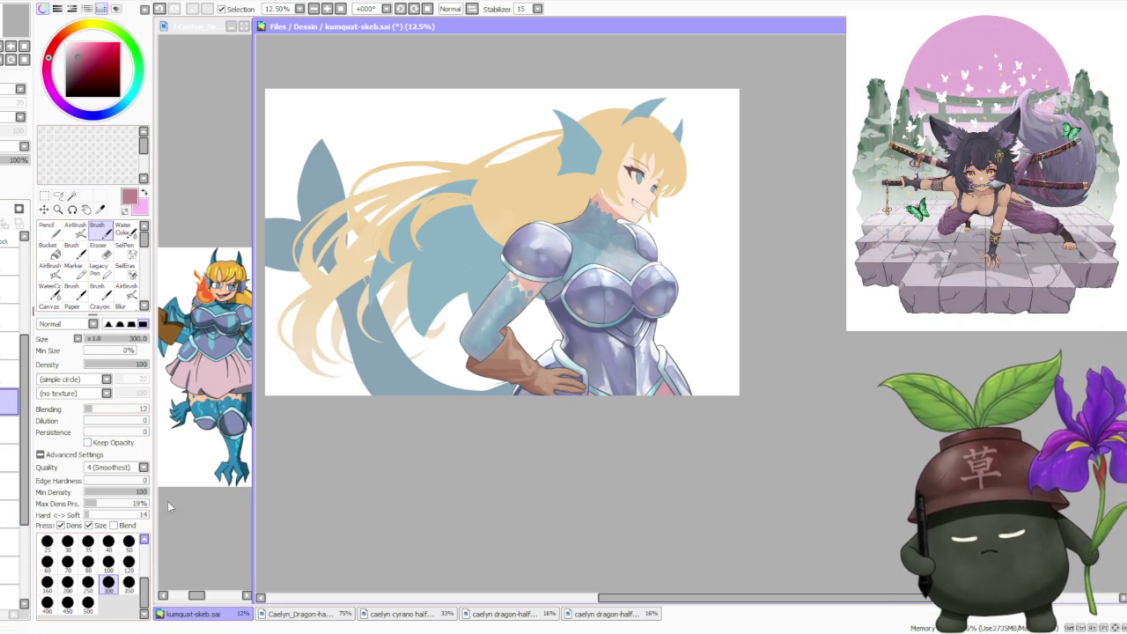
pyautogui.hotkey('ctrl', 'z')
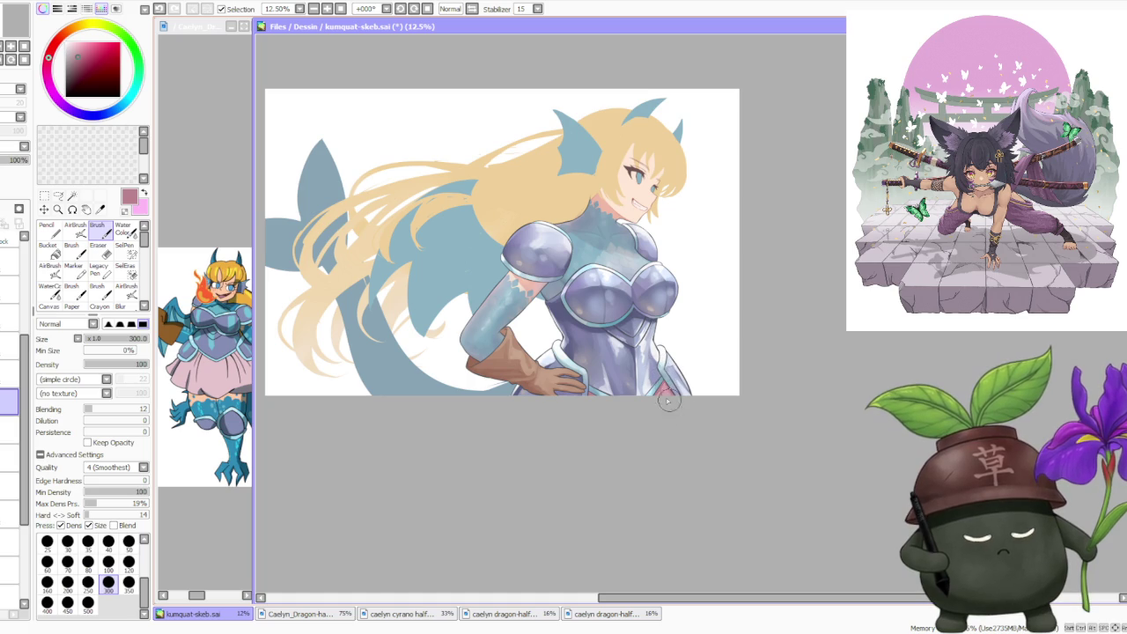
pyautogui.scroll(1, 686, 350)
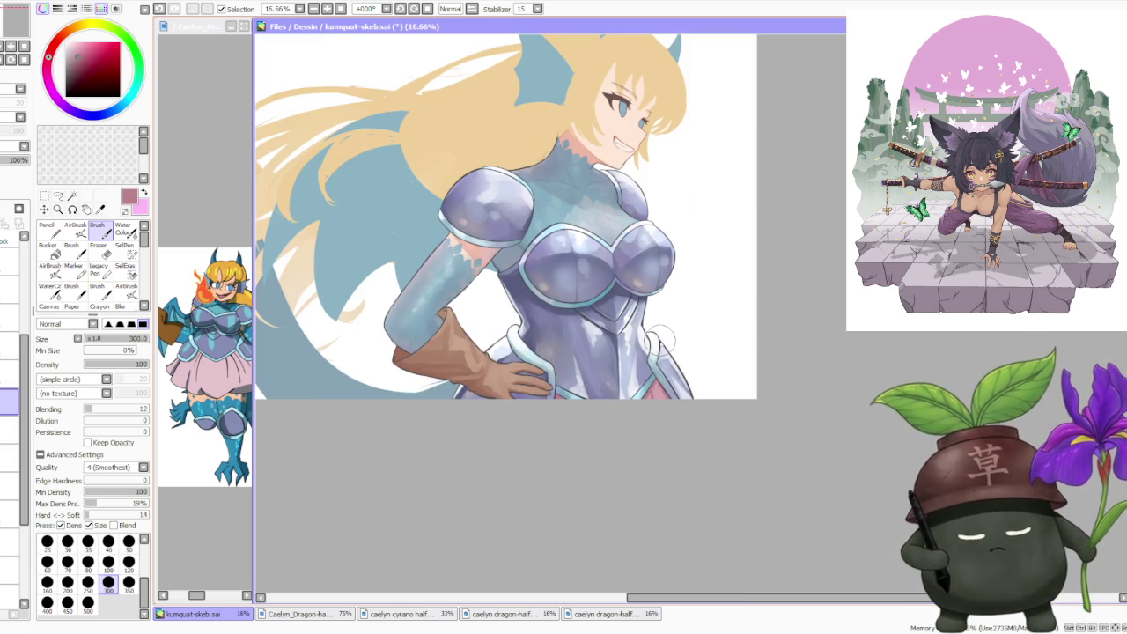
pyautogui.scroll(1, 540, 435)
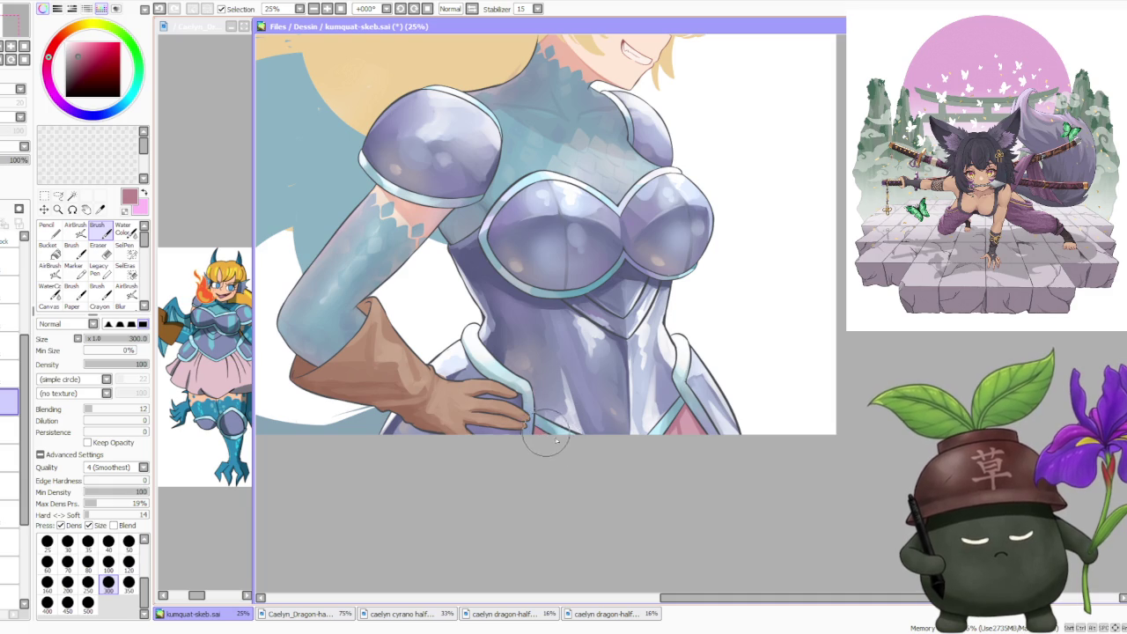
pyautogui.scroll(-2, 541, 435)
pyautogui.scroll(-2, 681, 361)
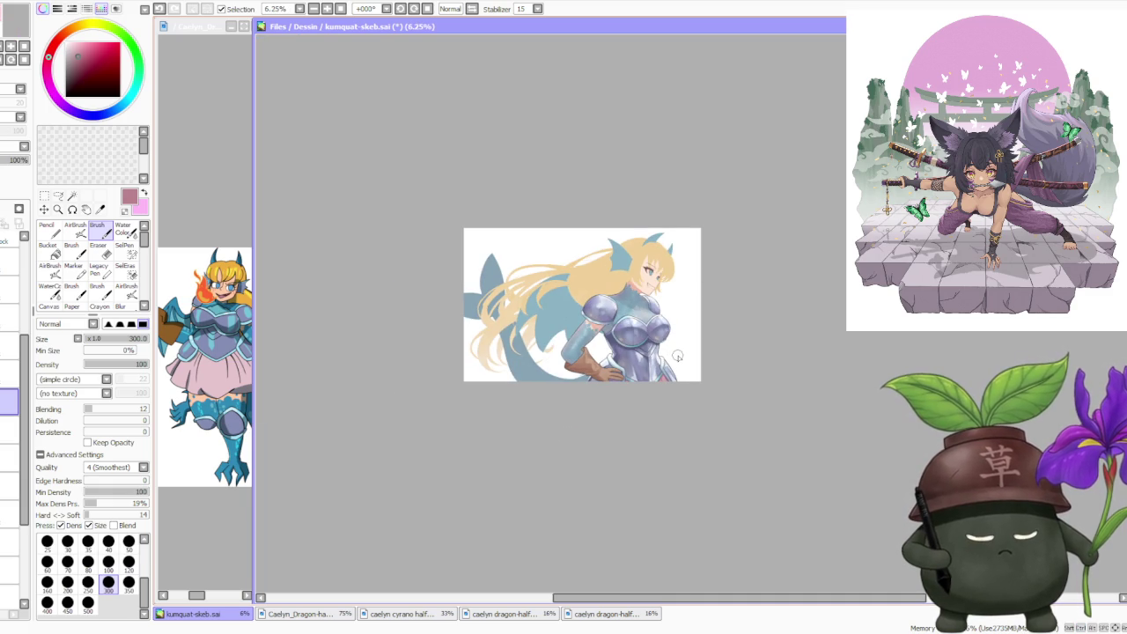
pyautogui.scroll(1, 677, 355)
pyautogui.scroll(-1, 671, 393)
pyautogui.scroll(1, 678, 306)
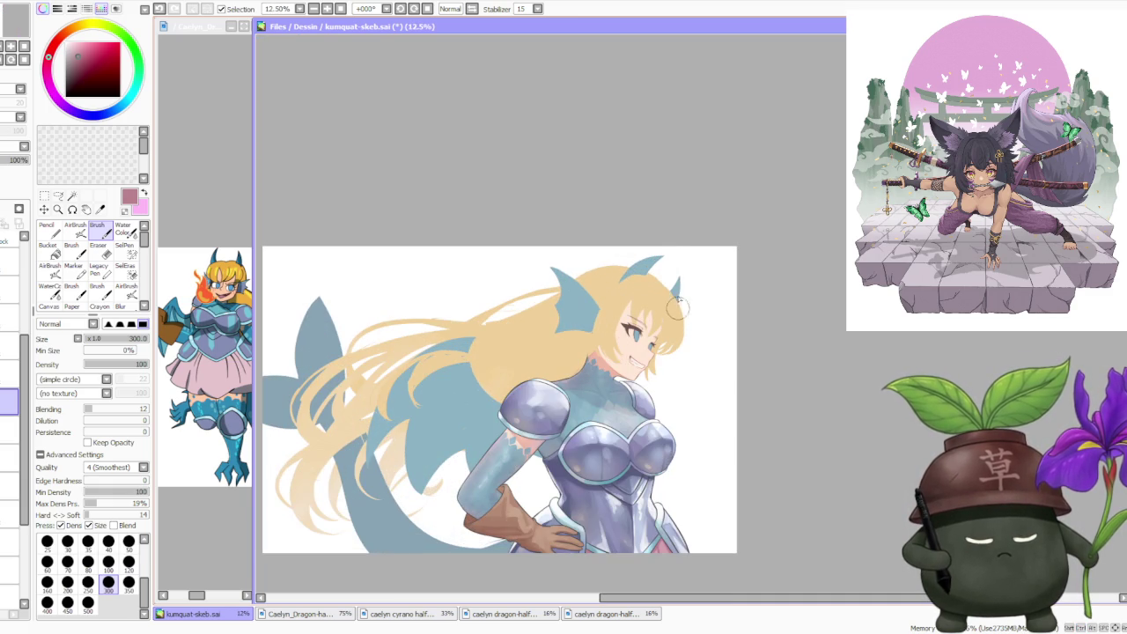
pyautogui.scroll(-1, 749, 392)
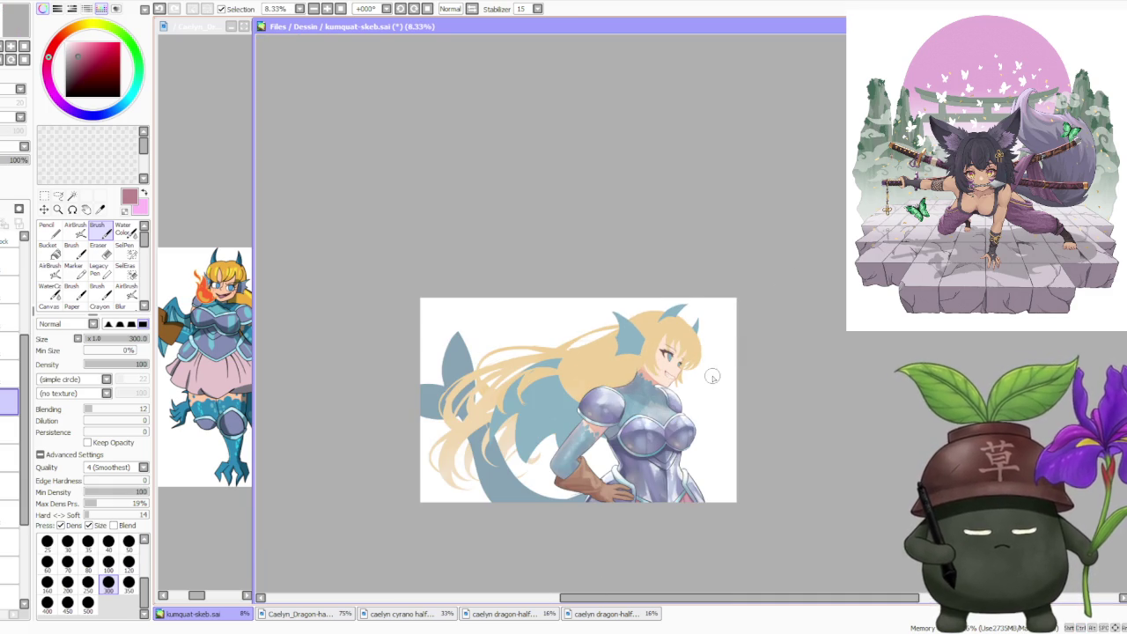
pyautogui.scroll(1, 714, 337)
pyautogui.scroll(-1, 649, 347)
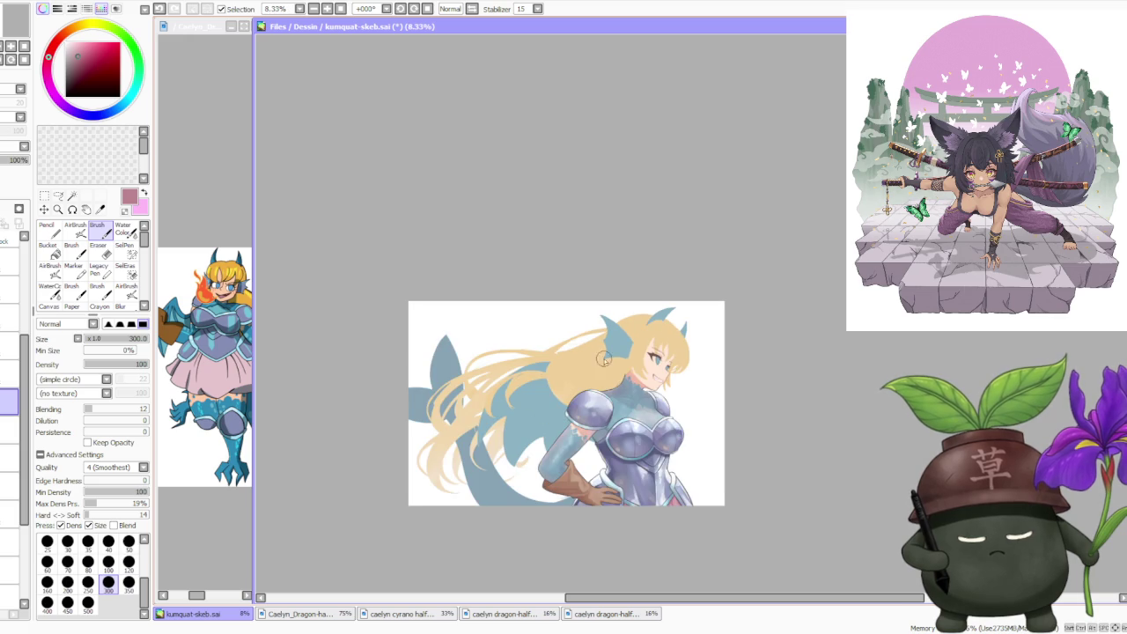
pyautogui.scroll(1, 606, 353)
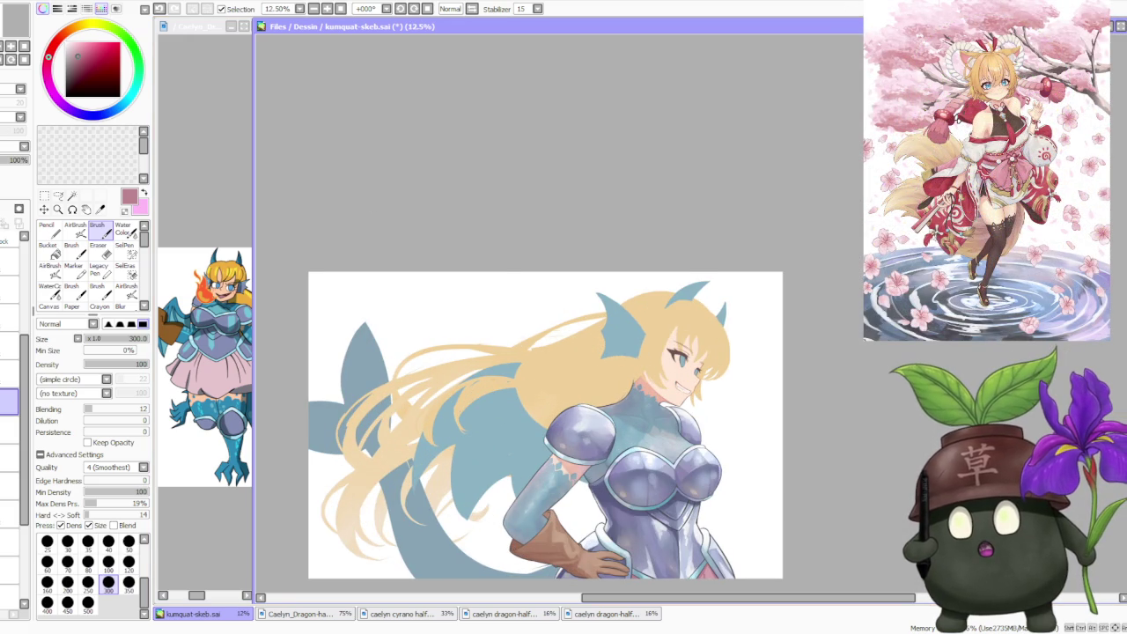
# - Switch away from SAI and return, selecting a higher layer
pyautogui.hotkey('alt', 'Tab')
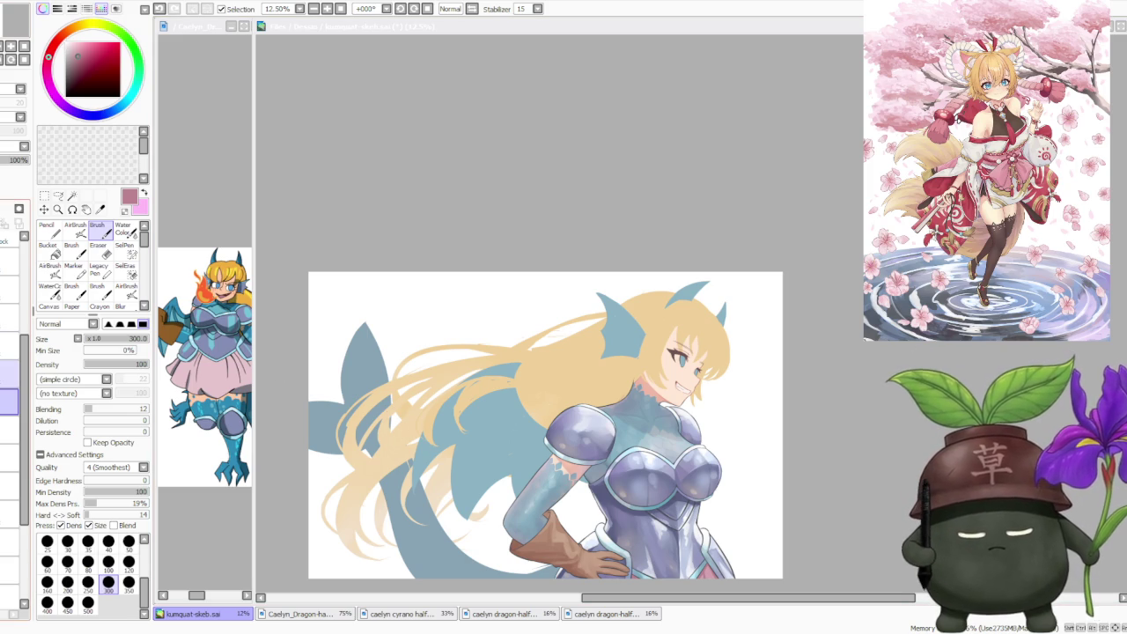
pyautogui.click(9, 315)
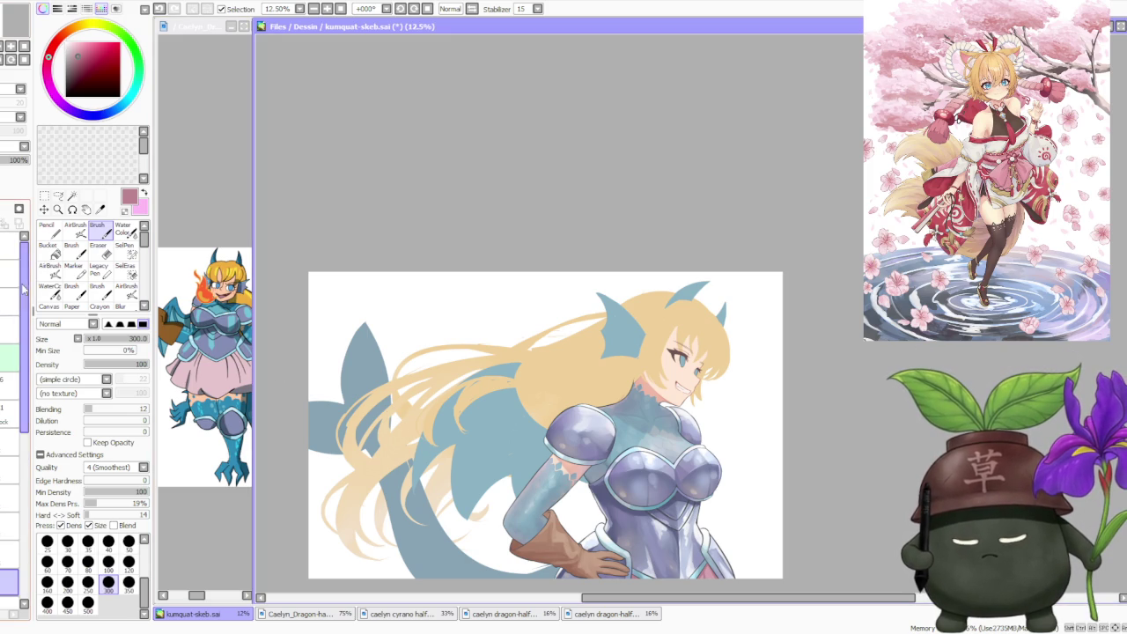
pyautogui.scroll(-2, 13, 425)
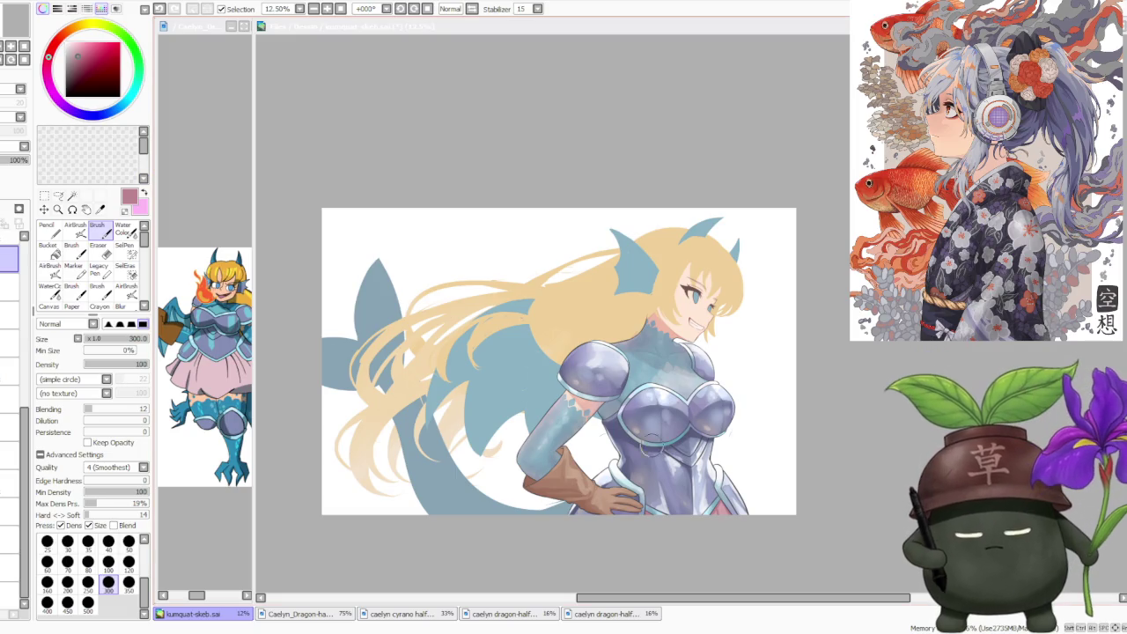
# - Bring the dragon girl reference sheet forward, flipping between it and the painting
pyautogui.click(652, 445)
pyautogui.click(314, 616)
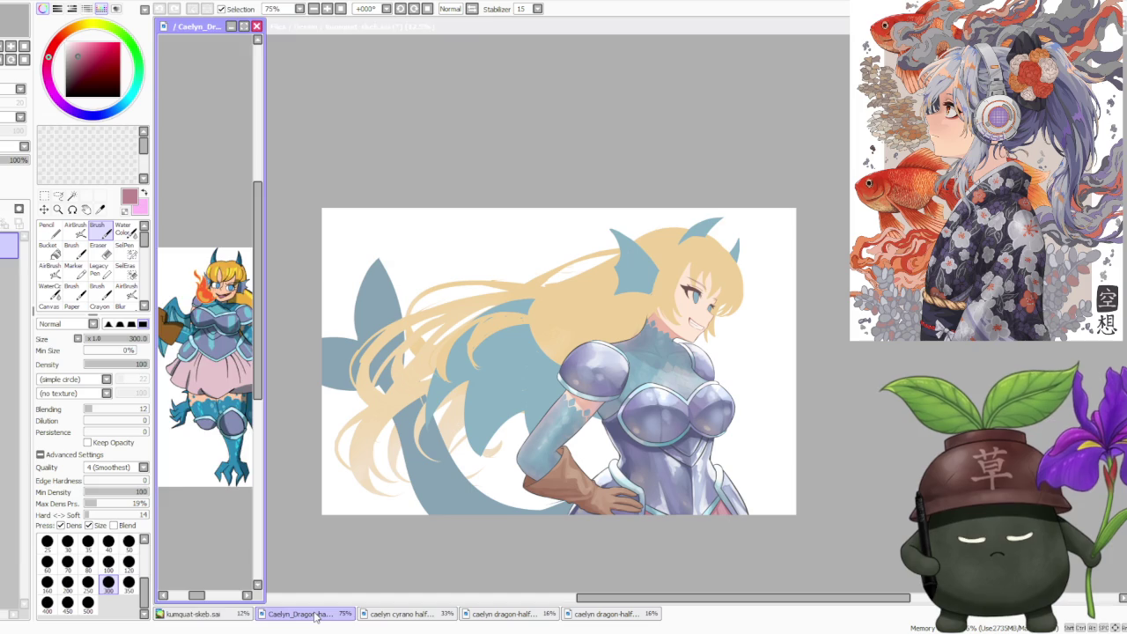
pyautogui.click(319, 616)
pyautogui.click(318, 616)
pyautogui.click(318, 615)
# - View the Cyrano and both dragon-half reference illustrations
pyautogui.click(376, 615)
pyautogui.scroll(-2, 290, 246)
pyautogui.scroll(1, 290, 247)
pyautogui.scroll(2, 290, 247)
pyautogui.scroll(-2, 290, 247)
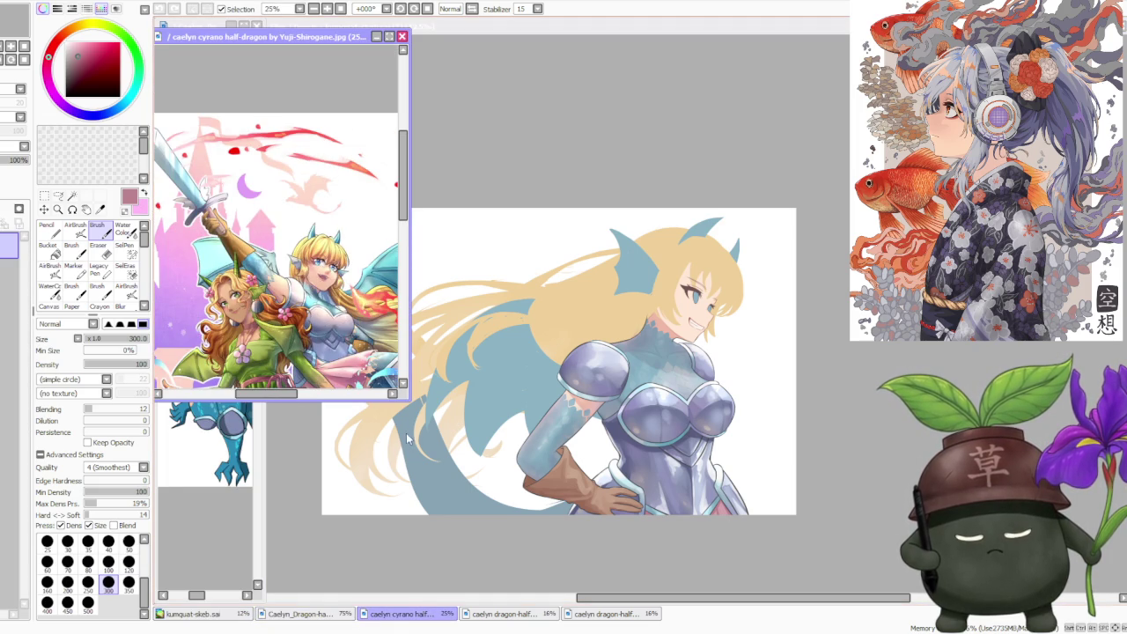
pyautogui.click(515, 615)
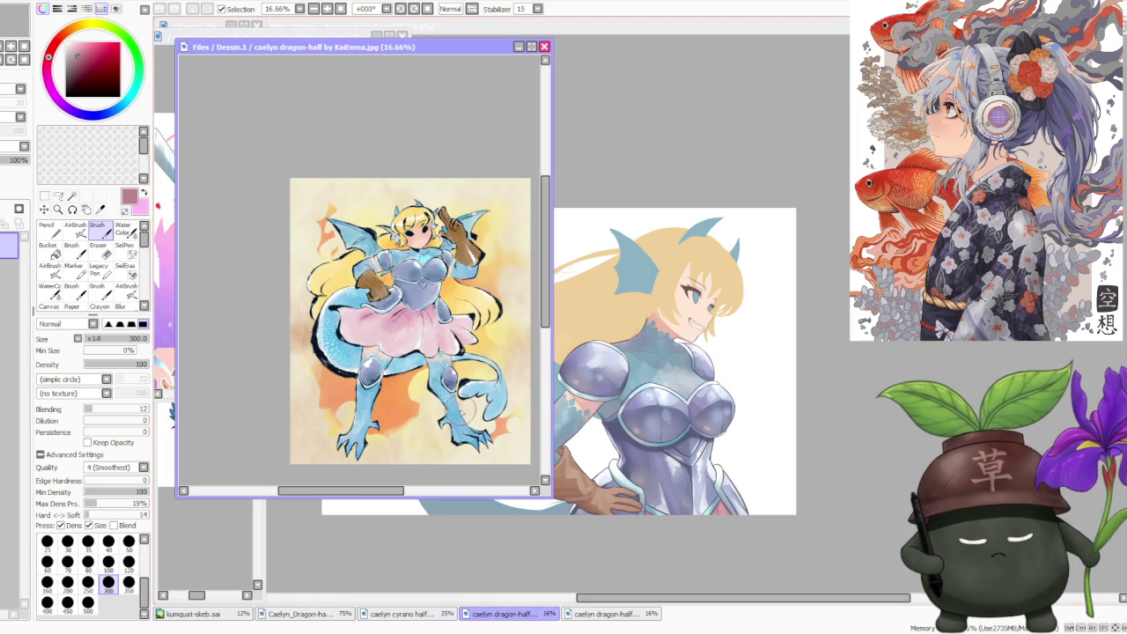
pyautogui.click(606, 614)
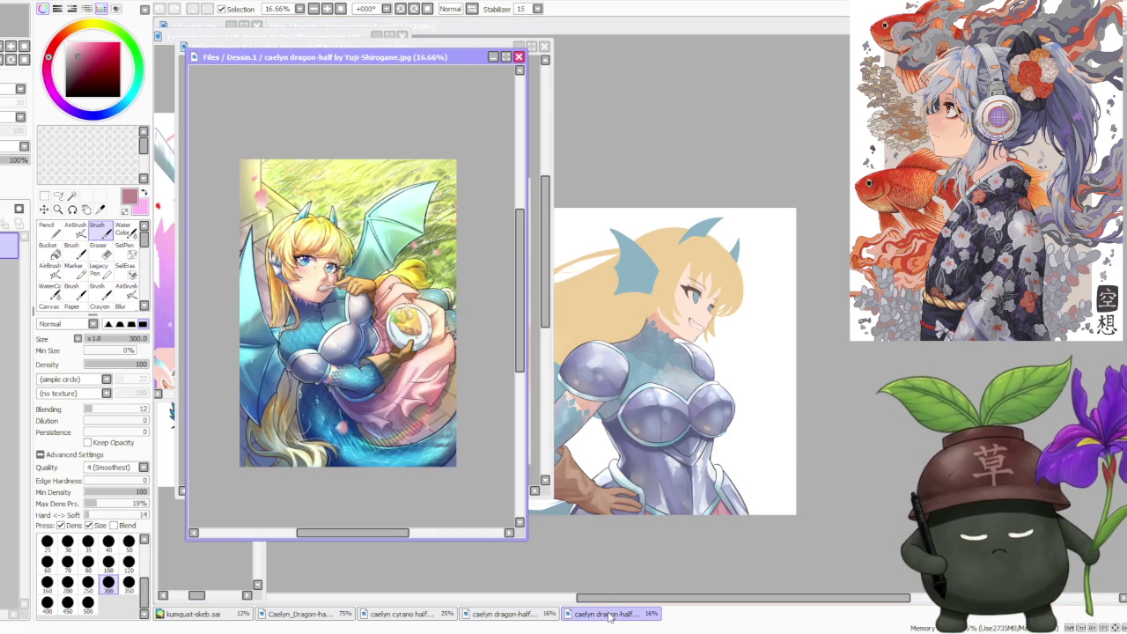
pyautogui.click(845, 282)
pyautogui.scroll(-1, 795, 232)
pyautogui.scroll(1, 795, 231)
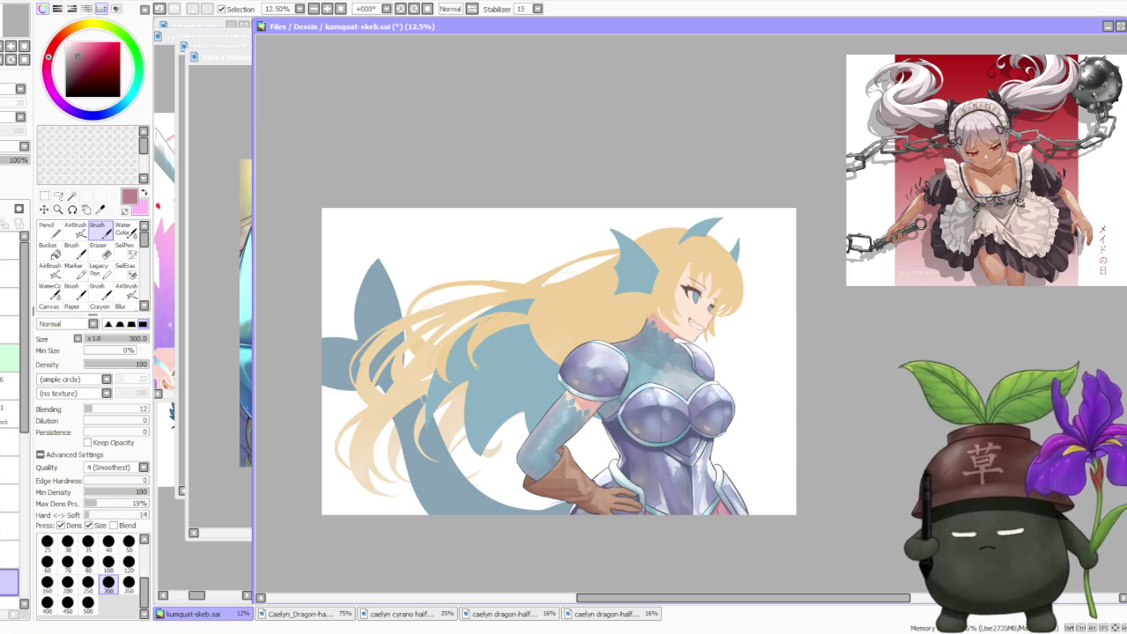
# - Bring the Caelyn_Dragon reference sheet back to the front and zoom it out
pyautogui.click(198, 515)
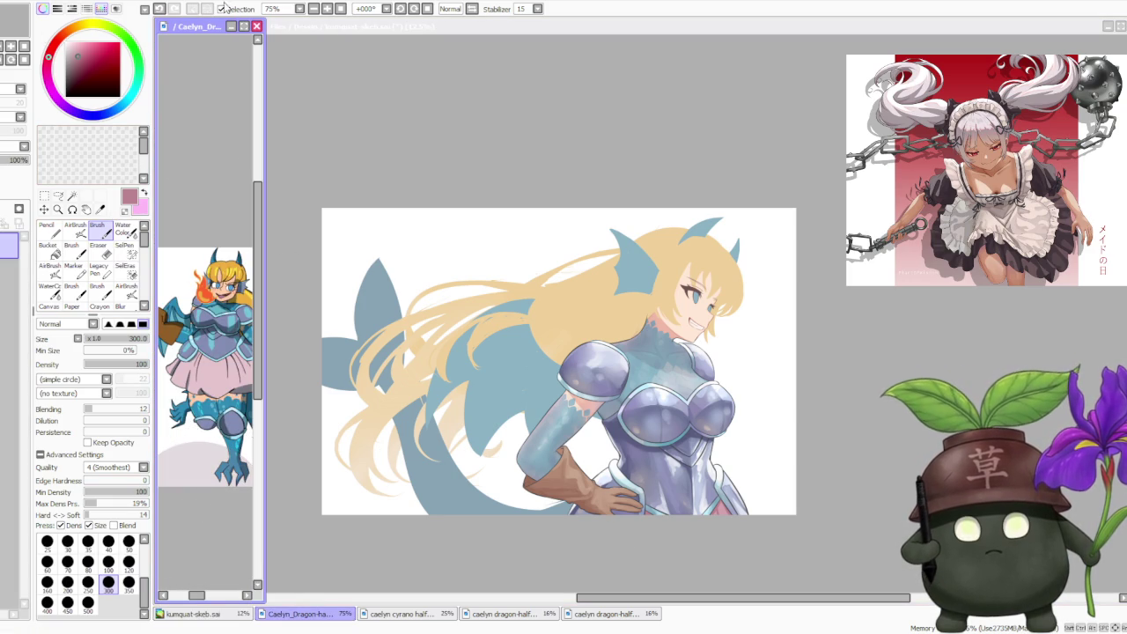
pyautogui.scroll(-3, 207, 352)
pyautogui.scroll(2, 207, 353)
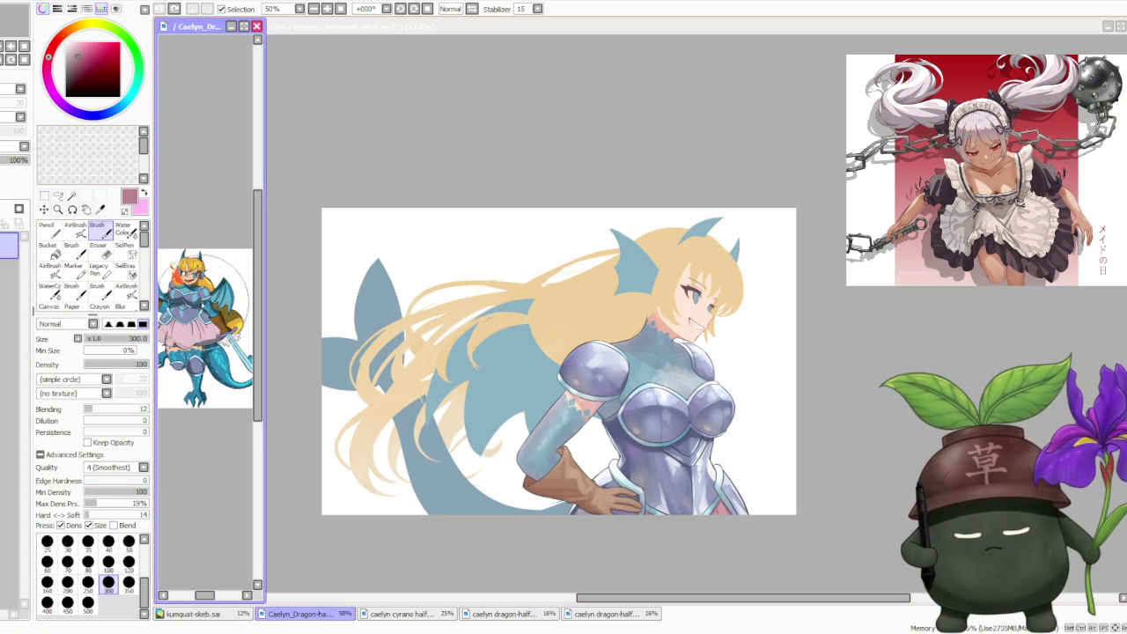
pyautogui.scroll(2, 207, 352)
pyautogui.click(901, 314)
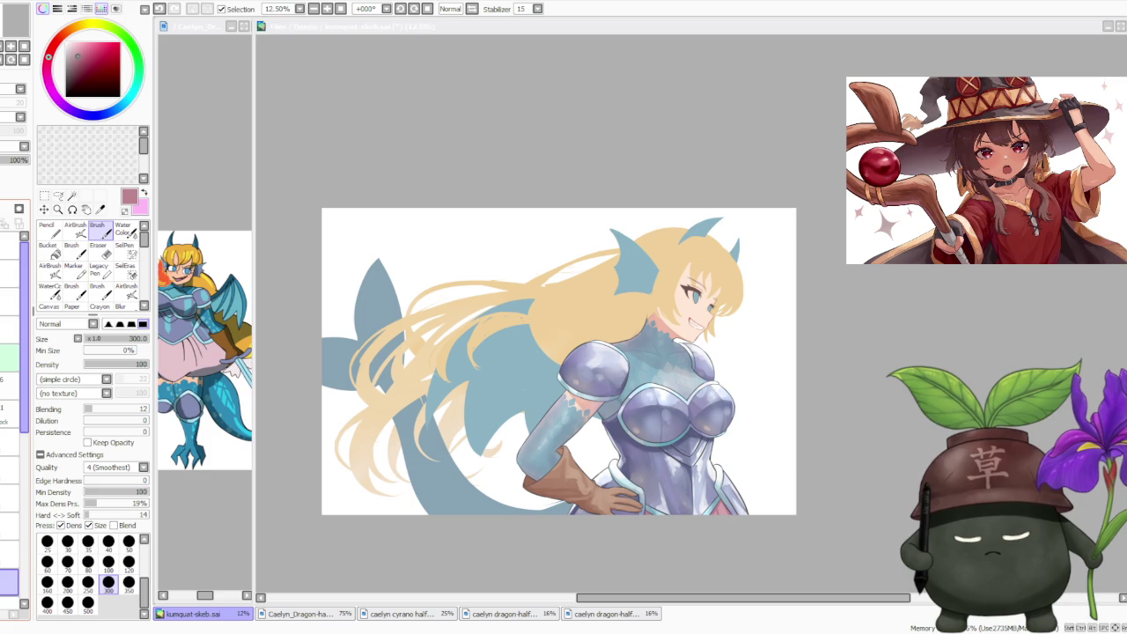
# - Select another layer in the kumquat-skeb painting and zoom the view to 25%
pyautogui.click(11, 495)
pyautogui.scroll(-2, 26, 460)
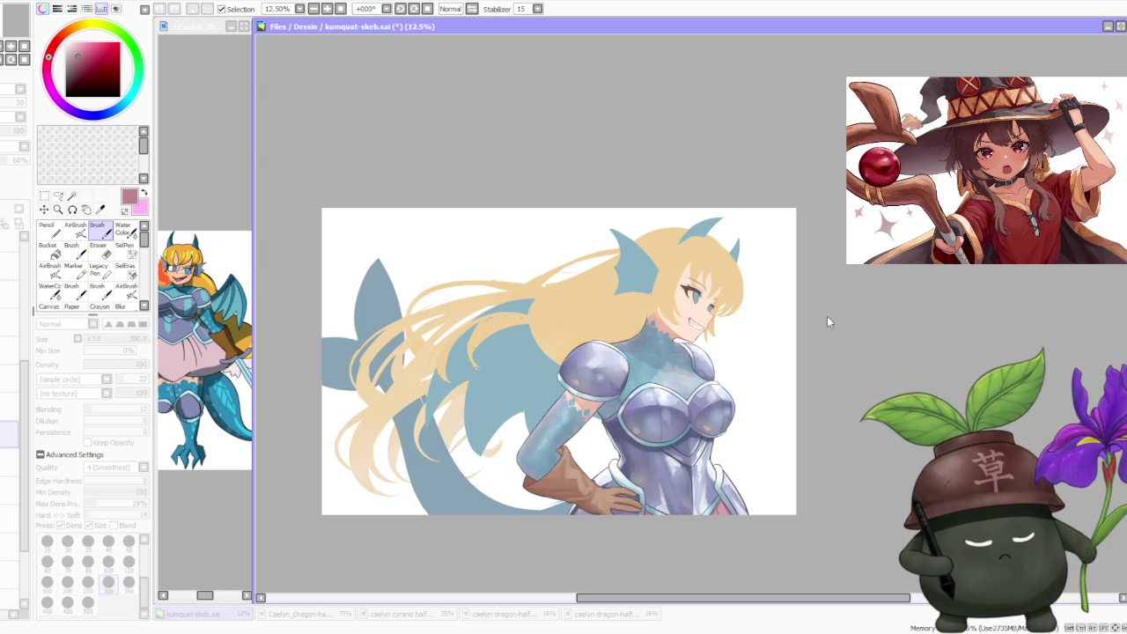
pyautogui.scroll(-1, 582, 290)
pyautogui.scroll(2, 598, 309)
pyautogui.scroll(1, 608, 396)
pyautogui.scroll(1, 611, 484)
pyautogui.scroll(-2, 616, 476)
pyautogui.scroll(-2, 705, 423)
pyautogui.scroll(3, 837, 361)
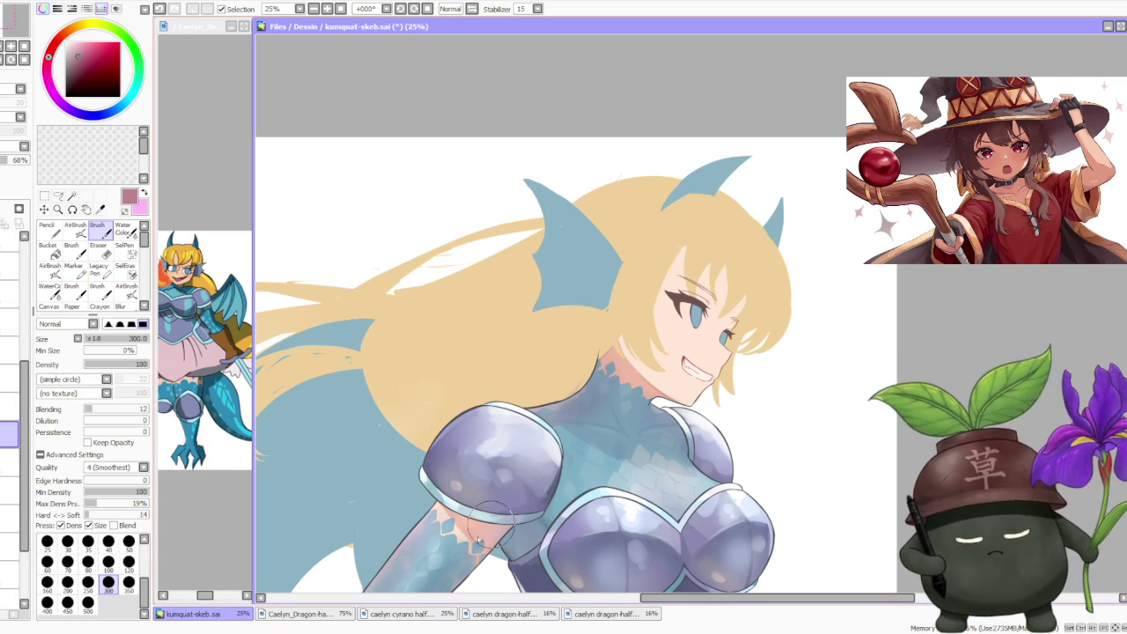
# - Eyedrop the bodysuit blue and airbrush soft shading over the neck scales
pyautogui.keyDown('alt'); pyautogui.click(458, 540); pyautogui.keyUp('alt')
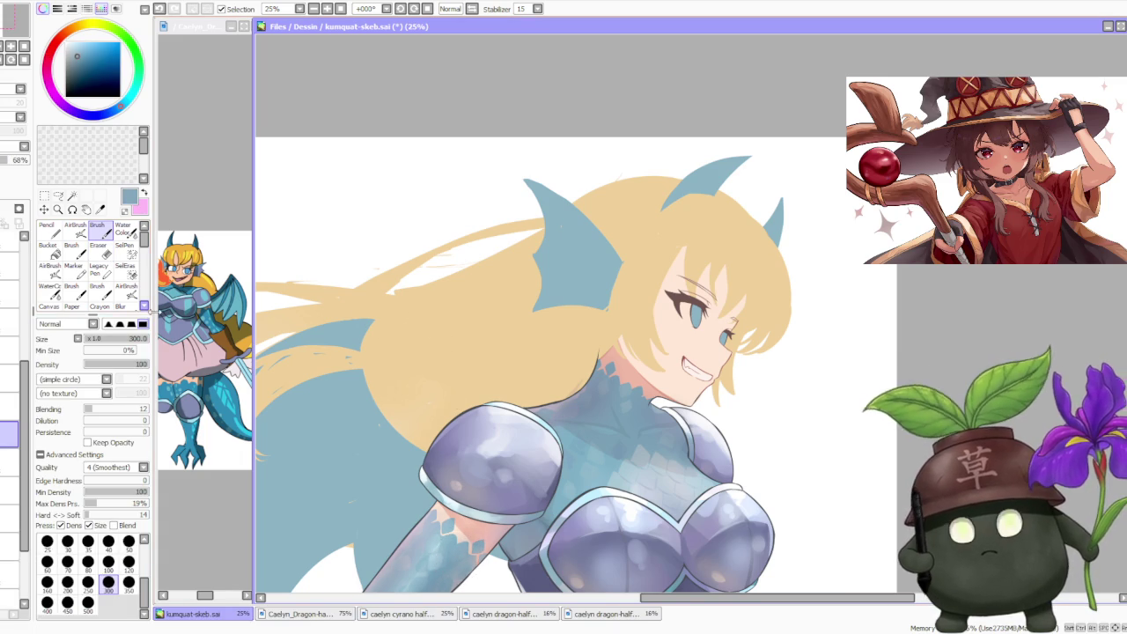
pyautogui.click(75, 231)
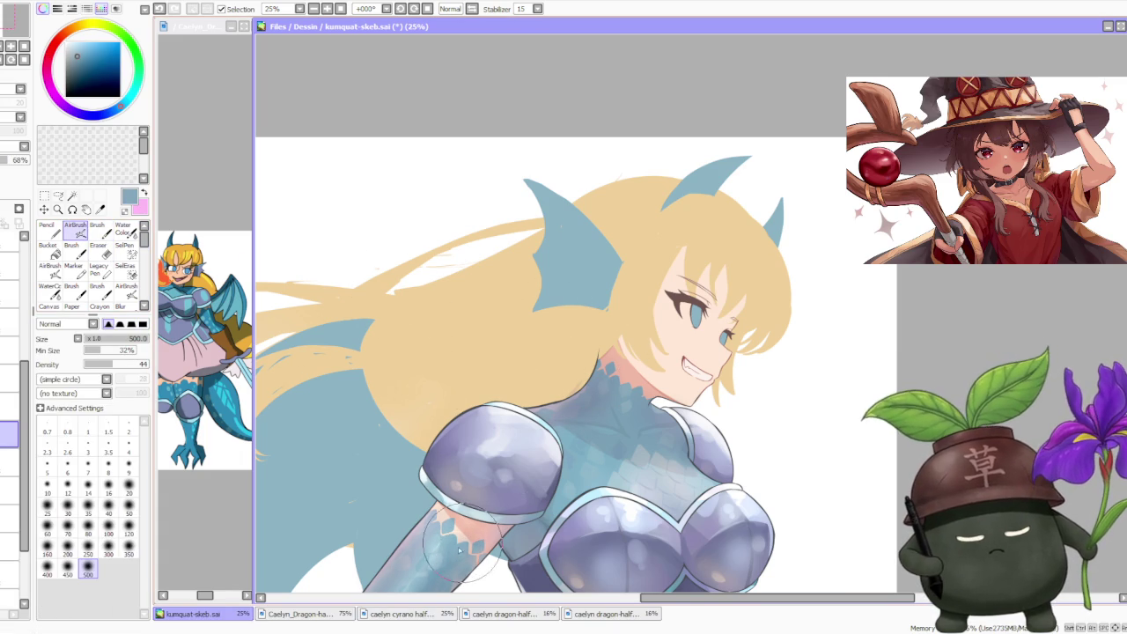
pyautogui.moveTo(617, 361)
pyautogui.mouseDown()
pyautogui.moveTo(583, 389)
pyautogui.moveTo(616, 379)
pyautogui.mouseUp()
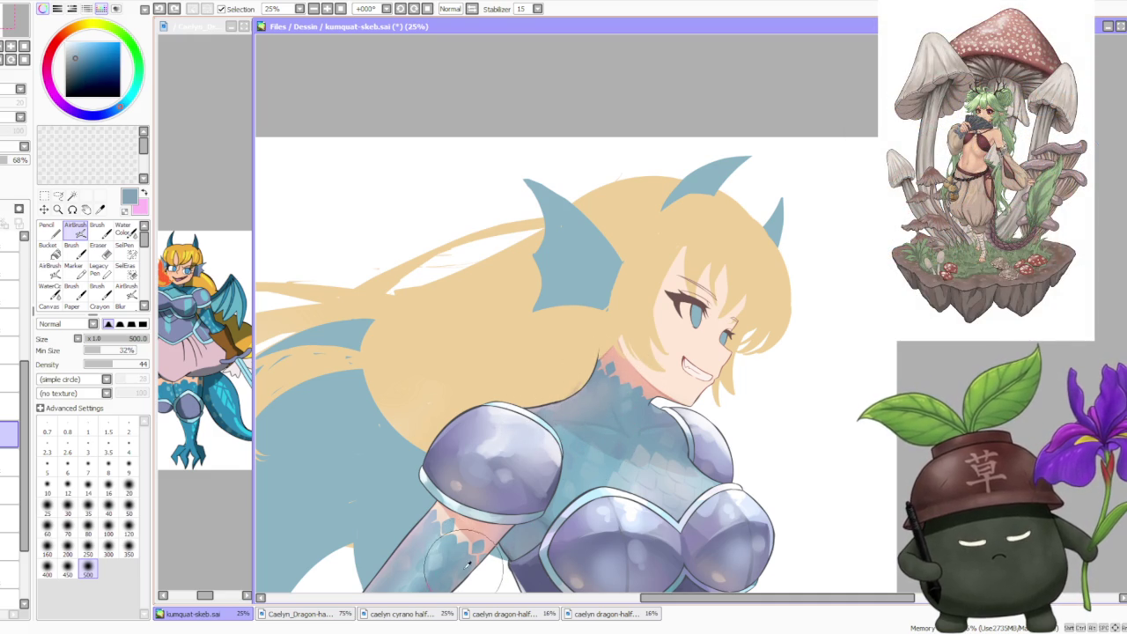
pyautogui.moveTo(608, 388); pyautogui.dragTo(649, 368)
pyautogui.scroll(-2, 649, 368)
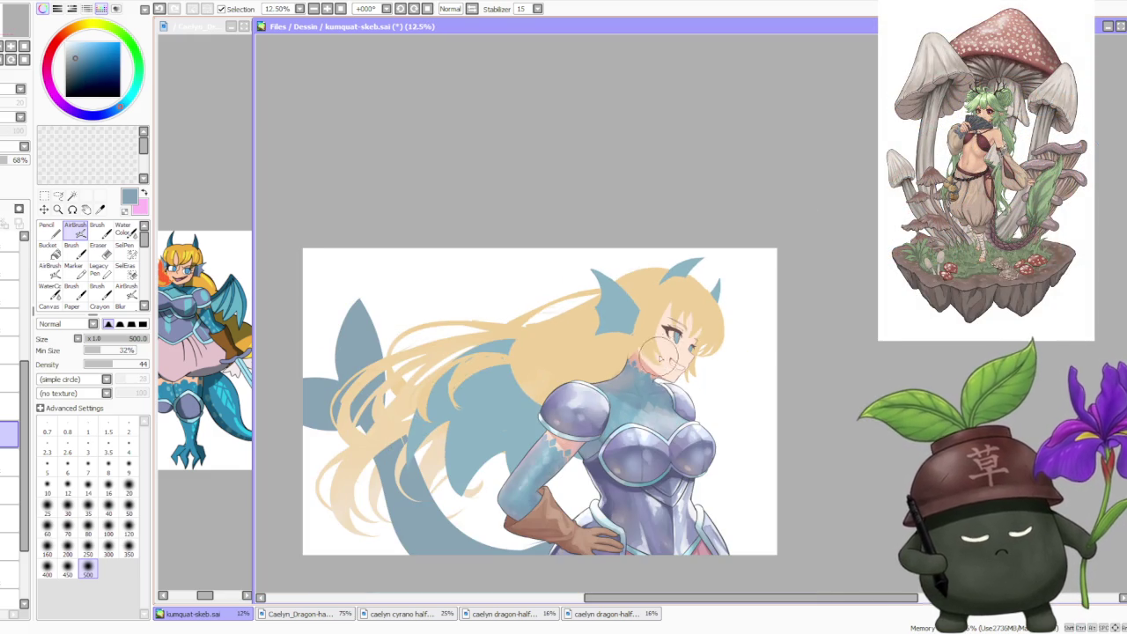
pyautogui.scroll(2, 636, 351)
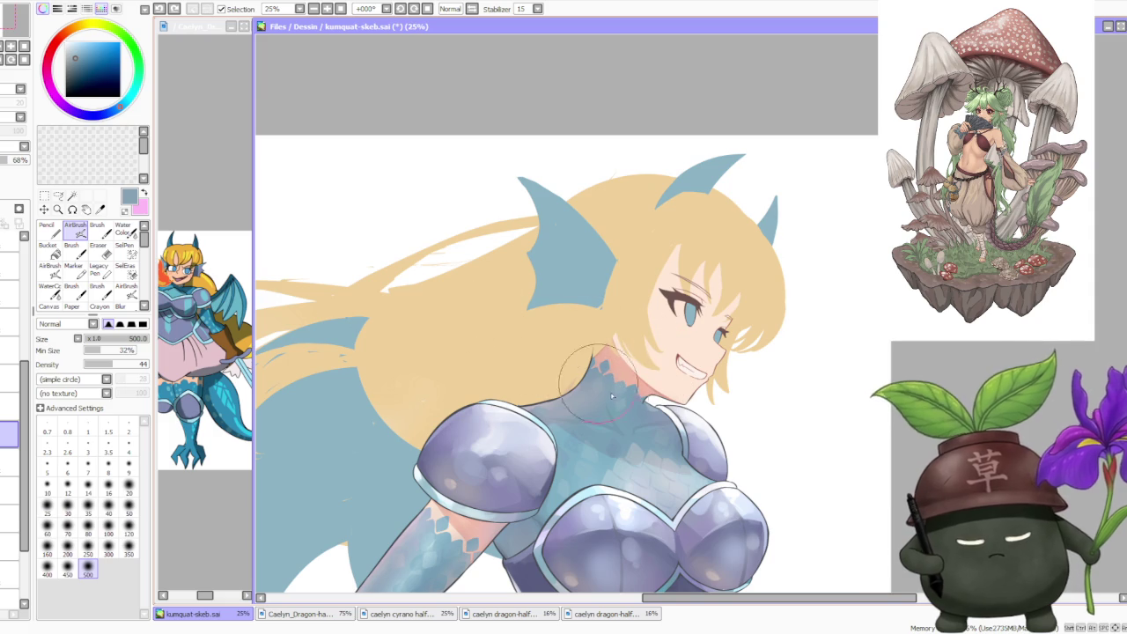
# - At 100% layer opacity, airbrush a brighter blue over neck and chest, then ease opacity to 69%
pyautogui.moveTo(17, 159); pyautogui.dragTo(31, 160)
pyautogui.keyDown('alt'); pyautogui.click(571, 387); pyautogui.keyUp('alt')
pyautogui.moveTo(605, 378); pyautogui.dragTo(641, 368)
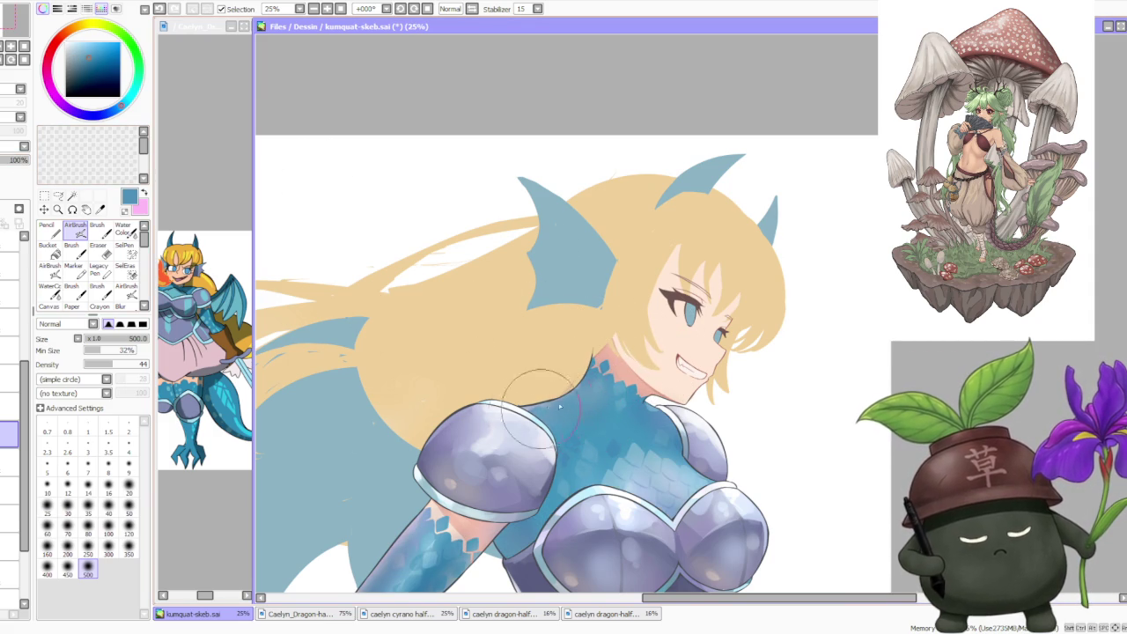
pyautogui.scroll(-1, 643, 357)
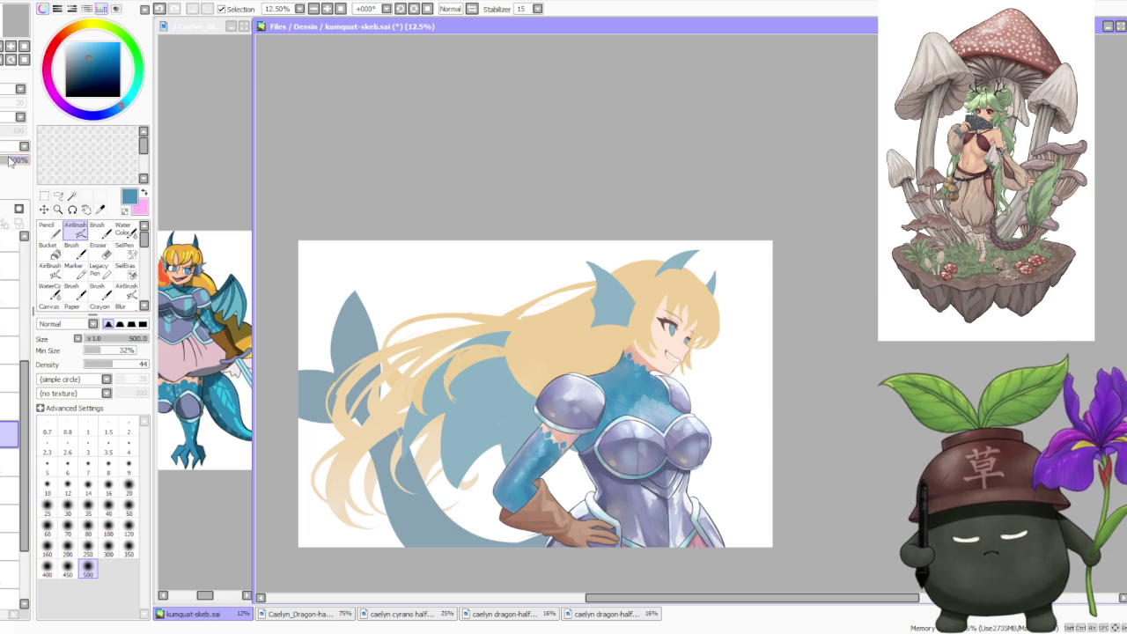
pyautogui.moveTo(9, 161); pyautogui.dragTo(19, 163)
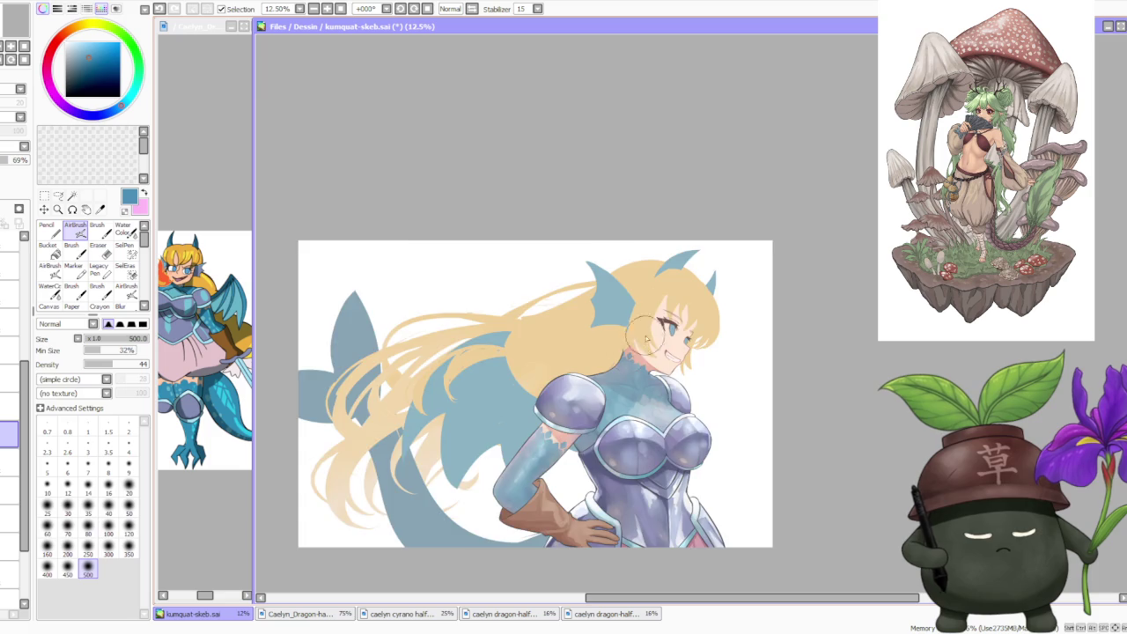
# - Scroll through the Layer panel, then switch away from SAI
pyautogui.scroll(-1, 645, 312)
pyautogui.scroll(1, 686, 341)
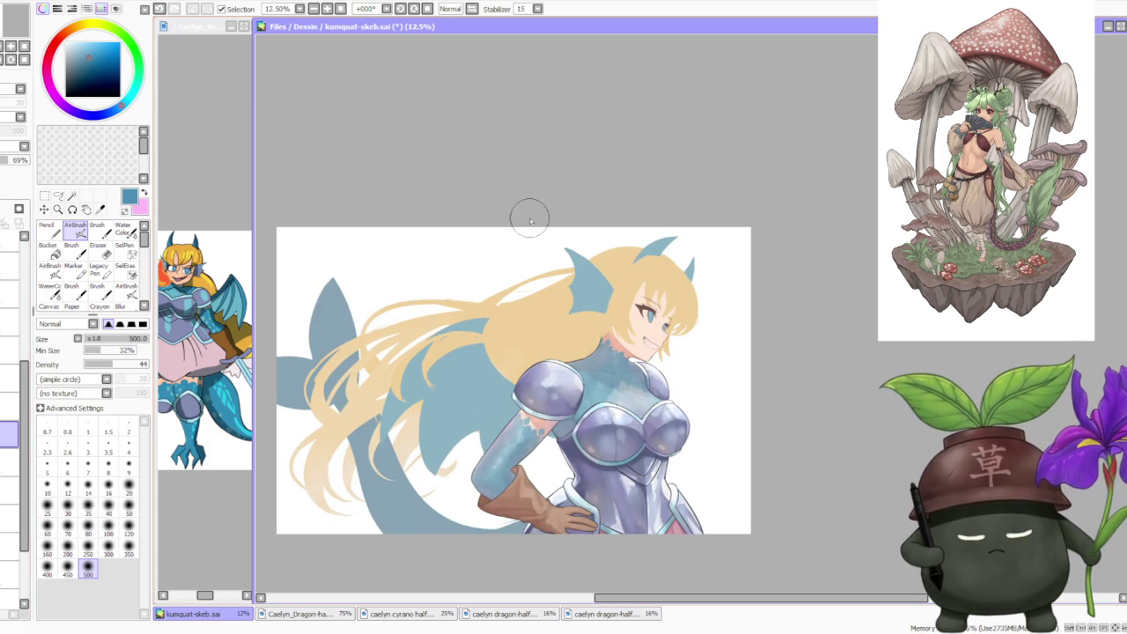
pyautogui.scroll(-3, 11, 440)
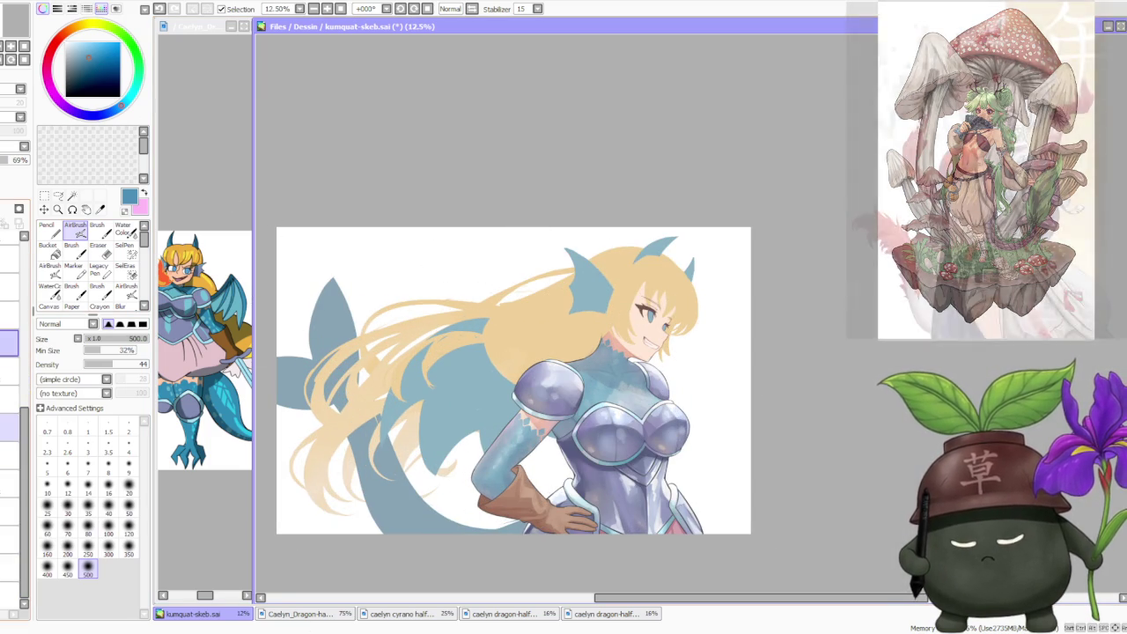
pyautogui.scroll(-1, 478, 296)
pyautogui.scroll(-1, 478, 297)
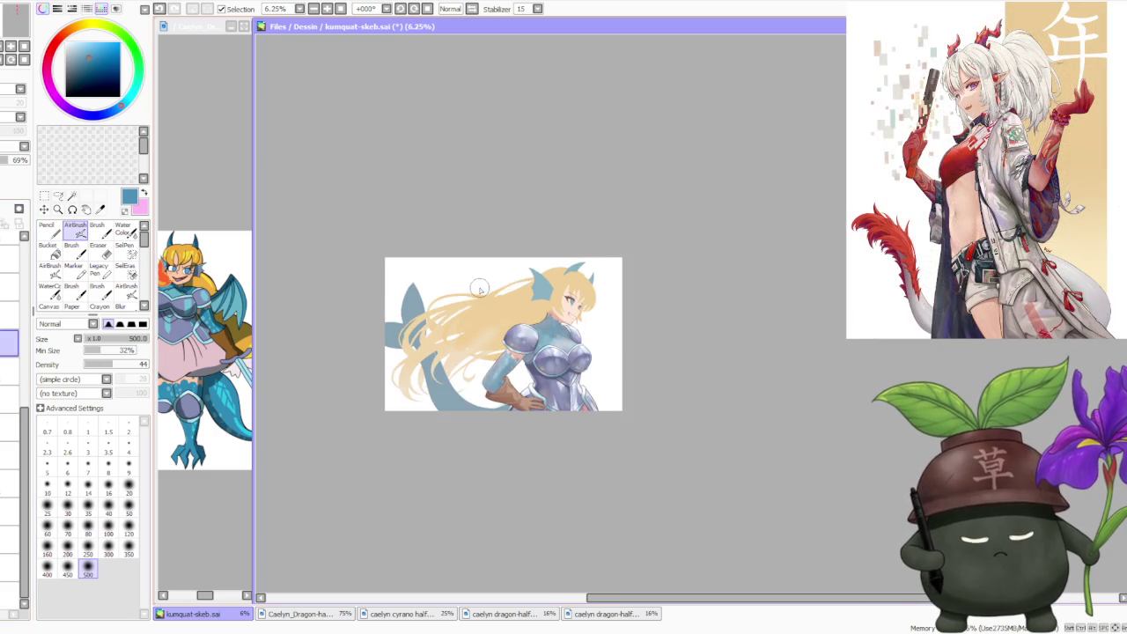
pyautogui.scroll(2, 479, 297)
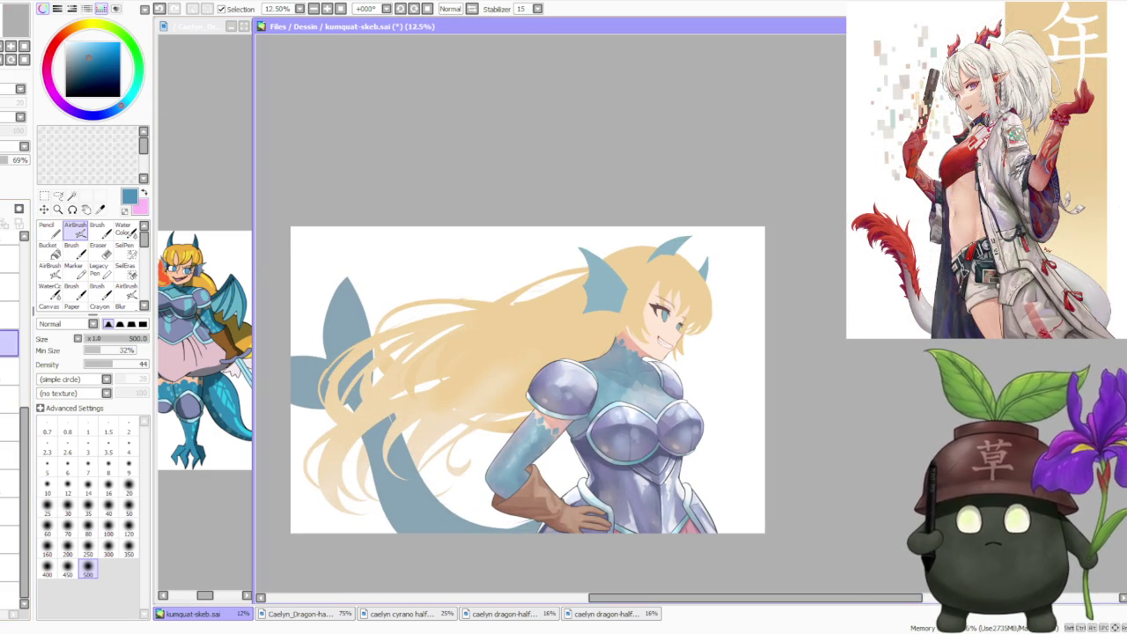
pyautogui.hotkey('alt', 'Tab')
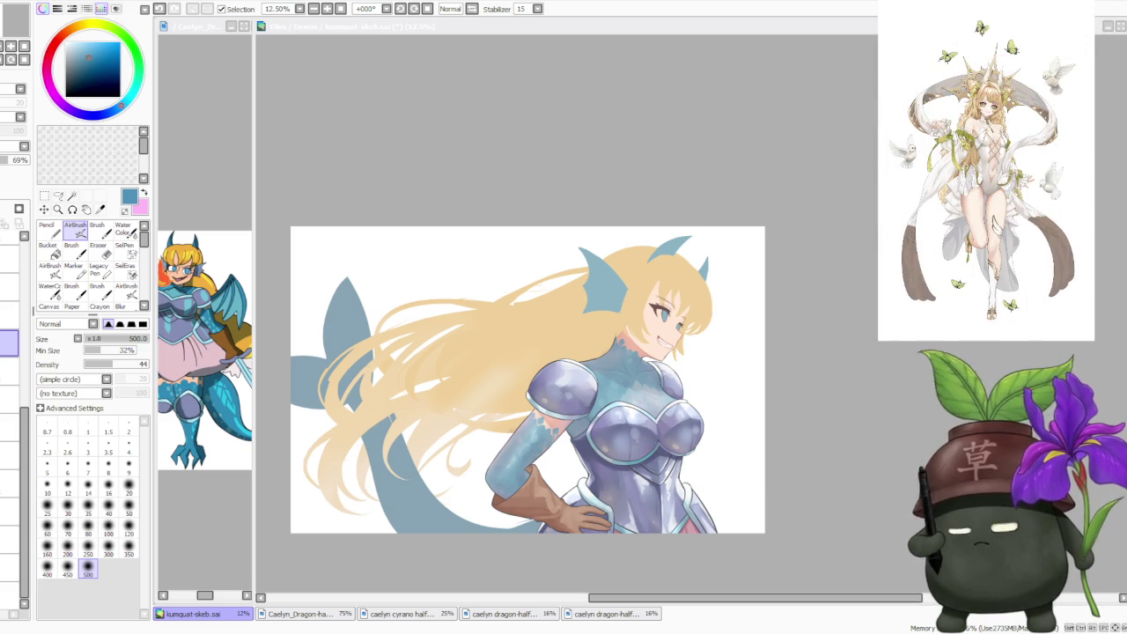
# - Hide and restore the hair fill layer, then select a layer near the top
pyautogui.scroll(-1, 879, 300)
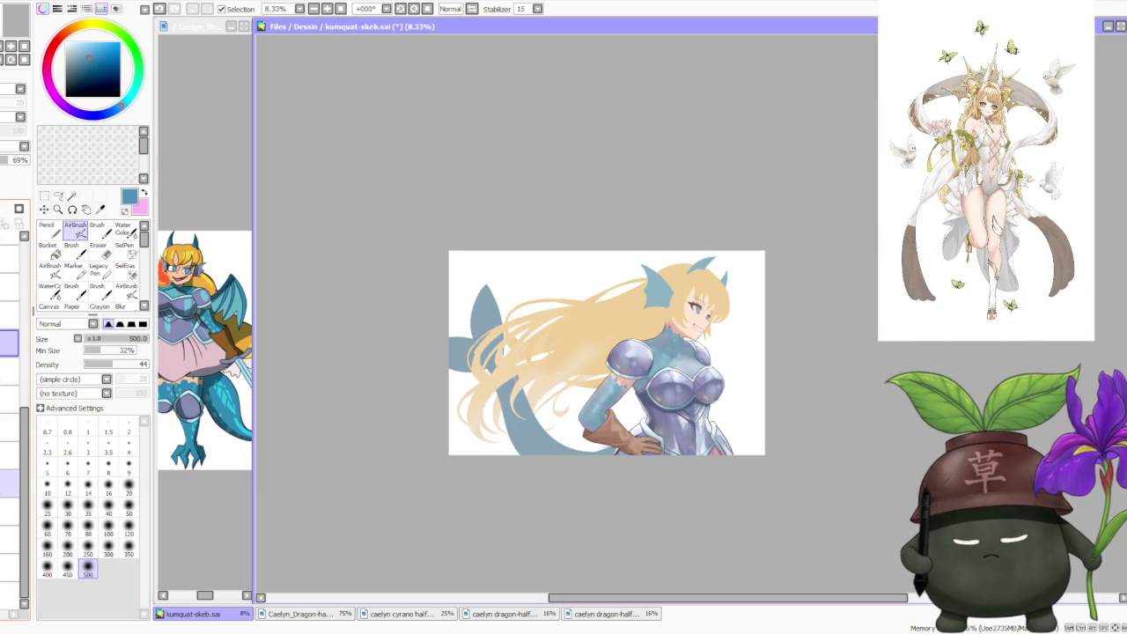
pyautogui.click(8, 484)
pyautogui.hotkey('ctrl', 'z')
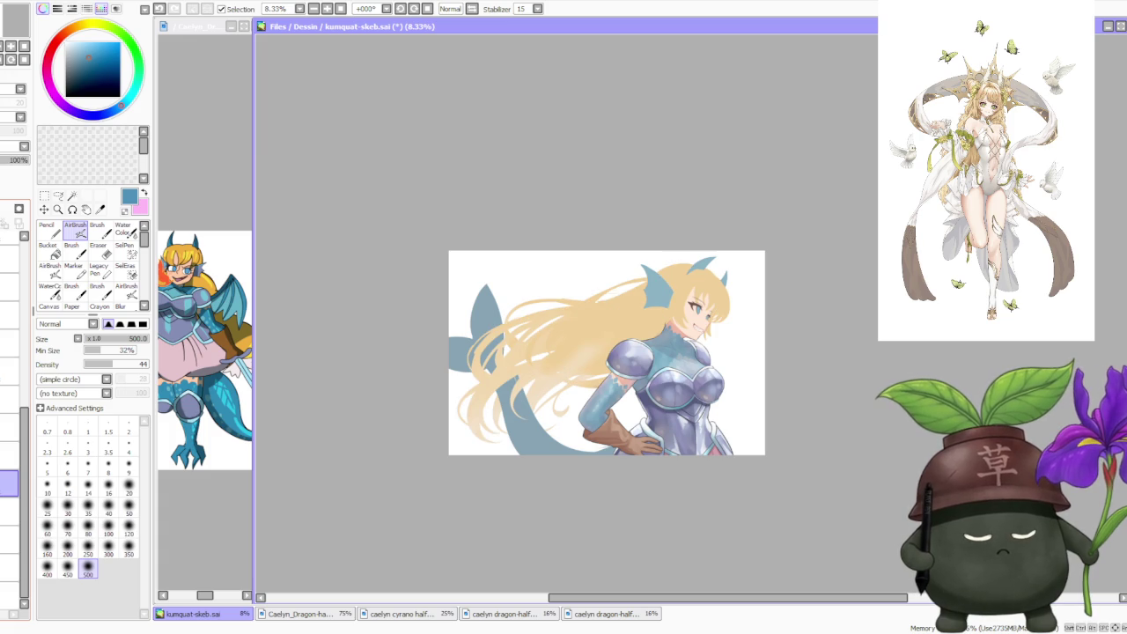
pyautogui.moveTo(20, 431); pyautogui.dragTo(7, 258)
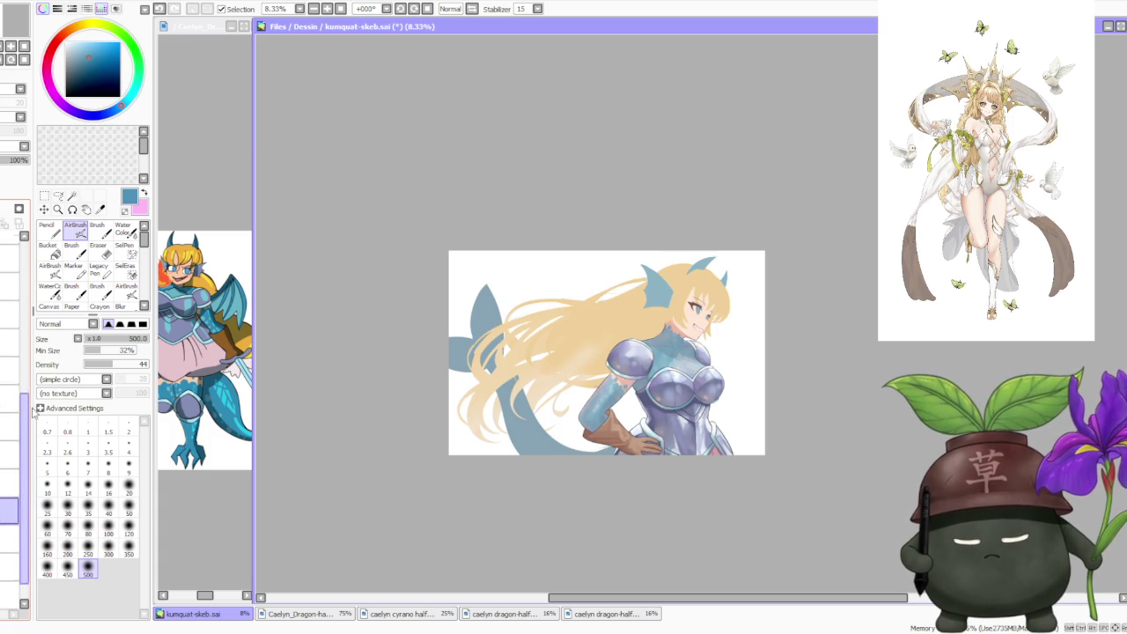
pyautogui.click(7, 301)
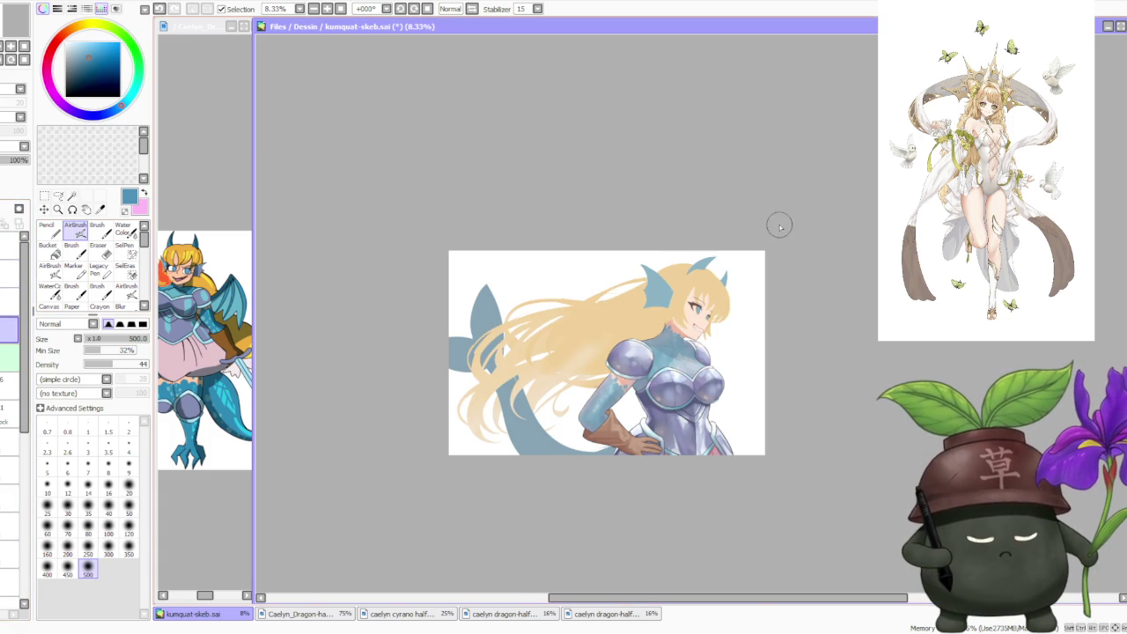
pyautogui.scroll(2, 779, 228)
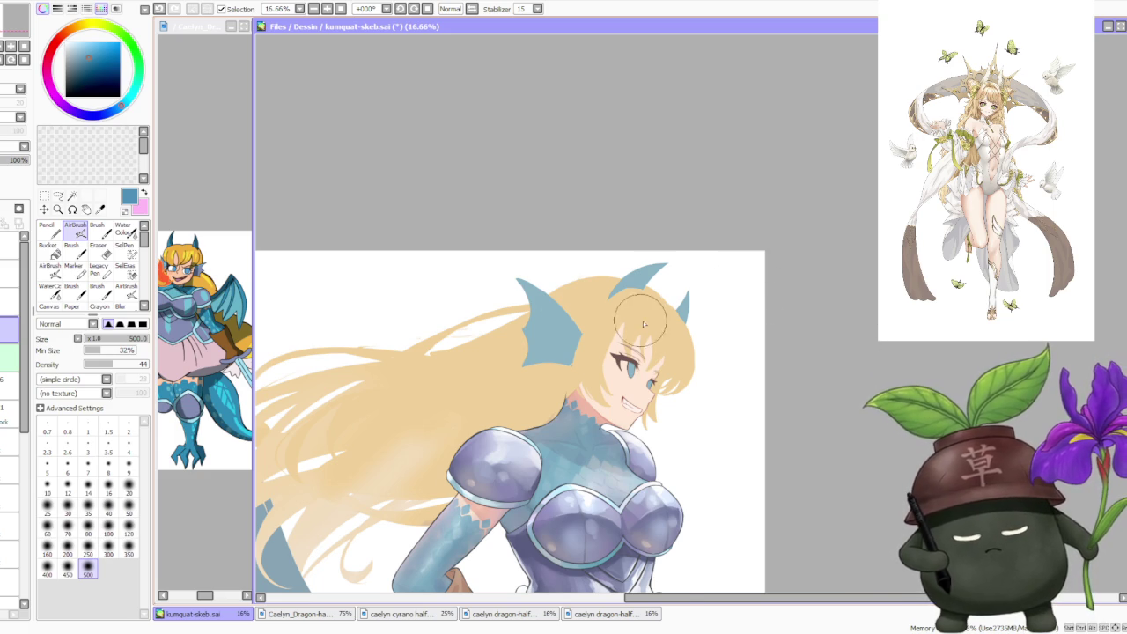
pyautogui.scroll(3, 643, 321)
pyautogui.keyDown('alt'); pyautogui.click(541, 374); pyautogui.keyUp('alt')
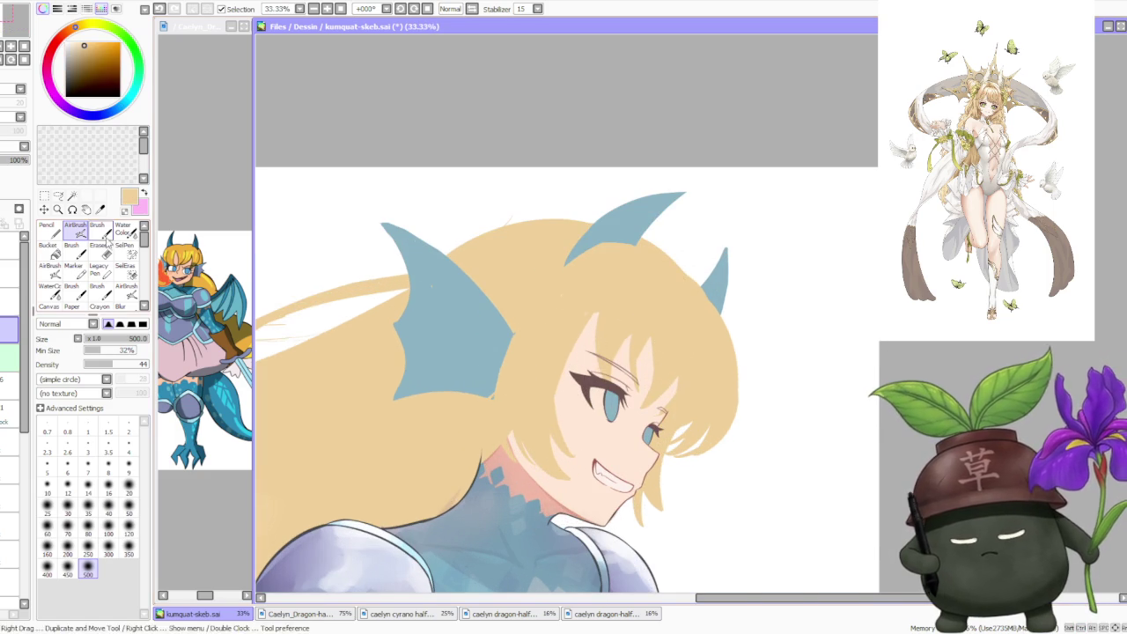
pyautogui.click(103, 234)
pyautogui.scroll(1, 575, 429)
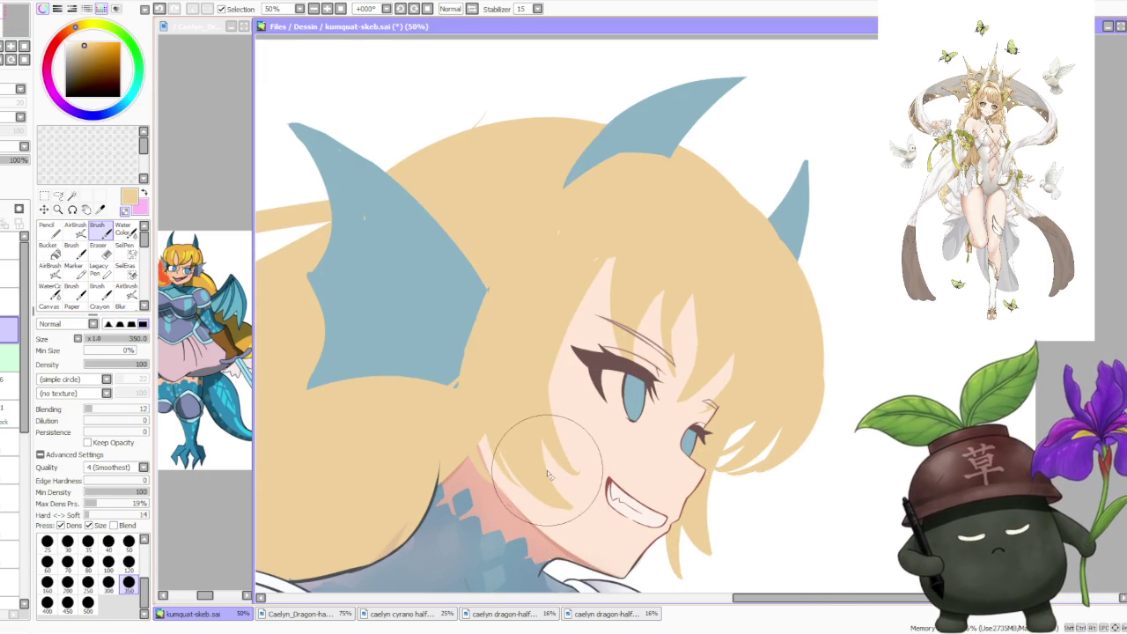
pyautogui.moveTo(493, 524); pyautogui.dragTo(568, 507)
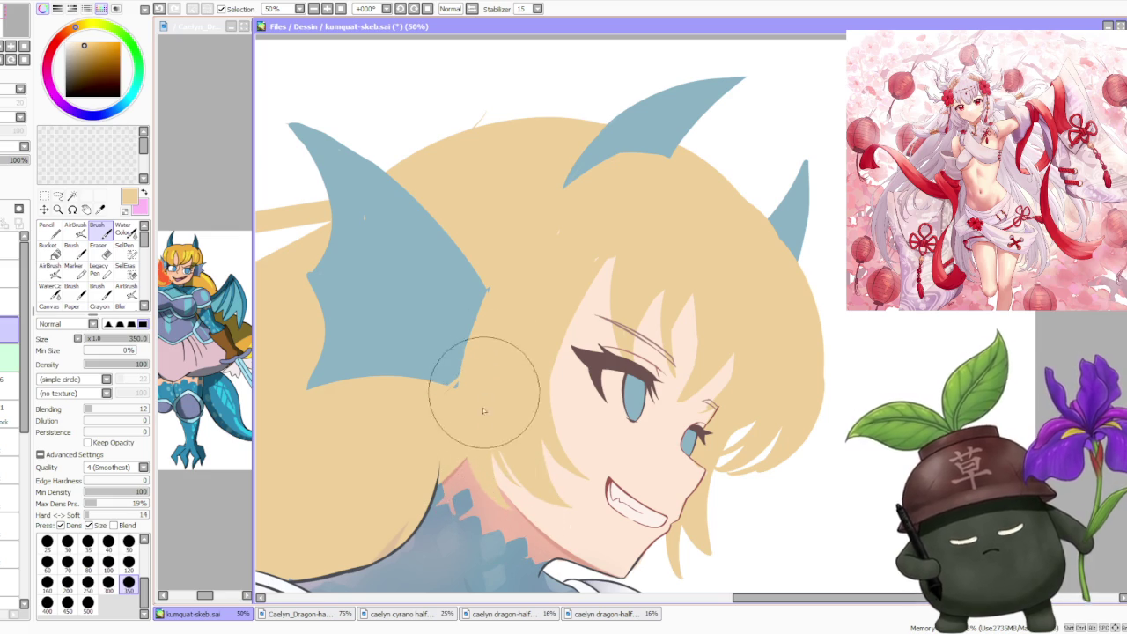
pyautogui.scroll(-1, 484, 410)
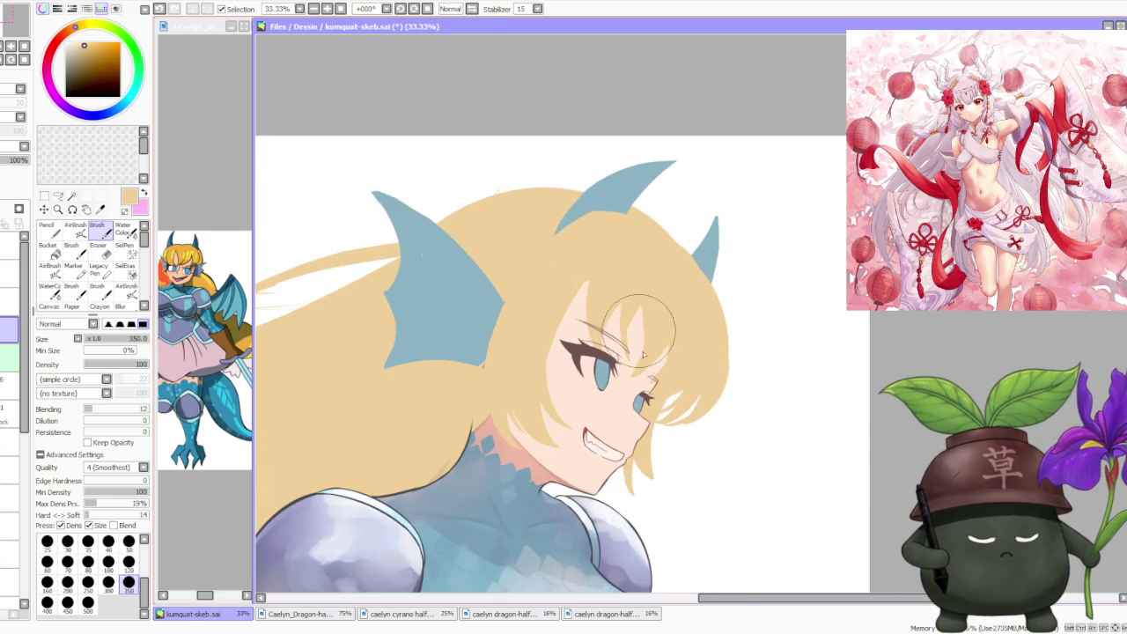
pyautogui.scroll(1, 644, 355)
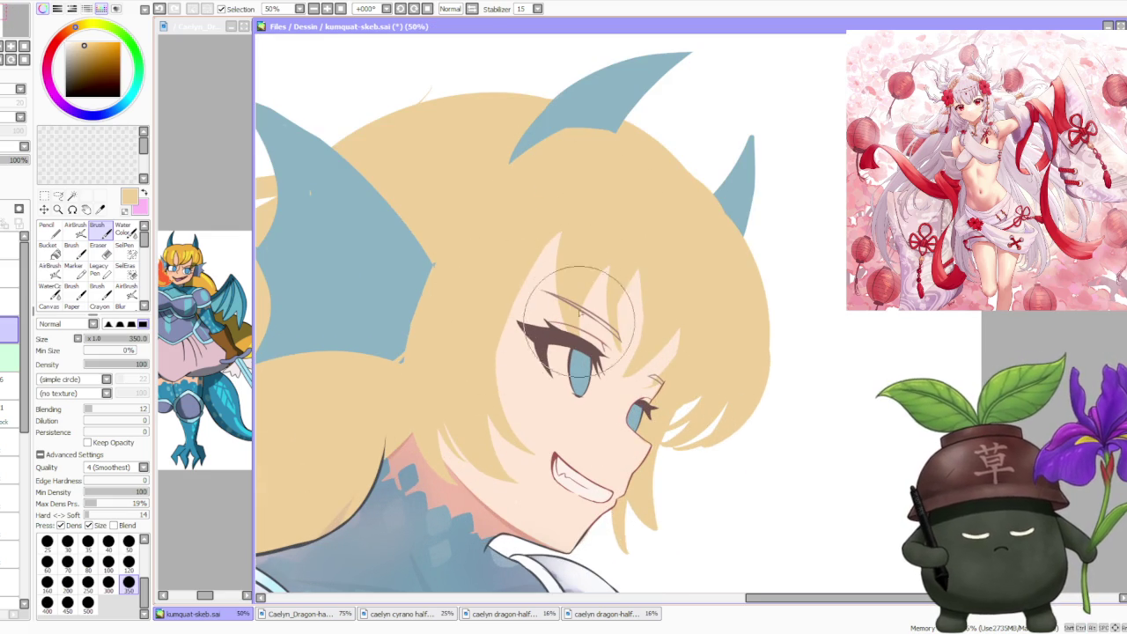
pyautogui.click(8, 301)
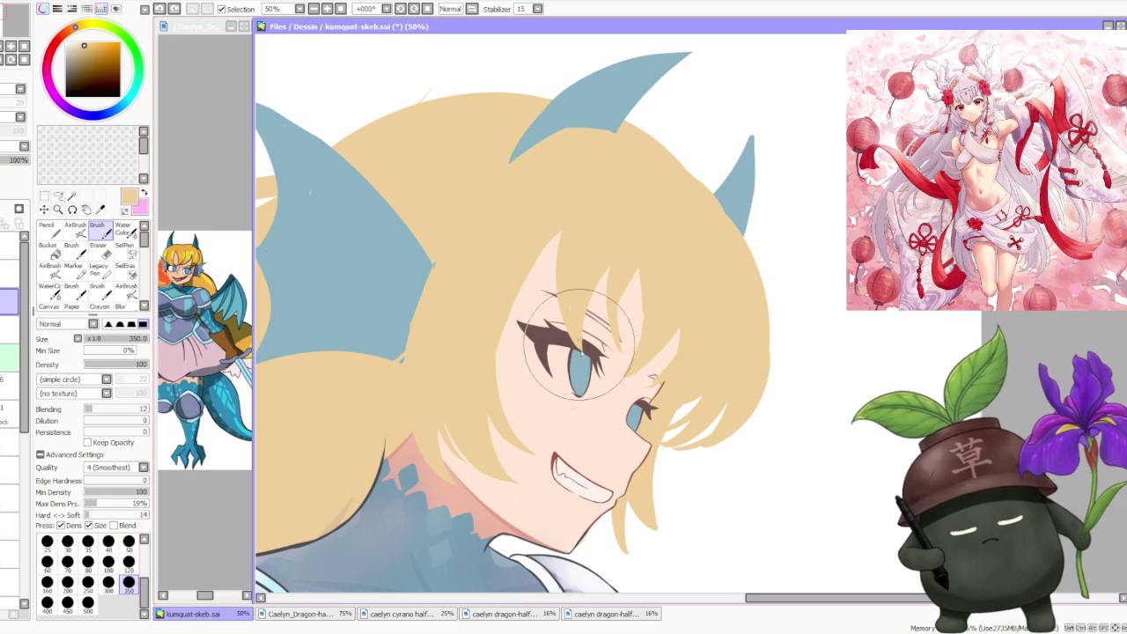
pyautogui.scroll(1, 581, 282)
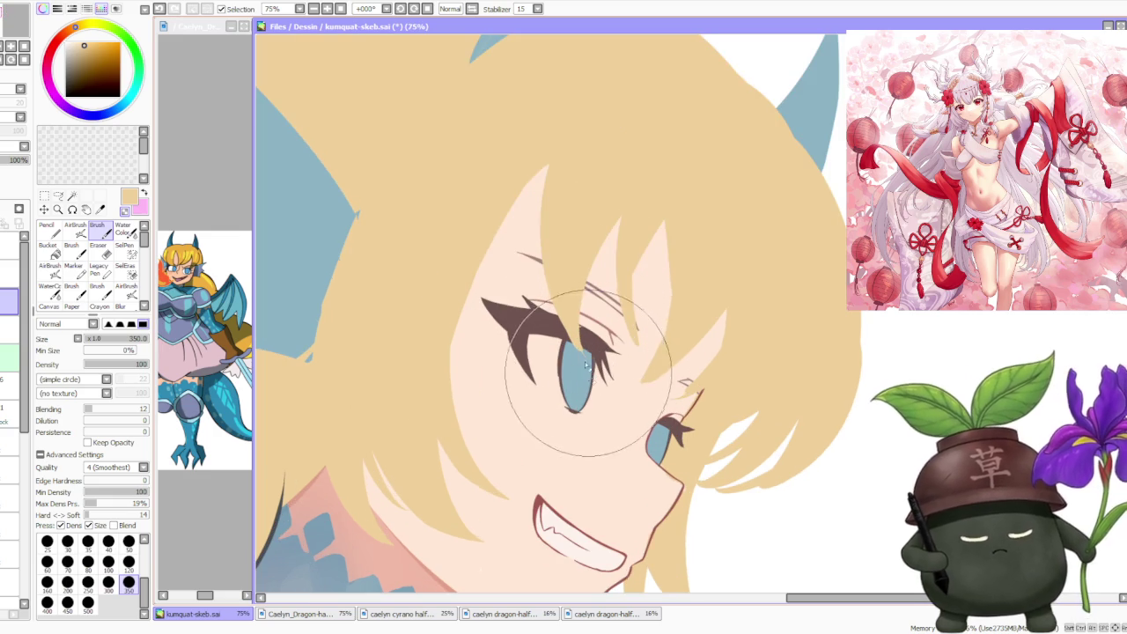
pyautogui.scroll(-1, 597, 287)
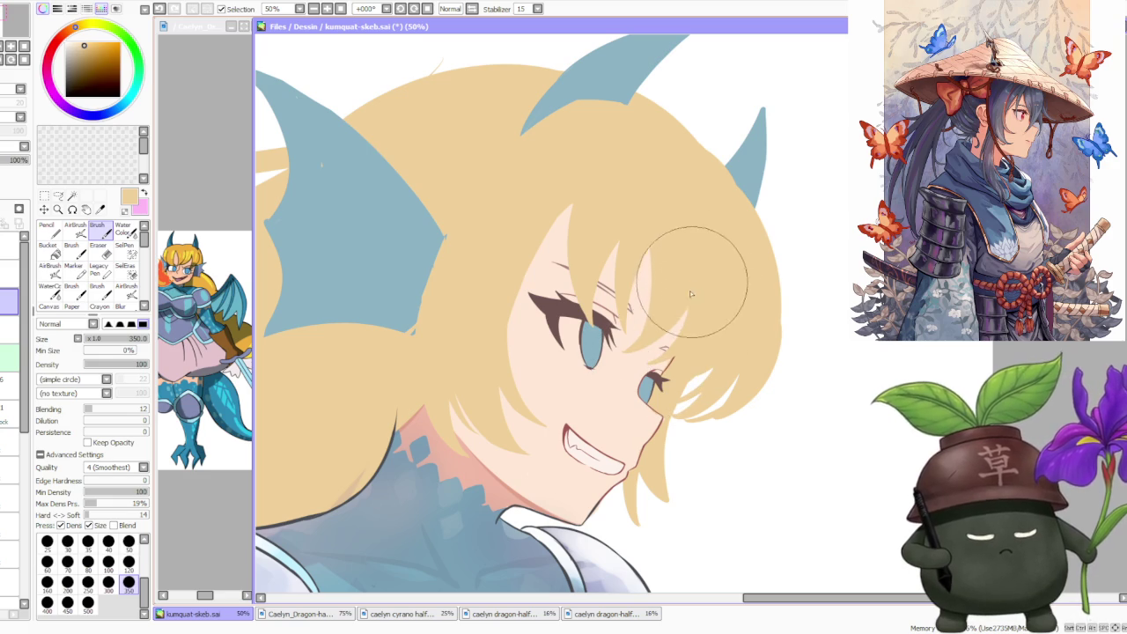
pyautogui.scroll(-3, 727, 177)
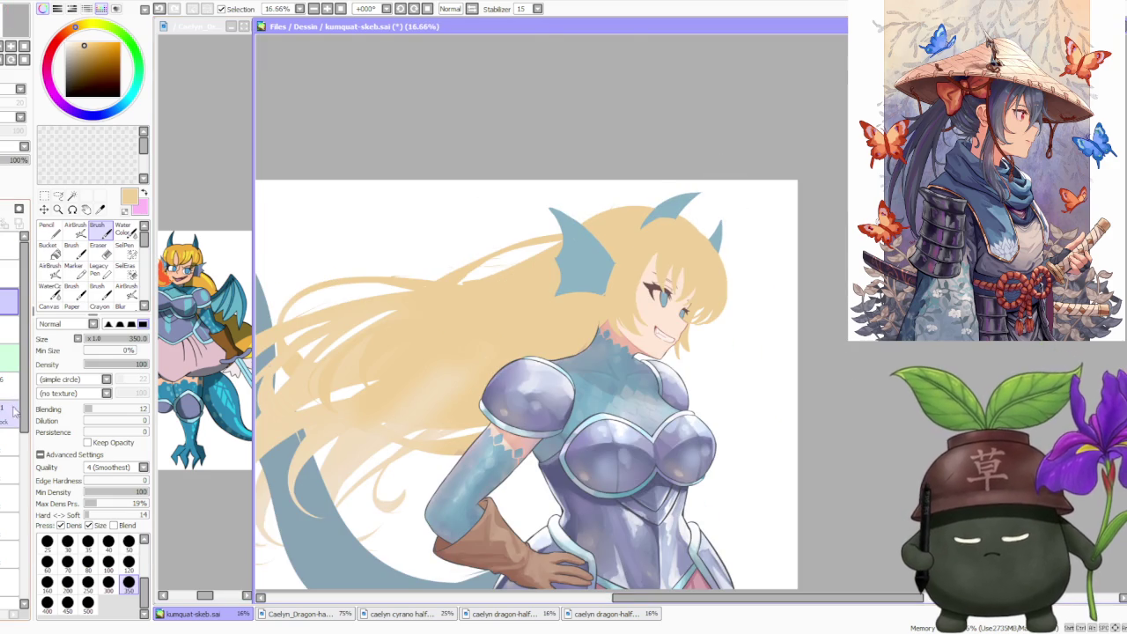
pyautogui.scroll(-2, 25, 441)
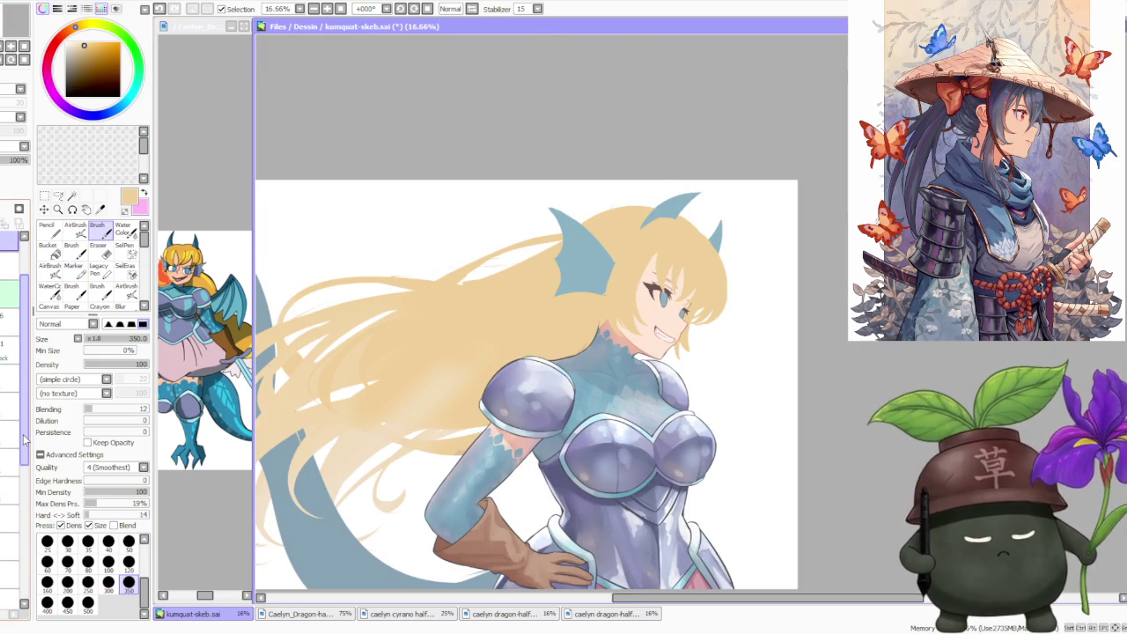
pyautogui.scroll(-3, 25, 438)
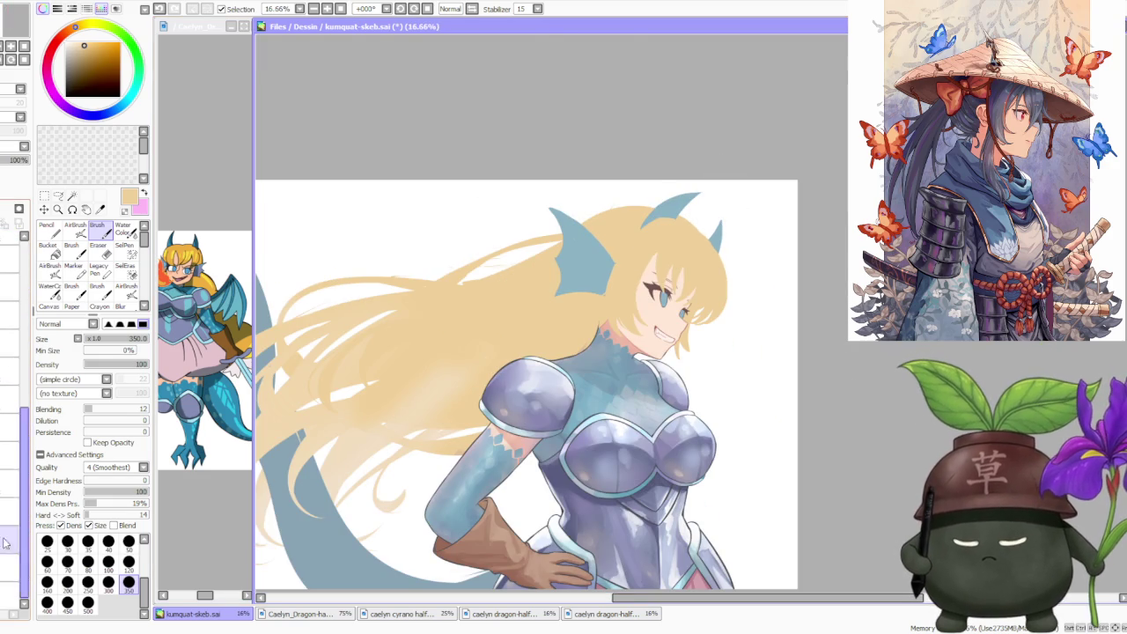
pyautogui.click(9, 505)
pyautogui.click(11, 553)
pyautogui.scroll(3, 372, 252)
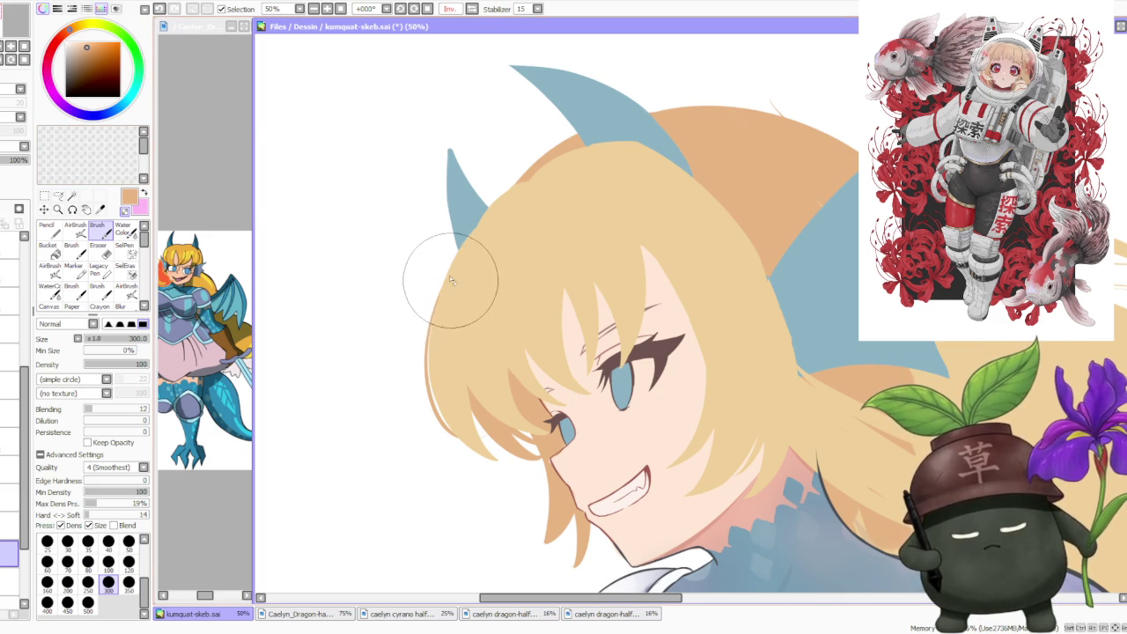
# - Paint a darker shade along the hair edge behind the head, redoing the stroke until it fits
pyautogui.moveTo(466, 251); pyautogui.dragTo(445, 414)
pyautogui.hotkey('ctrl', 'z')
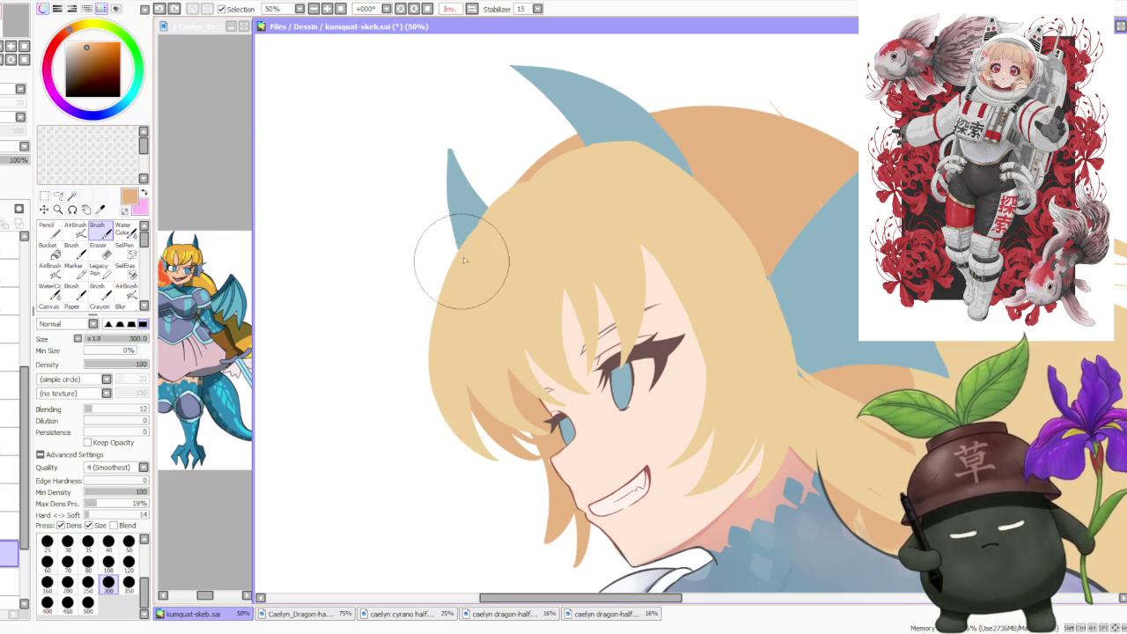
pyautogui.moveTo(440, 294); pyautogui.dragTo(493, 449)
pyautogui.hotkey('ctrl', 'z')
pyautogui.moveTo(466, 259); pyautogui.dragTo(498, 391)
pyautogui.scroll(-1, 498, 391)
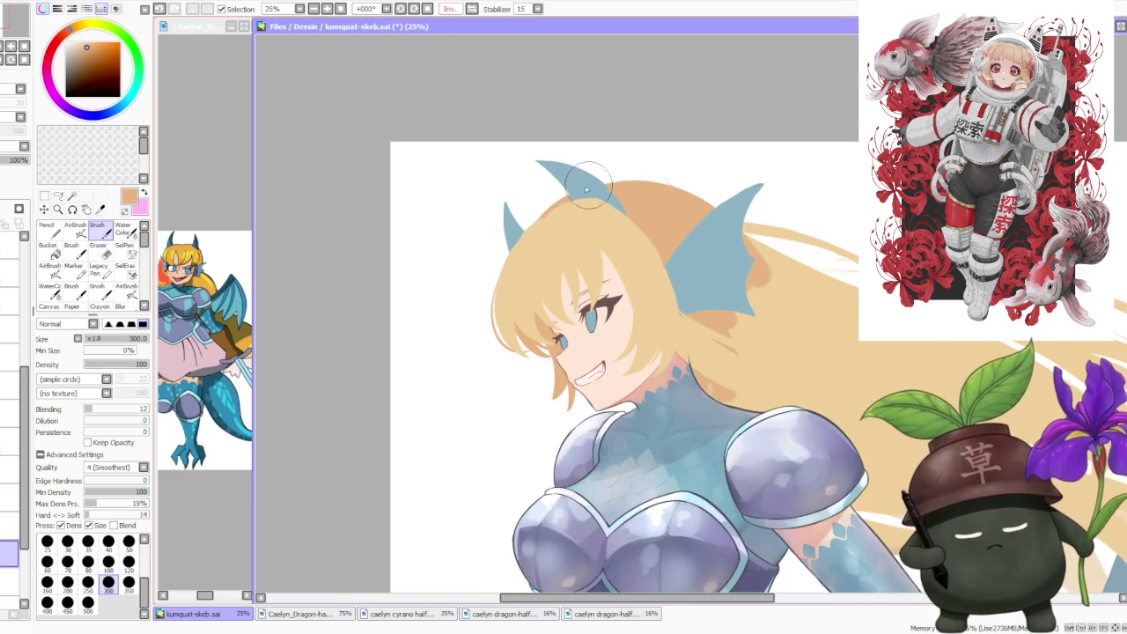
pyautogui.scroll(-1, 538, 301)
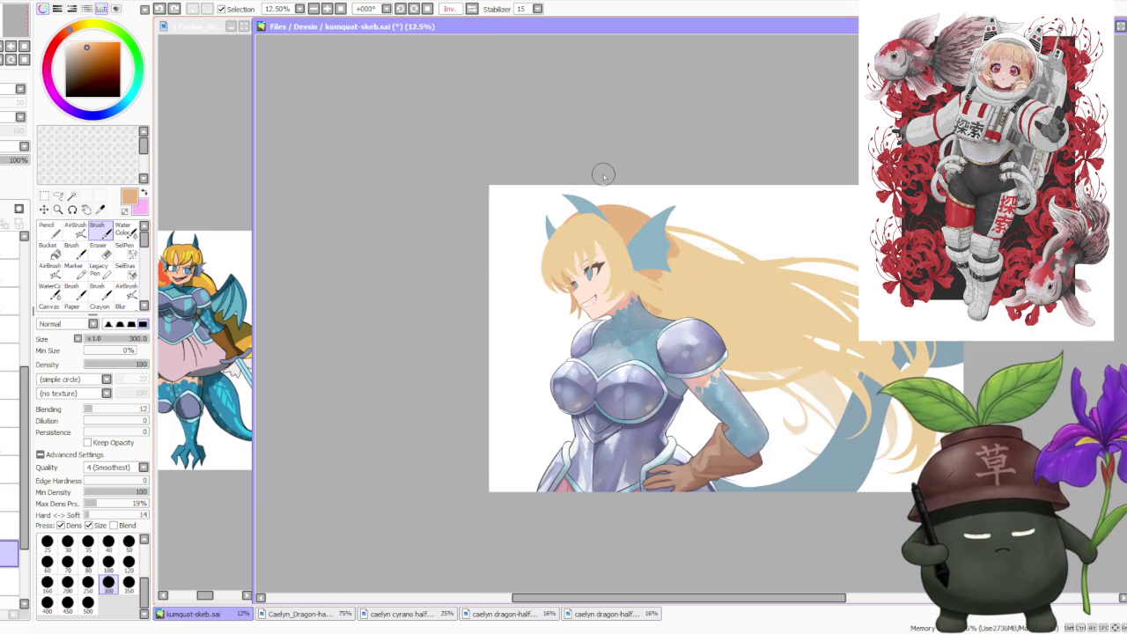
pyautogui.scroll(1, 545, 265)
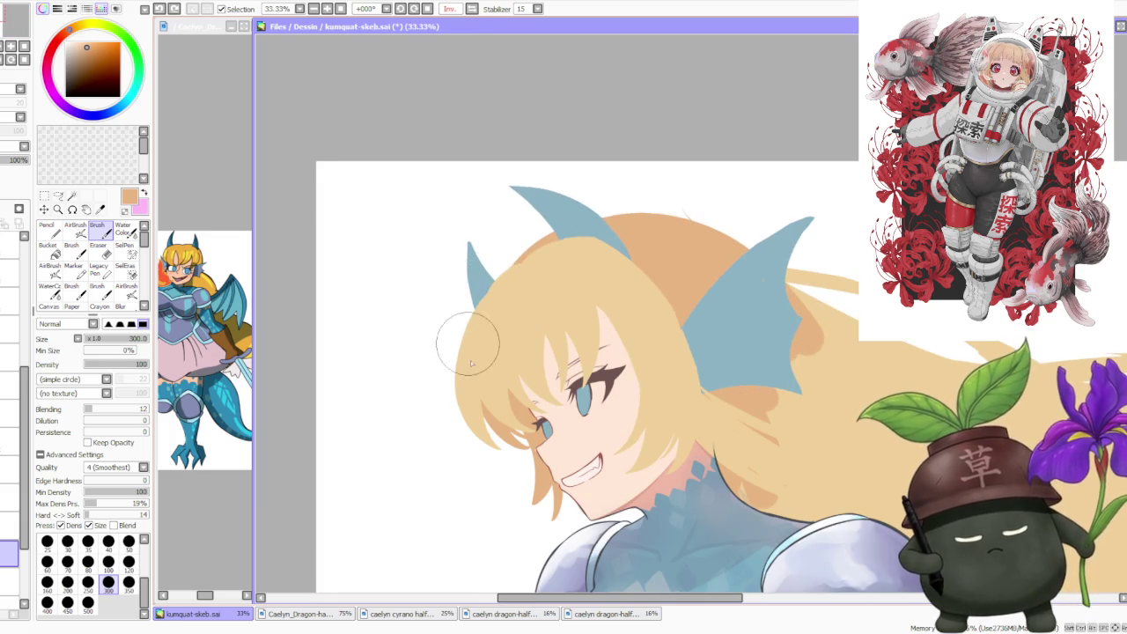
pyautogui.scroll(1, 468, 345)
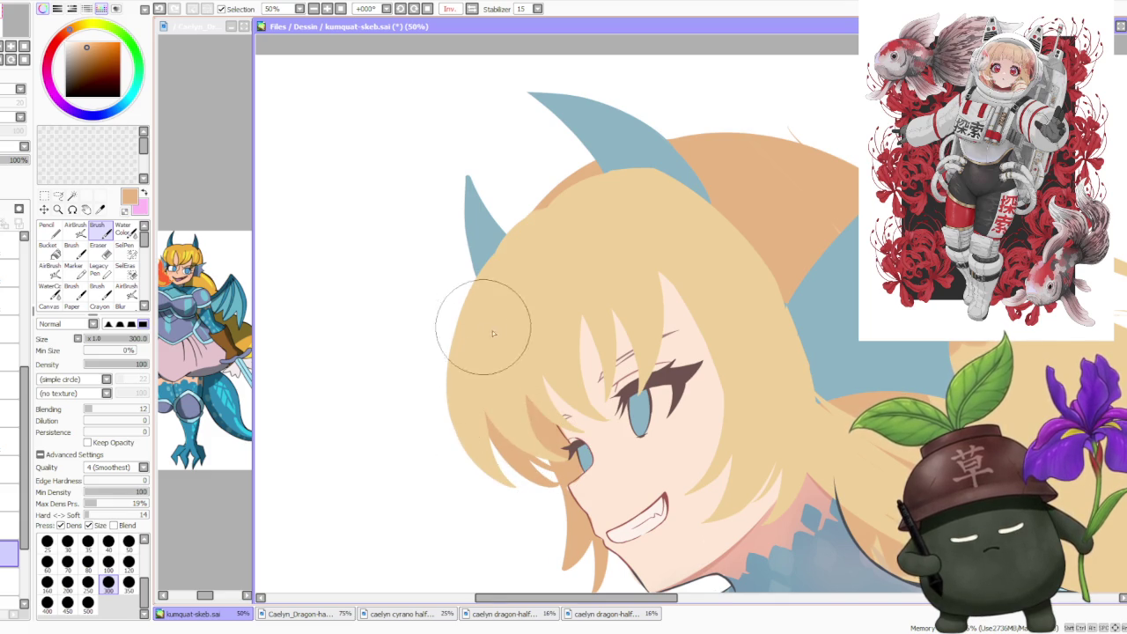
pyautogui.scroll(-3, 494, 333)
pyautogui.scroll(-2, 602, 156)
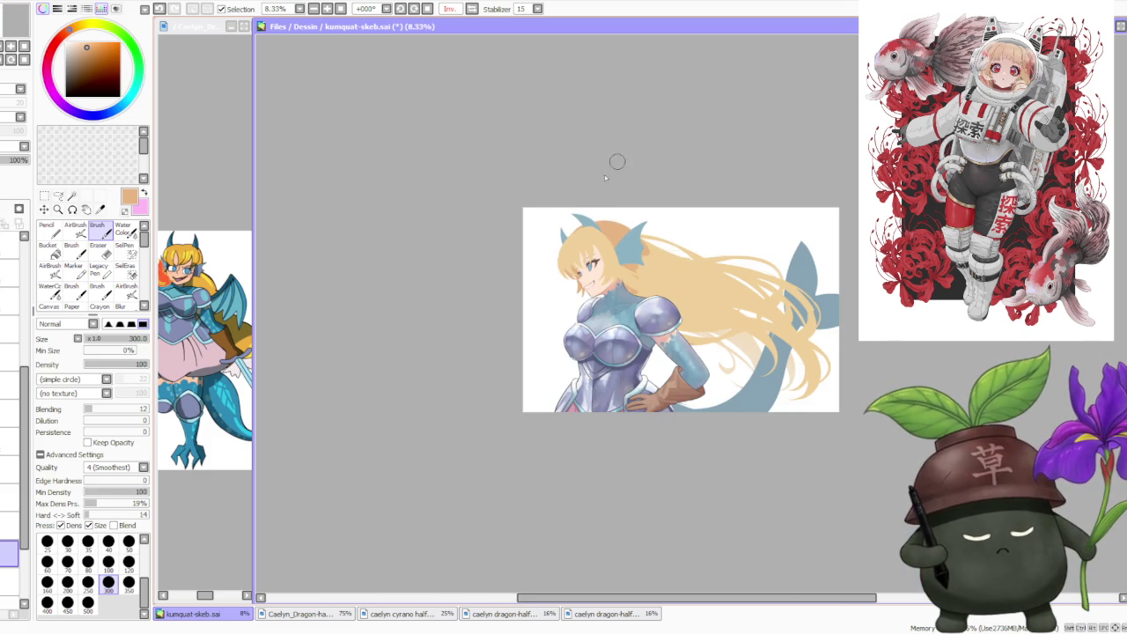
pyautogui.scroll(3, 605, 177)
pyautogui.scroll(1, 505, 353)
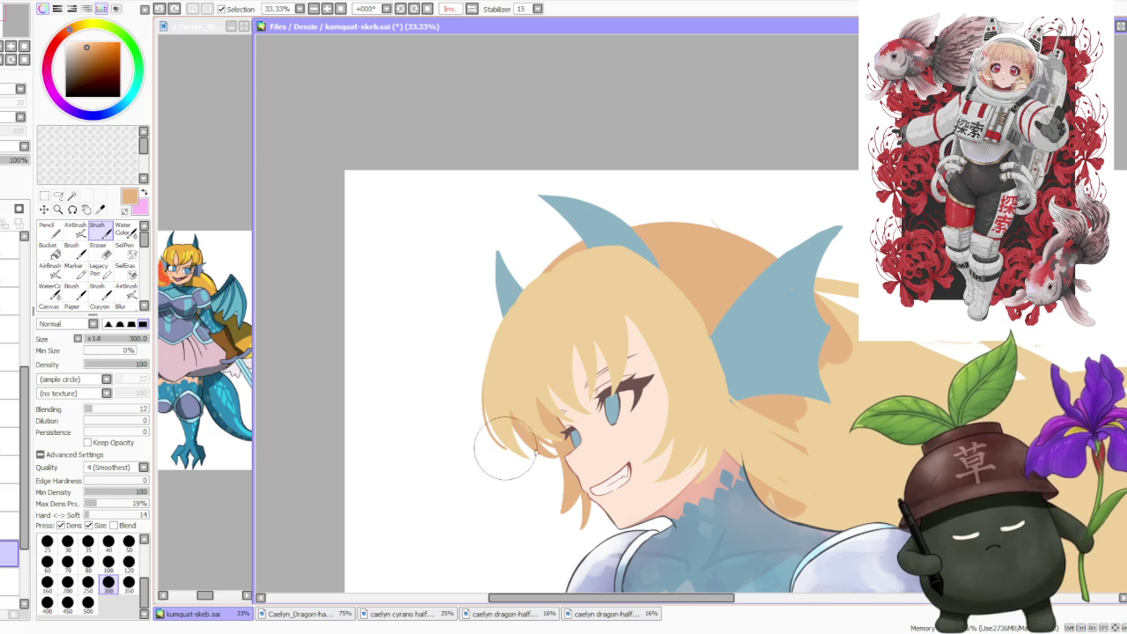
# - Draw a thin brown outline along the hair edge down toward the cheek
pyautogui.moveTo(498, 340); pyautogui.dragTo(546, 439)
pyautogui.hotkey('ctrl', 'z')
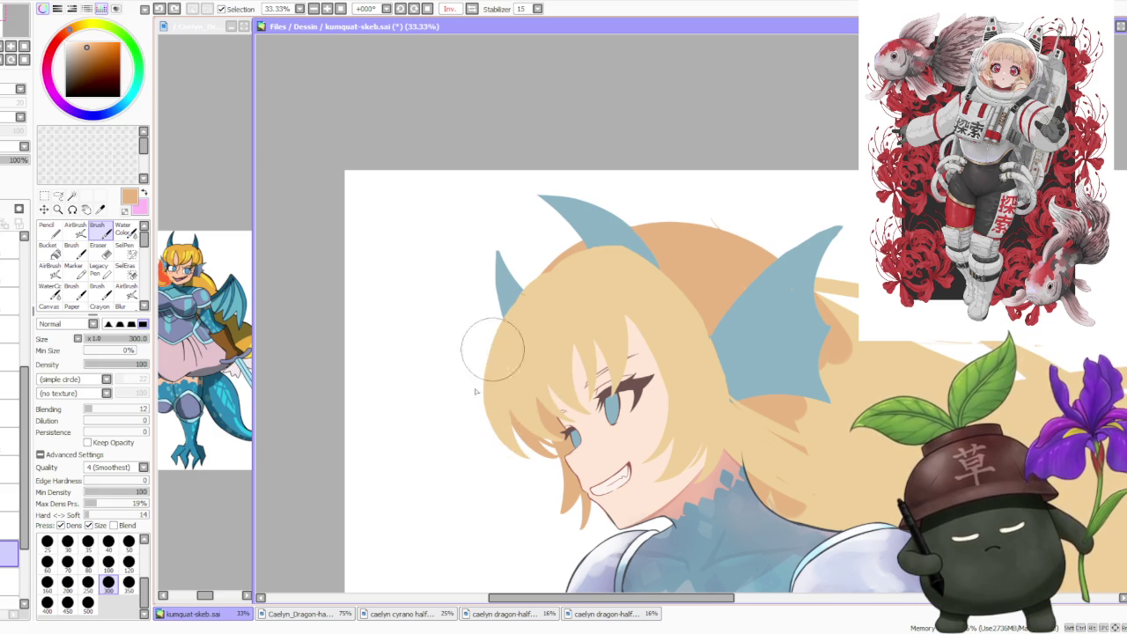
pyautogui.moveTo(491, 322); pyautogui.dragTo(539, 441)
pyautogui.hotkey('ctrl', 'z')
pyautogui.moveTo(504, 328); pyautogui.dragTo(537, 418)
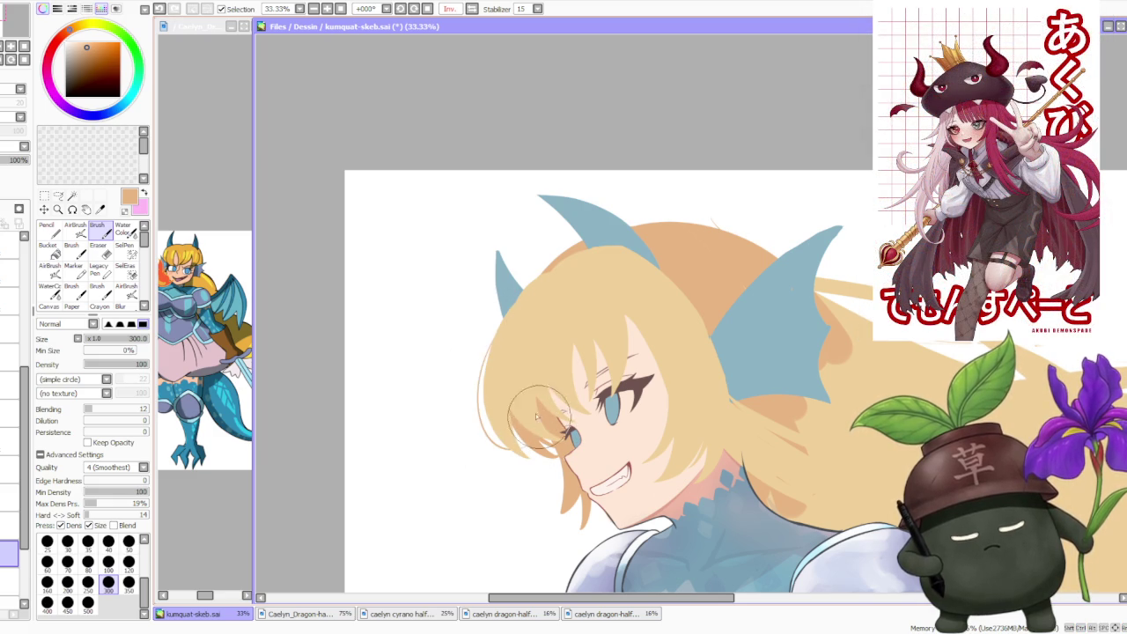
pyautogui.scroll(1, 483, 393)
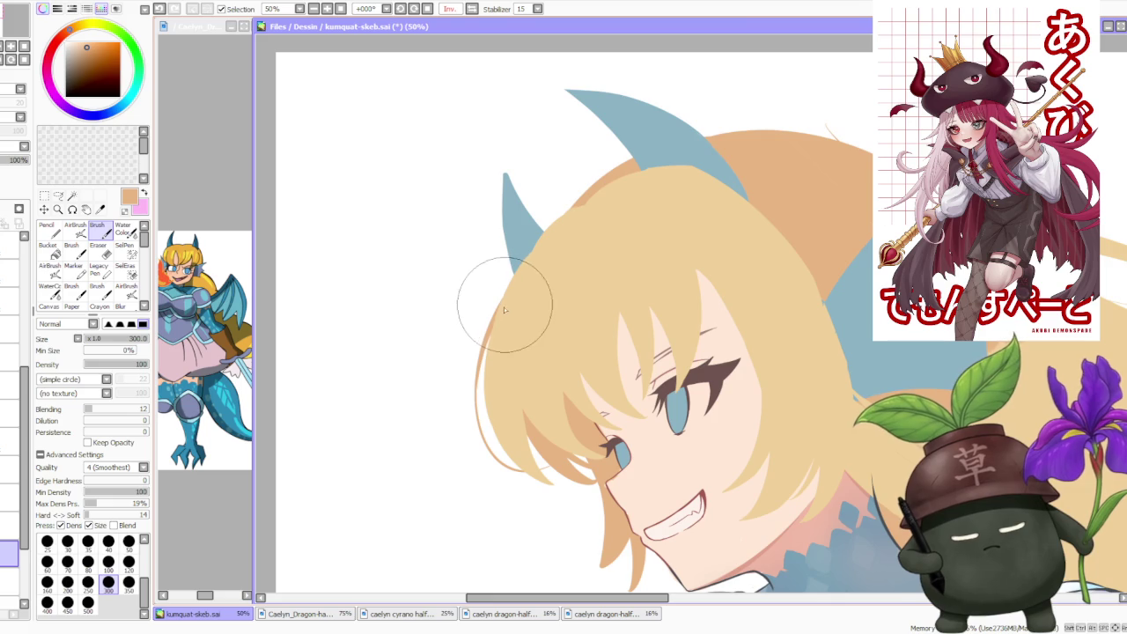
pyautogui.scroll(-3, 490, 345)
pyautogui.scroll(-2, 608, 211)
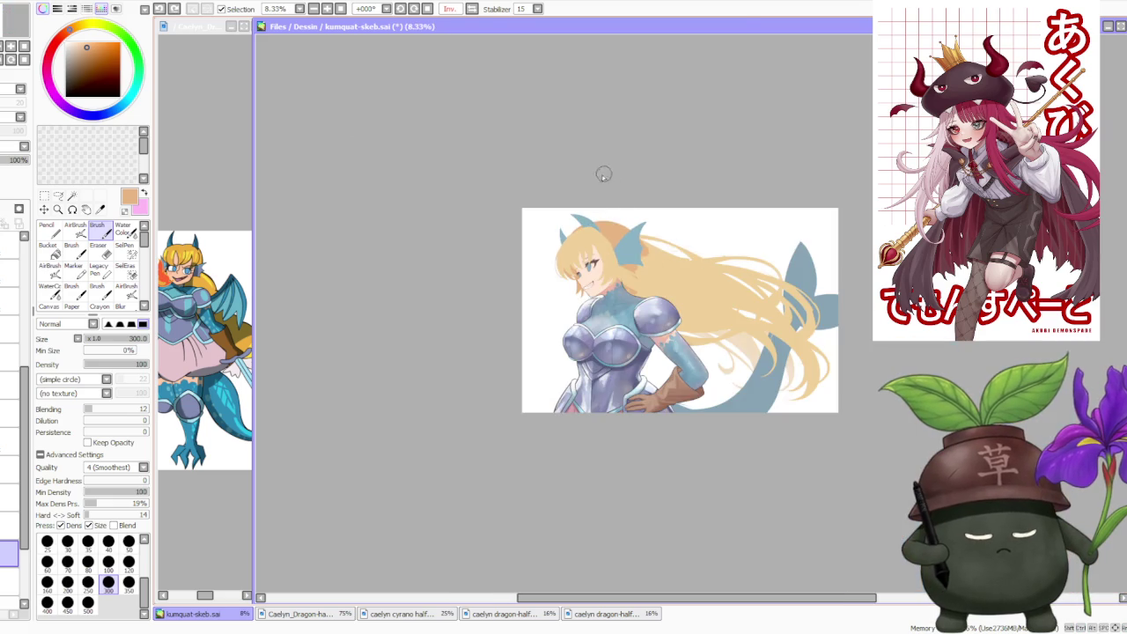
pyautogui.scroll(3, 603, 174)
pyautogui.scroll(3, 17, 493)
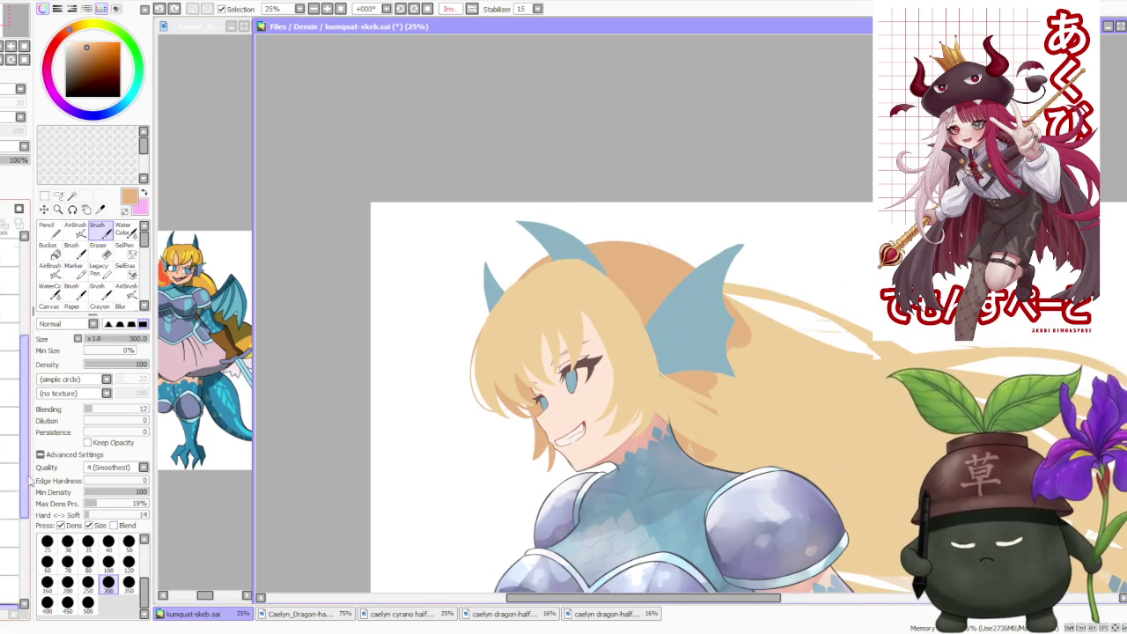
# - At brush size 120, trace a thin outline along the top of the hair near the horn
pyautogui.scroll(-2, 18, 476)
pyautogui.scroll(-2, 11, 532)
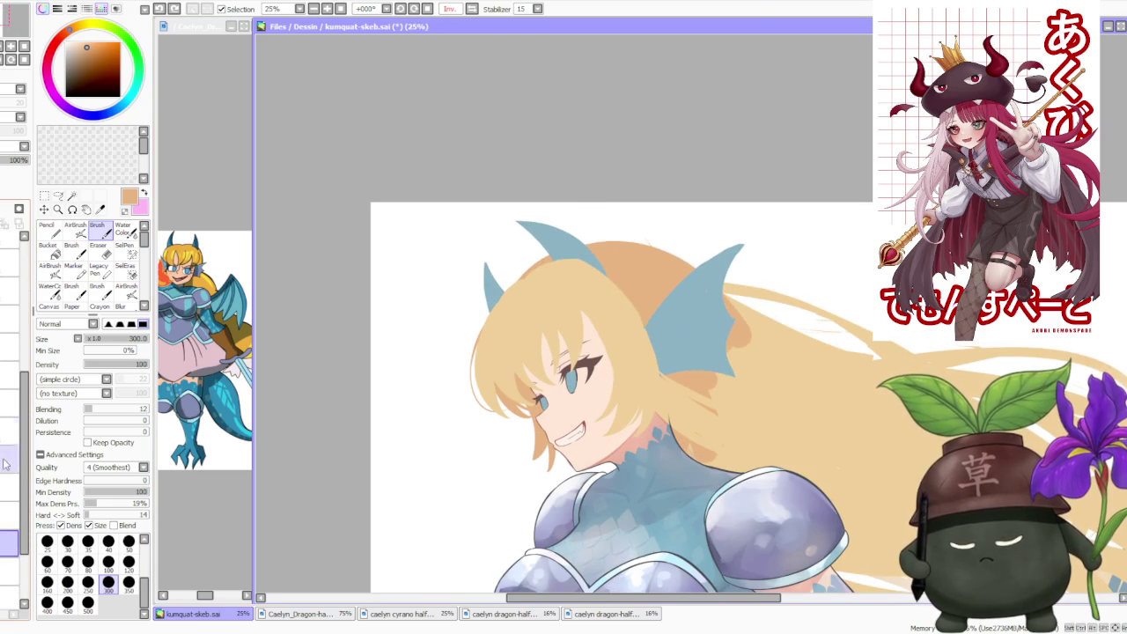
pyautogui.scroll(3, 4, 353)
pyautogui.scroll(2, 2, 317)
pyautogui.scroll(1, 496, 331)
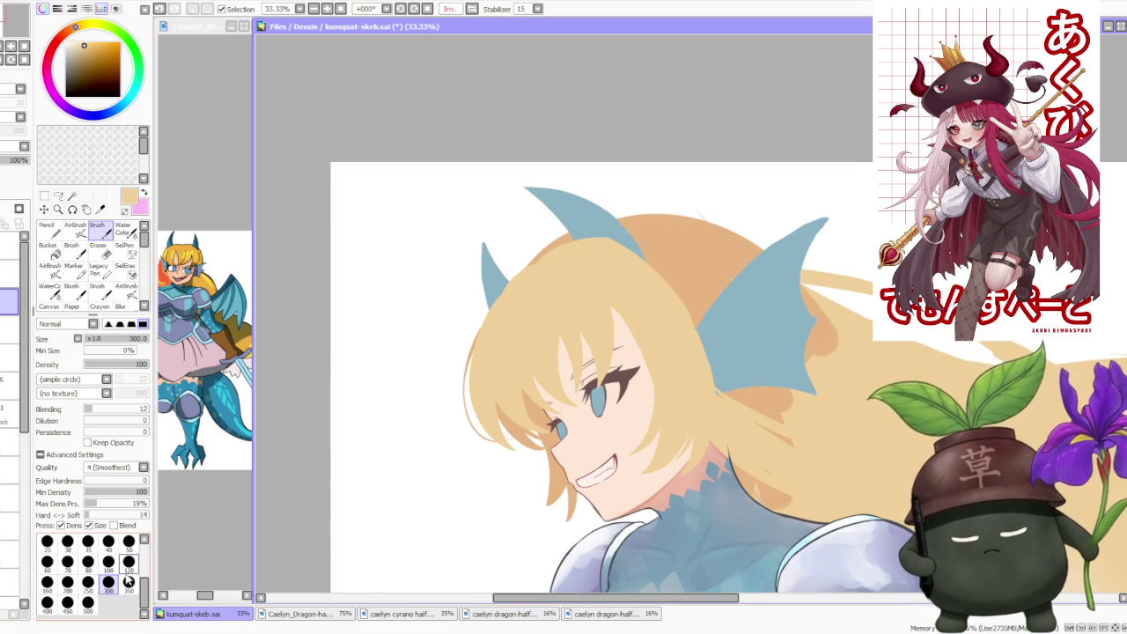
pyautogui.click(129, 564)
pyautogui.scroll(1, 413, 343)
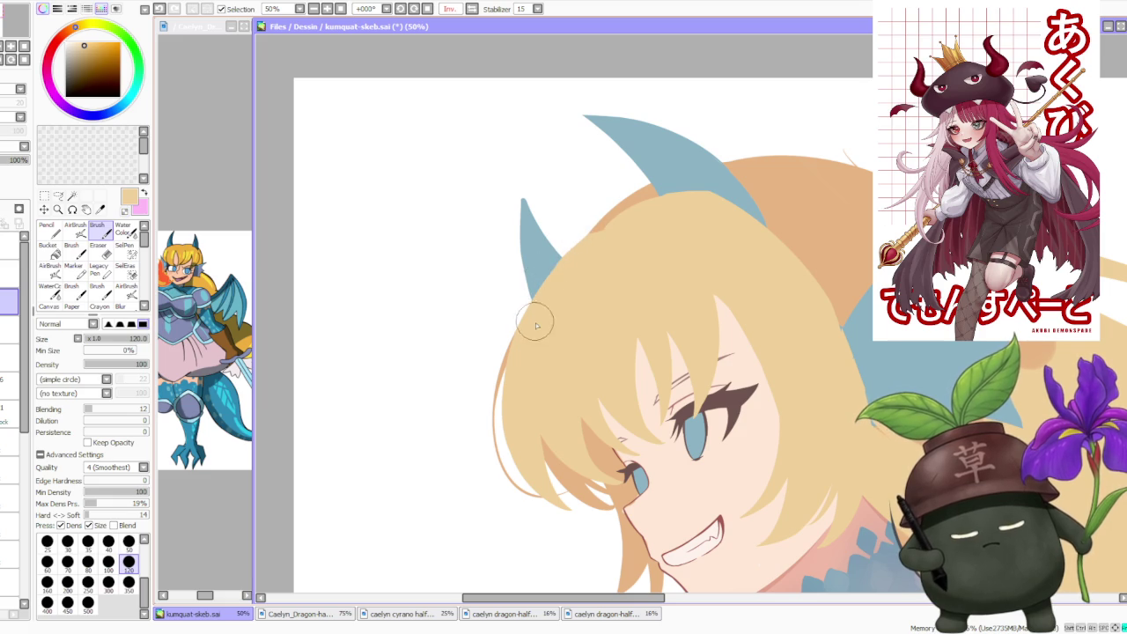
pyautogui.moveTo(510, 363); pyautogui.dragTo(605, 231)
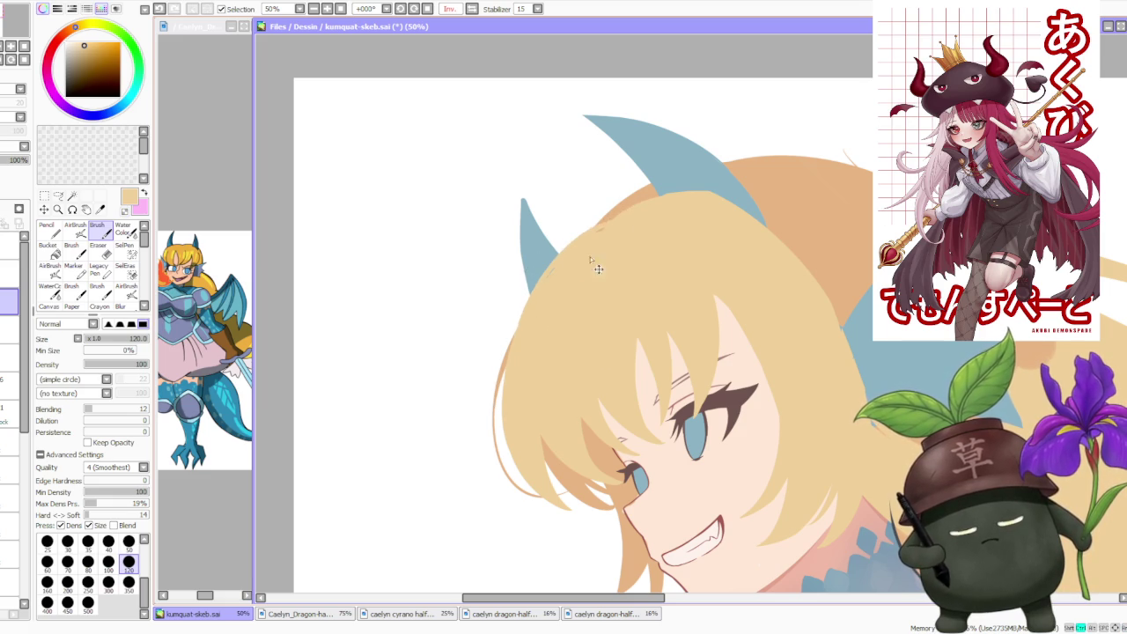
pyautogui.scroll(-2, 663, 202)
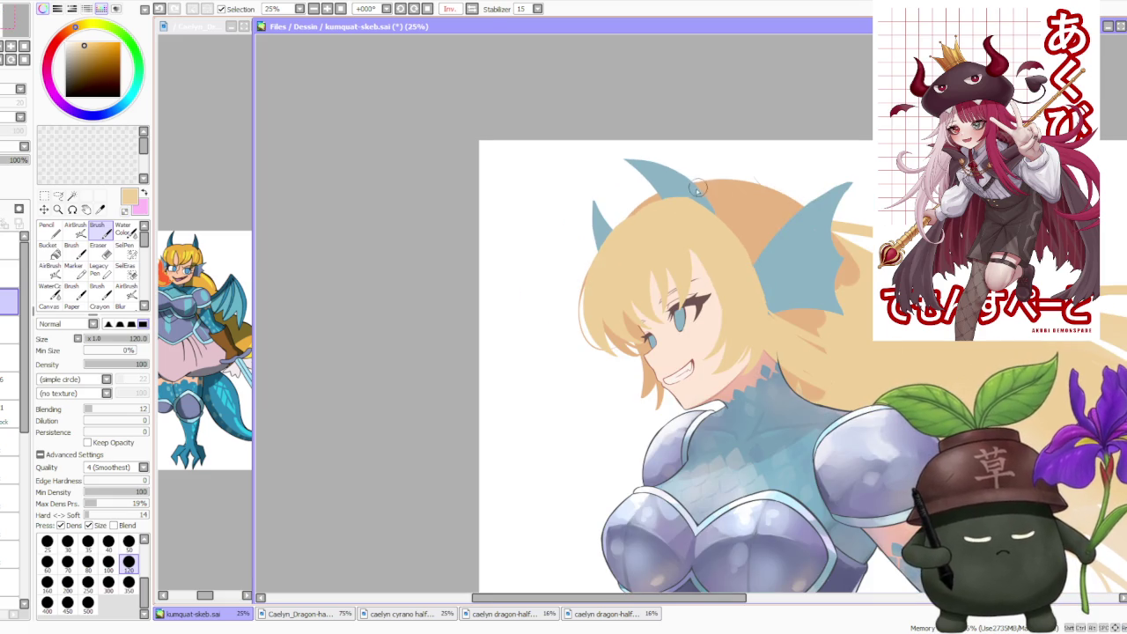
pyautogui.scroll(1, 635, 228)
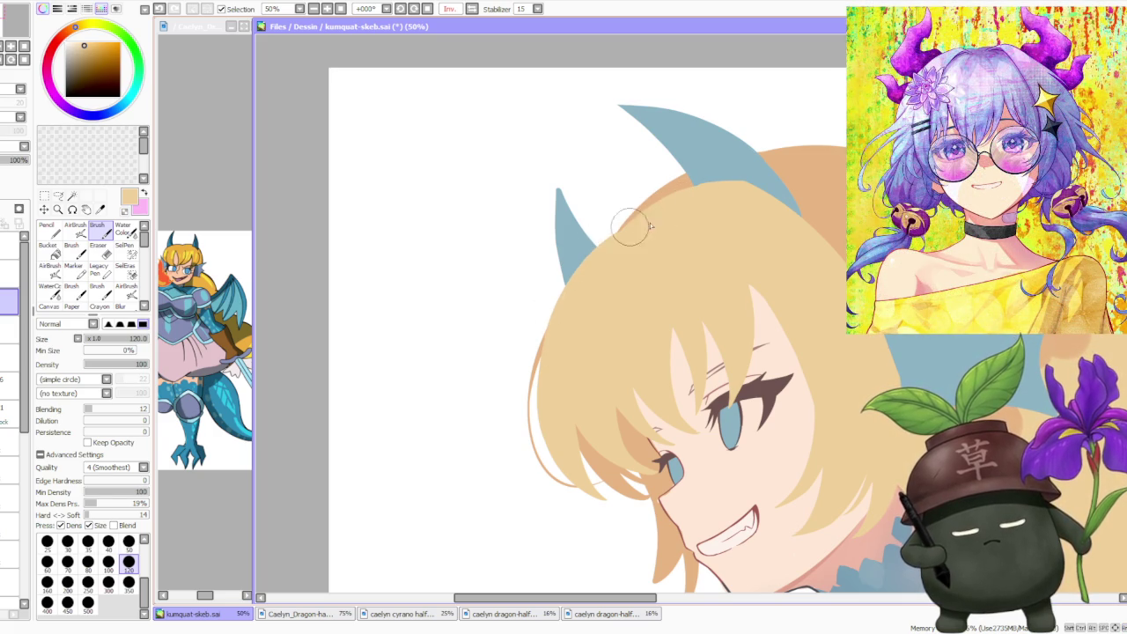
# - Flip the canvas view back to normal with H
pyautogui.scroll(-2, 696, 217)
pyautogui.scroll(-2, 736, 193)
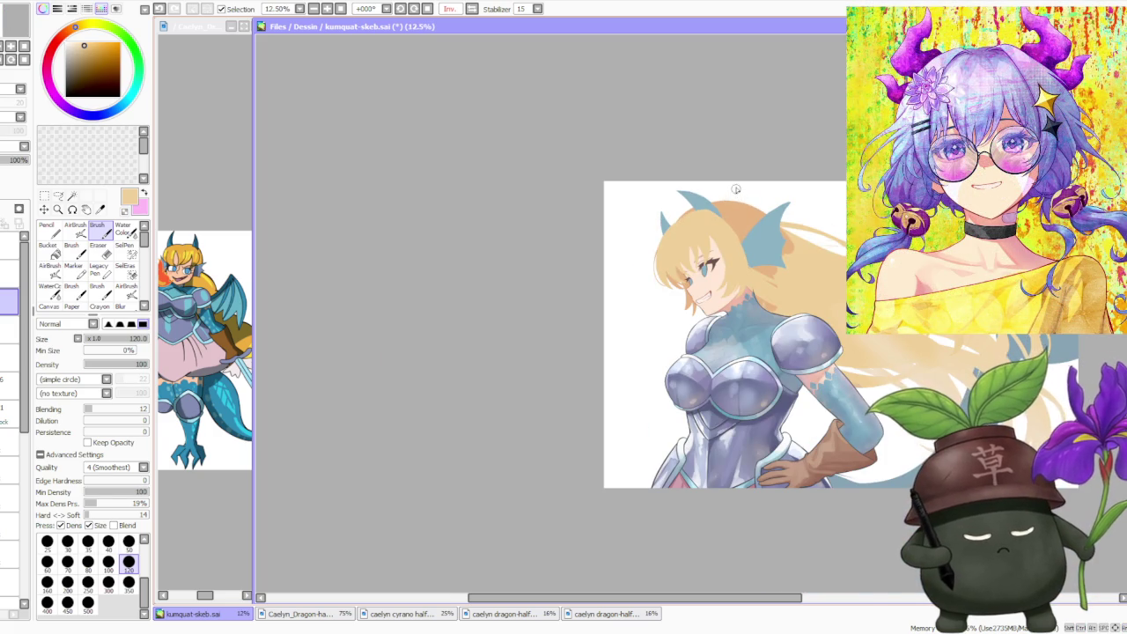
pyautogui.scroll(2, 591, 93)
pyautogui.press('h')
pyautogui.scroll(1, 591, 93)
pyautogui.scroll(-3, 754, 173)
pyautogui.scroll(3, 754, 173)
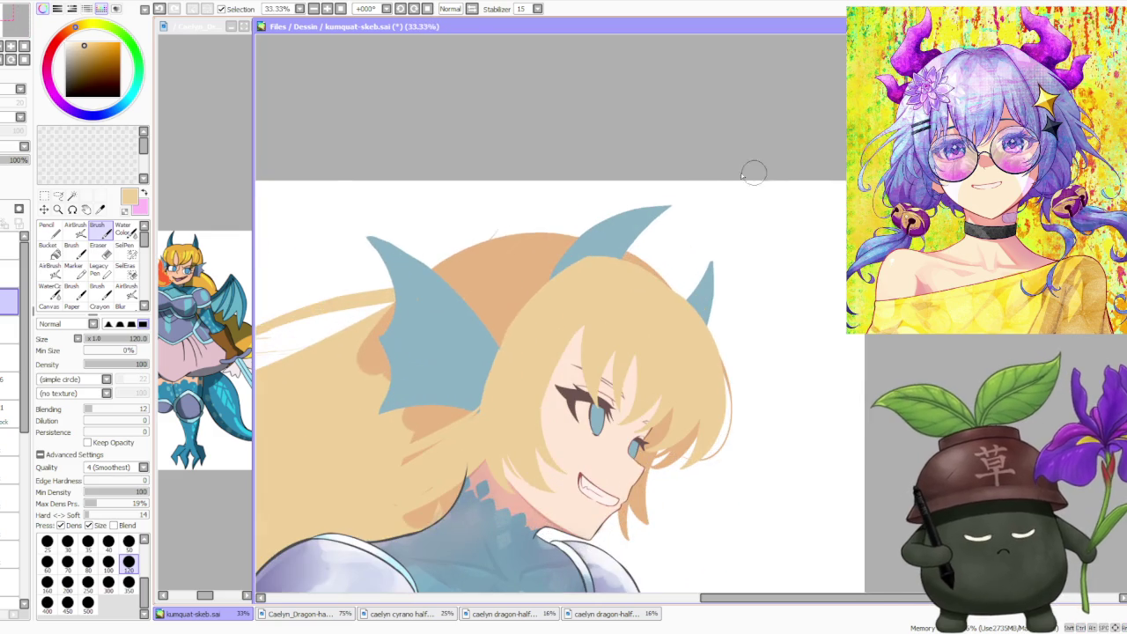
pyautogui.scroll(1, 619, 262)
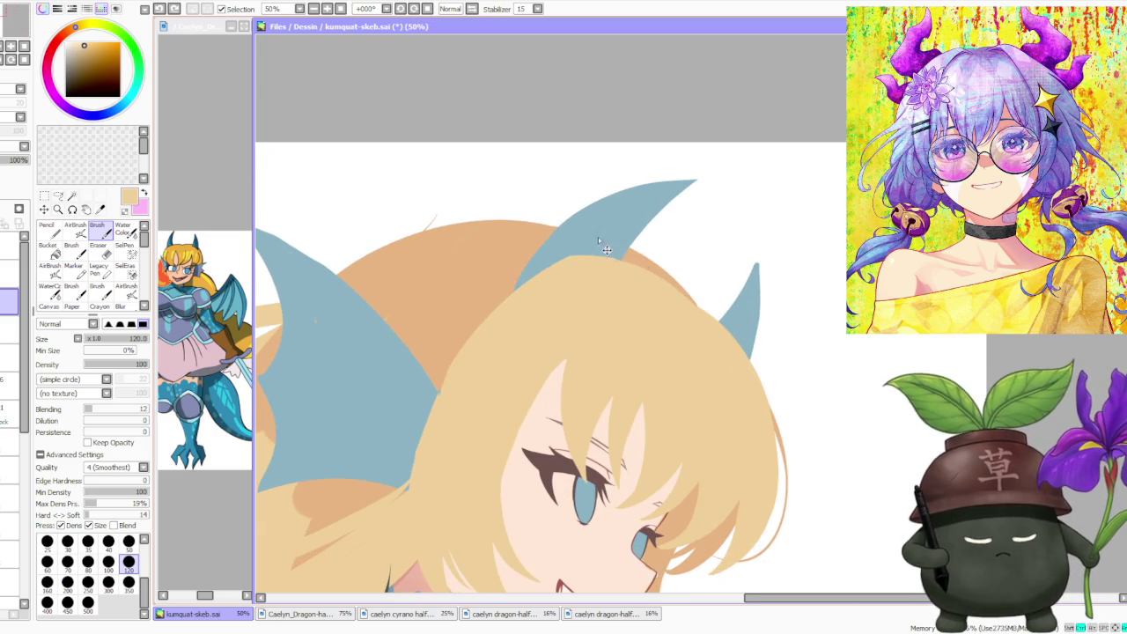
pyautogui.scroll(-1, 598, 238)
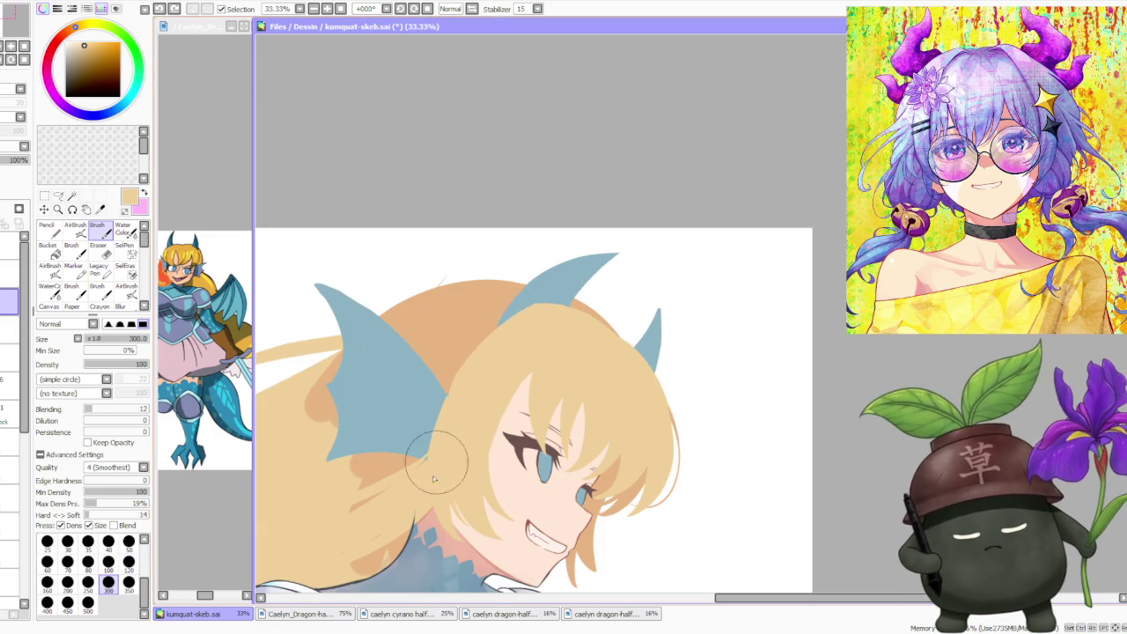
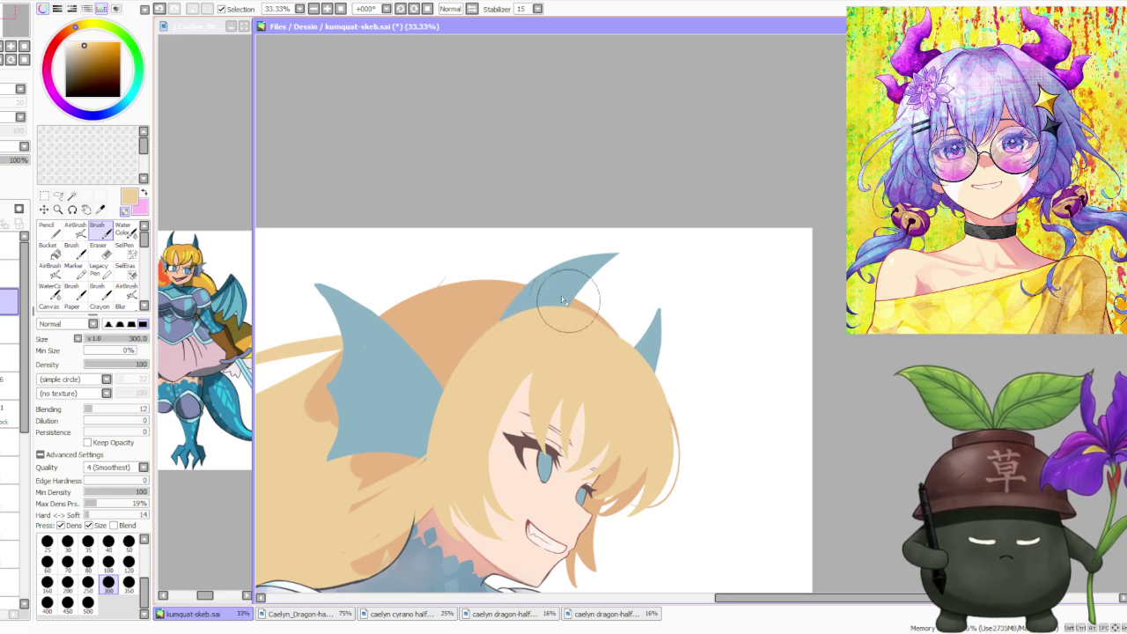
# - Zoom in around the dragon girl's face and reduce the brush size
pyautogui.scroll(-2, 558, 221)
pyautogui.scroll(2, 581, 346)
pyautogui.scroll(1, 608, 456)
pyautogui.scroll(-1, 599, 423)
pyautogui.scroll(2, 585, 379)
pyautogui.scroll(-3, 574, 344)
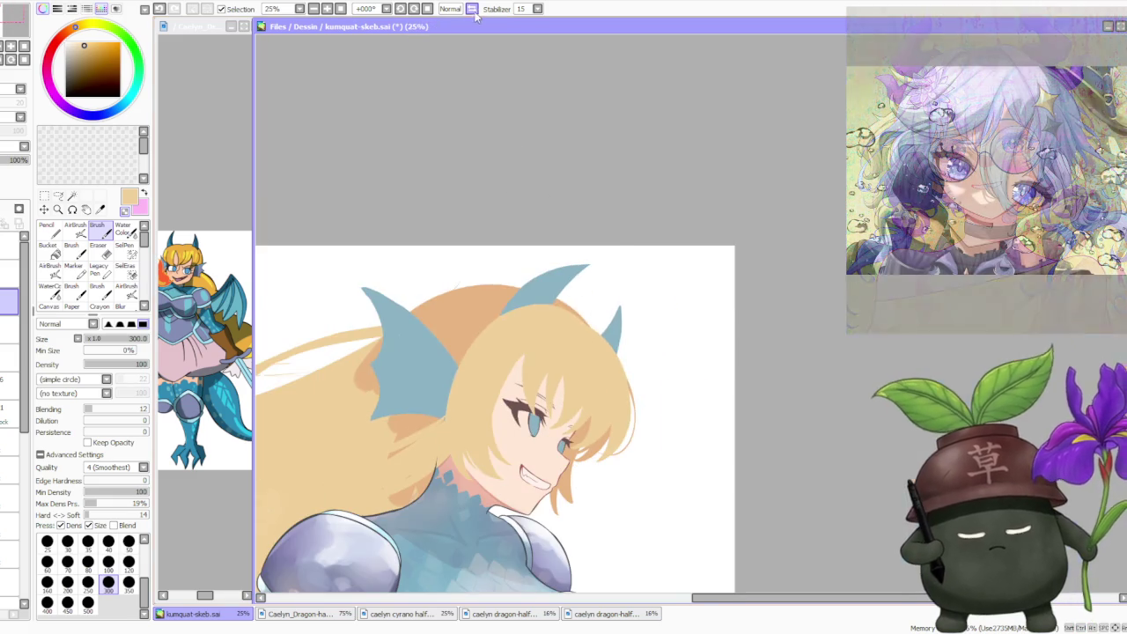
pyautogui.scroll(-1, 736, 181)
pyautogui.scroll(3, 649, 264)
pyautogui.scroll(2, 390, 372)
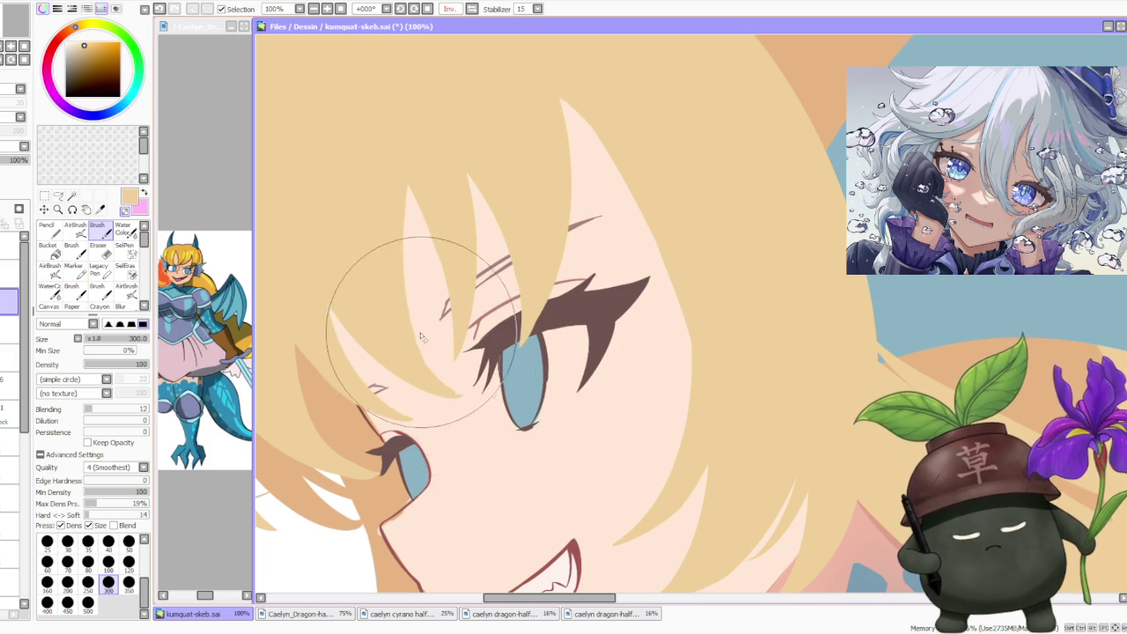
pyautogui.scroll(-2, 348, 436)
pyautogui.scroll(2, 339, 441)
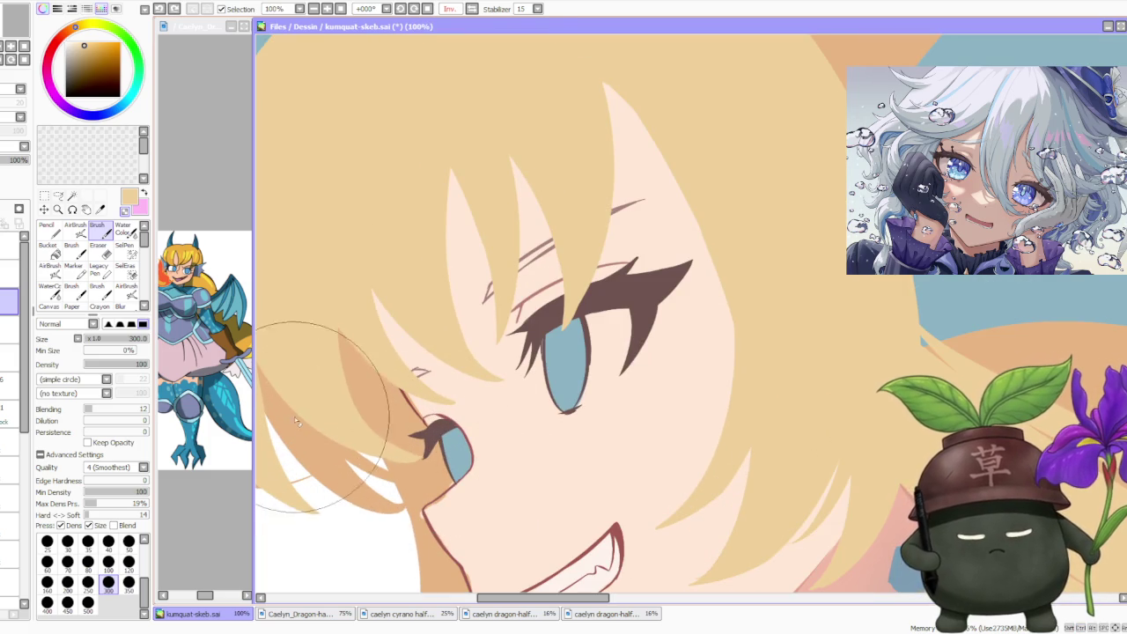
pyautogui.scroll(-4, 367, 440)
pyautogui.scroll(4, 368, 440)
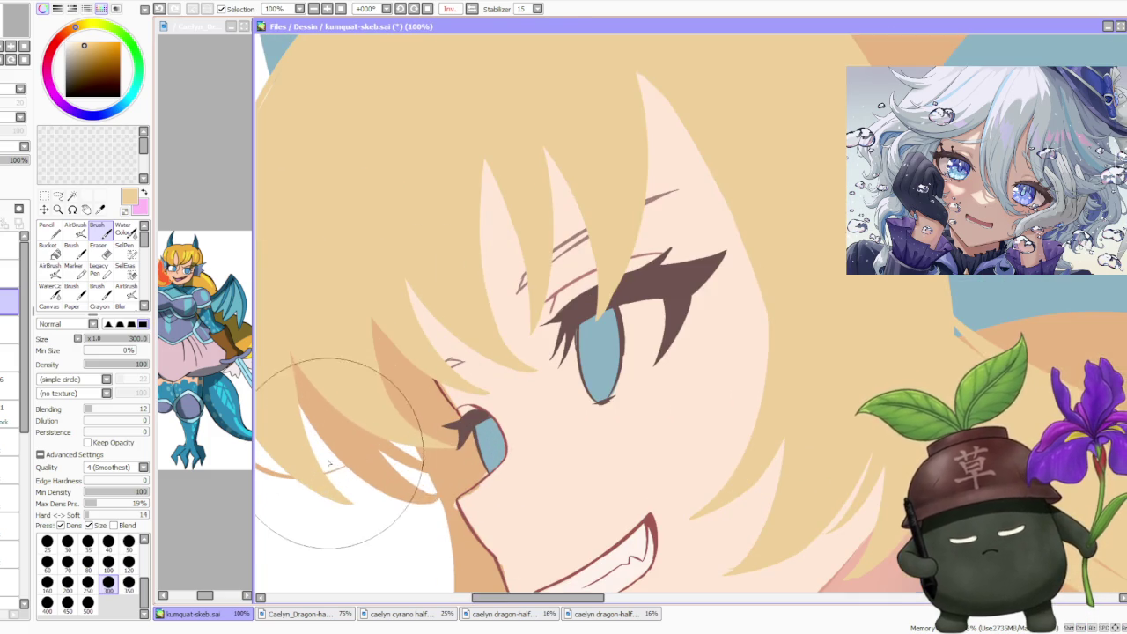
pyautogui.press('[')
pyautogui.press('[')
pyautogui.press('[')
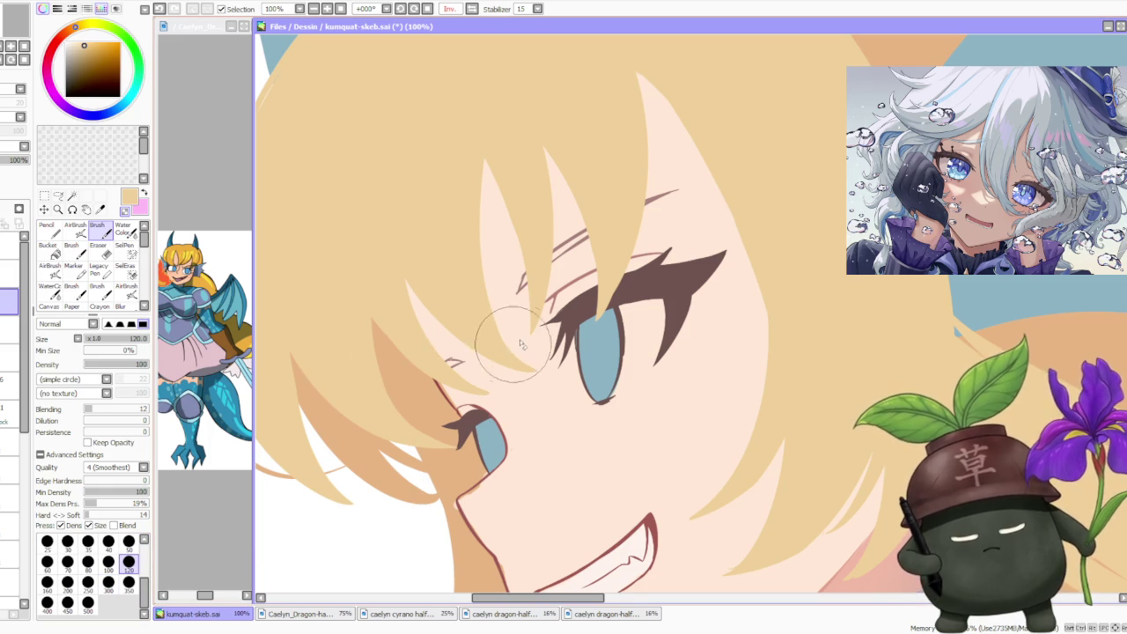
# - Return the mirrored canvas view to Normal orientation
pyautogui.scroll(-4, 458, 369)
pyautogui.scroll(4, 465, 368)
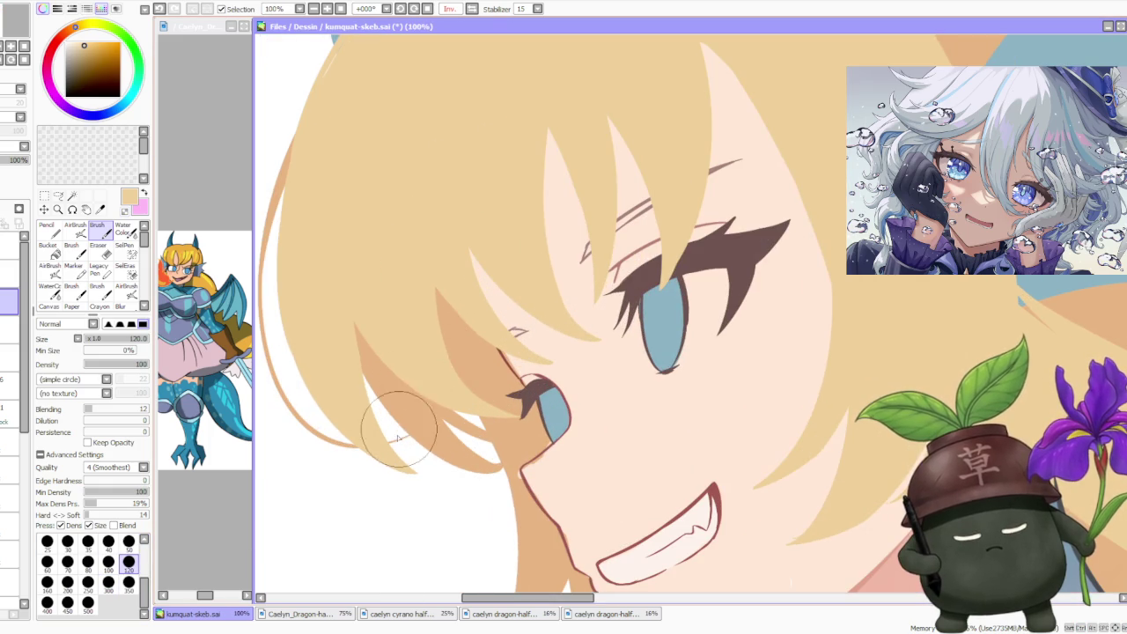
pyautogui.scroll(-5, 515, 244)
pyautogui.scroll(3, 516, 245)
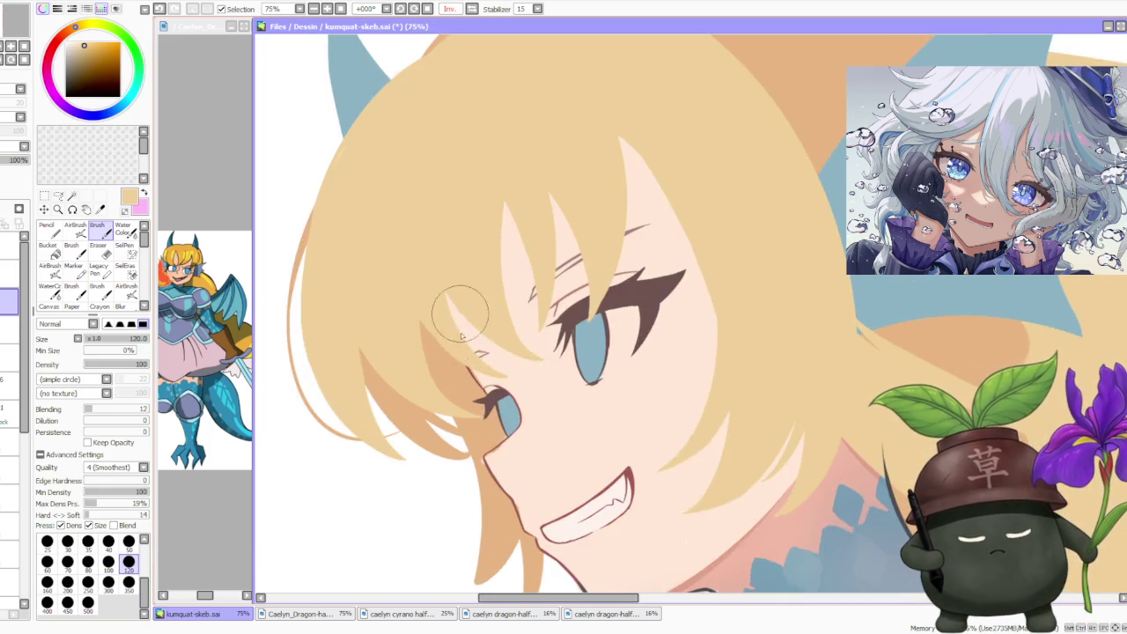
pyautogui.scroll(2, 460, 307)
pyautogui.scroll(-3, 466, 351)
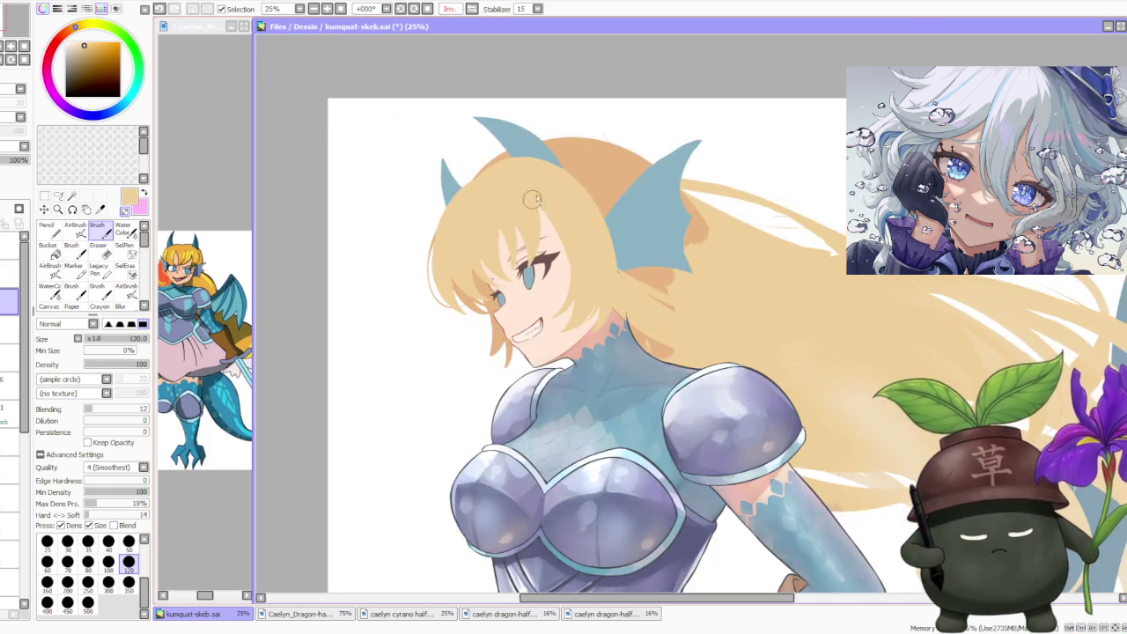
pyautogui.scroll(-1, 493, 264)
pyautogui.scroll(2, 517, 185)
pyautogui.scroll(-3, 503, 189)
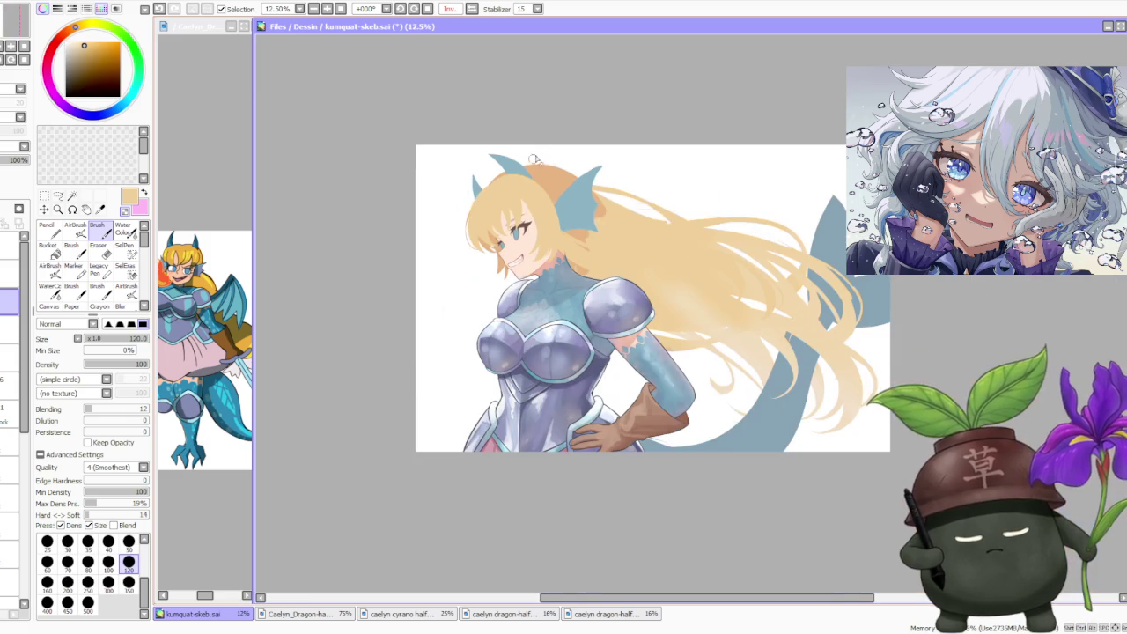
pyautogui.click(473, 10)
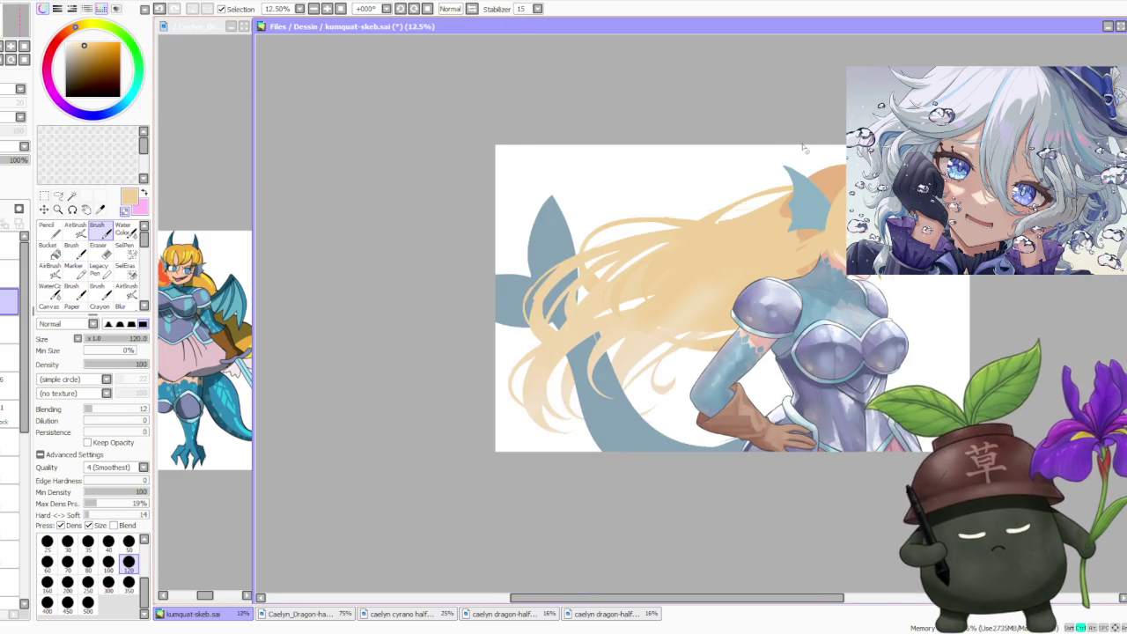
# - Eyedrop the darker orange hair-shadow tone from the hair
pyautogui.scroll(-1, 803, 148)
pyautogui.scroll(3, 803, 150)
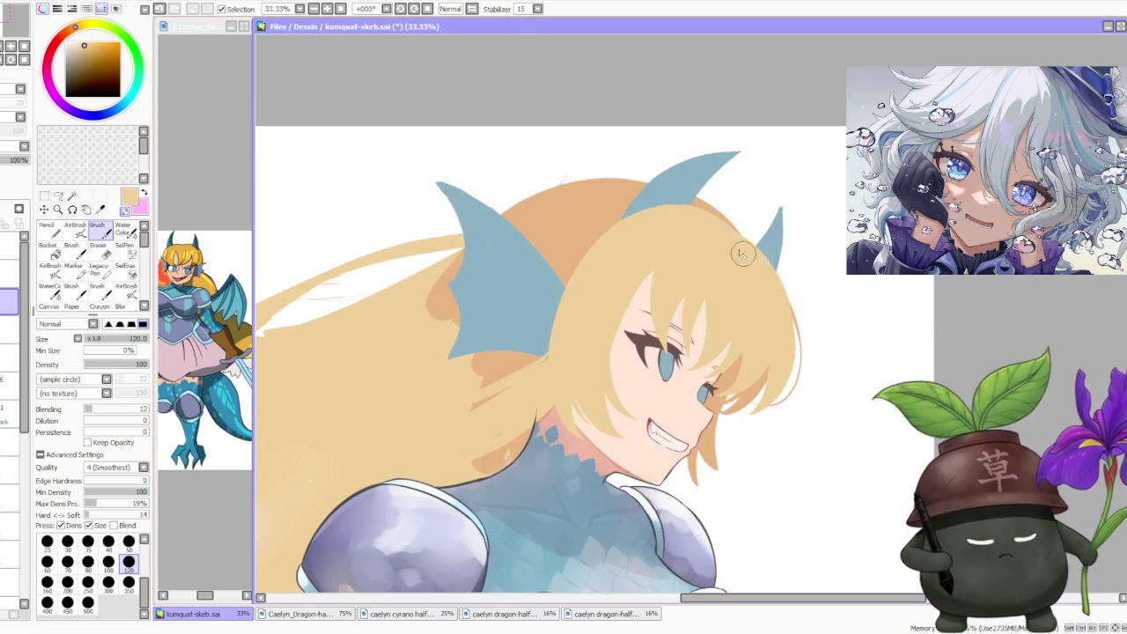
pyautogui.scroll(-1, 740, 242)
pyautogui.scroll(-1, 747, 273)
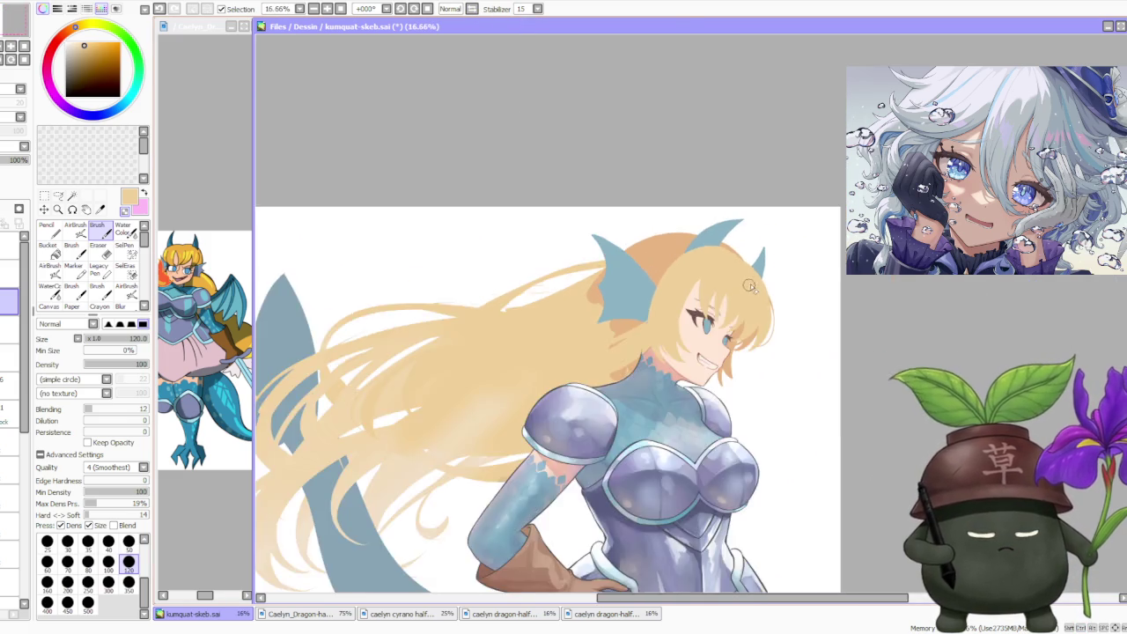
pyautogui.scroll(2, 753, 265)
pyautogui.scroll(1, 745, 246)
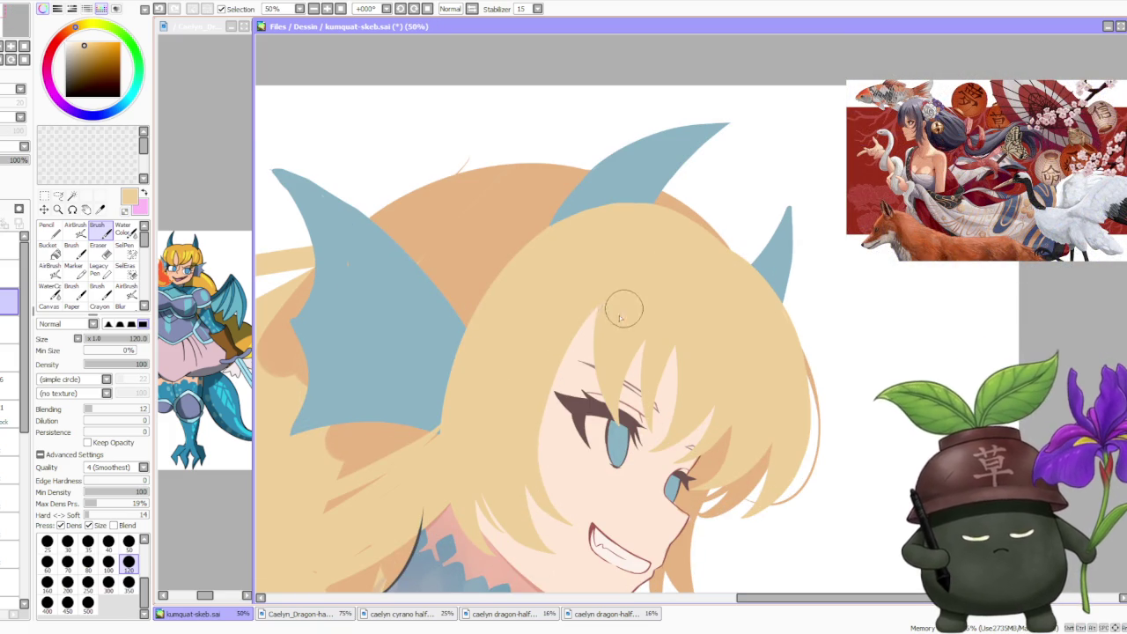
pyautogui.scroll(-4, 629, 313)
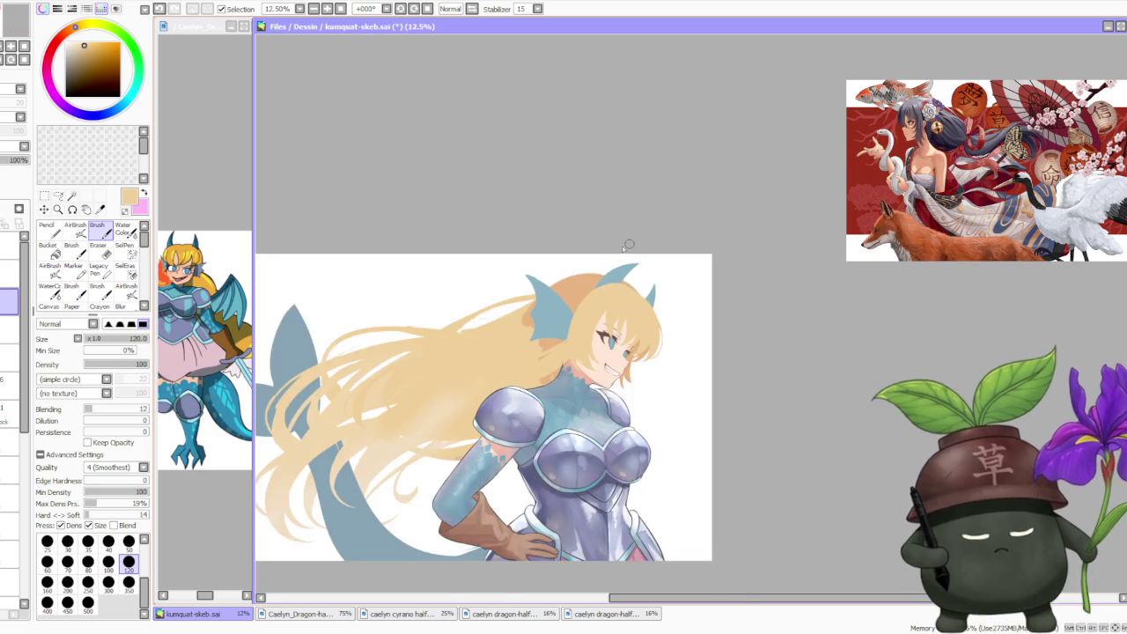
pyautogui.scroll(3, 556, 354)
pyautogui.scroll(-1, 569, 385)
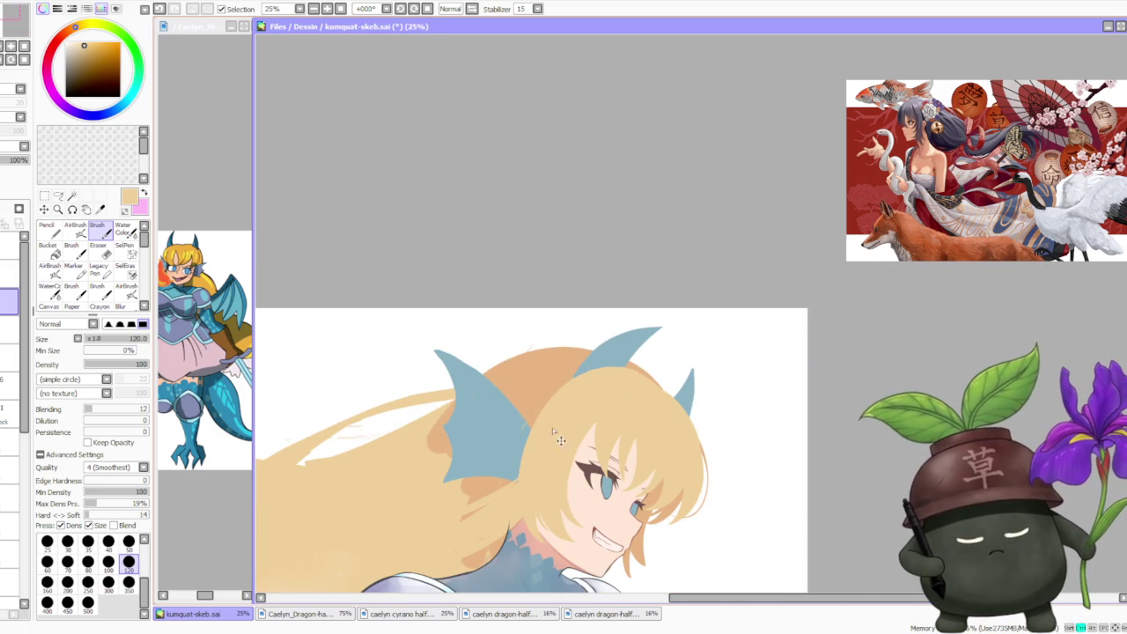
pyautogui.scroll(-1, 641, 323)
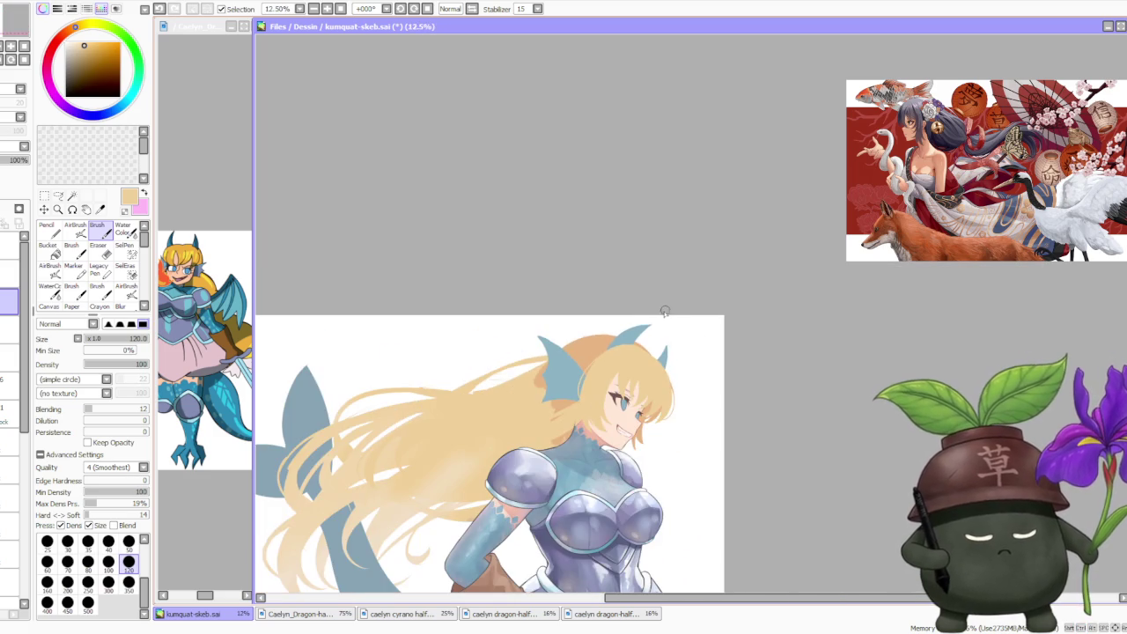
pyautogui.scroll(2, 610, 364)
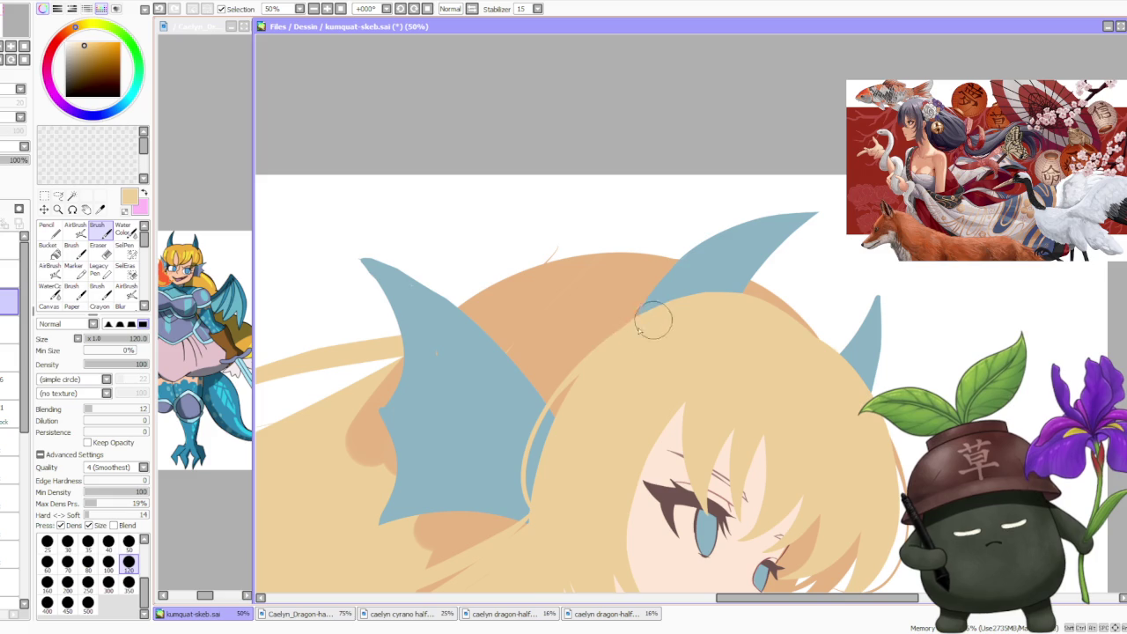
pyautogui.scroll(-2, 656, 319)
pyautogui.scroll(-2, 665, 309)
pyautogui.scroll(-1, 747, 278)
pyautogui.scroll(1, 747, 279)
pyautogui.scroll(1, 747, 278)
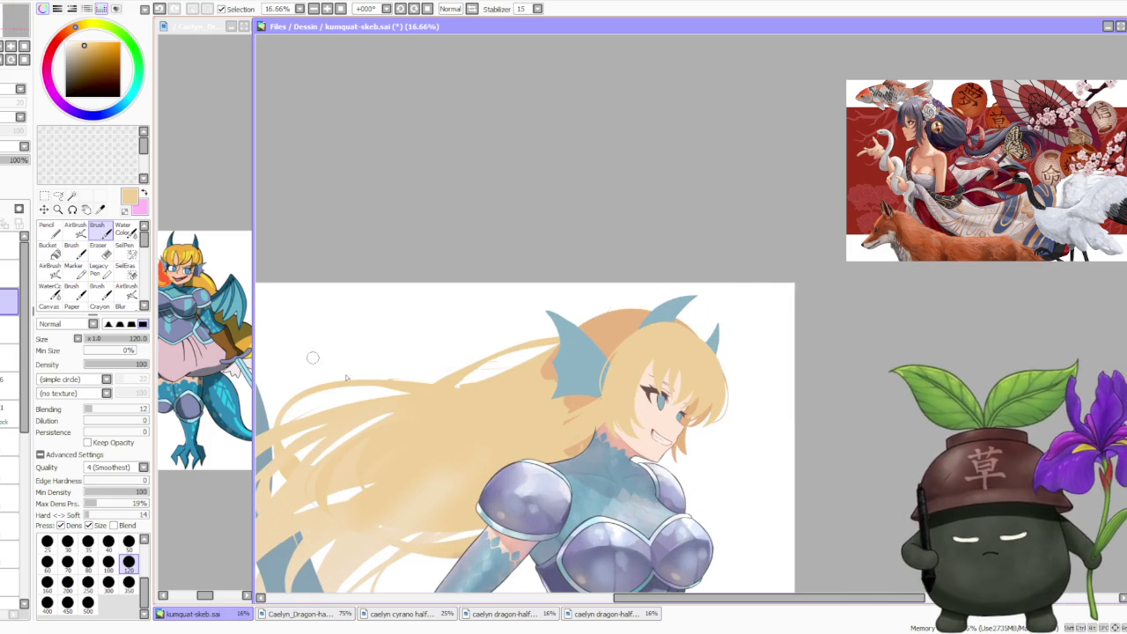
pyautogui.keyDown('alt'); pyautogui.click(613, 325); pyautogui.keyUp('alt')
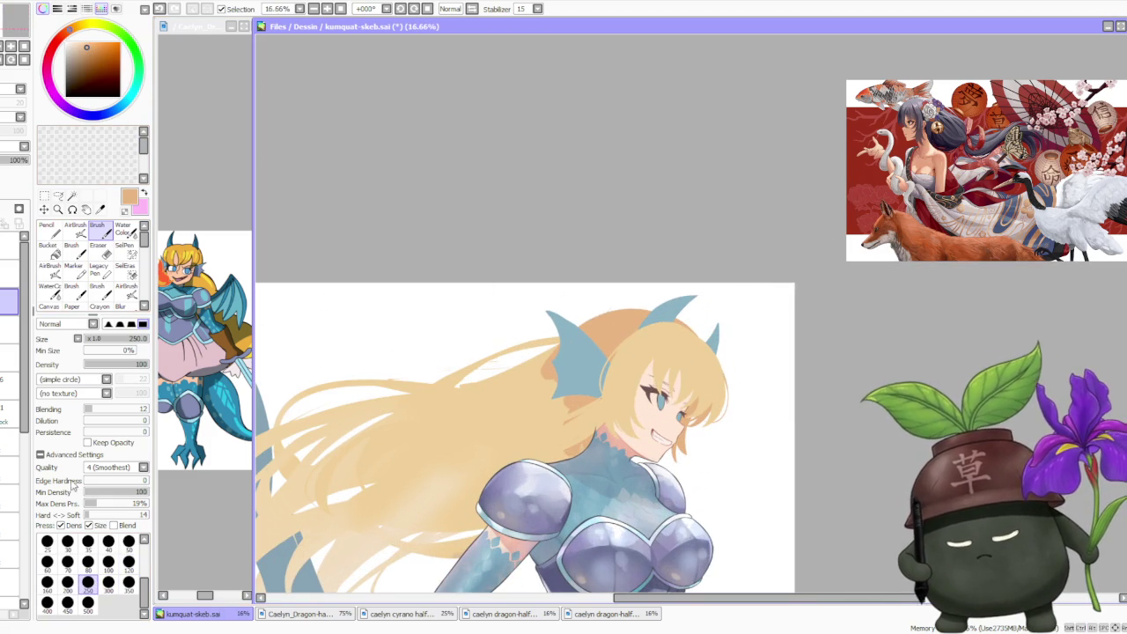
# - Load a pale yellow from the top of the colour wheel and set the brush to size 500
pyautogui.scroll(1, 553, 349)
pyautogui.scroll(1, 628, 400)
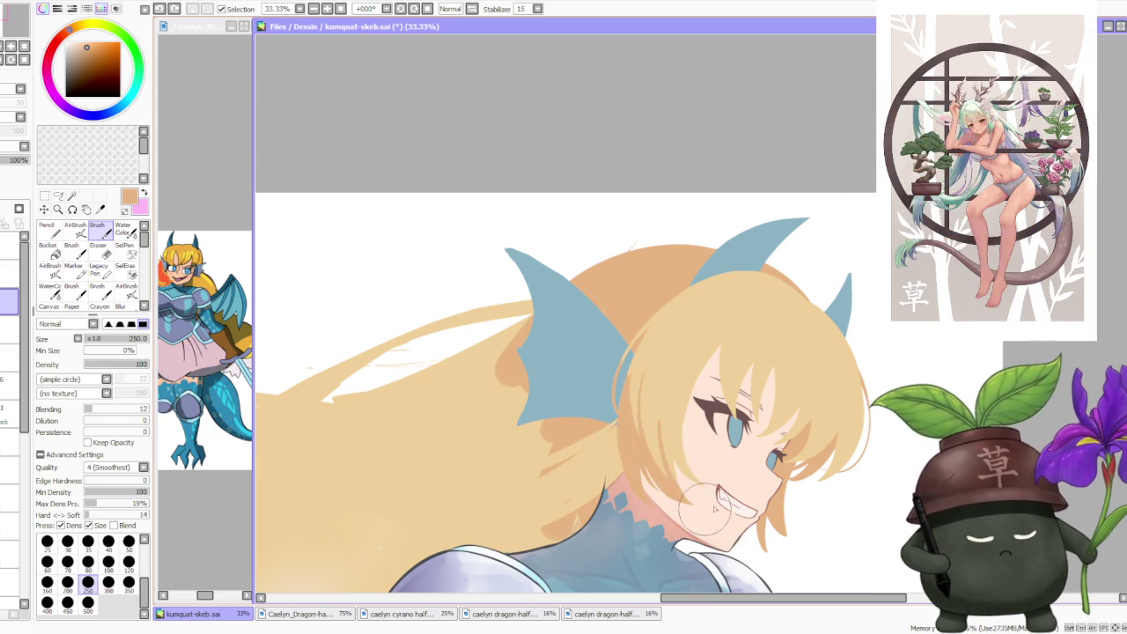
pyautogui.scroll(-2, 712, 326)
pyautogui.scroll(-1, 711, 326)
pyautogui.scroll(2, 716, 304)
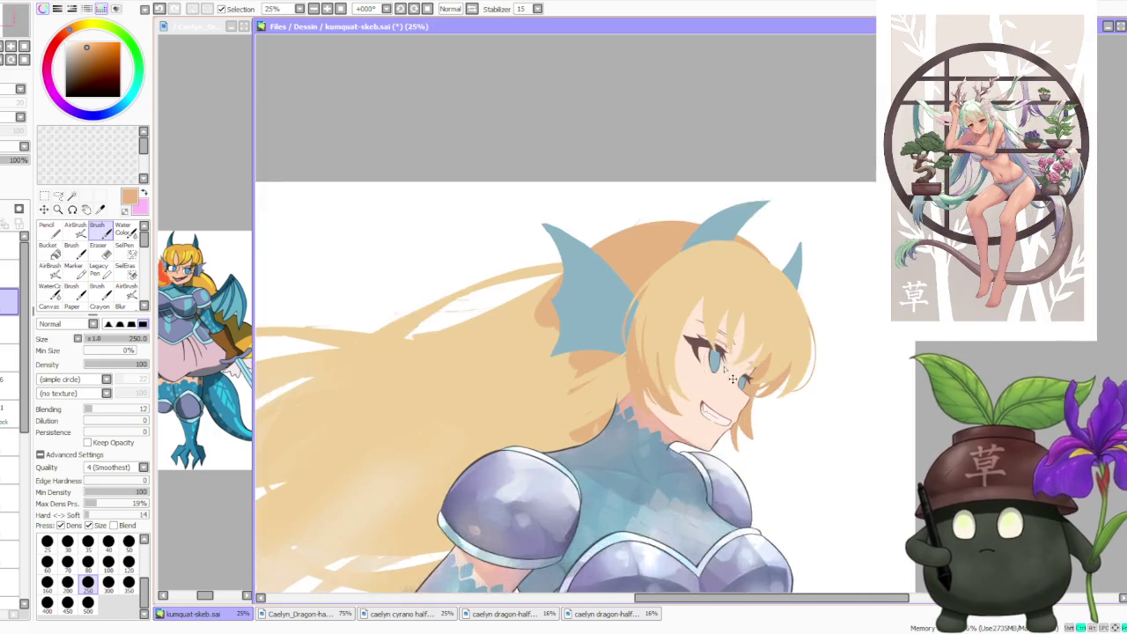
pyautogui.scroll(1, 715, 304)
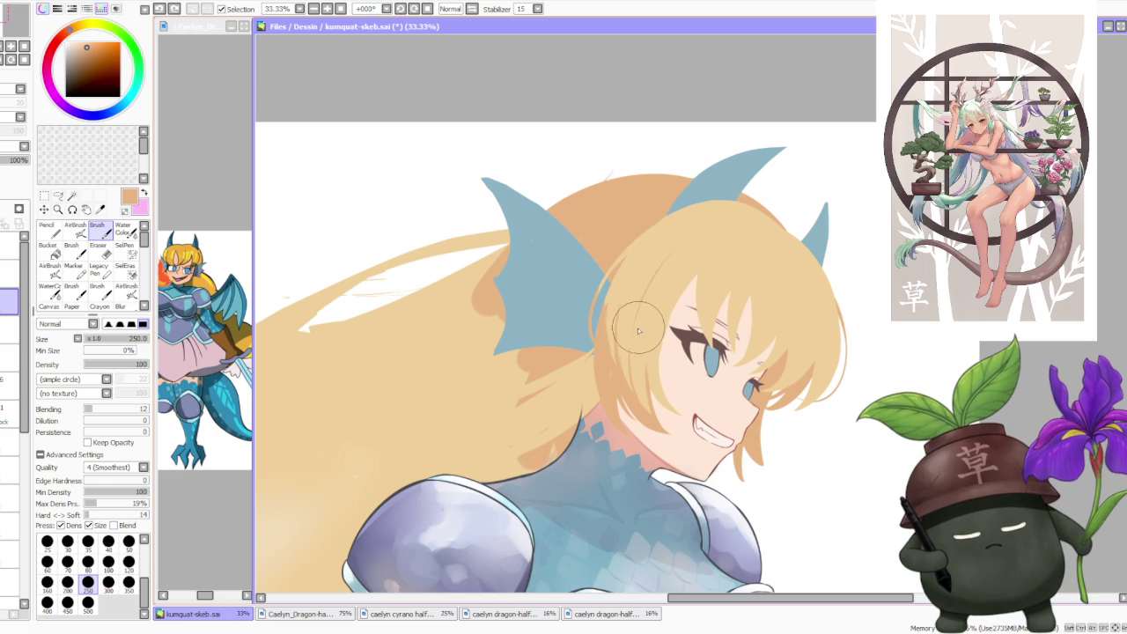
pyautogui.scroll(-2, 671, 276)
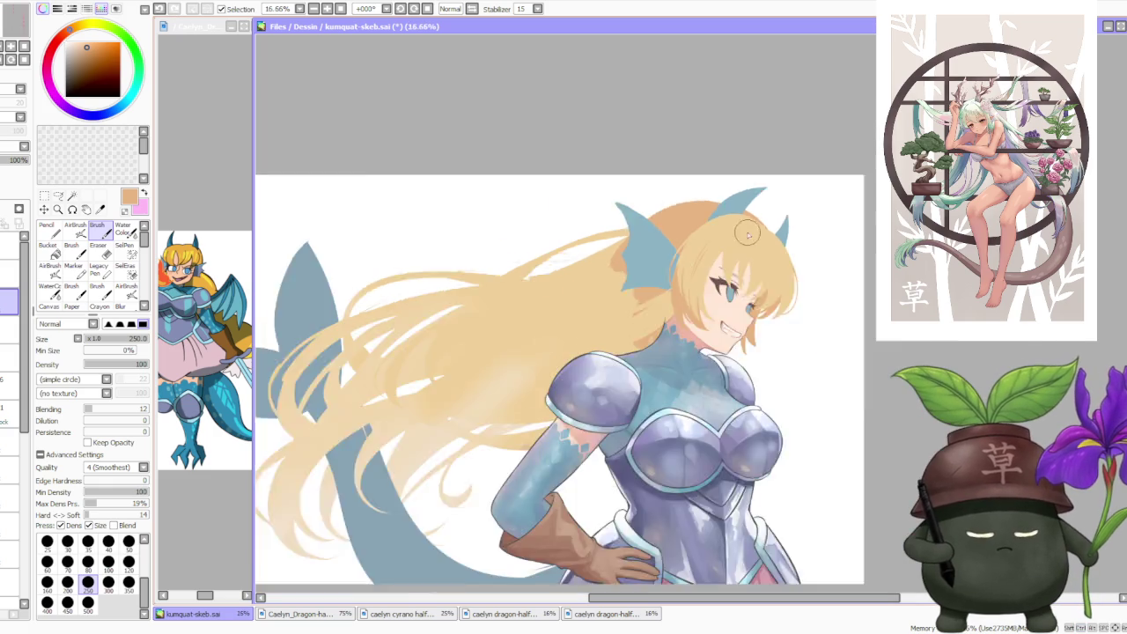
pyautogui.scroll(1, 718, 287)
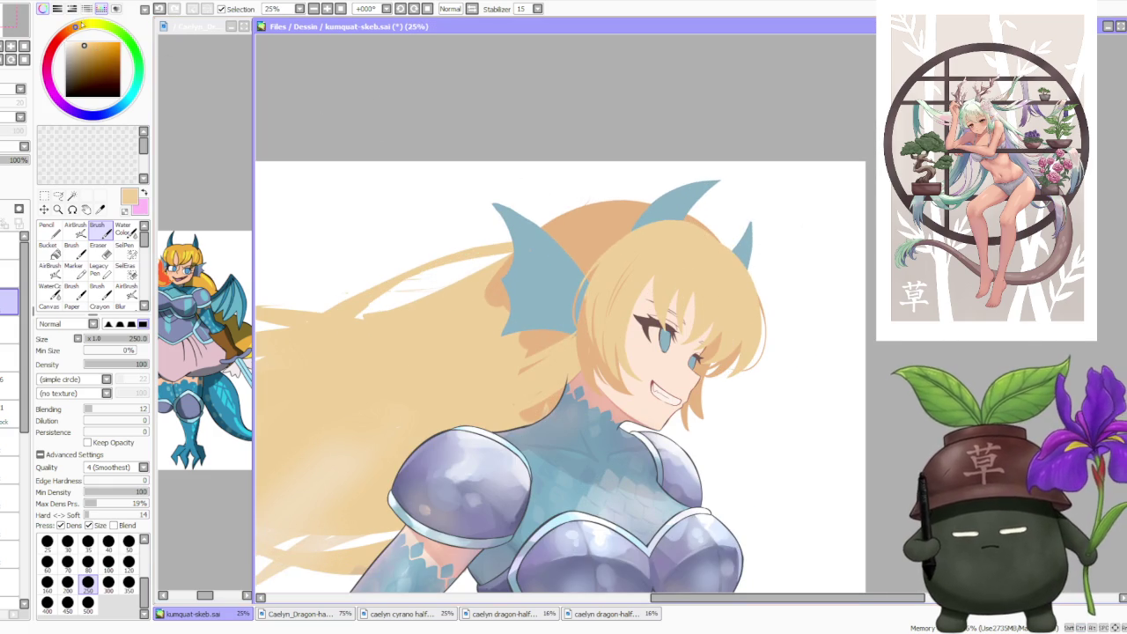
pyautogui.click(79, 26)
pyautogui.click(88, 602)
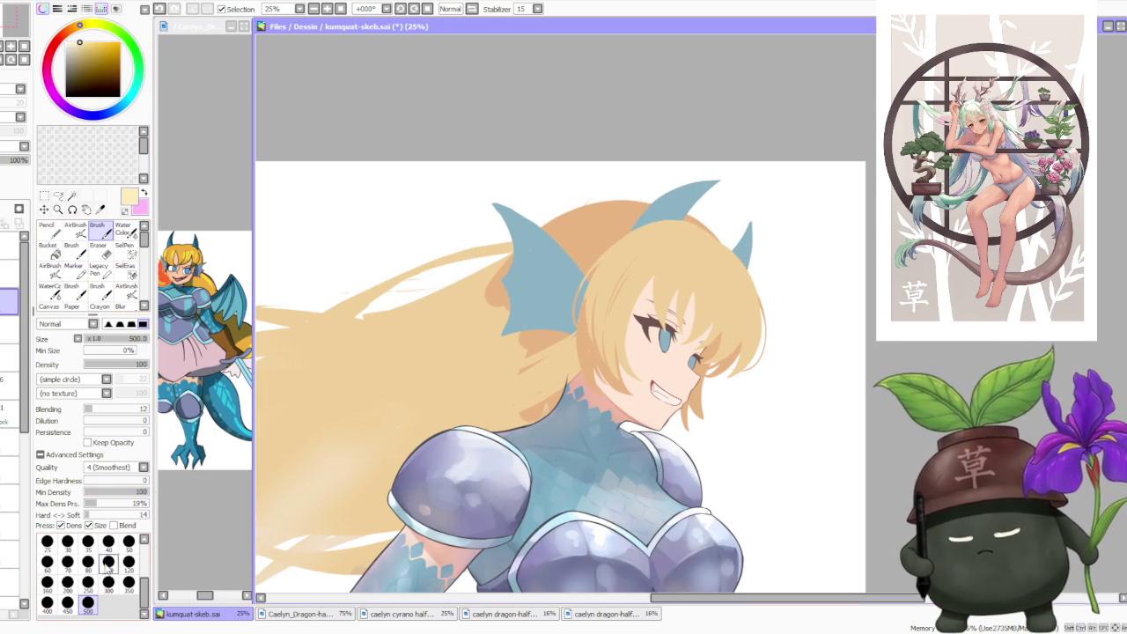
# - Paint light yellow highlights on the front strands and darker orange shading beside the eye
pyautogui.moveTo(718, 329)
pyautogui.mouseDown()
pyautogui.moveTo(735, 246)
pyautogui.moveTo(745, 370)
pyautogui.mouseUp()
pyautogui.moveTo(731, 264); pyautogui.dragTo(744, 312)
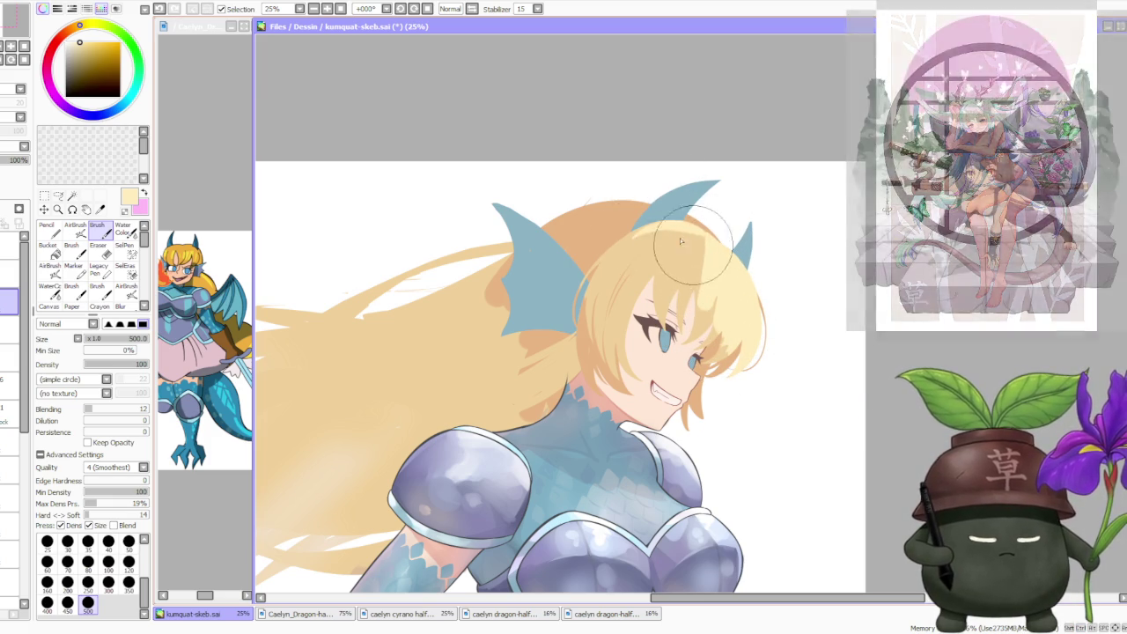
pyautogui.scroll(-1, 661, 85)
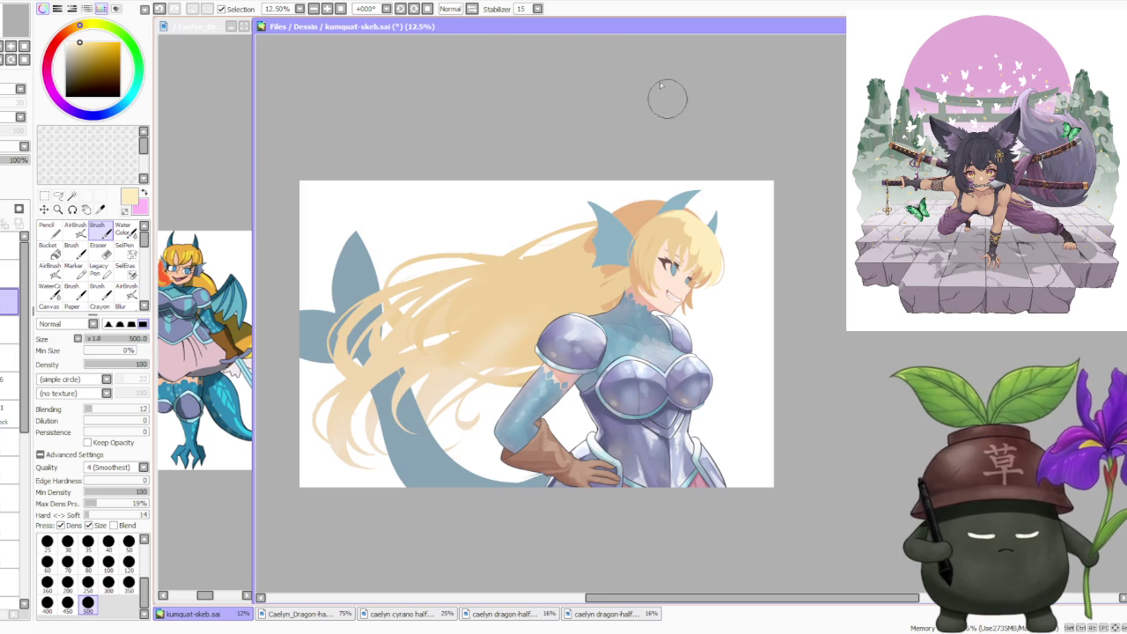
pyautogui.hscroll(-3, 616, 88)
pyautogui.scroll(-1, 740, 138)
pyautogui.scroll(2, 740, 138)
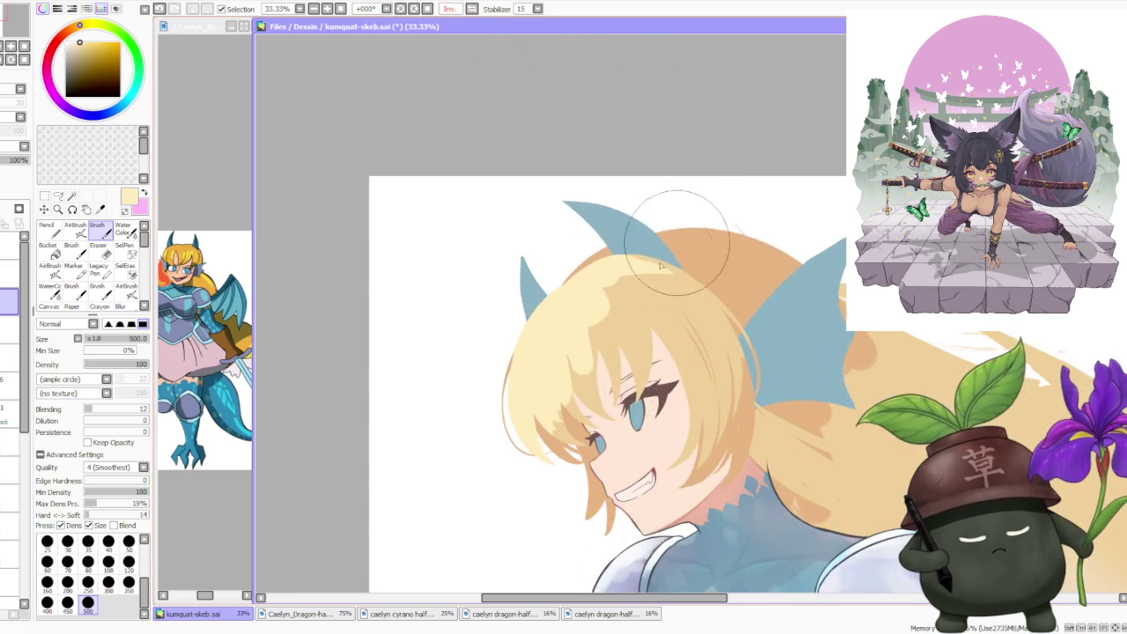
pyautogui.scroll(1, 547, 428)
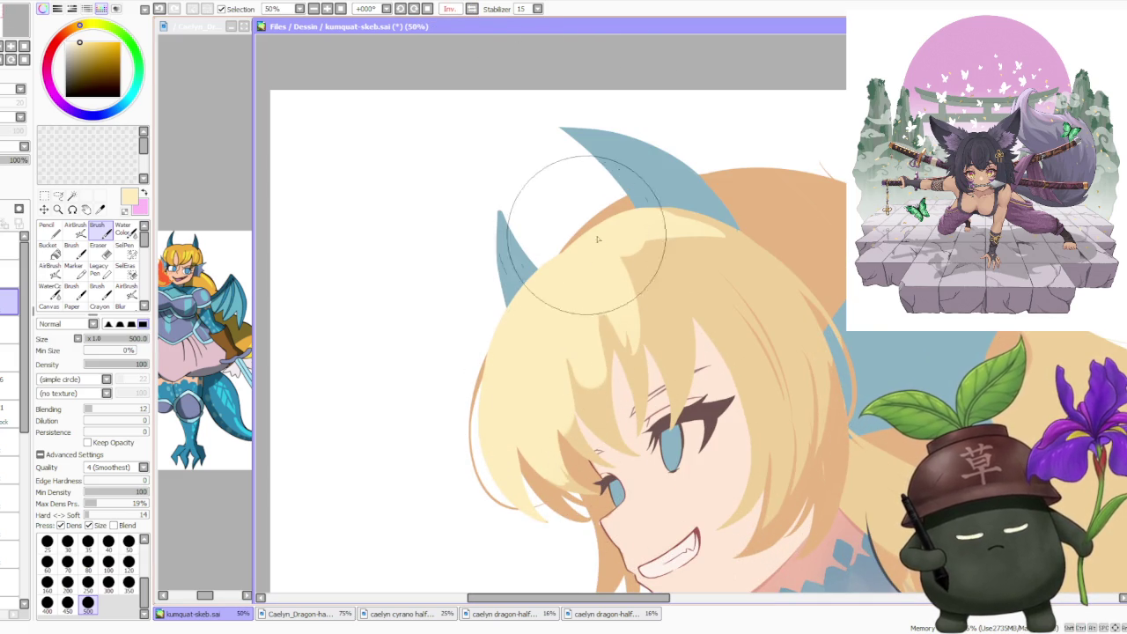
pyautogui.moveTo(694, 255); pyautogui.dragTo(698, 235)
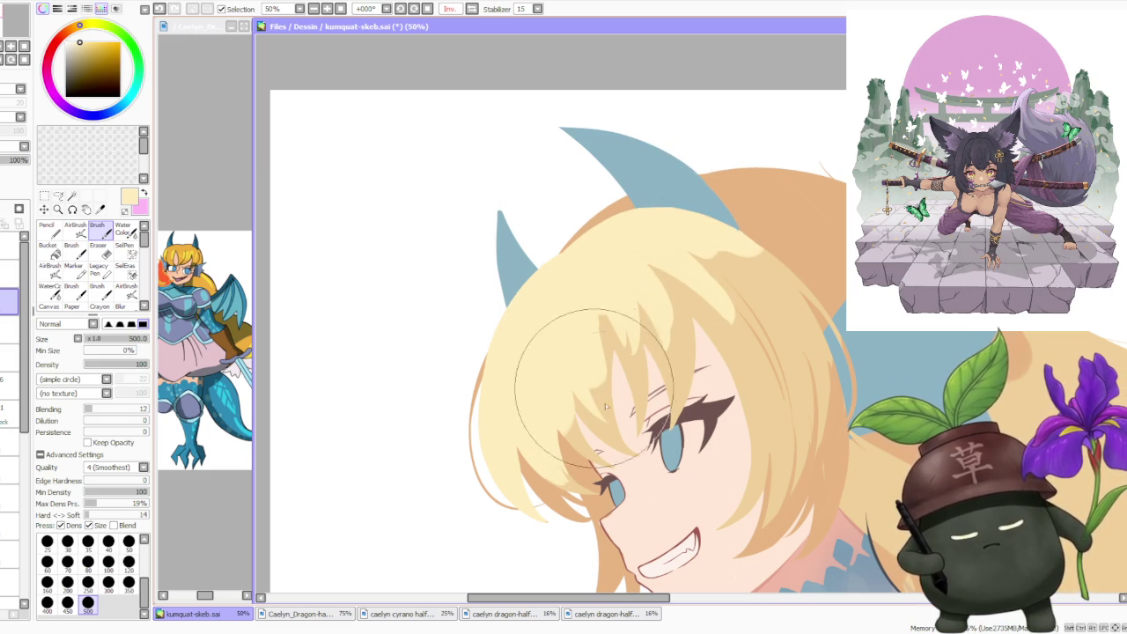
pyautogui.moveTo(559, 340); pyautogui.dragTo(582, 449)
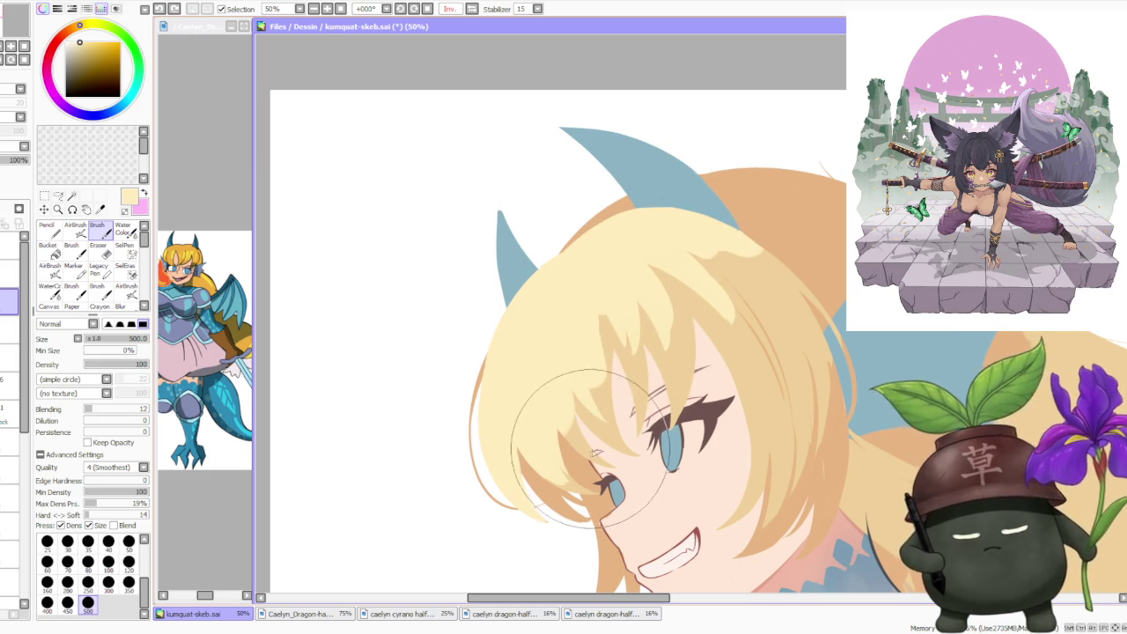
# - With a deeper yellow at brush size 120, paint a thin strand over the bangs and compare with undo/redo
pyautogui.keyDown('alt'); pyautogui.click(570, 356); pyautogui.keyUp('alt')
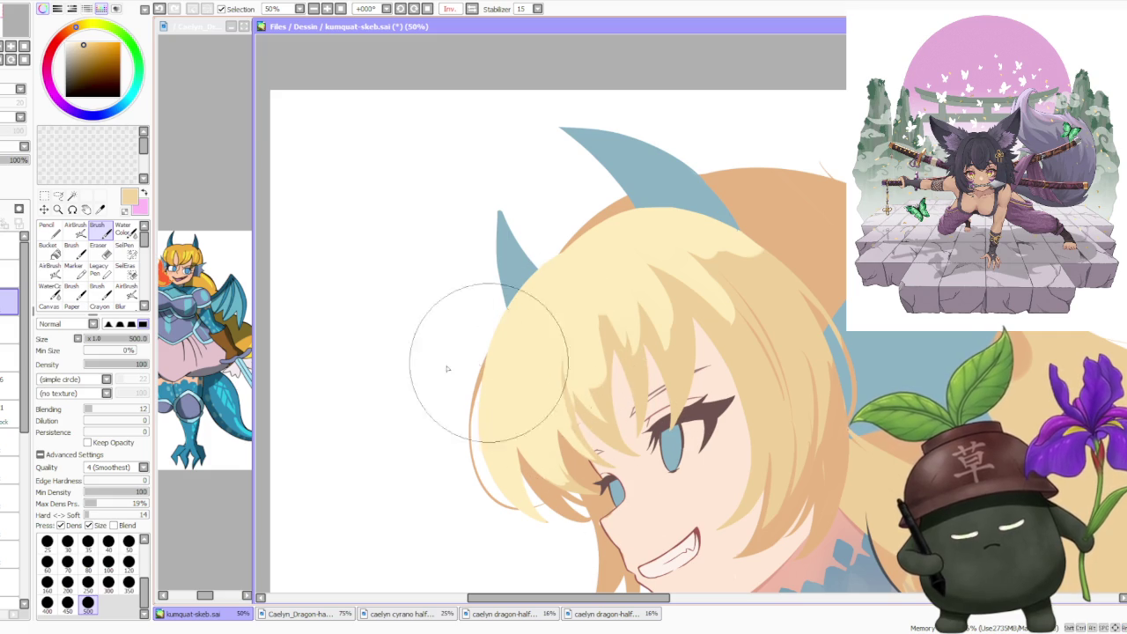
pyautogui.click(128, 562)
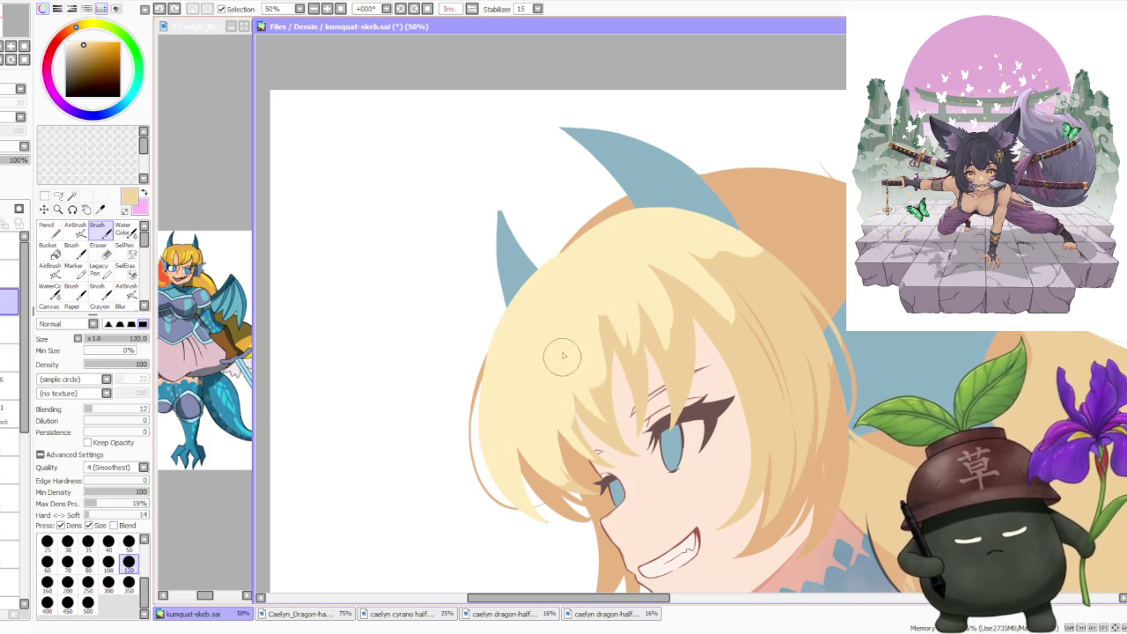
pyautogui.moveTo(561, 343); pyautogui.dragTo(563, 388)
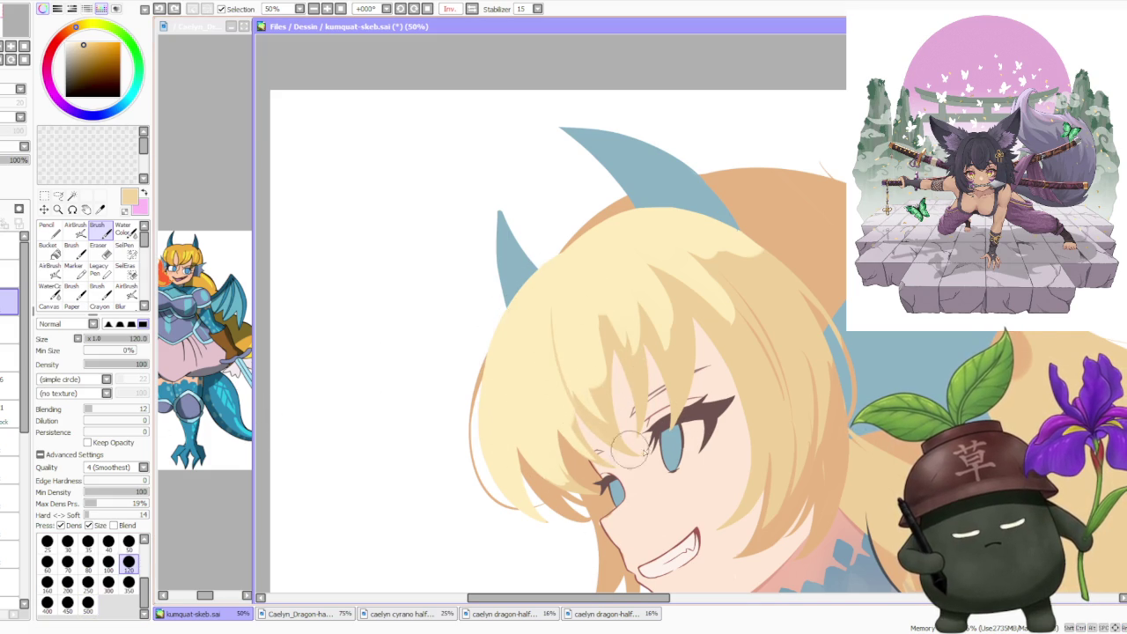
pyautogui.hotkey('ctrl', 'z')
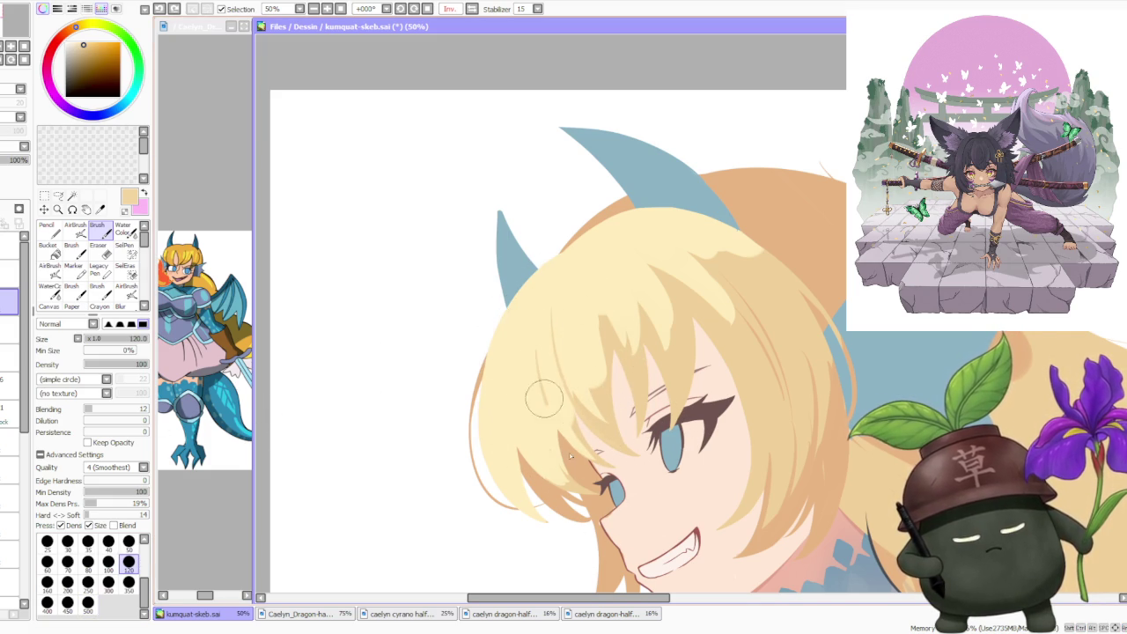
pyautogui.hotkey('ctrl', 'y')
pyautogui.hotkey('ctrl', 'z')
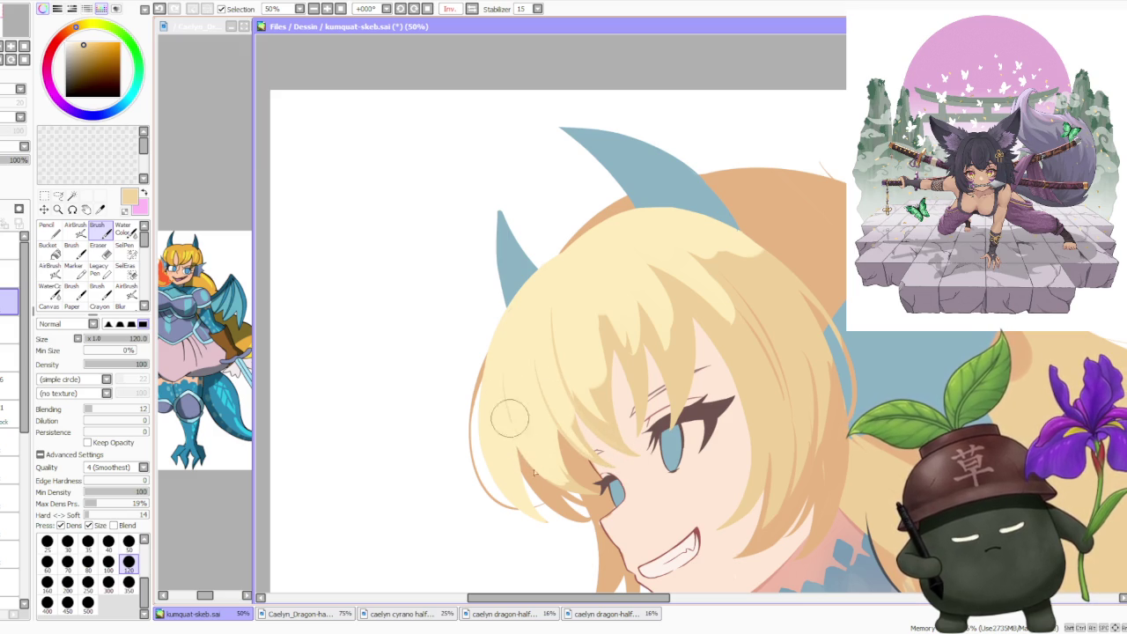
# - Paint lighter cream and deeper yellow strands over the bangs near the eye
pyautogui.keyDown('alt'); pyautogui.click(531, 446); pyautogui.keyUp('alt')
pyautogui.keyDown('alt'); pyautogui.click(574, 491); pyautogui.keyUp('alt')
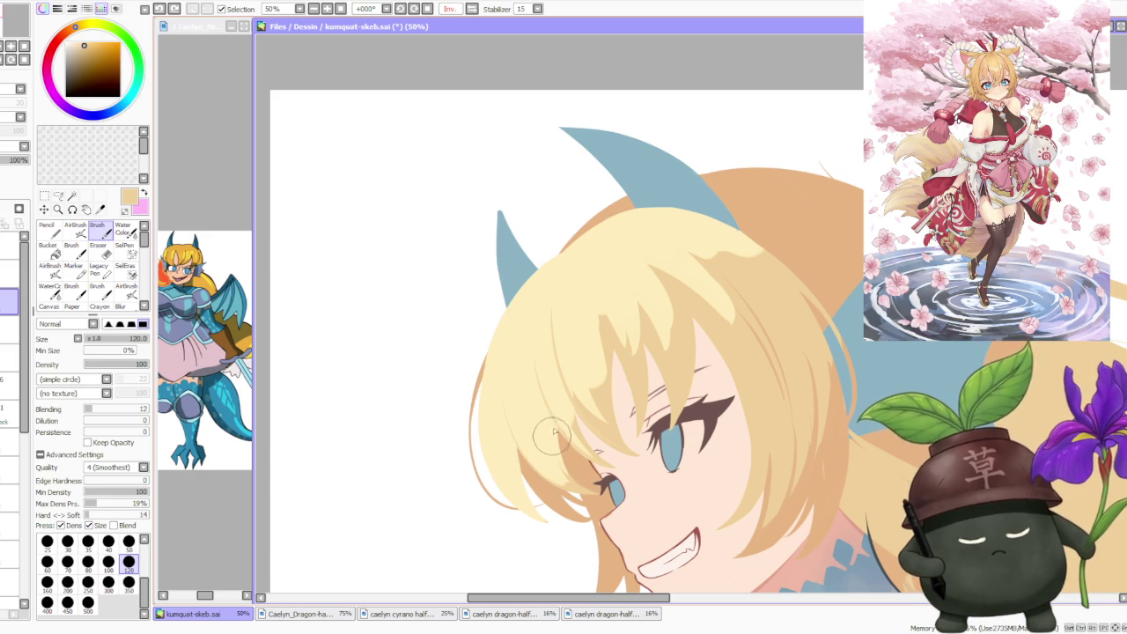
pyautogui.moveTo(569, 481); pyautogui.dragTo(574, 494)
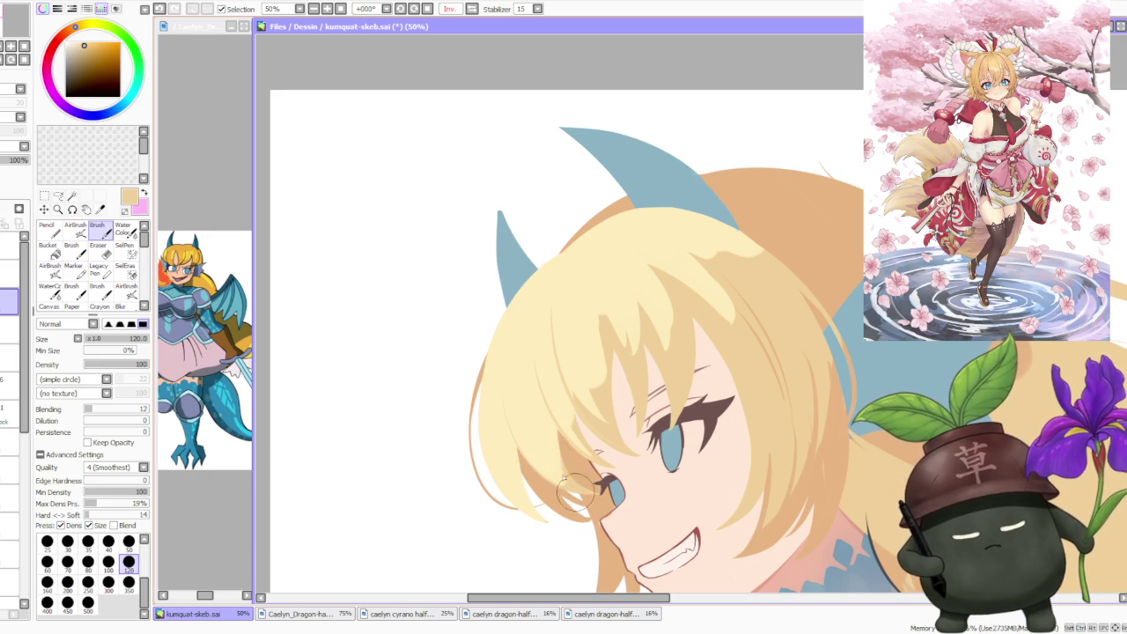
pyautogui.keyDown('alt'); pyautogui.click(536, 438); pyautogui.keyUp('alt')
pyautogui.moveTo(536, 438); pyautogui.dragTo(572, 482)
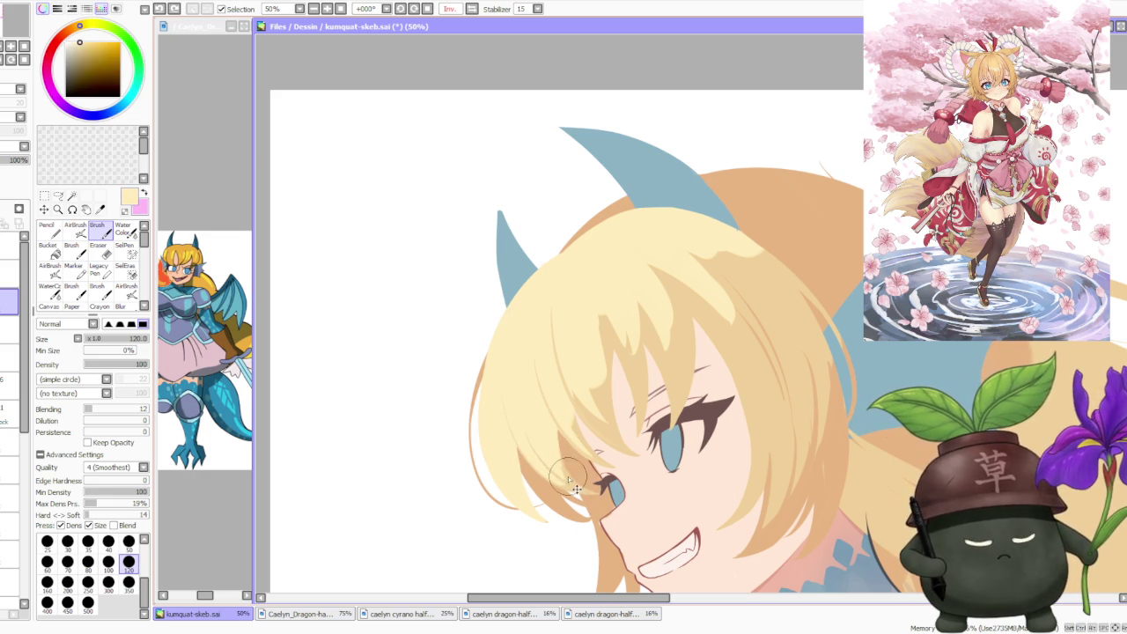
pyautogui.moveTo(545, 414); pyautogui.dragTo(568, 472)
# - Shade the top of the hair beside the horn with a darker tan
pyautogui.keyDown('alt'); pyautogui.click(610, 424); pyautogui.keyUp('alt')
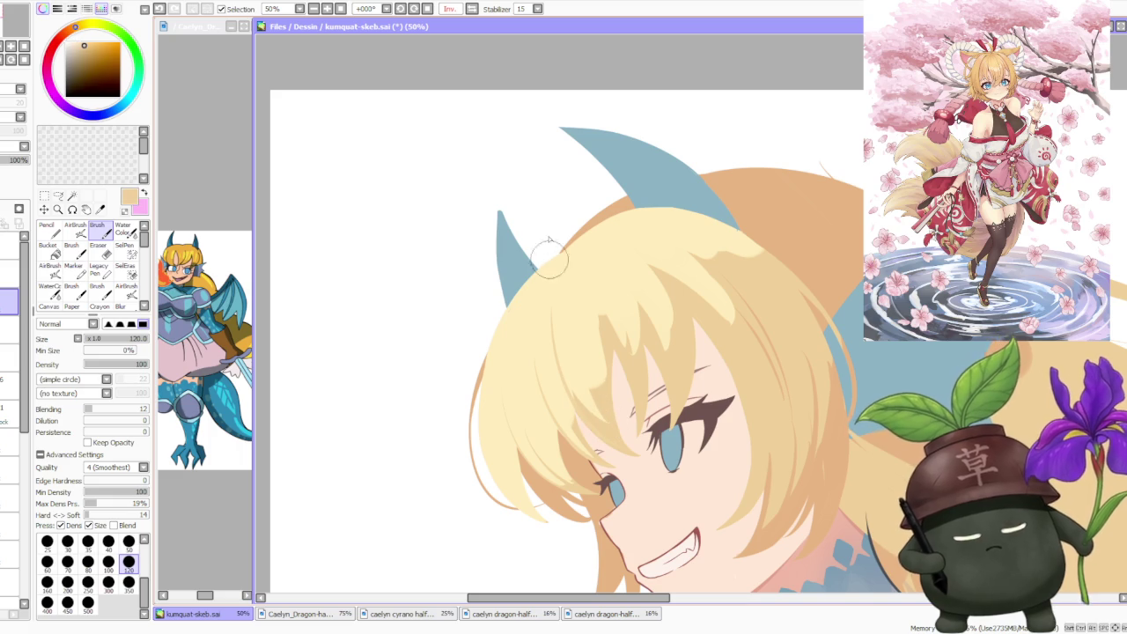
pyautogui.moveTo(548, 252); pyautogui.dragTo(574, 256)
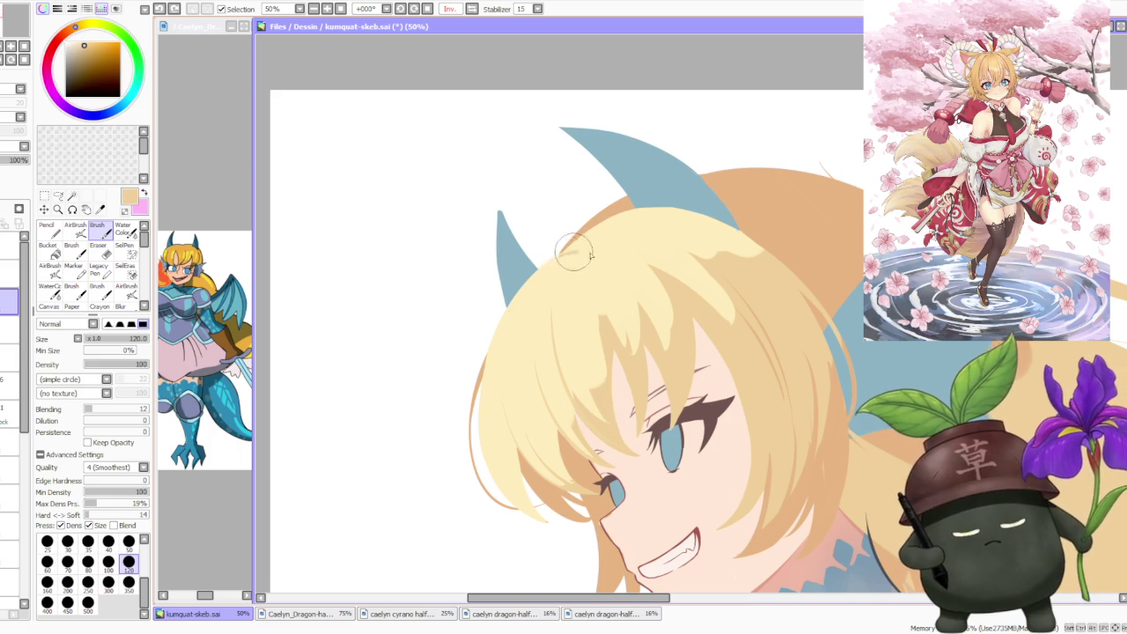
pyautogui.moveTo(566, 253)
pyautogui.mouseDown()
pyautogui.moveTo(539, 266)
pyautogui.moveTo(577, 261)
pyautogui.mouseUp()
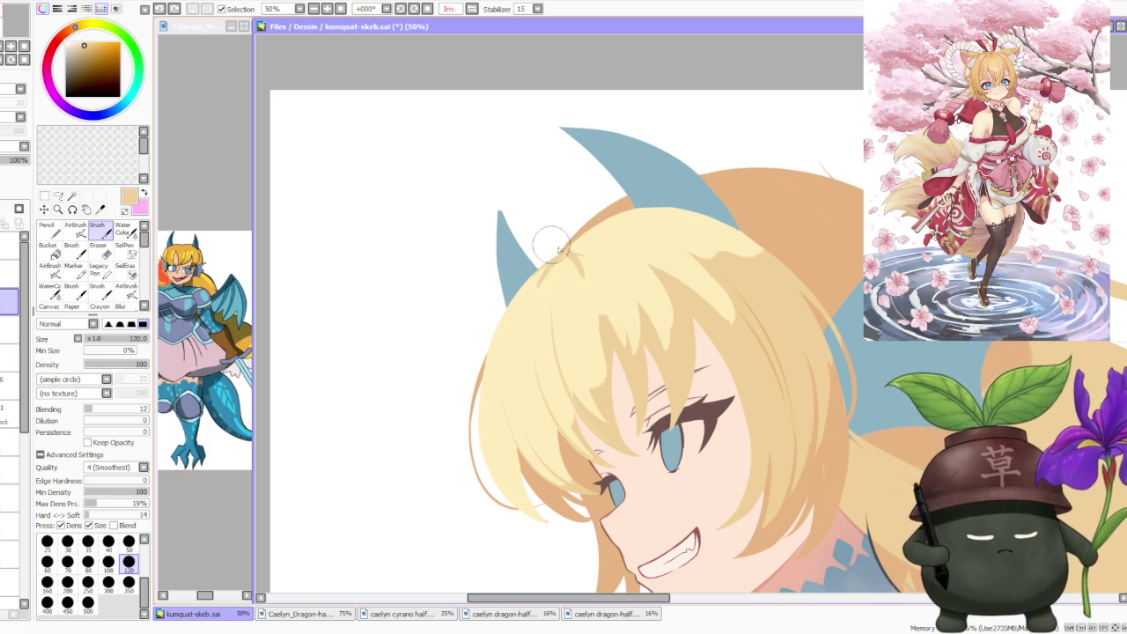
pyautogui.scroll(-3, 567, 260)
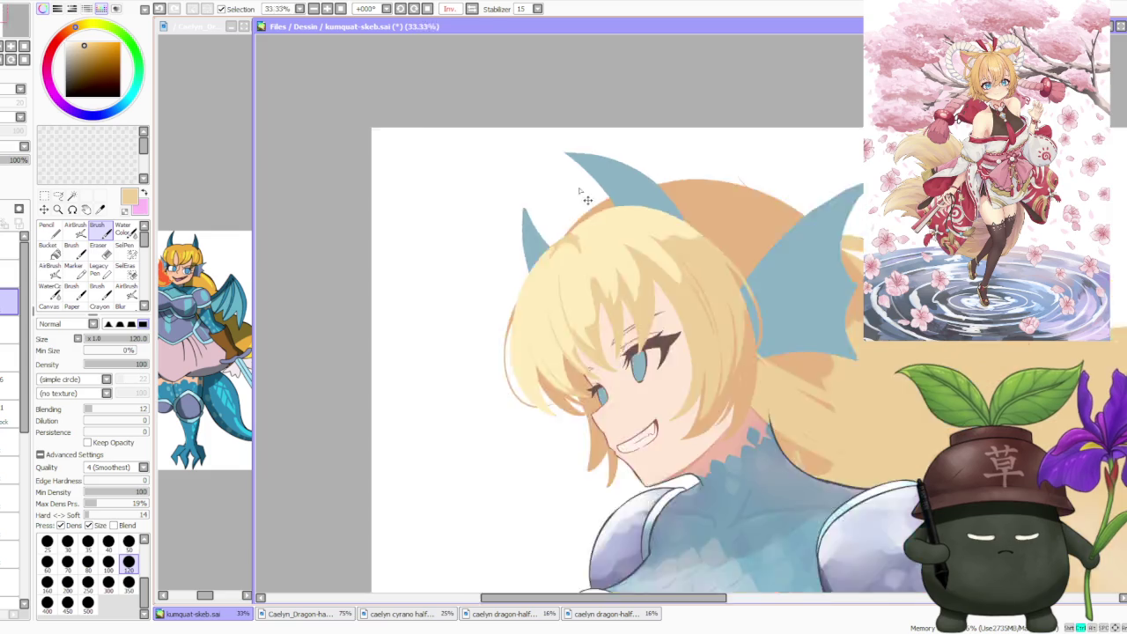
# - Set the flipped view back to Normal and zoom in on the head and fin ears
pyautogui.click(472, 10)
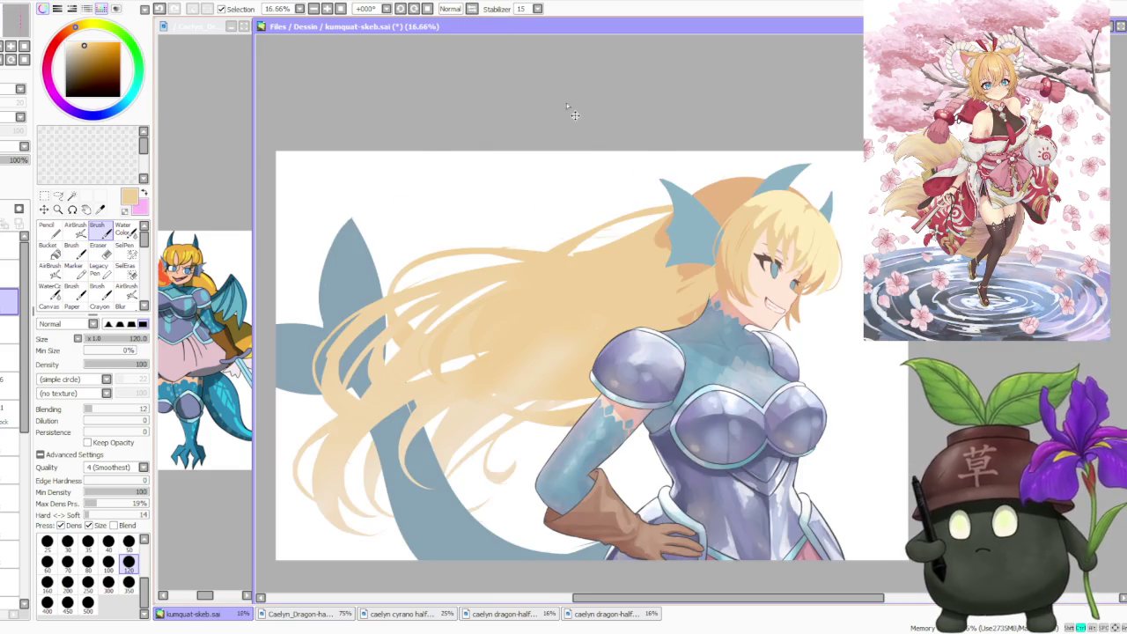
pyautogui.scroll(-1, 574, 115)
pyautogui.scroll(3, 681, 108)
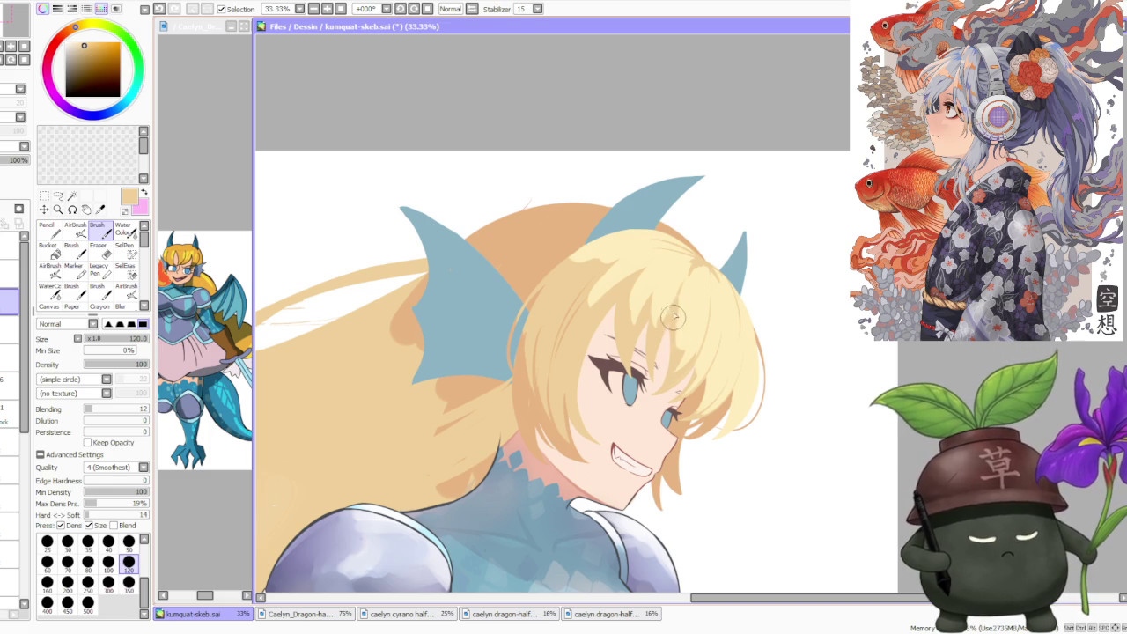
pyautogui.scroll(-1, 678, 375)
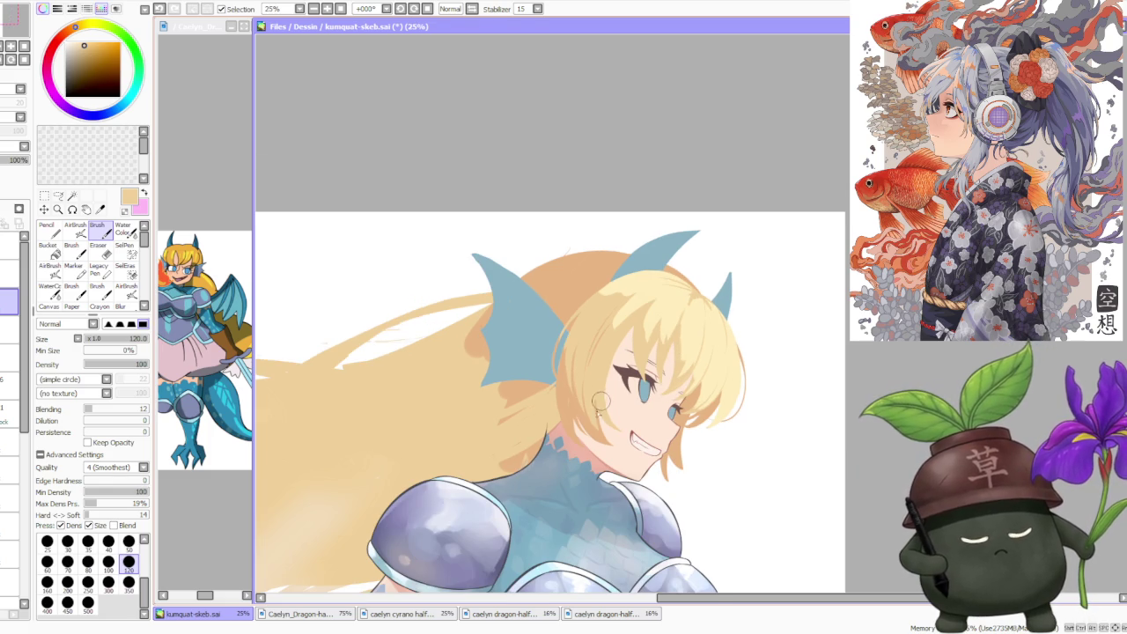
# - Refine the hair strands with alternating sampled tan and pale yellow, undoing one stroke
pyautogui.rightClick(571, 400)
pyautogui.scroll(1, 670, 302)
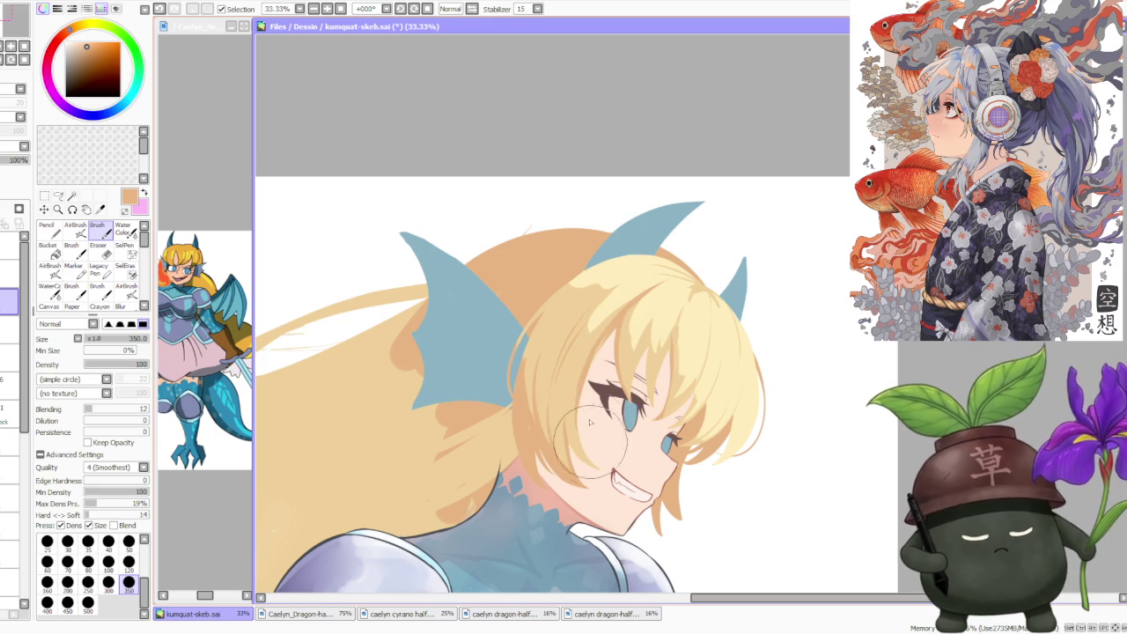
pyautogui.keyDown('alt'); pyautogui.click(641, 319); pyautogui.keyUp('alt')
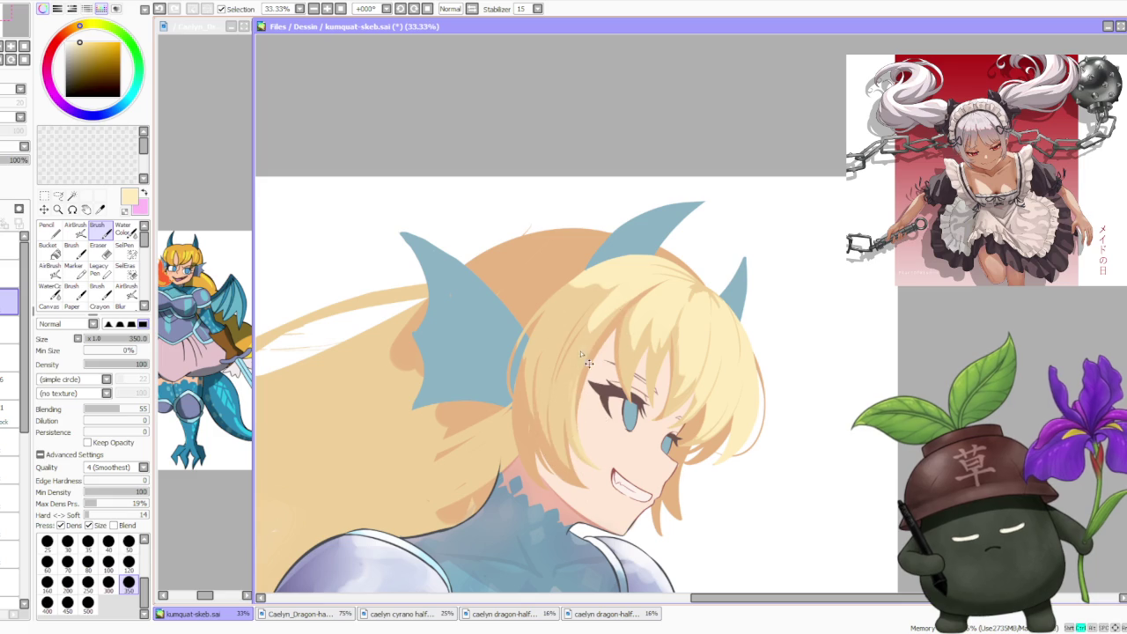
pyautogui.scroll(-1, 576, 363)
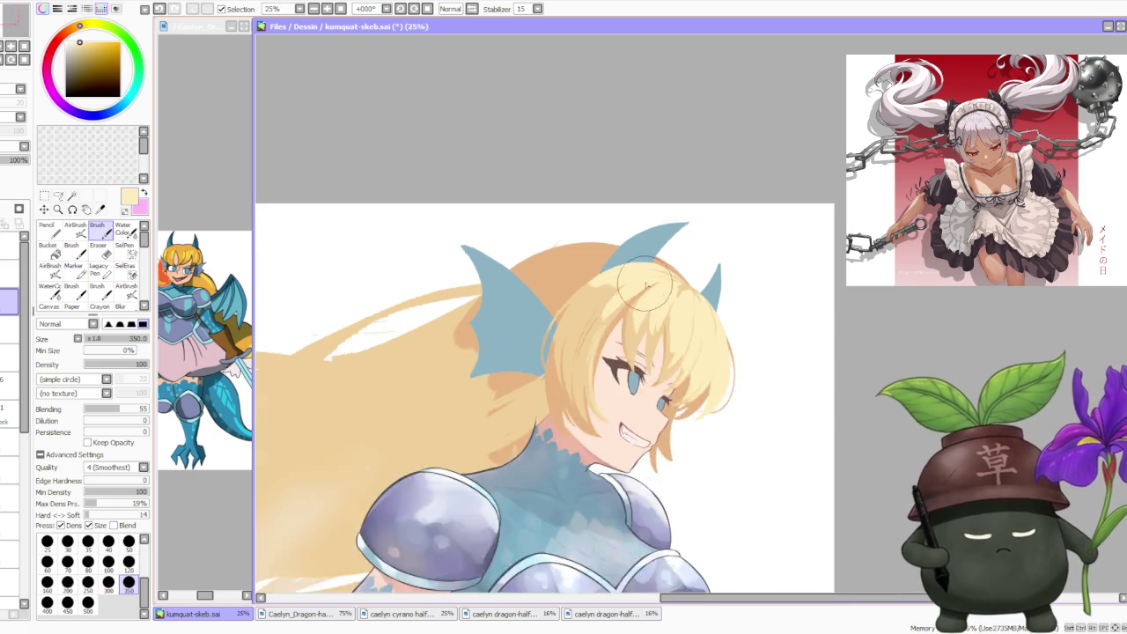
pyautogui.scroll(-1, 581, 353)
pyautogui.scroll(1, 590, 339)
pyautogui.scroll(1, 601, 318)
pyautogui.keyDown('alt'); pyautogui.click(555, 308); pyautogui.keyUp('alt')
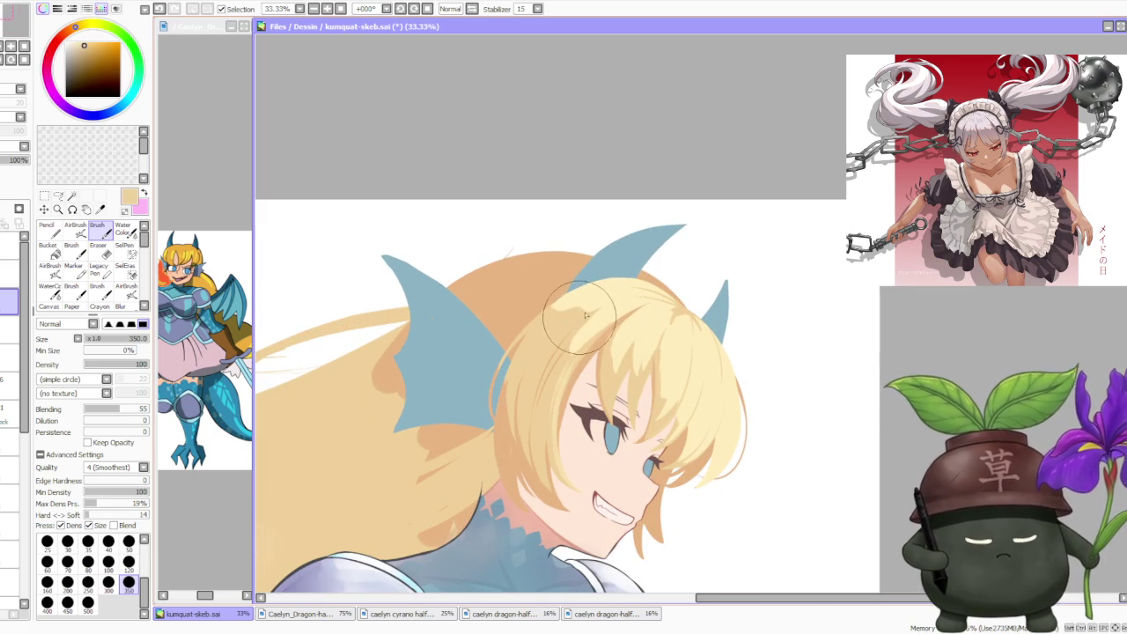
pyautogui.keyDown('alt'); pyautogui.click(584, 339); pyautogui.keyUp('alt')
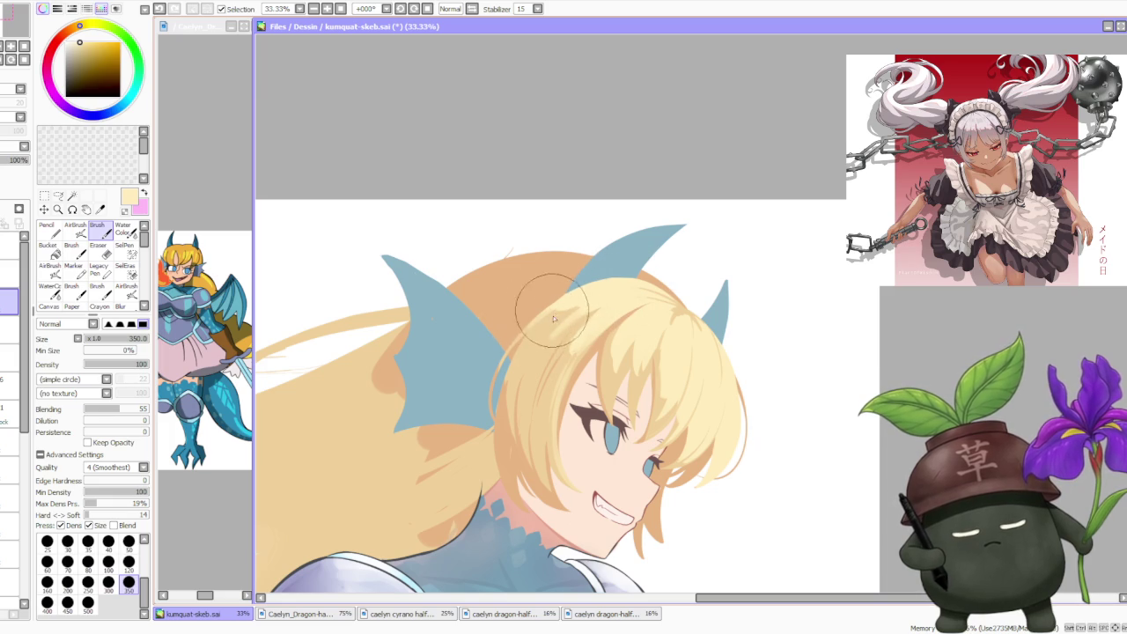
pyautogui.keyDown('alt'); pyautogui.click(553, 319); pyautogui.keyUp('alt')
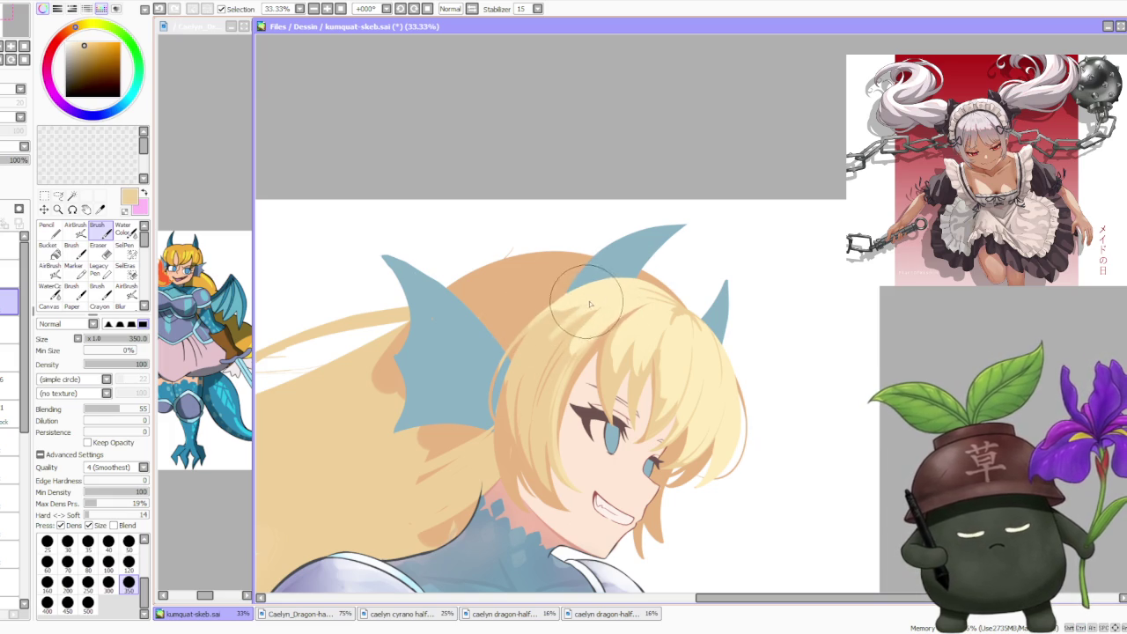
pyautogui.keyDown('alt'); pyautogui.click(580, 332); pyautogui.keyUp('alt')
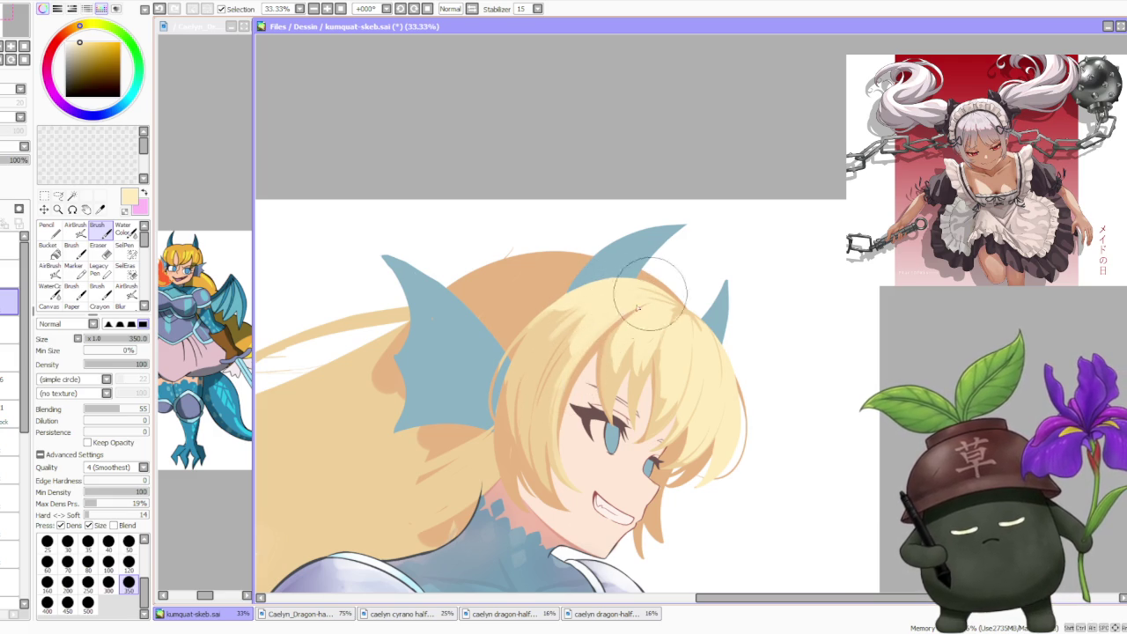
pyautogui.hotkey('ctrl', 'z')
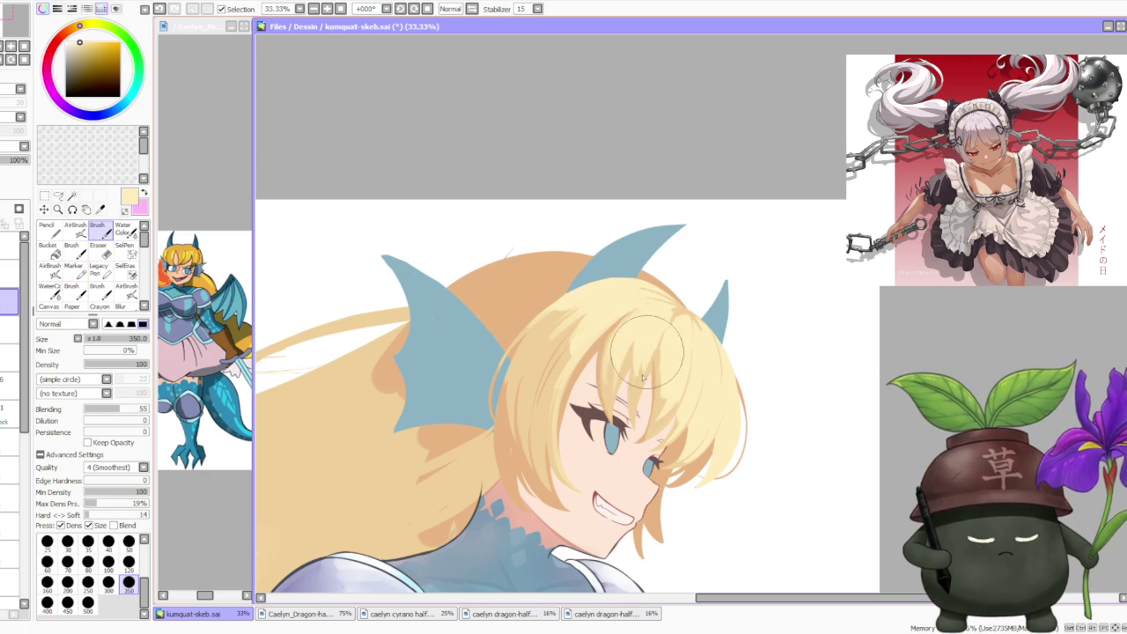
# - Layer peach-orange, light yellow and darker tan strands over the bangs and crown
pyautogui.keyDown('alt'); pyautogui.click(596, 378); pyautogui.keyUp('alt')
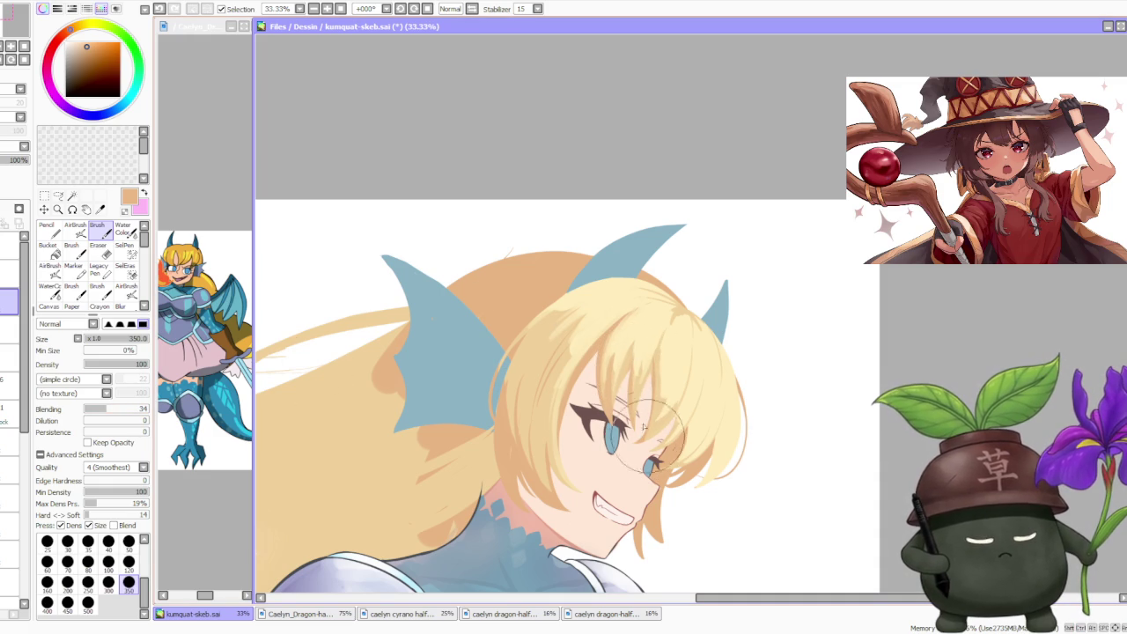
pyautogui.keyDown('alt'); pyautogui.click(621, 381); pyautogui.keyUp('alt')
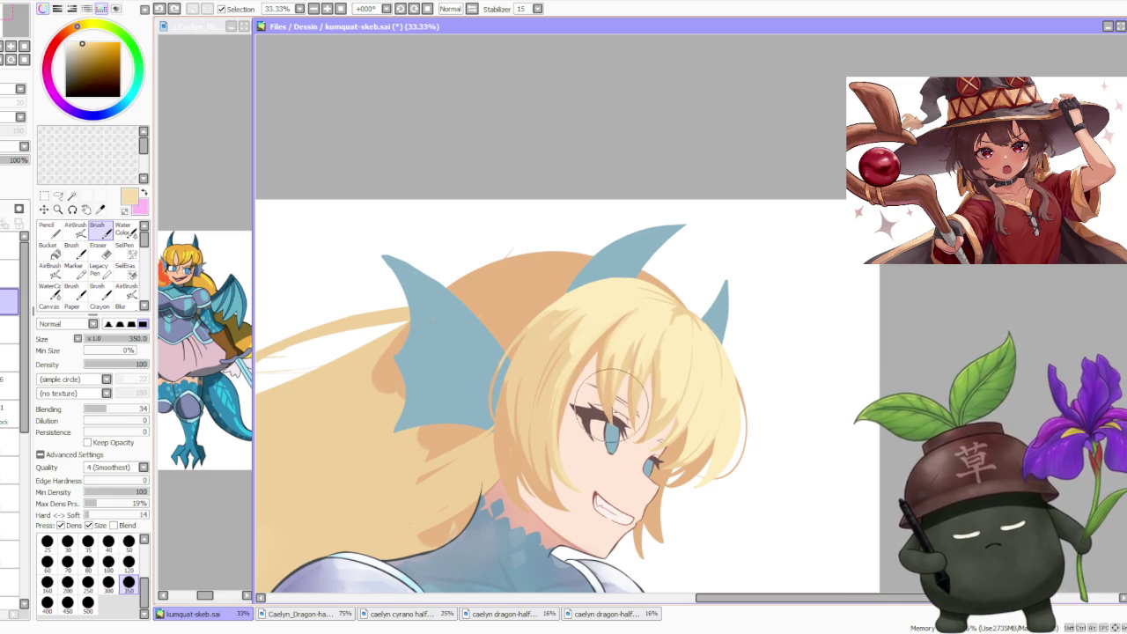
pyautogui.scroll(-3, 636, 326)
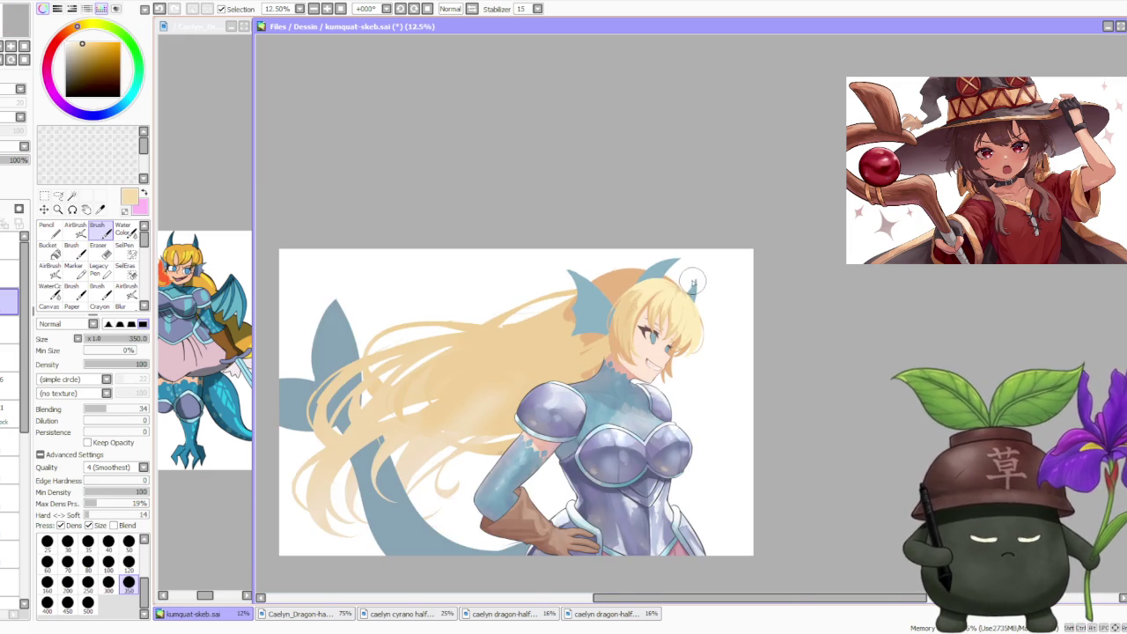
pyautogui.scroll(2, 692, 282)
pyautogui.scroll(1, 672, 363)
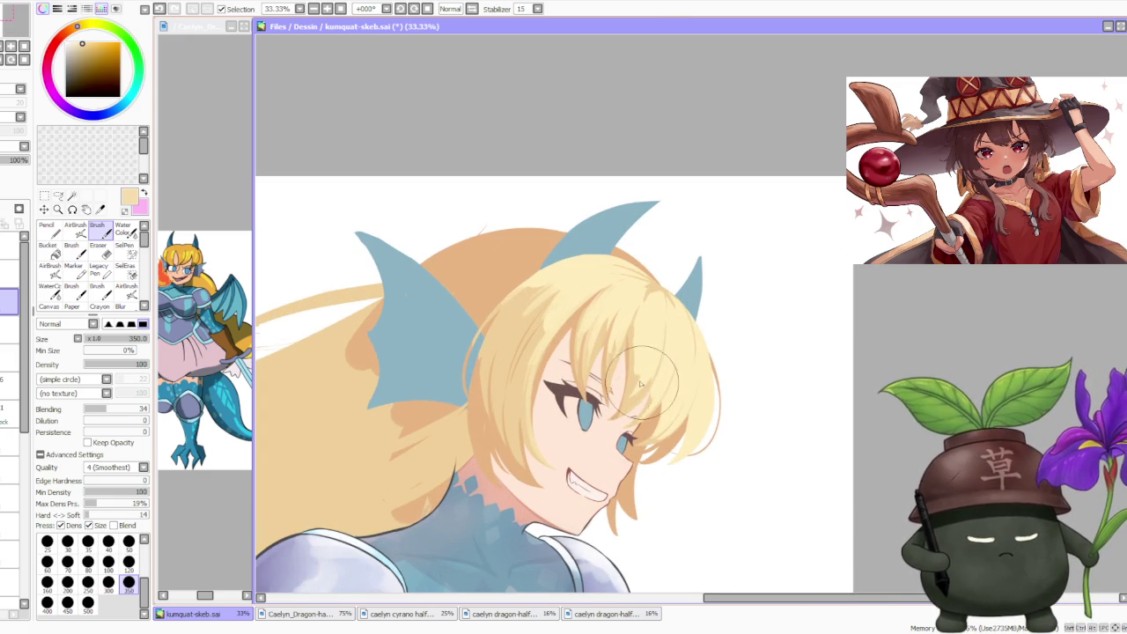
pyautogui.keyDown('alt'); pyautogui.click(636, 399); pyautogui.keyUp('alt')
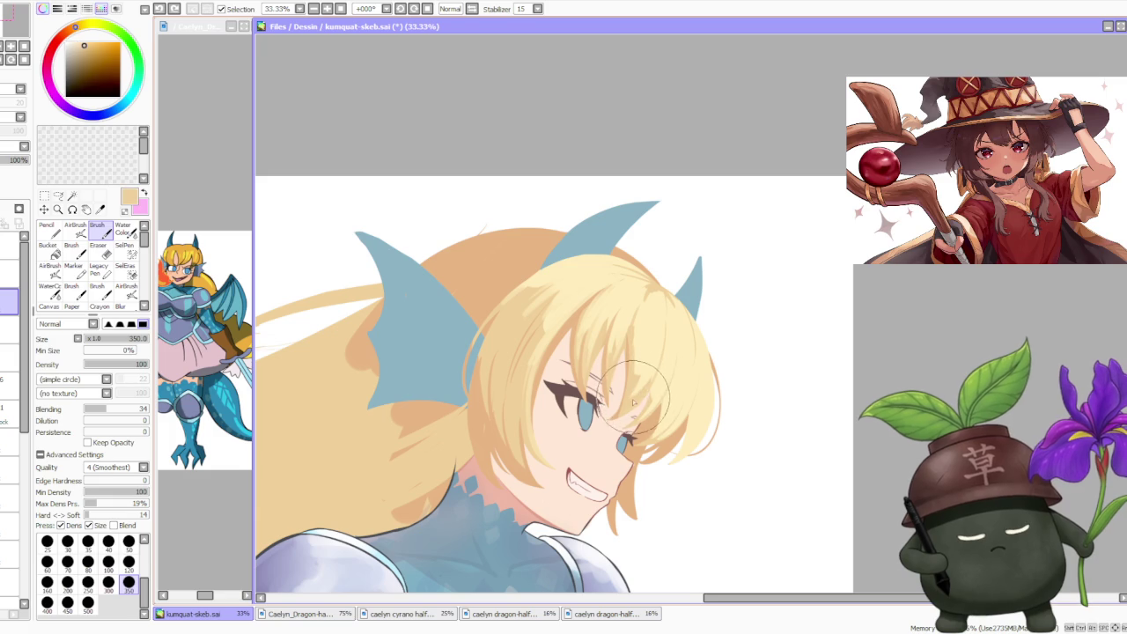
pyautogui.keyDown('alt'); pyautogui.click(653, 384); pyautogui.keyUp('alt')
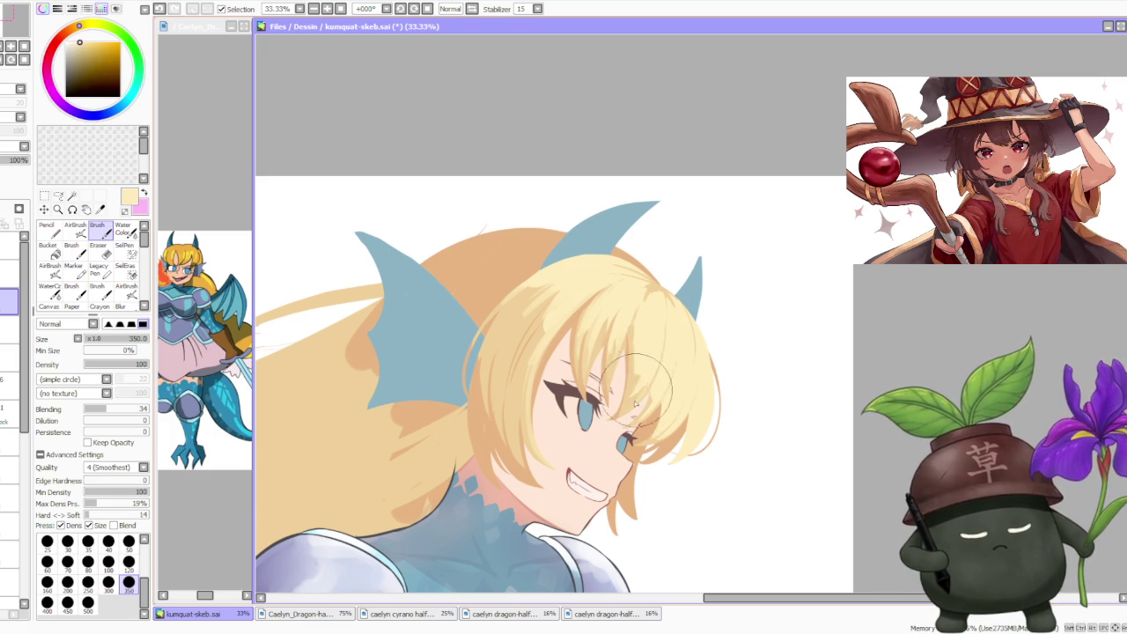
# - Switch to the soft AirBrush and load an orange colour
pyautogui.scroll(-1, 630, 389)
pyautogui.scroll(-1, 652, 325)
pyautogui.scroll(-1, 673, 269)
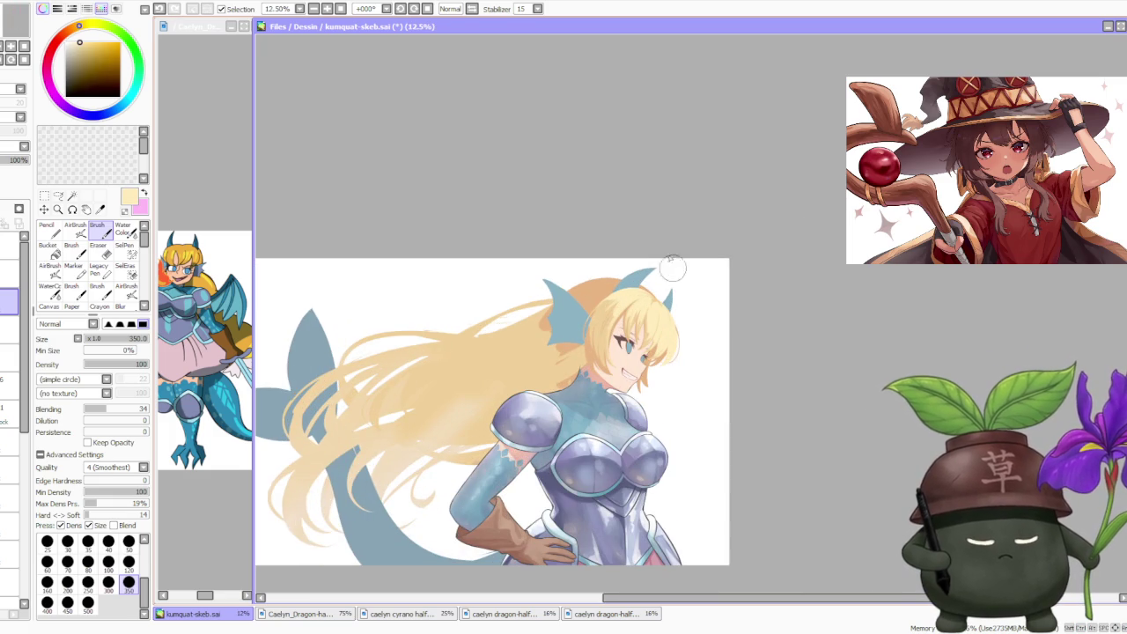
pyautogui.keyDown('alt'); pyautogui.click(183, 274); pyautogui.keyUp('alt')
pyautogui.click(76, 231)
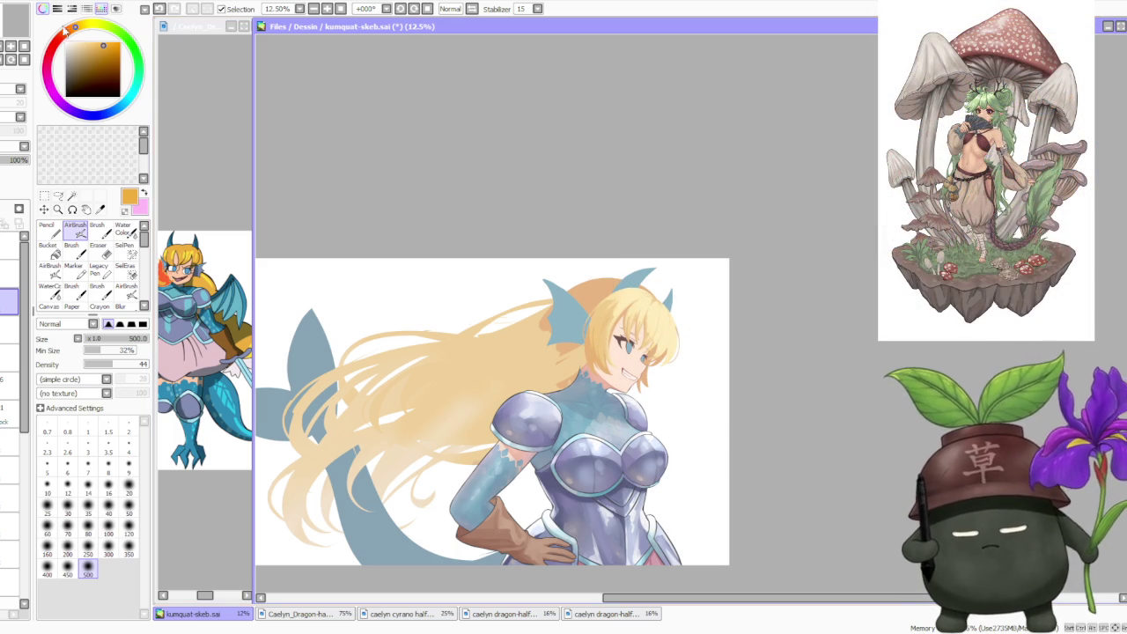
# - Switch from the AirBrush to the Brush and sample peach tones from the hair
pyautogui.moveTo(73, 106); pyautogui.dragTo(48, 78)
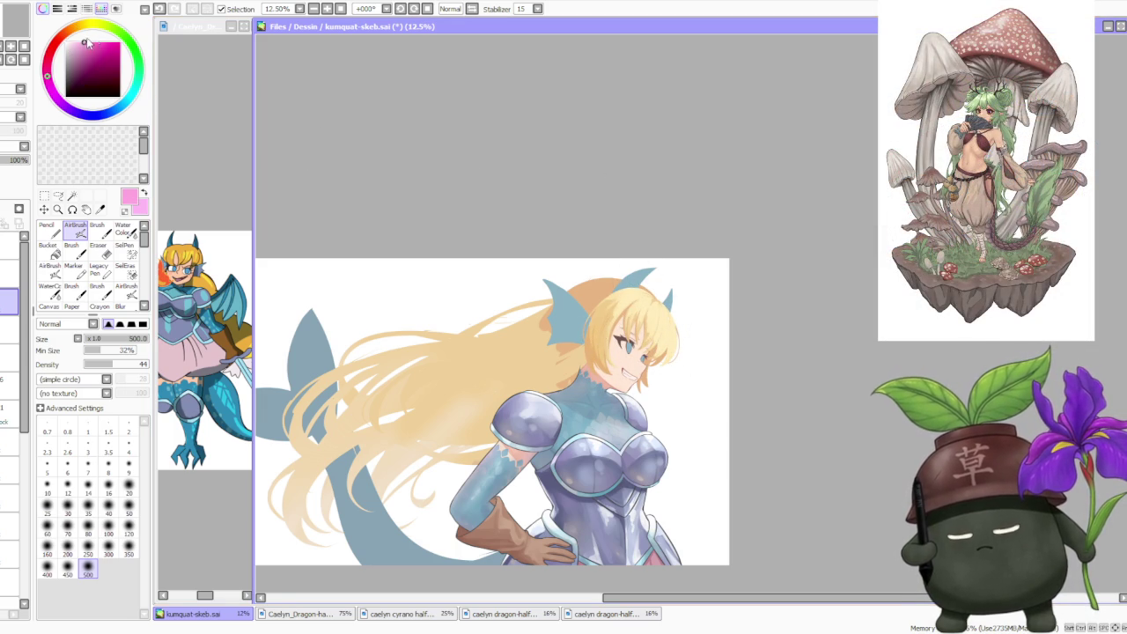
pyautogui.scroll(1, 580, 313)
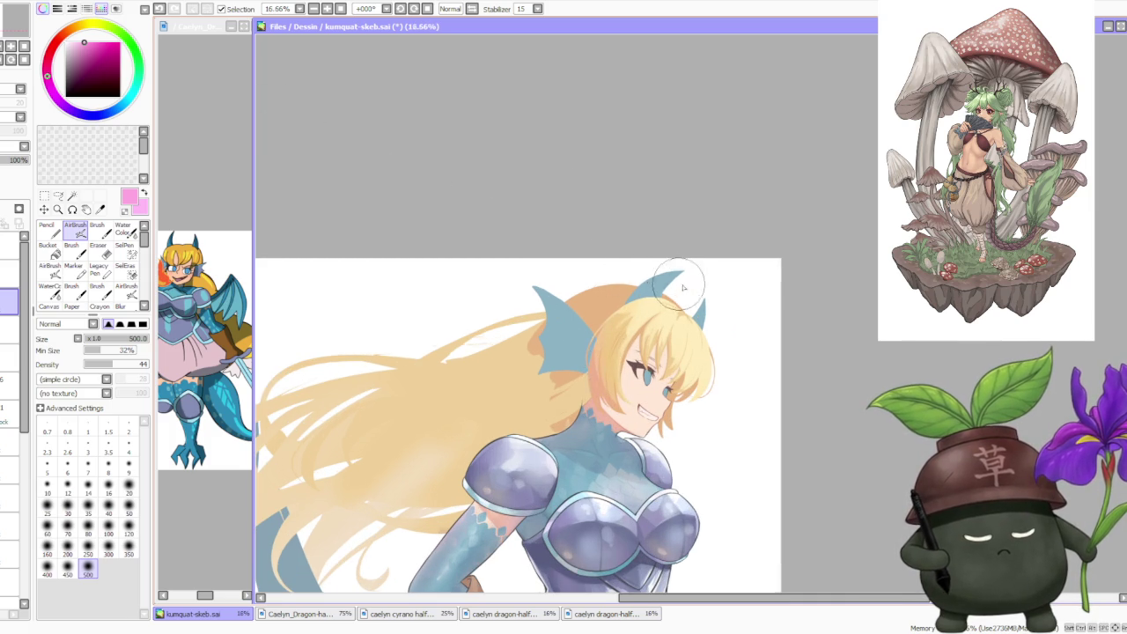
pyautogui.scroll(-1, 595, 375)
pyautogui.scroll(1, 620, 388)
pyautogui.scroll(1, 672, 237)
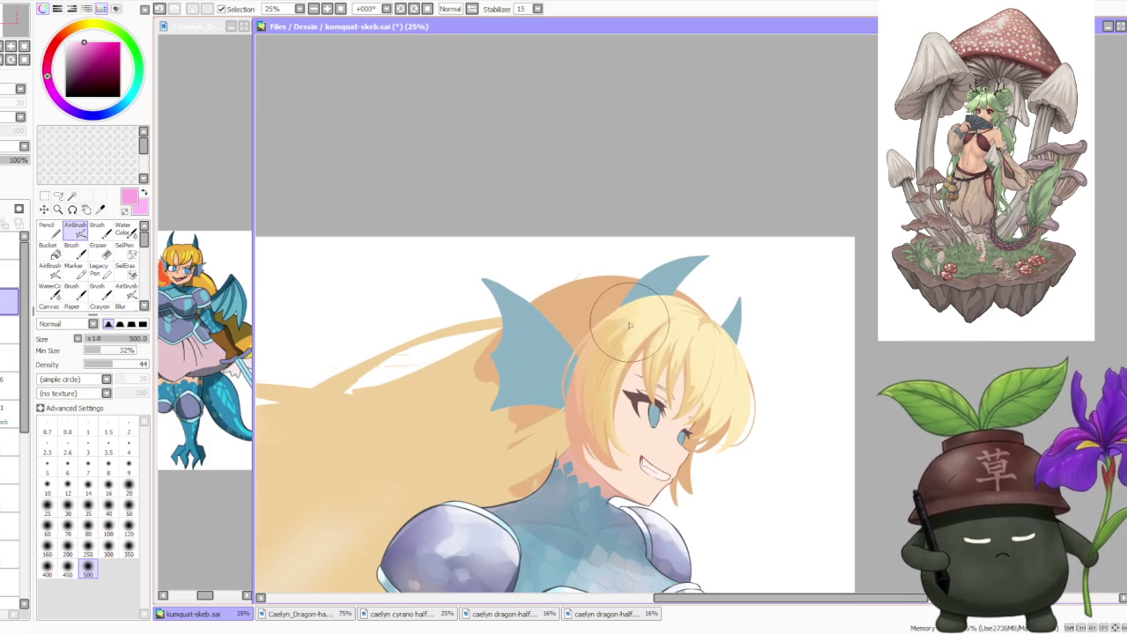
pyautogui.keyDown('alt'); pyautogui.click(576, 434); pyautogui.keyUp('alt')
pyautogui.click(103, 231)
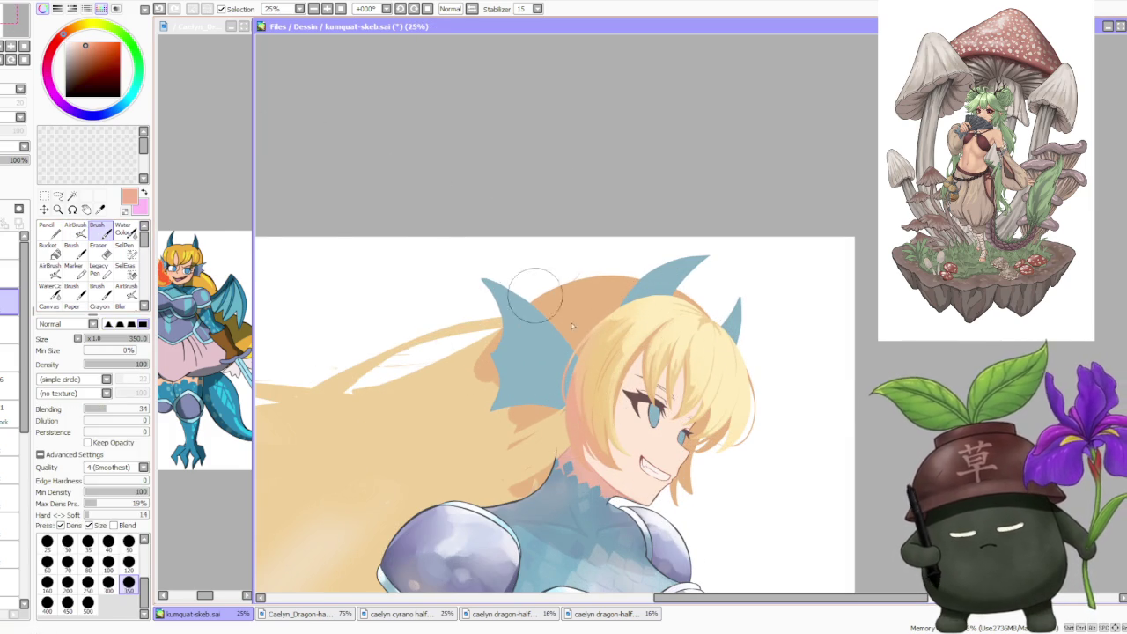
pyautogui.keyDown('alt'); pyautogui.click(576, 378); pyautogui.keyUp('alt')
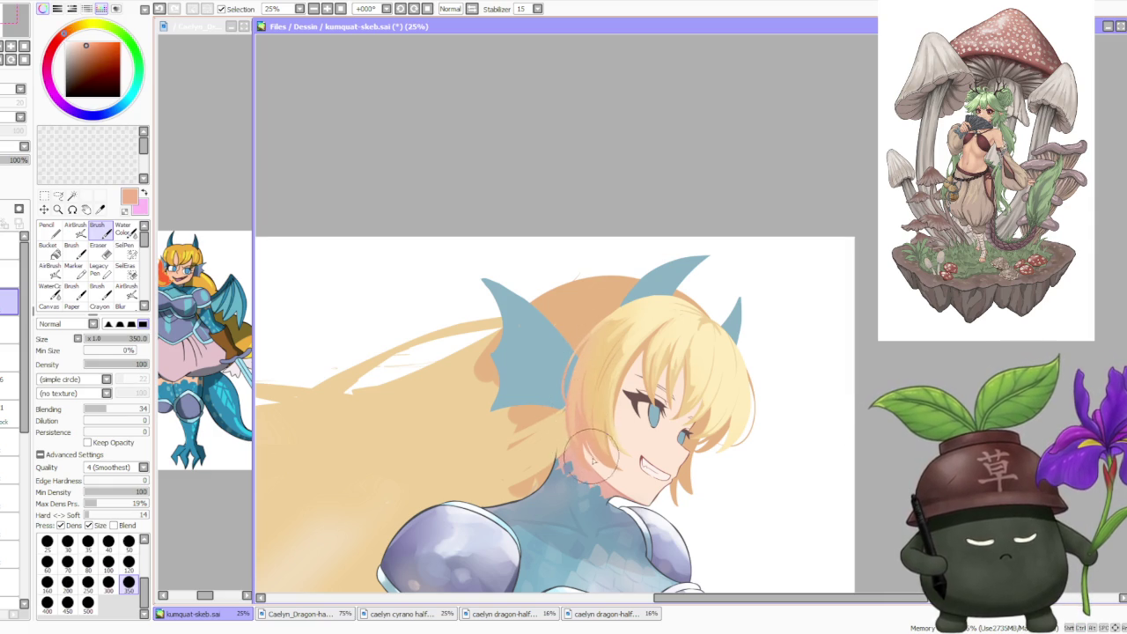
# - Blend the hair shading beside the fin ear with lighter yellow, undoing a stray stroke
pyautogui.moveTo(579, 406); pyautogui.dragTo(579, 382)
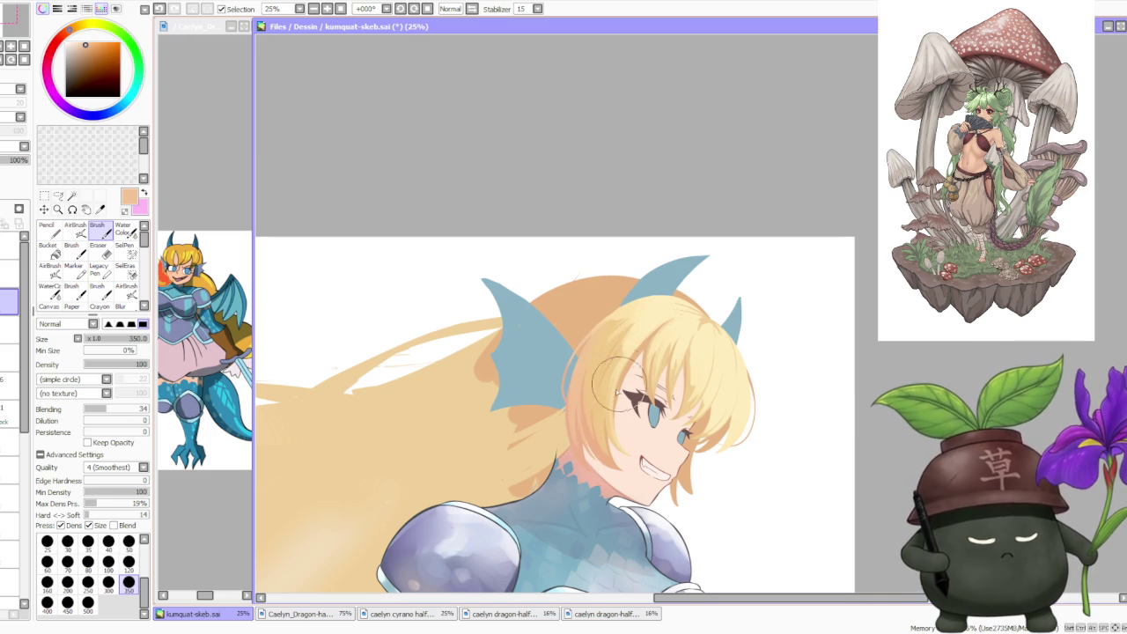
pyautogui.moveTo(604, 405); pyautogui.dragTo(576, 377)
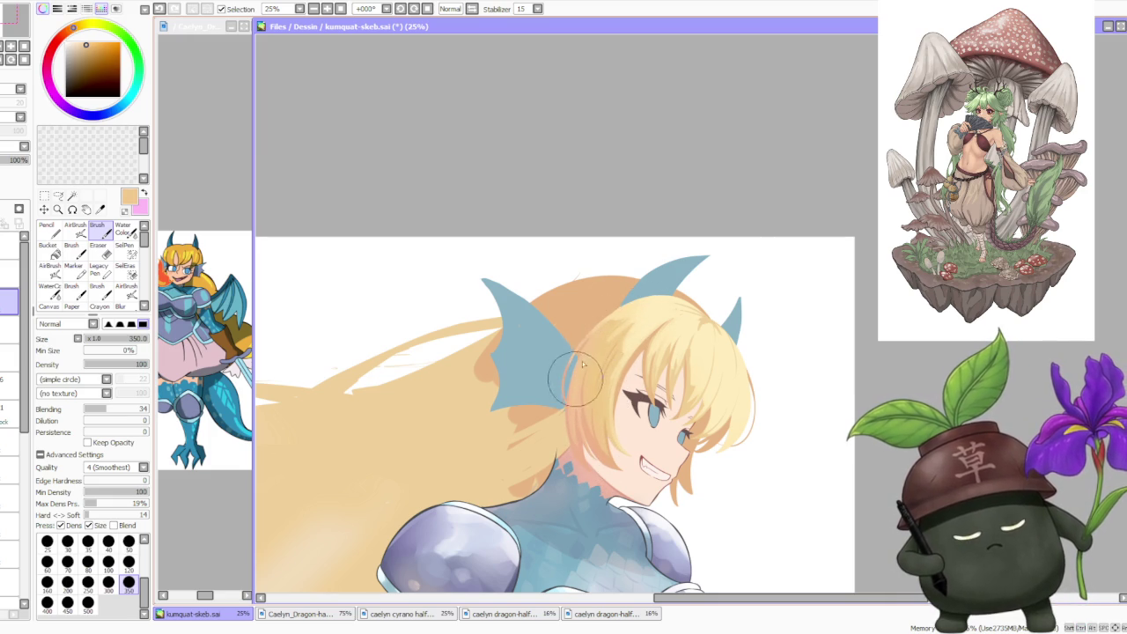
pyautogui.scroll(-1, 692, 280)
pyautogui.scroll(1, 692, 280)
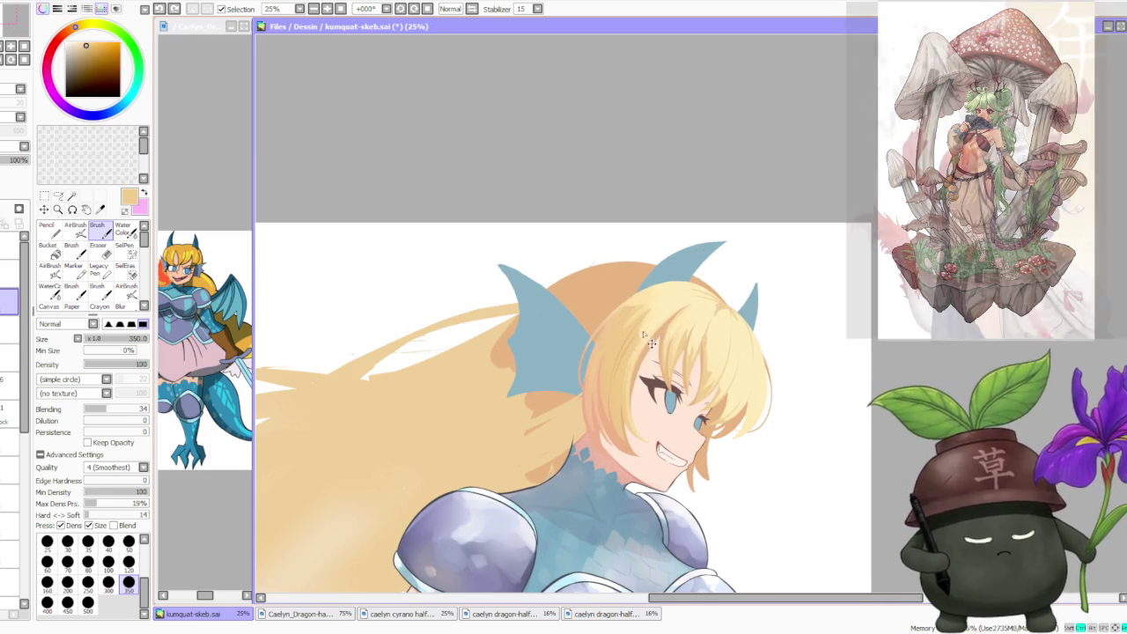
pyautogui.keyDown('alt'); pyautogui.click(658, 327); pyautogui.keyUp('alt')
pyautogui.moveTo(657, 326); pyautogui.dragTo(633, 339)
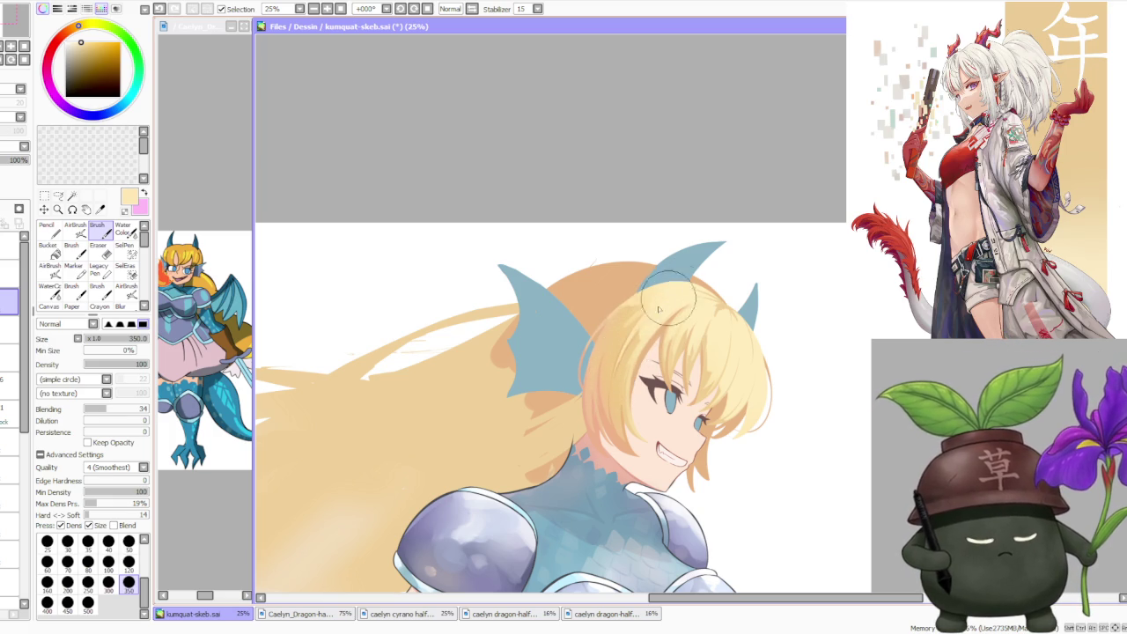
pyautogui.keyDown('alt'); pyautogui.click(630, 362); pyautogui.keyUp('alt')
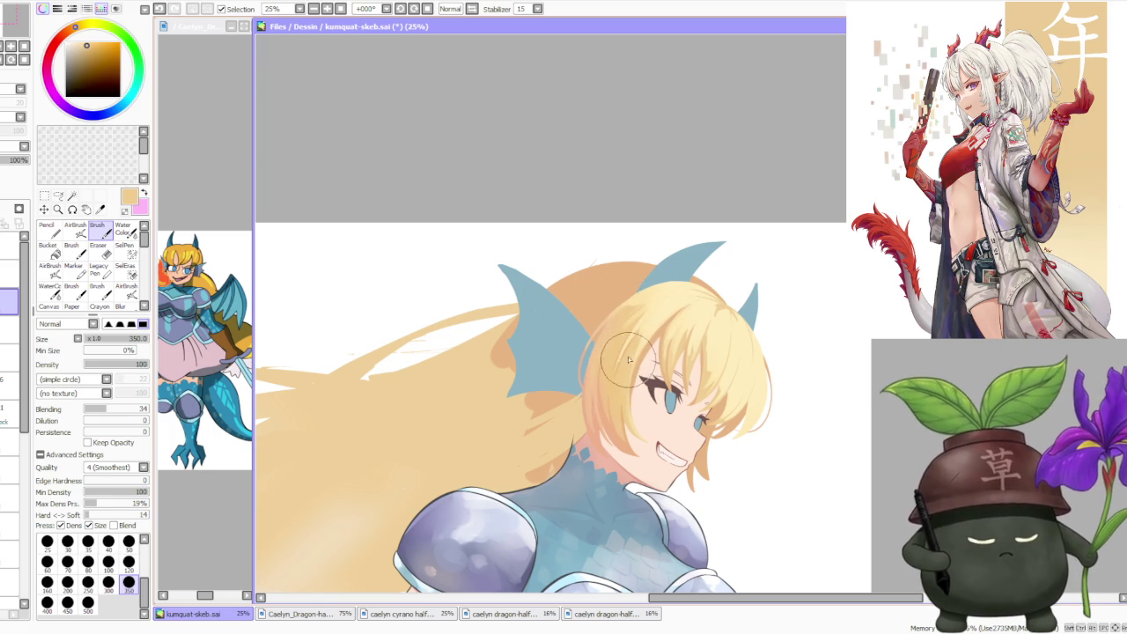
pyautogui.keyDown('alt'); pyautogui.click(638, 332); pyautogui.keyUp('alt')
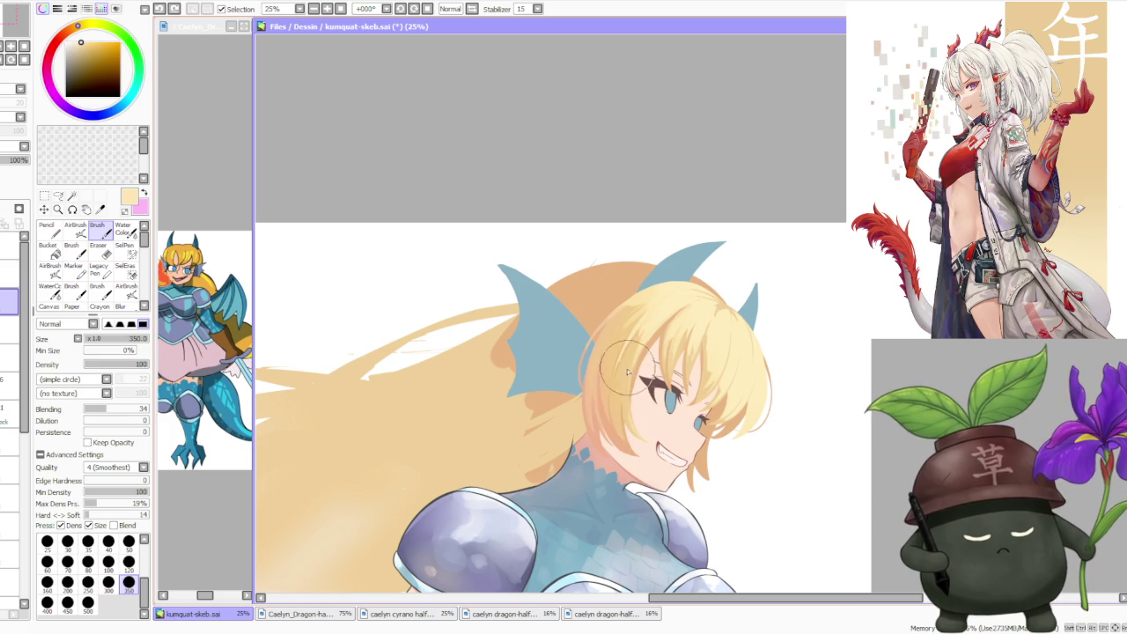
pyautogui.hotkey('ctrl', 'z')
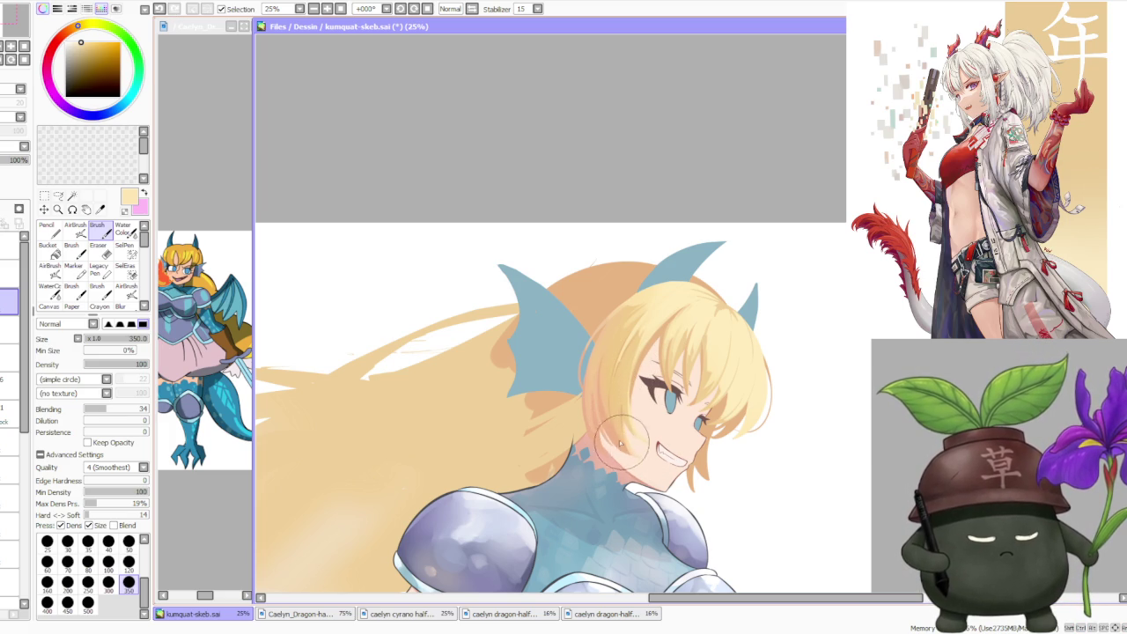
# - Lighten the hair around the face with pale yellow strokes between peach and tan samples
pyautogui.keyDown('alt'); pyautogui.click(618, 395); pyautogui.keyUp('alt')
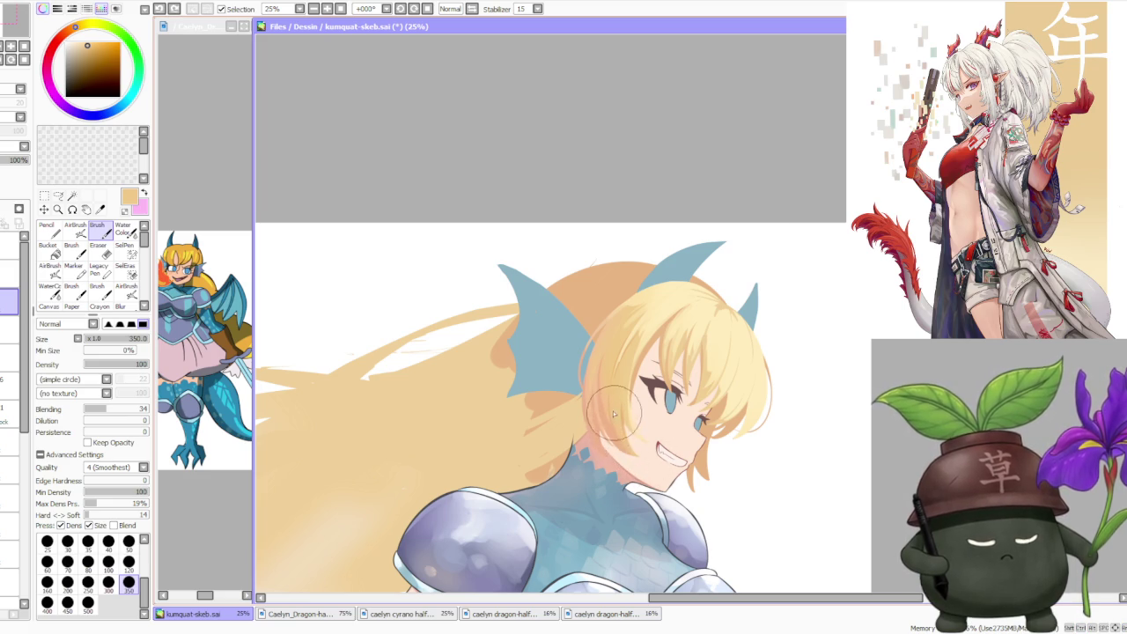
pyautogui.scroll(-1, 698, 301)
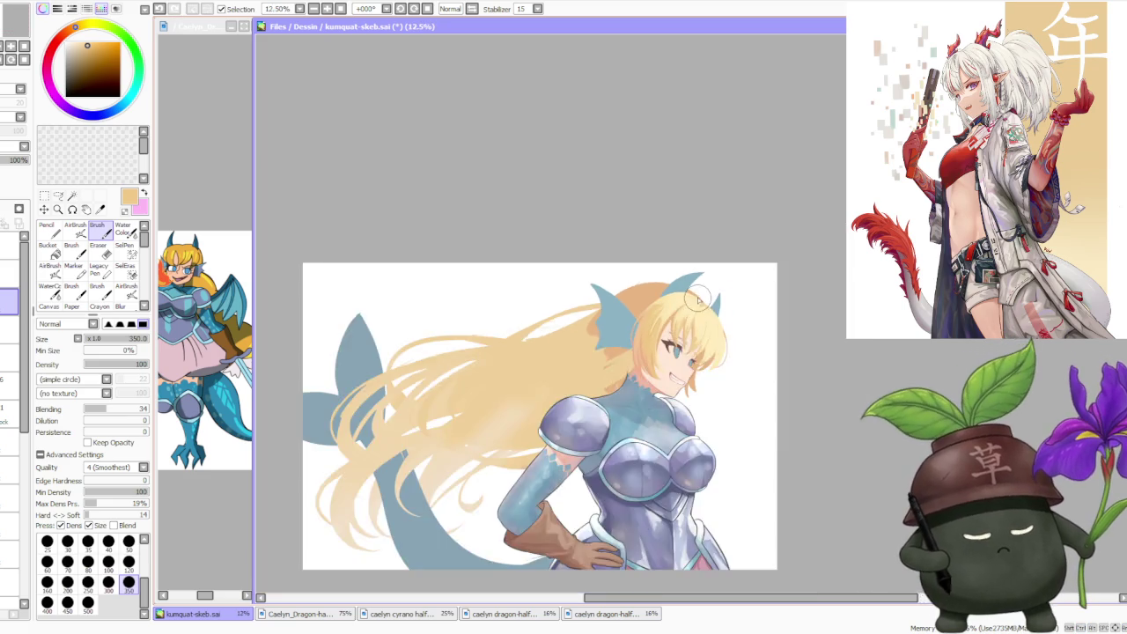
pyautogui.scroll(1, 697, 301)
pyautogui.keyDown('alt'); pyautogui.click(696, 368); pyautogui.keyUp('alt')
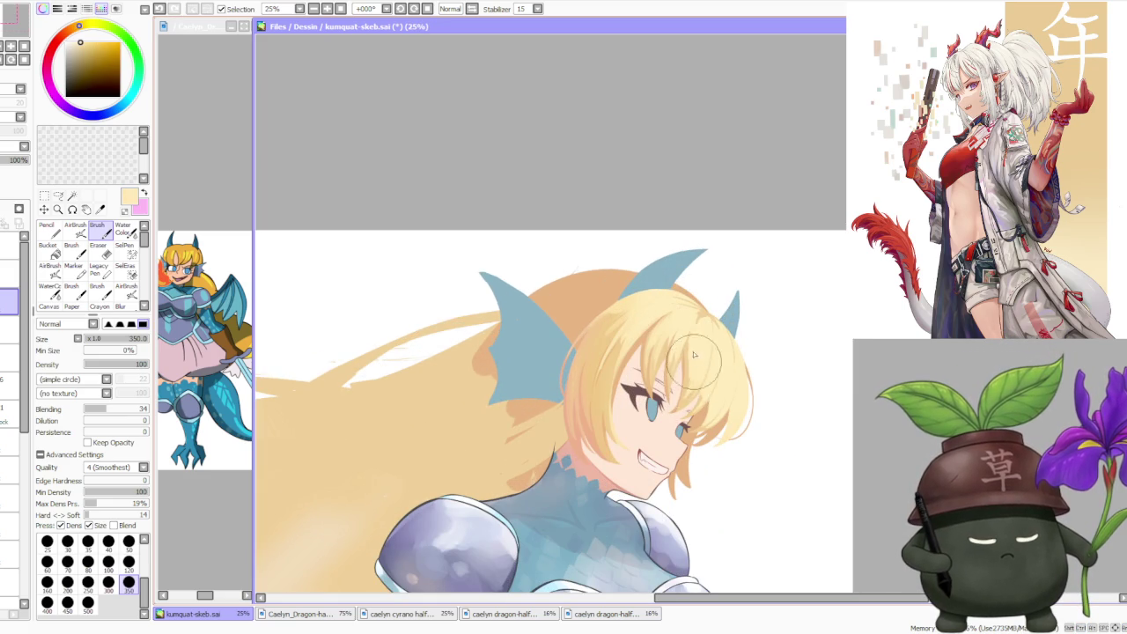
pyautogui.keyDown('alt'); pyautogui.click(687, 383); pyautogui.keyUp('alt')
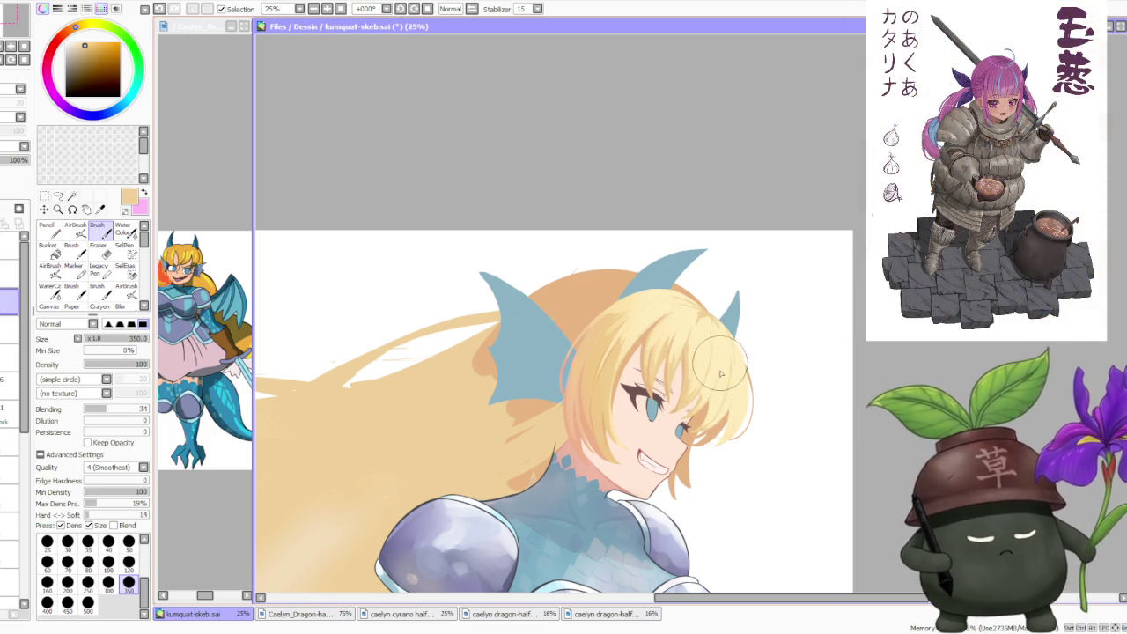
pyautogui.moveTo(726, 356); pyautogui.dragTo(709, 412)
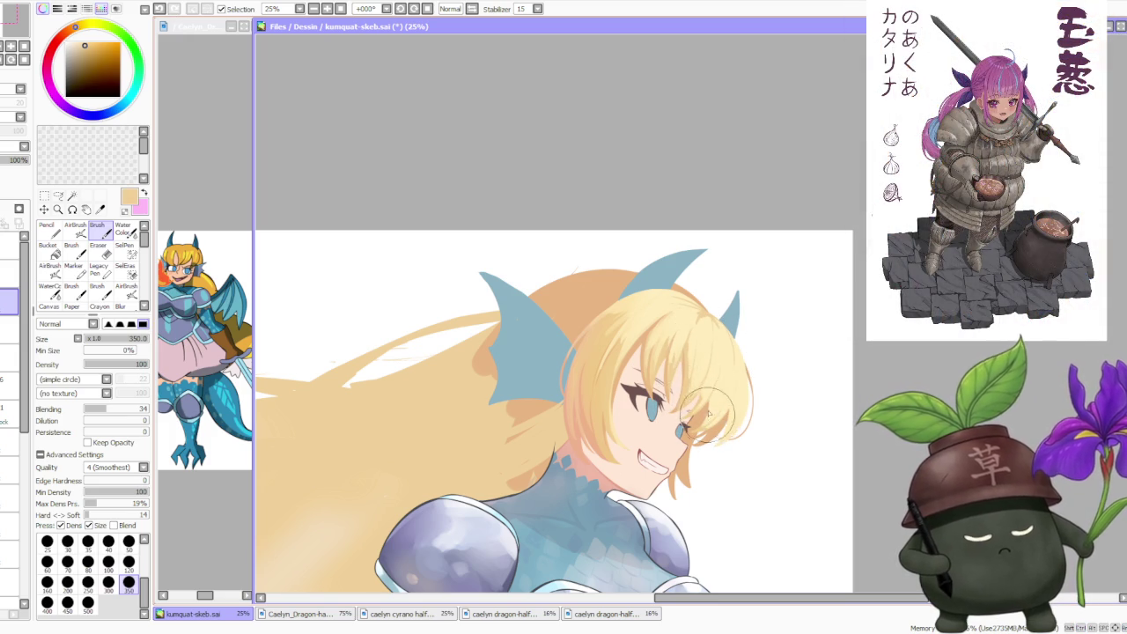
pyautogui.keyDown('alt'); pyautogui.click(674, 350); pyautogui.keyUp('alt')
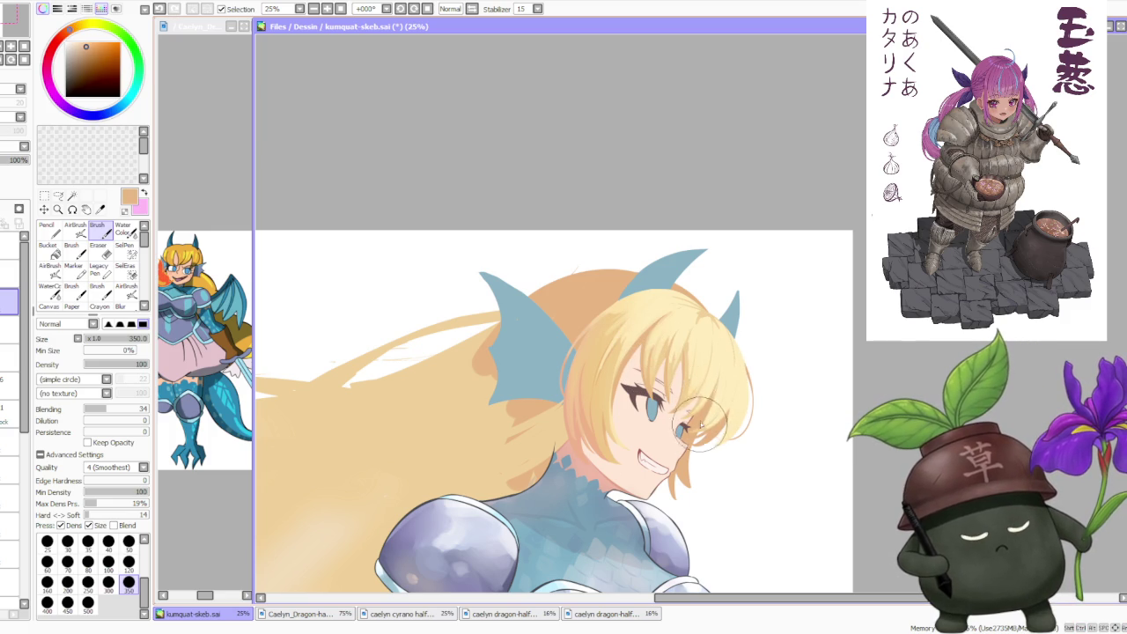
pyautogui.scroll(-1, 709, 411)
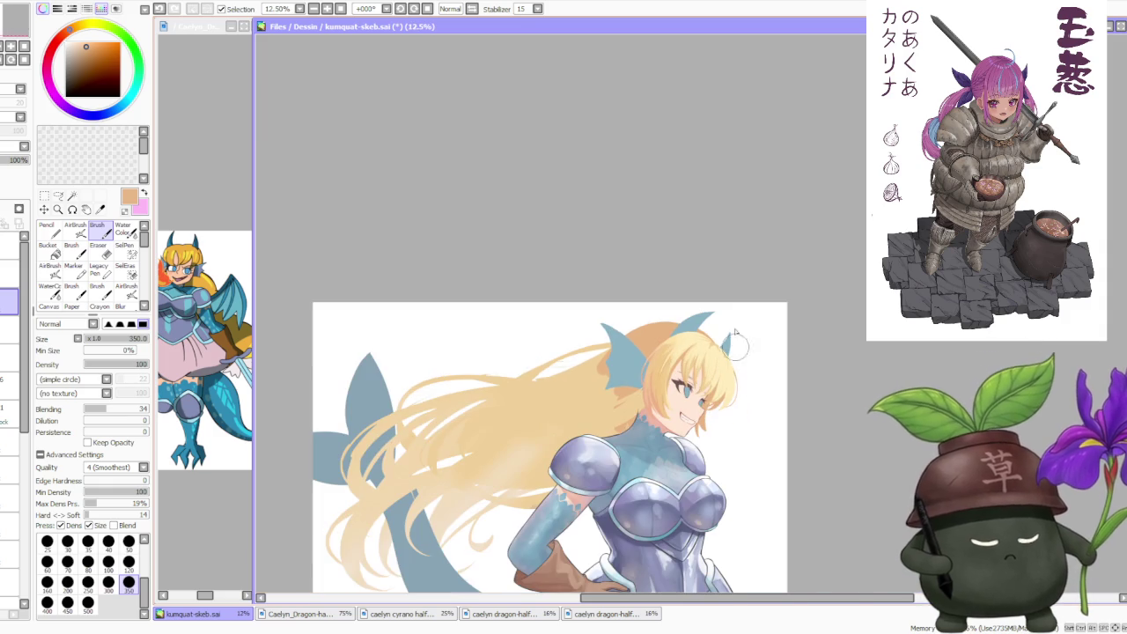
pyautogui.scroll(1, 528, 122)
pyautogui.scroll(-2, 780, 224)
pyautogui.scroll(2, 780, 225)
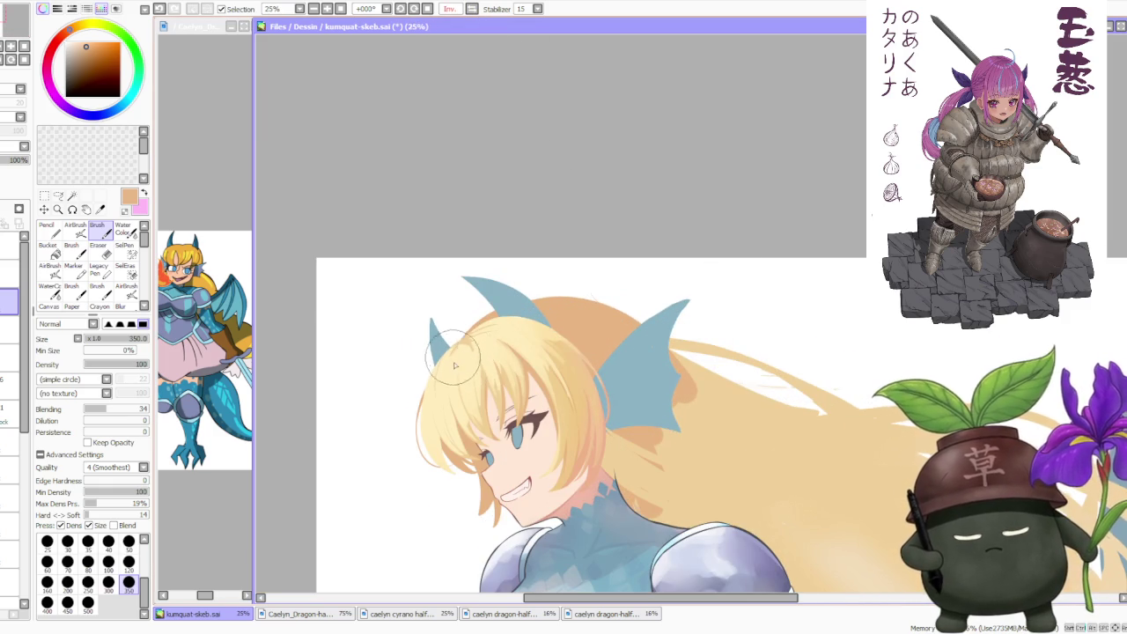
# - Paint pale yellow, then soft tan shading, along the hair's left edge
pyautogui.scroll(1, 445, 361)
pyautogui.keyDown('alt'); pyautogui.click(431, 421); pyautogui.keyUp('alt')
pyautogui.moveTo(431, 421)
pyautogui.mouseDown()
pyautogui.moveTo(472, 452)
pyautogui.moveTo(480, 489)
pyautogui.moveTo(438, 454)
pyautogui.mouseUp()
pyautogui.keyDown('alt'); pyautogui.click(454, 458); pyautogui.keyUp('alt')
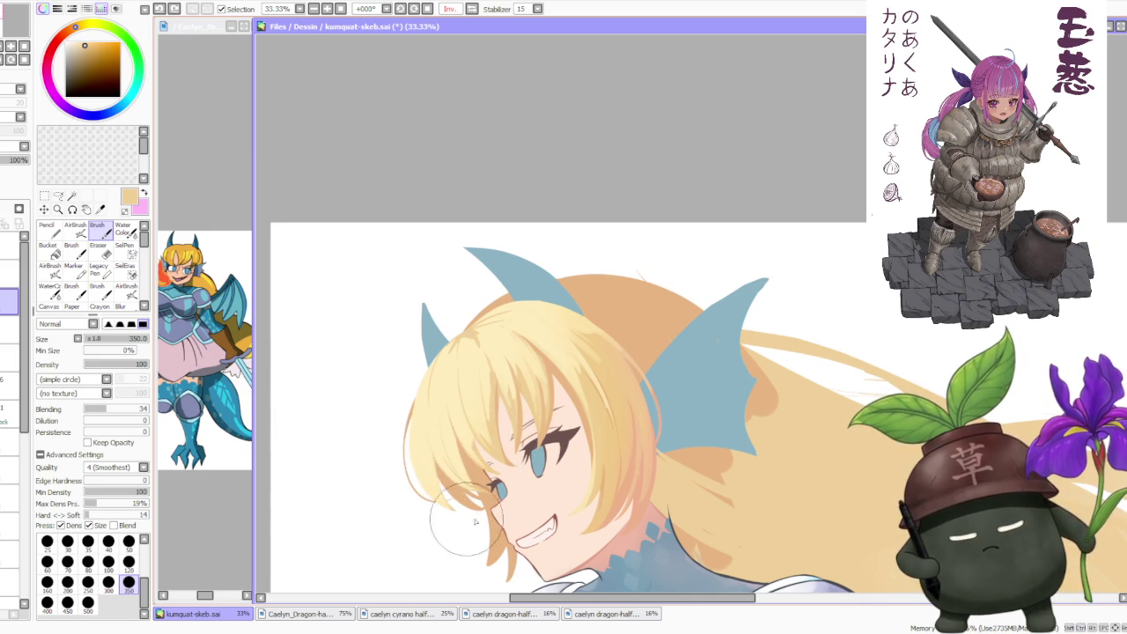
pyautogui.moveTo(431, 448); pyautogui.dragTo(447, 486)
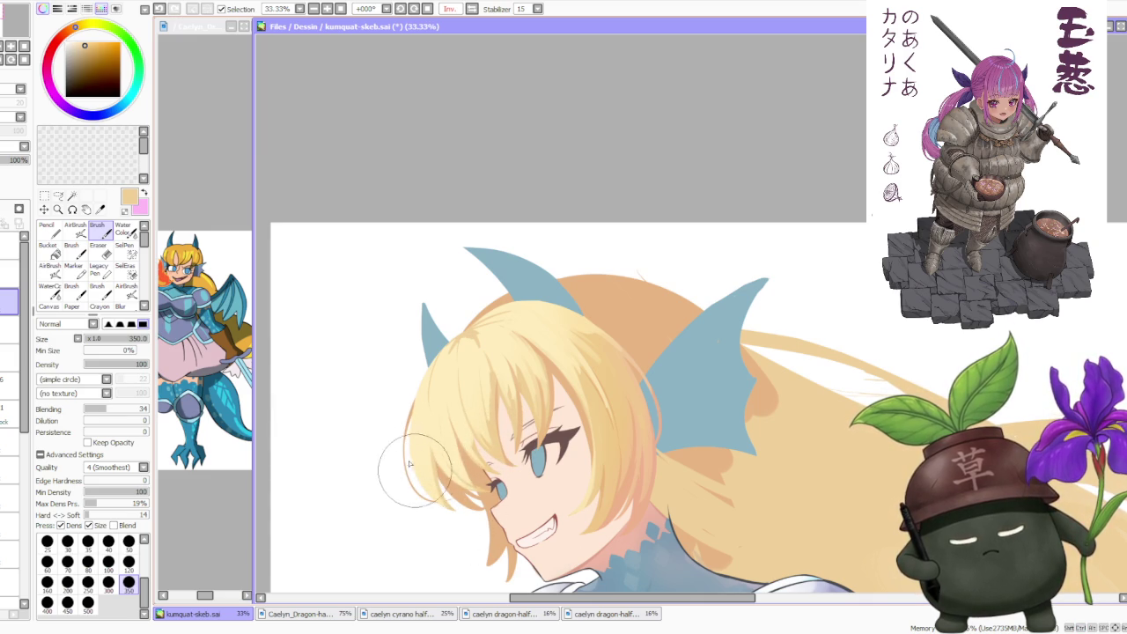
pyautogui.moveTo(423, 472); pyautogui.dragTo(446, 504)
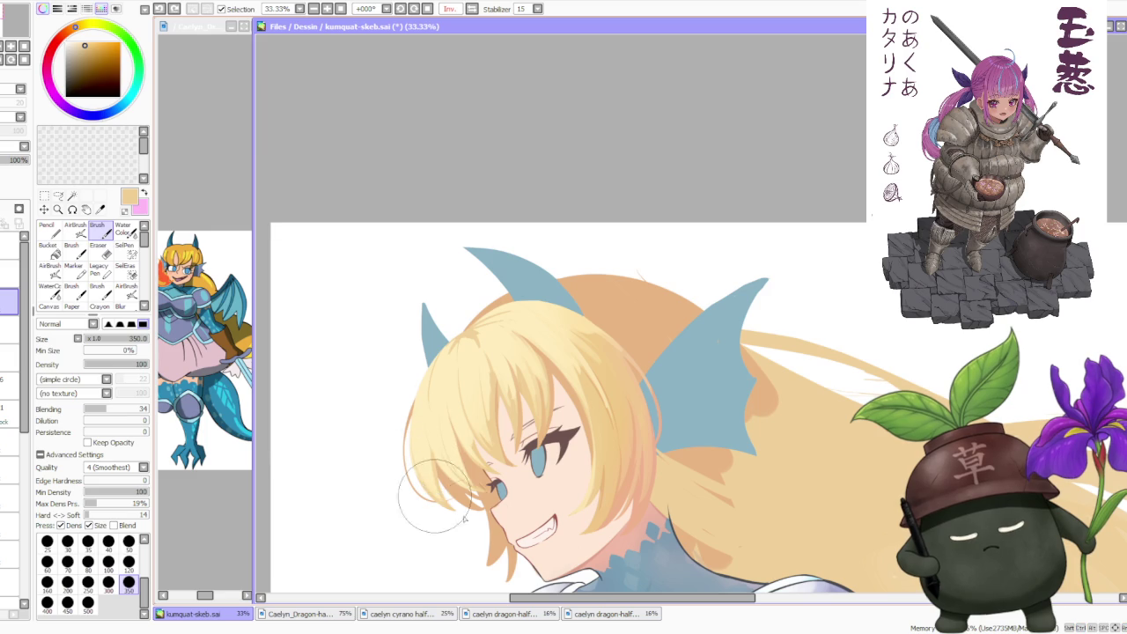
# - Undo a dark tan stroke and extend pale yellow along the top of the hair
pyautogui.keyDown('alt'); pyautogui.click(425, 497); pyautogui.keyUp('alt')
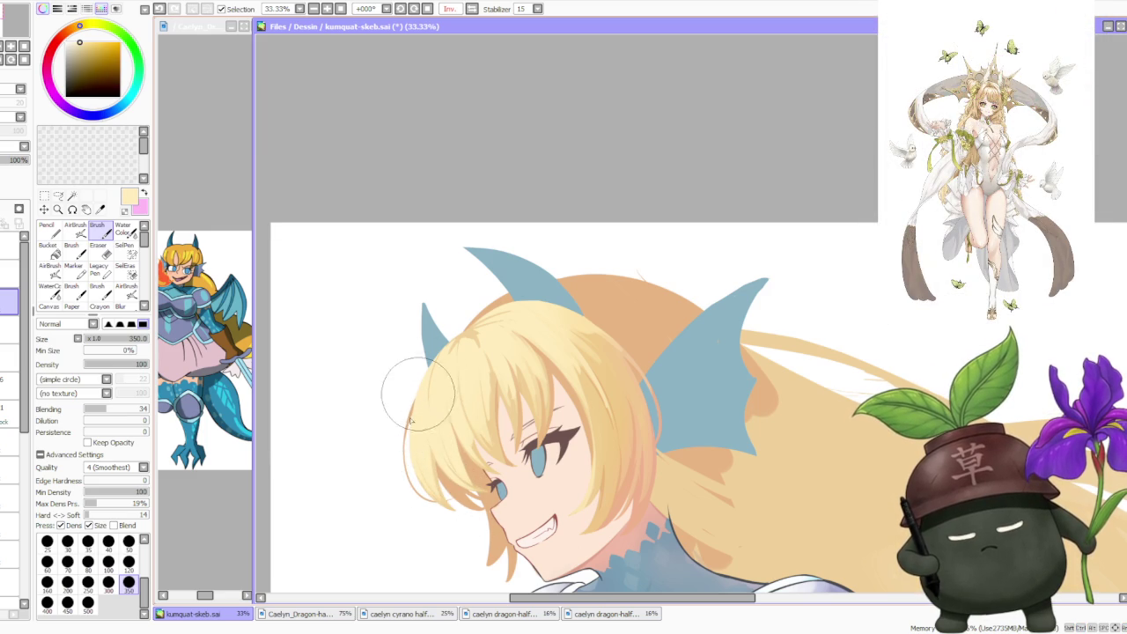
pyautogui.scroll(1, 410, 454)
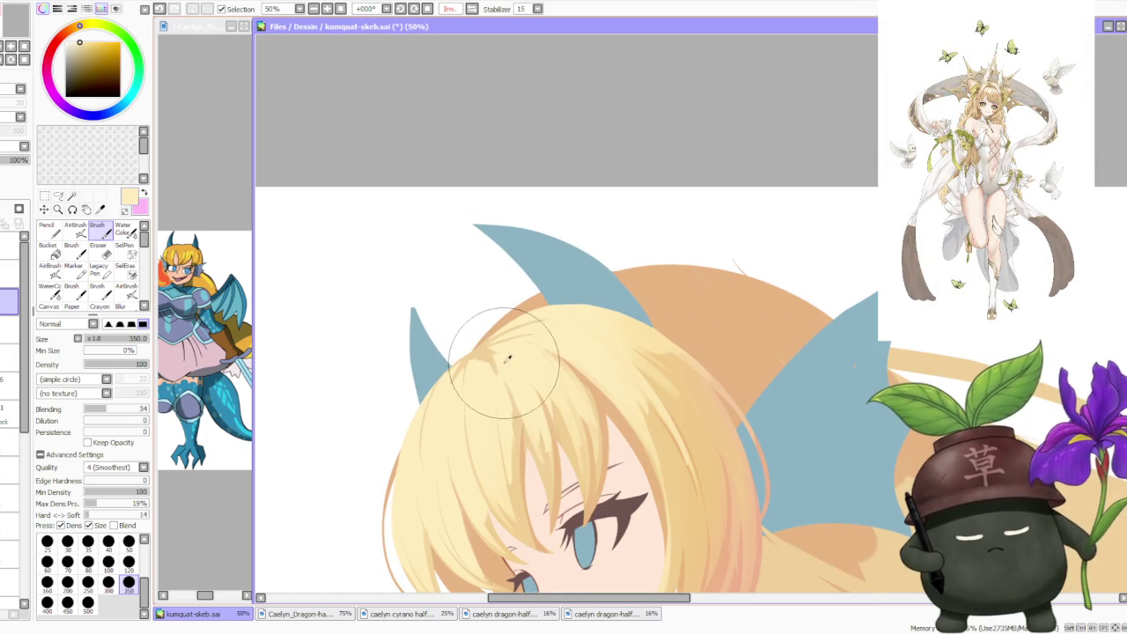
pyautogui.keyDown('alt'); pyautogui.click(469, 327); pyautogui.keyUp('alt')
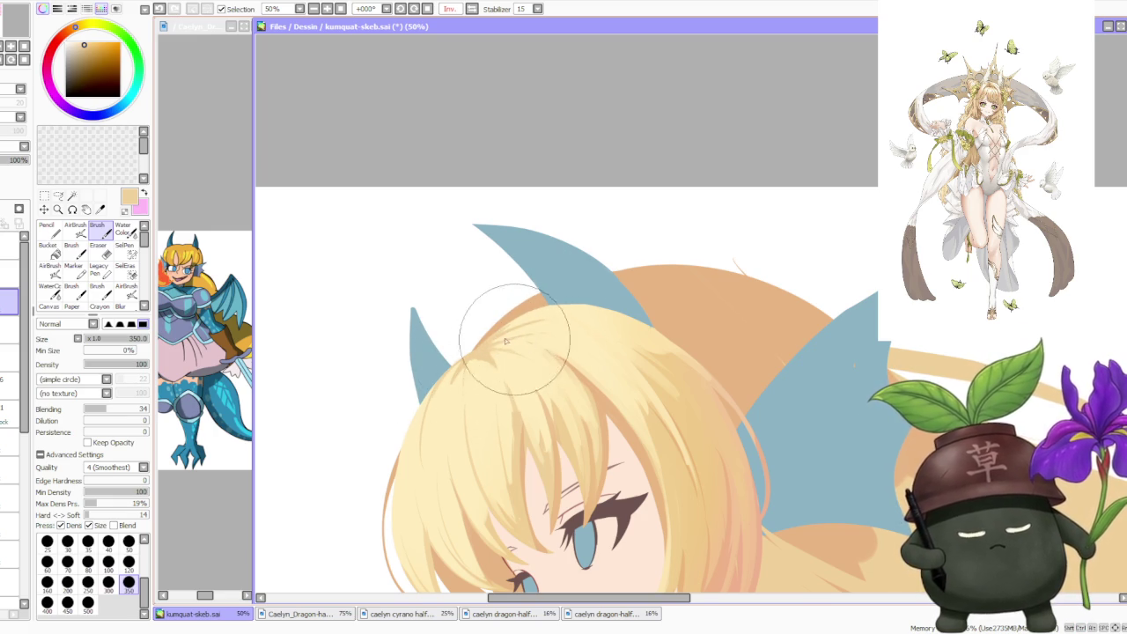
pyautogui.hotkey('ctrl', 'z')
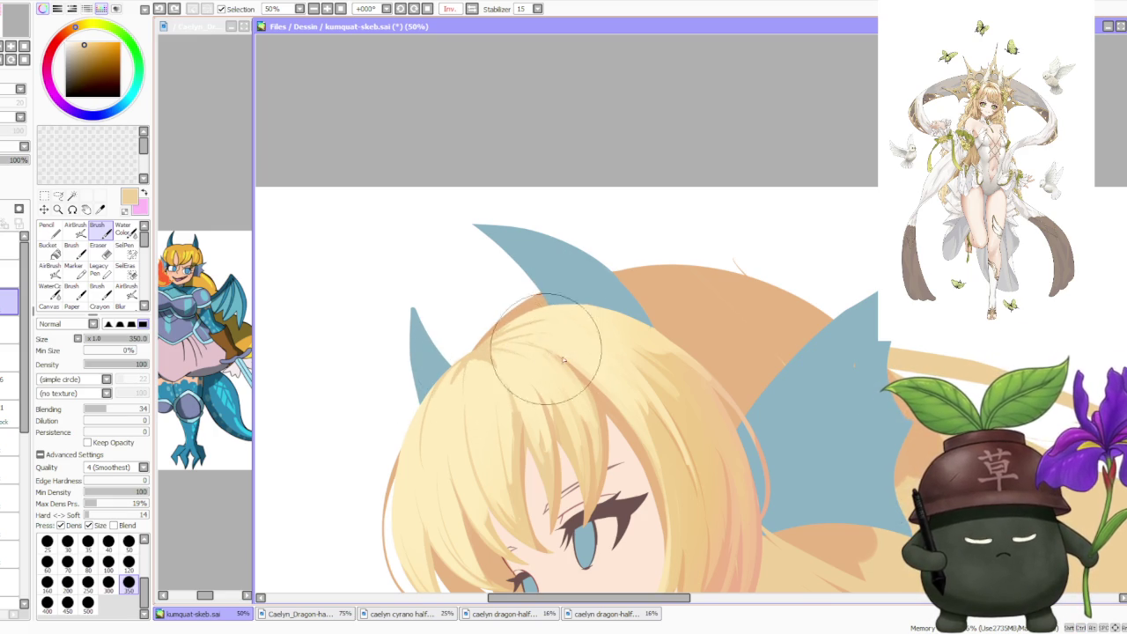
pyautogui.keyDown('alt'); pyautogui.click(533, 341); pyautogui.keyUp('alt')
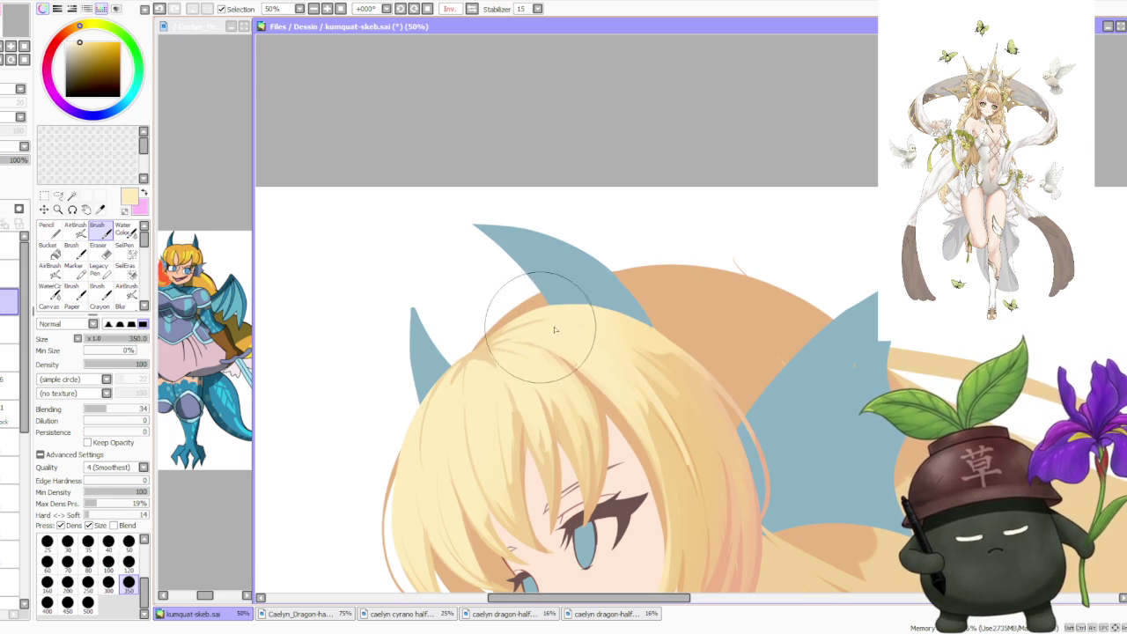
pyautogui.moveTo(529, 330)
pyautogui.mouseDown()
pyautogui.moveTo(452, 314)
pyautogui.moveTo(465, 291)
pyautogui.moveTo(441, 352)
pyautogui.moveTo(492, 385)
pyautogui.moveTo(539, 452)
pyautogui.mouseUp()
# - Sample peach and pale yellow tones from the hair, fine-tuning the yellow
pyautogui.keyDown('alt'); pyautogui.click(520, 414); pyautogui.keyUp('alt')
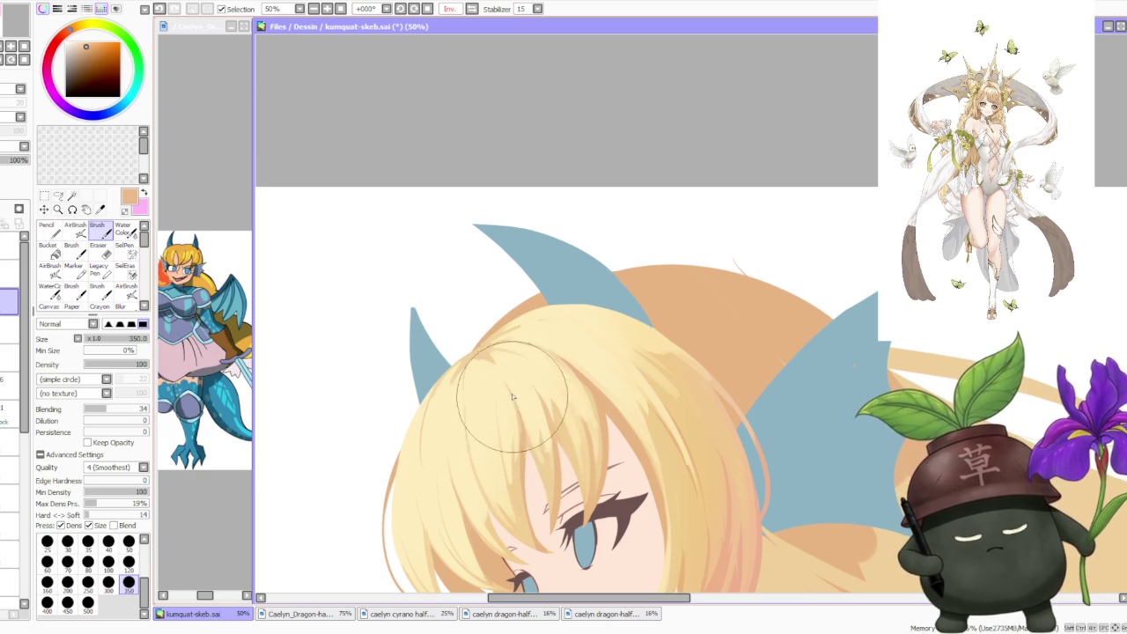
pyautogui.scroll(-2, 518, 417)
pyautogui.scroll(2, 507, 458)
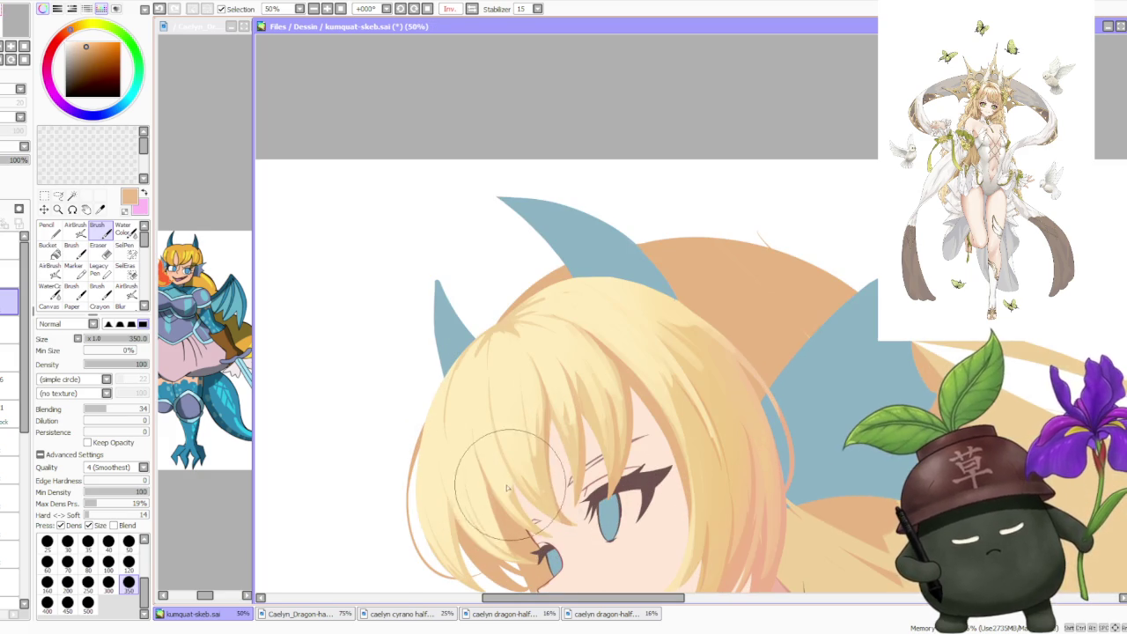
pyautogui.keyDown('alt'); pyautogui.click(503, 484); pyautogui.keyUp('alt')
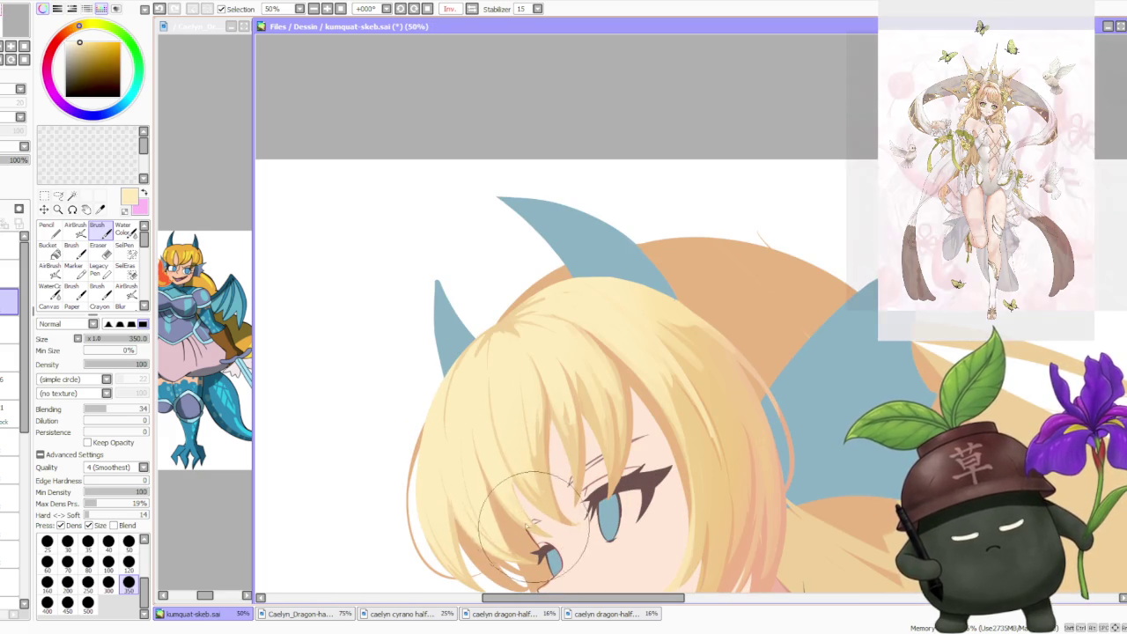
pyautogui.keyDown('alt'); pyautogui.click(500, 496); pyautogui.keyUp('alt')
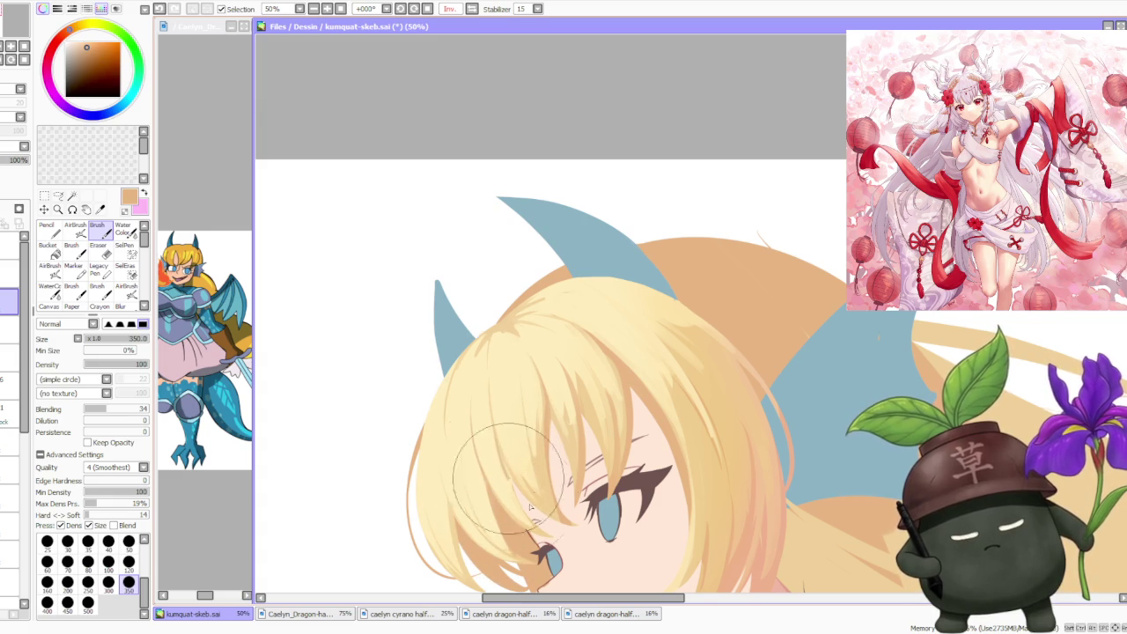
pyautogui.keyDown('alt'); pyautogui.click(559, 476); pyautogui.keyUp('alt')
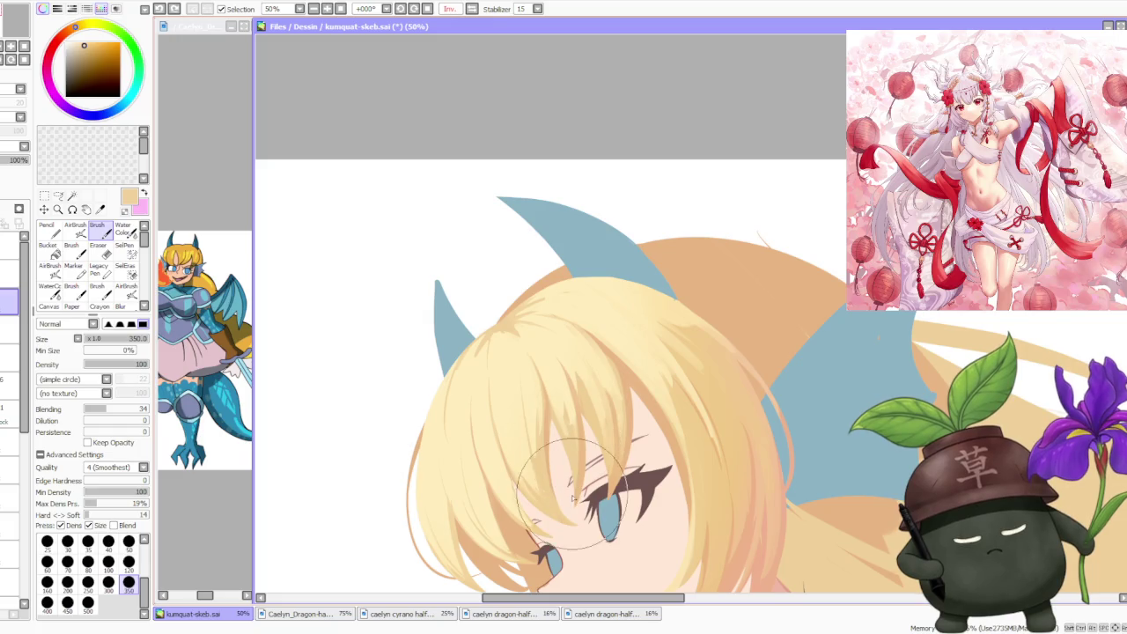
pyautogui.keyDown('alt'); pyautogui.click(564, 432); pyautogui.keyUp('alt')
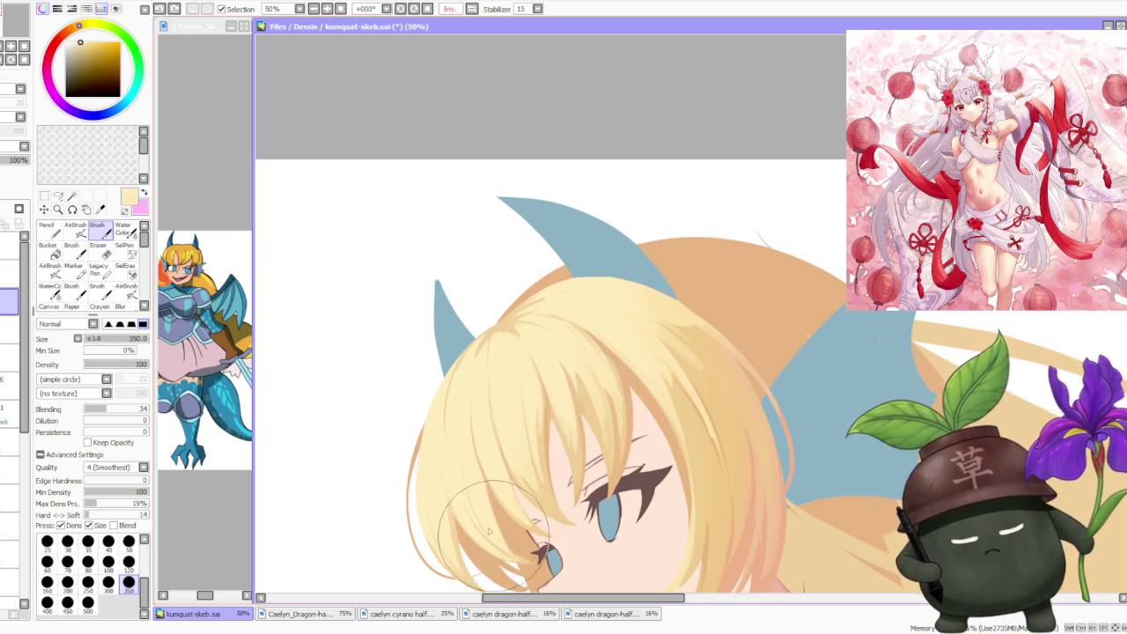
# - Pick a slightly different hair colour and save the drawing with Ctrl+S
pyautogui.keyDown('alt'); pyautogui.click(452, 531); pyautogui.keyUp('alt')
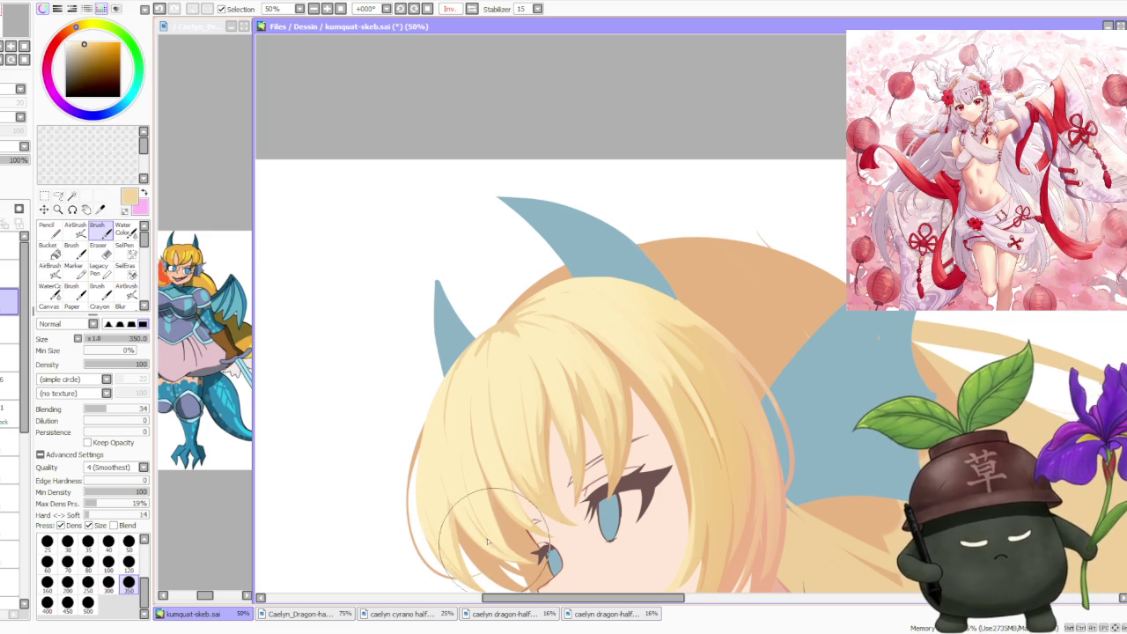
pyautogui.hotkey('ctrl', 's')
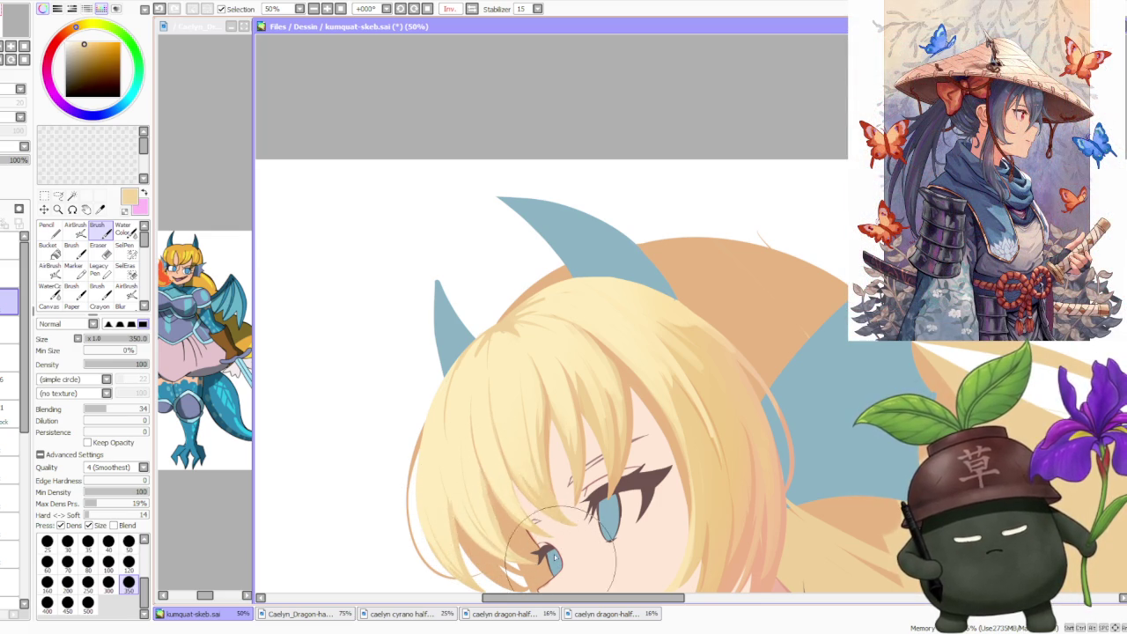
pyautogui.scroll(-1, 546, 572)
# - Paint lighter yellow shading on the hair beside the face, then repaint it in another tone
pyautogui.scroll(-1, 599, 440)
pyautogui.scroll(-1, 625, 335)
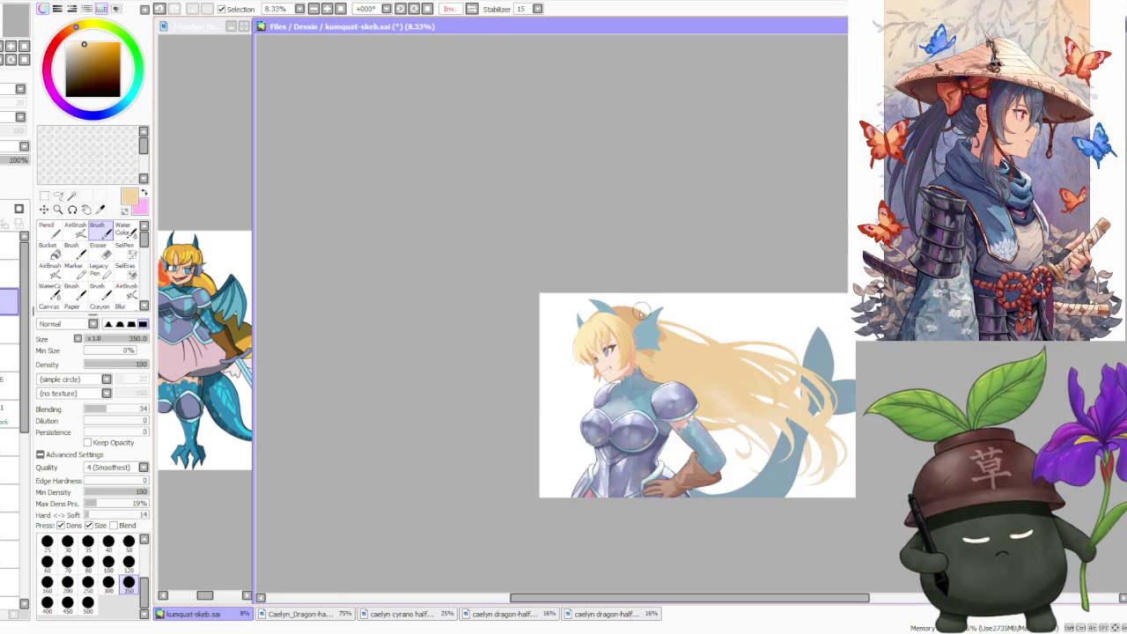
pyautogui.scroll(1, 632, 319)
pyautogui.scroll(2, 631, 319)
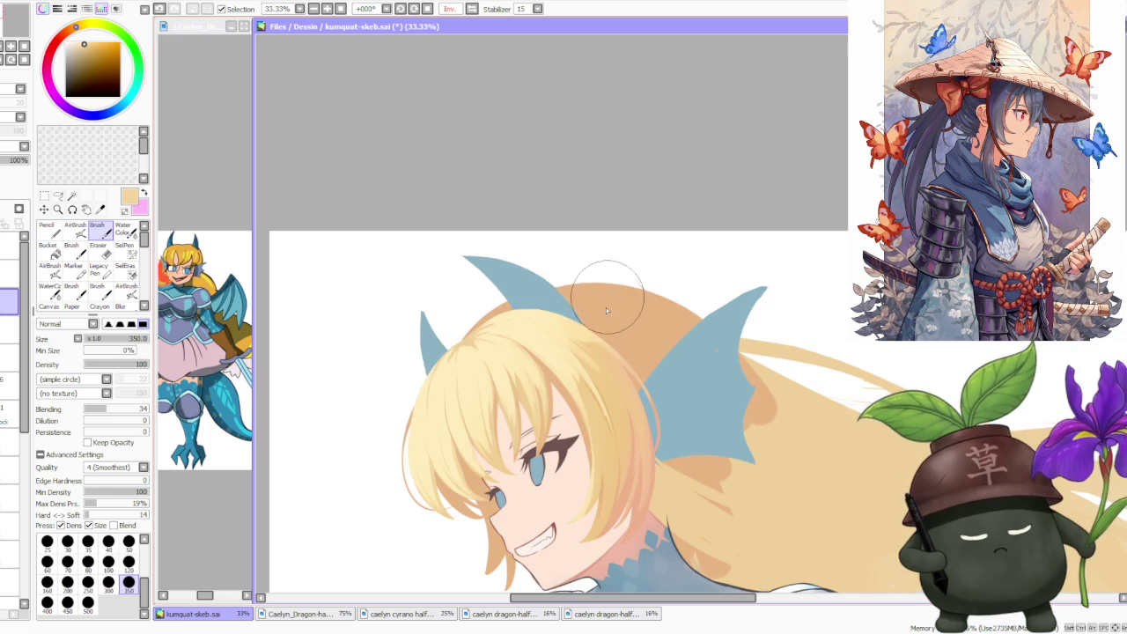
pyautogui.keyDown('alt'); pyautogui.click(576, 356); pyautogui.keyUp('alt')
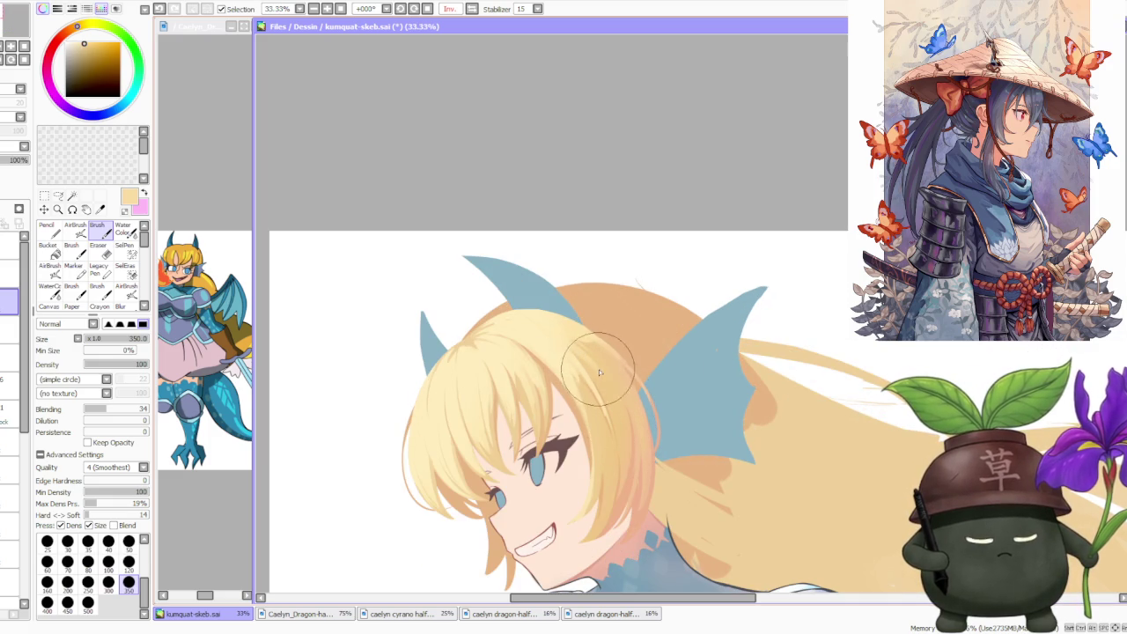
pyautogui.moveTo(625, 458); pyautogui.dragTo(607, 381)
pyautogui.keyDown('alt'); pyautogui.click(593, 403); pyautogui.keyUp('alt')
pyautogui.moveTo(616, 458); pyautogui.dragTo(595, 390)
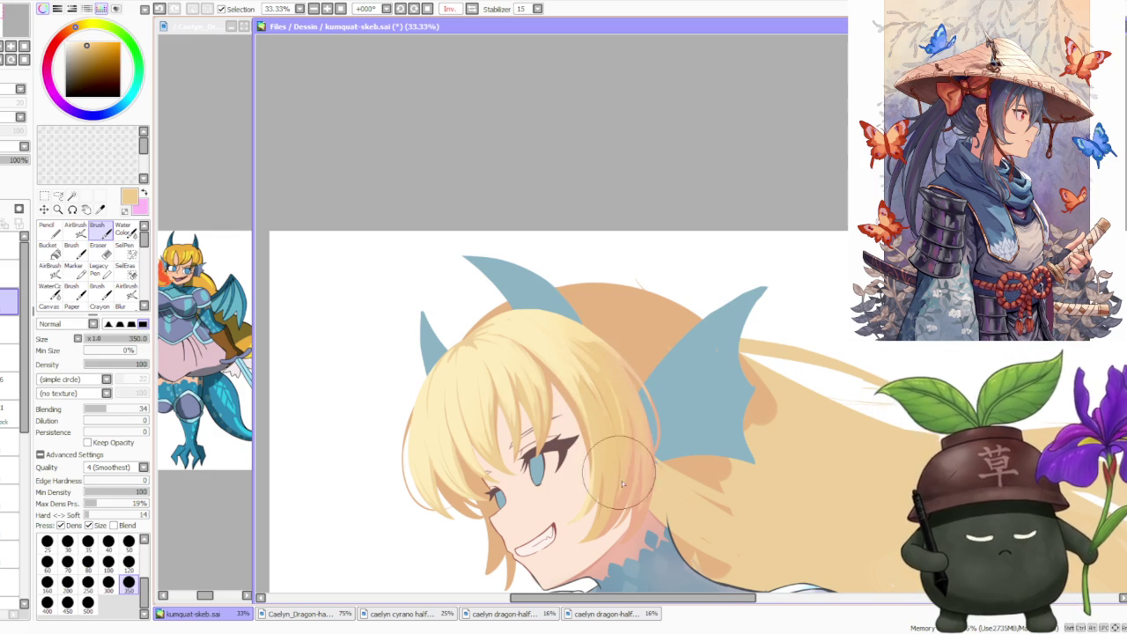
# - Sample orange, pale yellow and pale peach, then paint a stroke along the hair's edge
pyautogui.keyDown('alt'); pyautogui.click(598, 473); pyautogui.keyUp('alt')
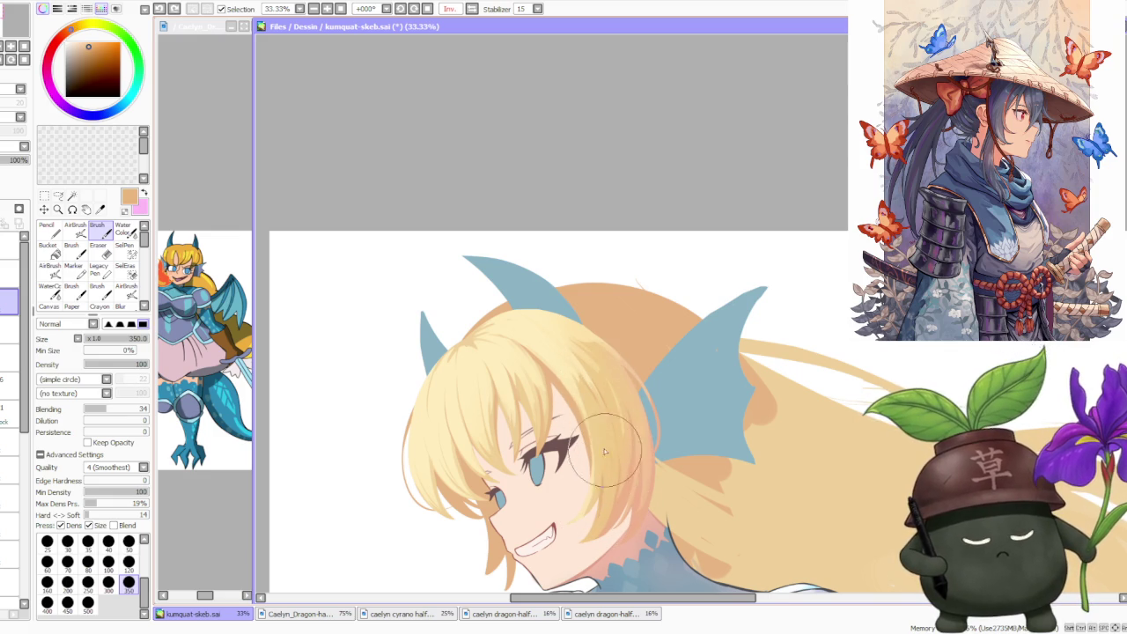
pyautogui.scroll(-2, 642, 347)
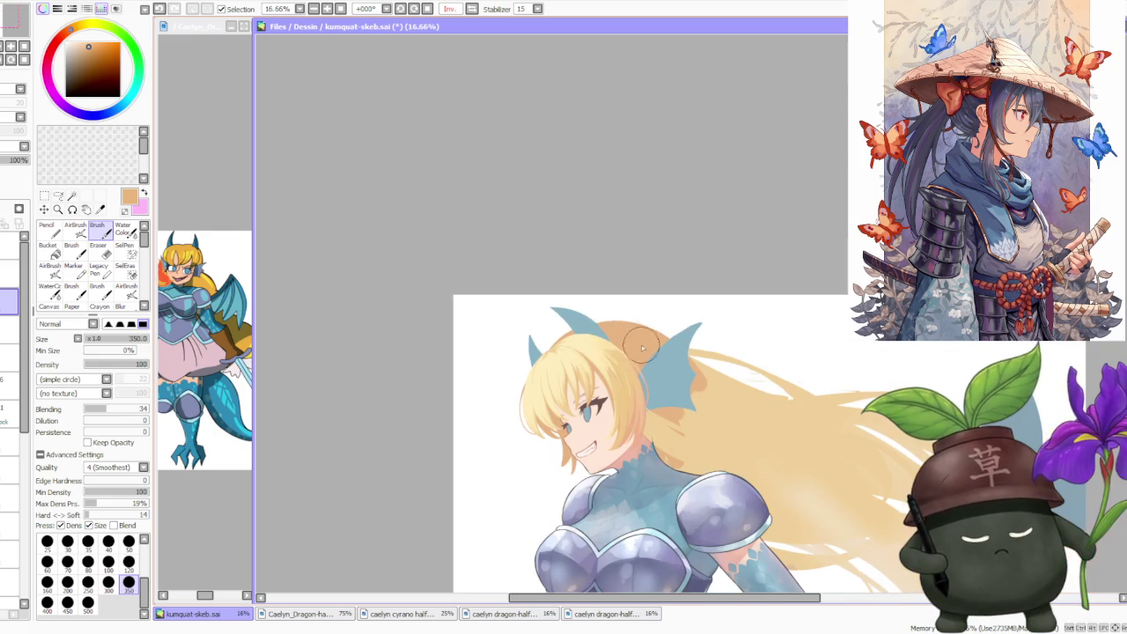
pyautogui.scroll(1, 666, 388)
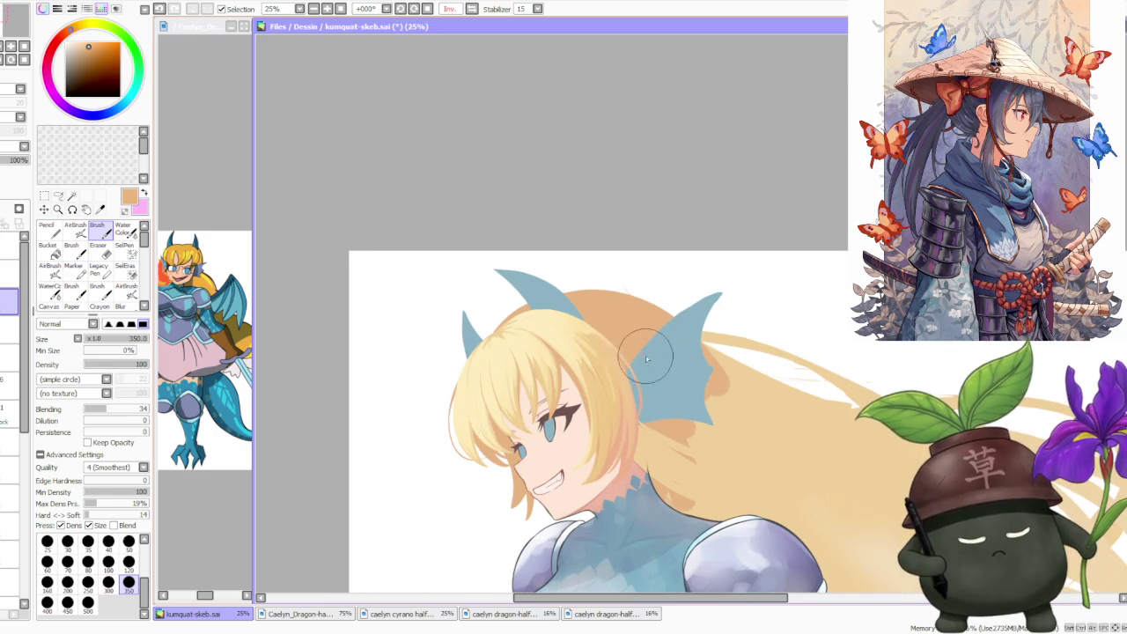
pyautogui.scroll(1, 647, 359)
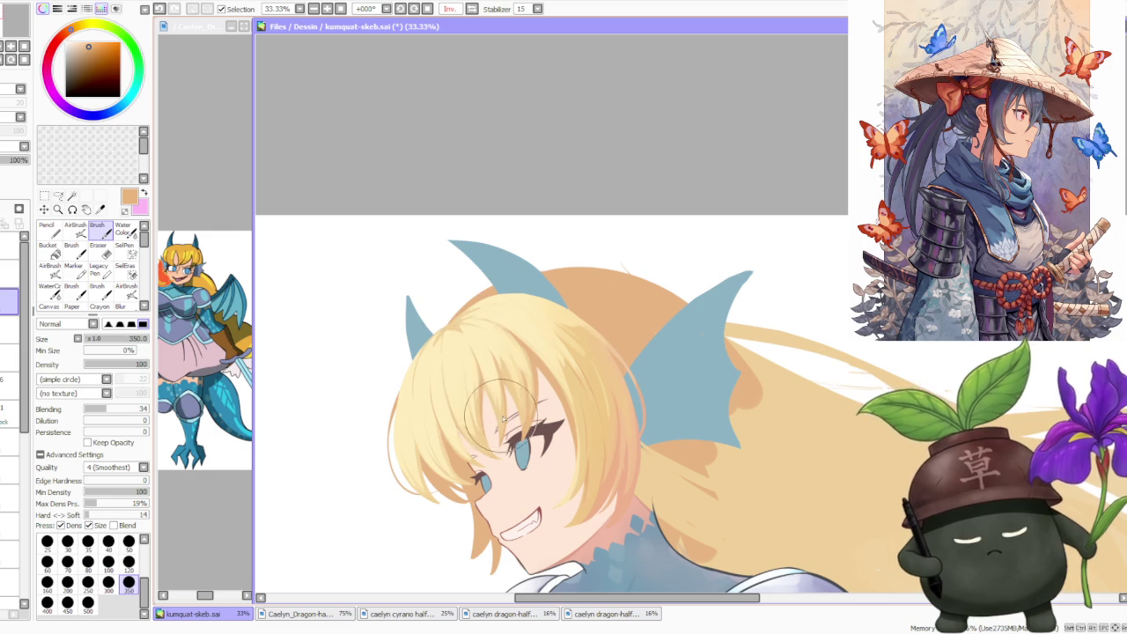
pyautogui.scroll(-3, 503, 420)
pyautogui.scroll(-1, 548, 397)
pyautogui.scroll(3, 546, 412)
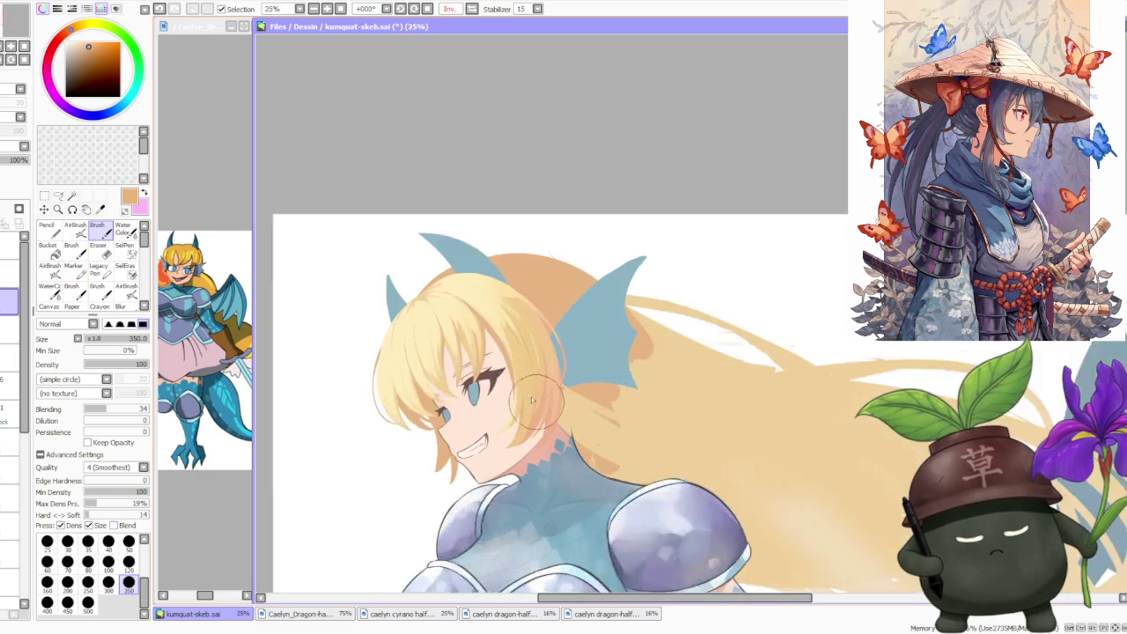
pyautogui.scroll(1, 450, 313)
pyautogui.keyDown('alt'); pyautogui.click(389, 302); pyautogui.keyUp('alt')
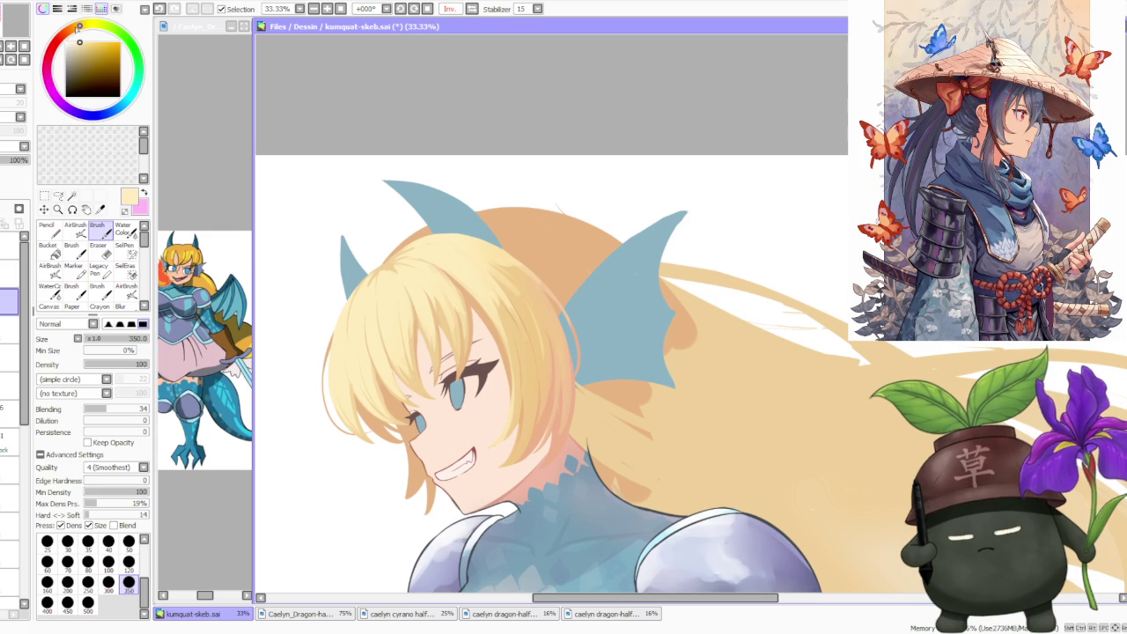
pyautogui.keyDown('alt'); pyautogui.click(520, 423); pyautogui.keyUp('alt')
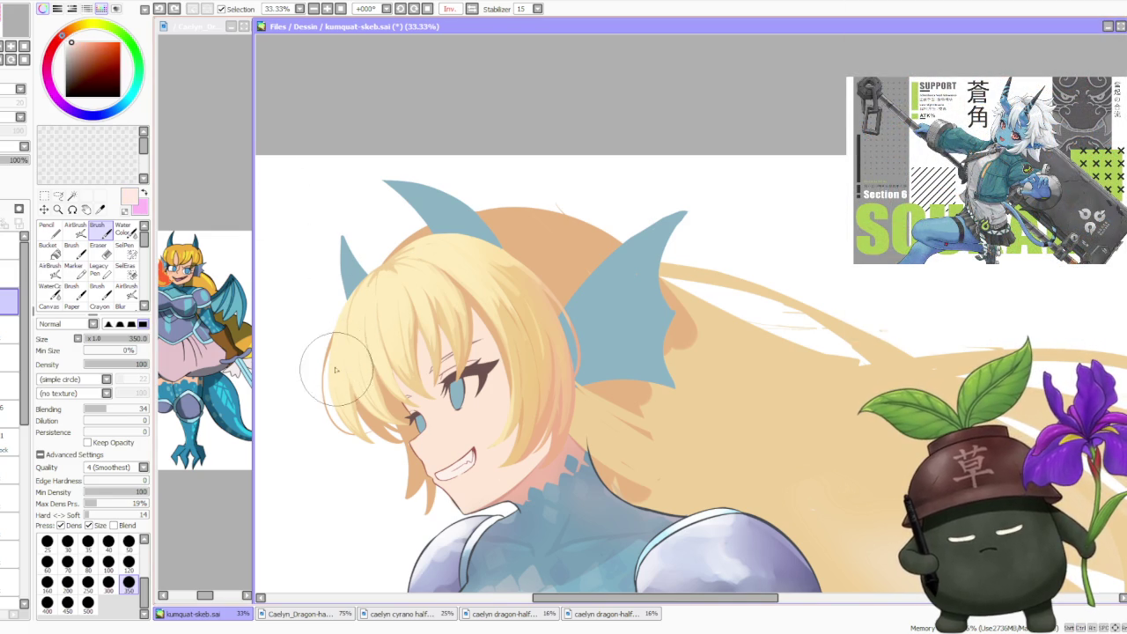
pyautogui.moveTo(339, 352); pyautogui.dragTo(343, 318)
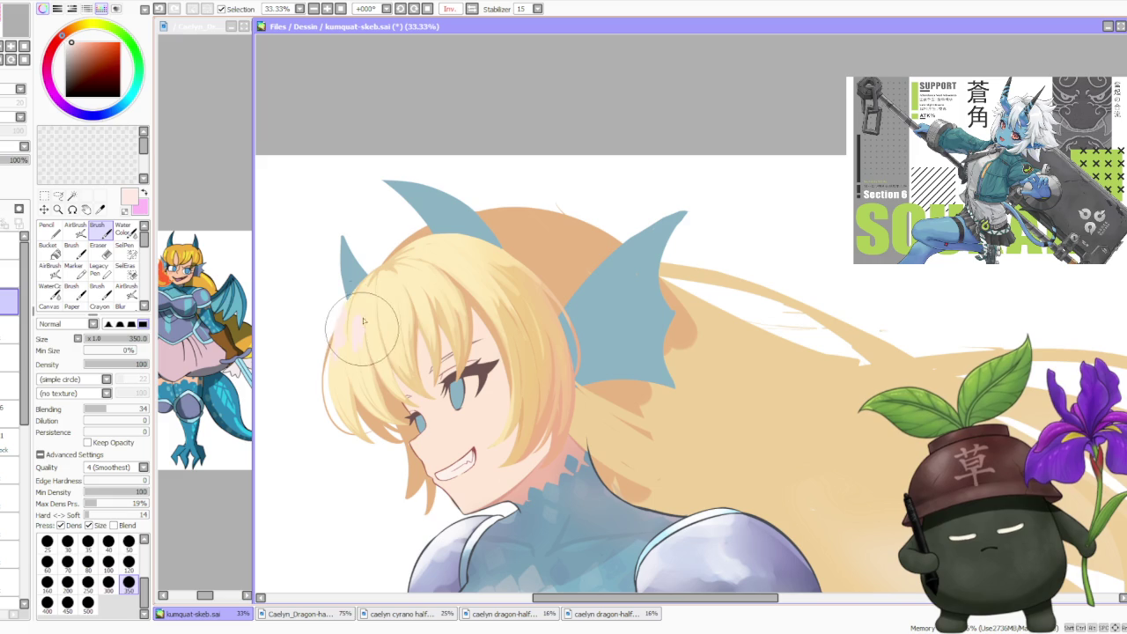
# - Paint pale pink highlights on the upper-left hair and along its left edge
pyautogui.scroll(-1, 373, 320)
pyautogui.scroll(-2, 423, 256)
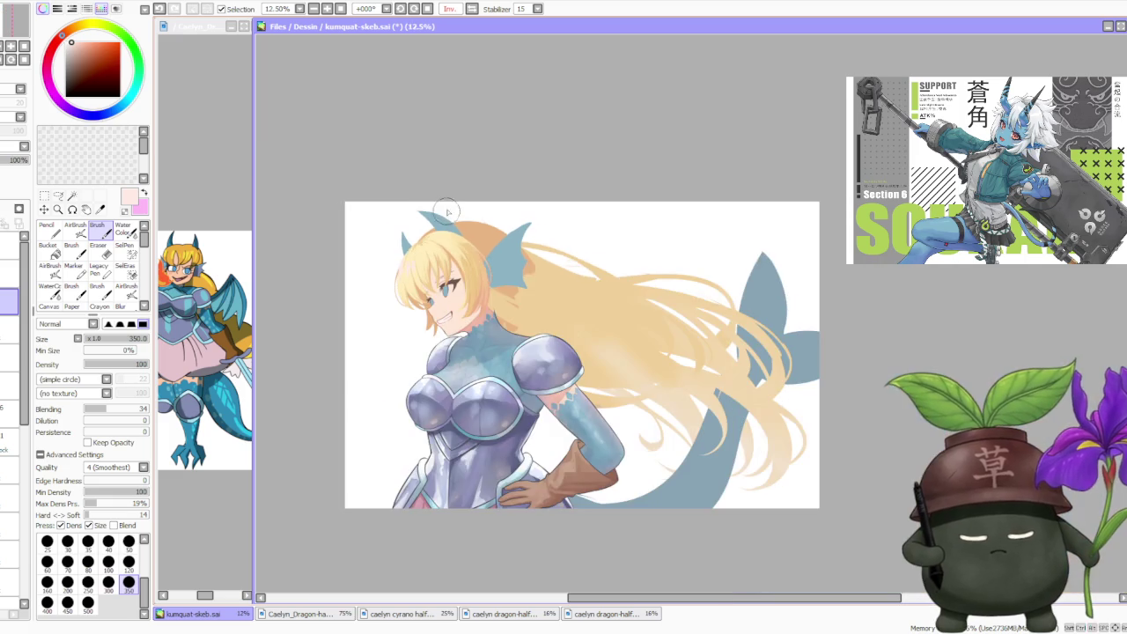
pyautogui.scroll(4, 407, 216)
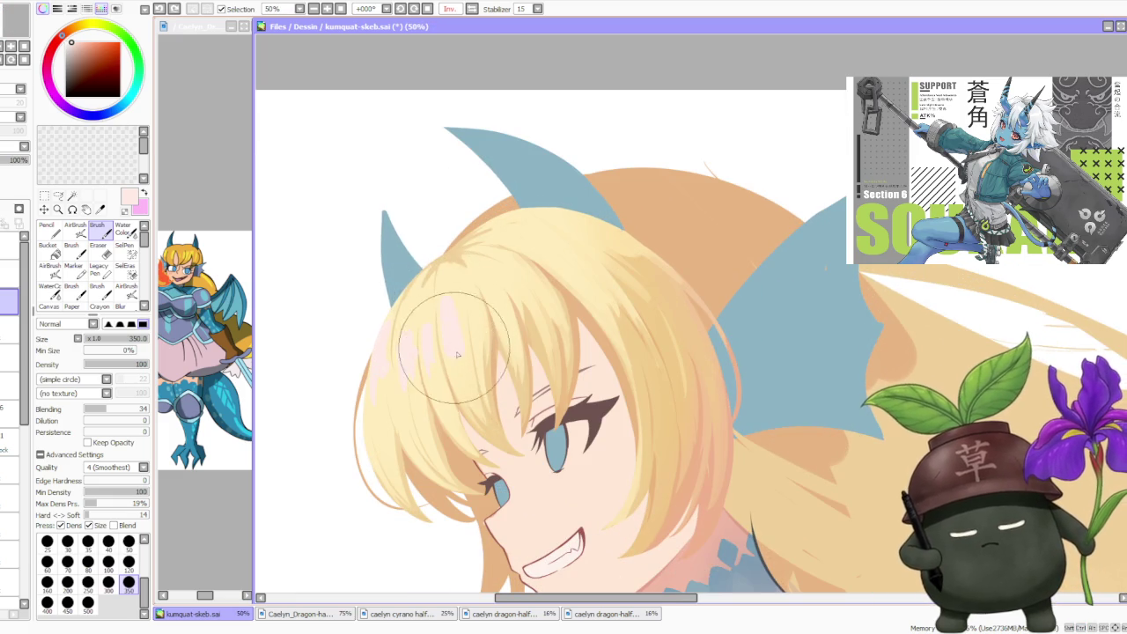
pyautogui.moveTo(466, 309)
pyautogui.mouseDown()
pyautogui.moveTo(522, 271)
pyautogui.moveTo(536, 247)
pyautogui.moveTo(473, 332)
pyautogui.moveTo(495, 256)
pyautogui.moveTo(486, 260)
pyautogui.moveTo(556, 255)
pyautogui.moveTo(568, 230)
pyautogui.moveTo(532, 225)
pyautogui.mouseUp()
pyautogui.moveTo(378, 255)
pyautogui.mouseDown()
pyautogui.moveTo(411, 342)
pyautogui.moveTo(395, 320)
pyautogui.moveTo(379, 321)
pyautogui.moveTo(371, 371)
pyautogui.moveTo(356, 361)
pyautogui.moveTo(379, 284)
pyautogui.moveTo(385, 356)
pyautogui.moveTo(377, 264)
pyautogui.moveTo(353, 277)
pyautogui.moveTo(397, 346)
pyautogui.mouseUp()
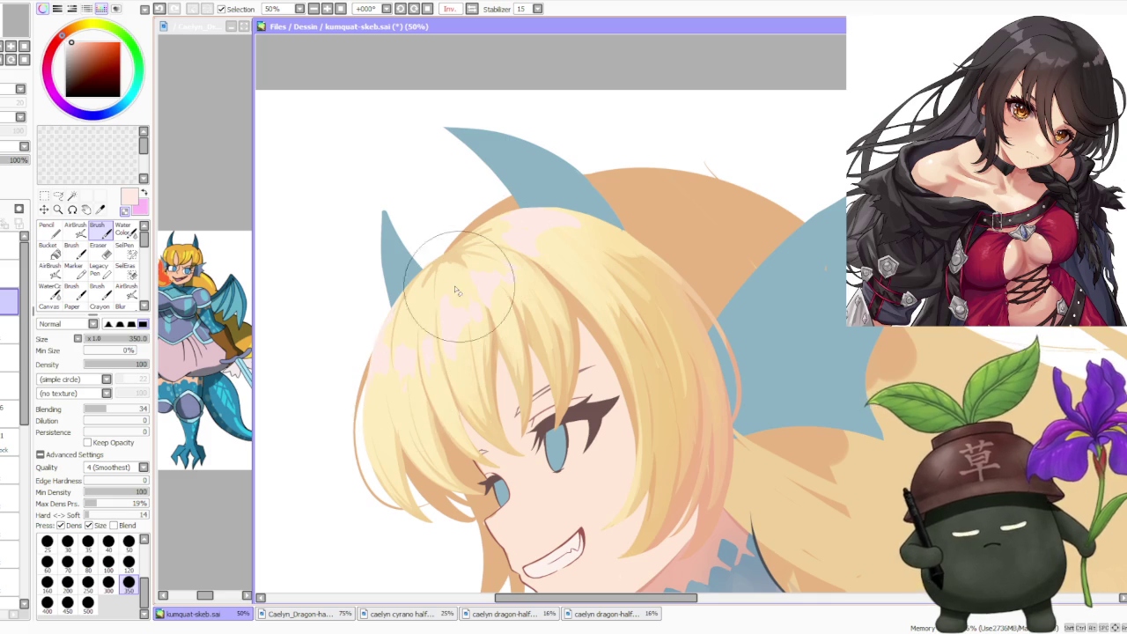
# - Shift the painting colour toward magenta and select the AirBrush tool
pyautogui.scroll(-3, 539, 182)
pyautogui.scroll(-1, 539, 182)
pyautogui.scroll(2, 535, 175)
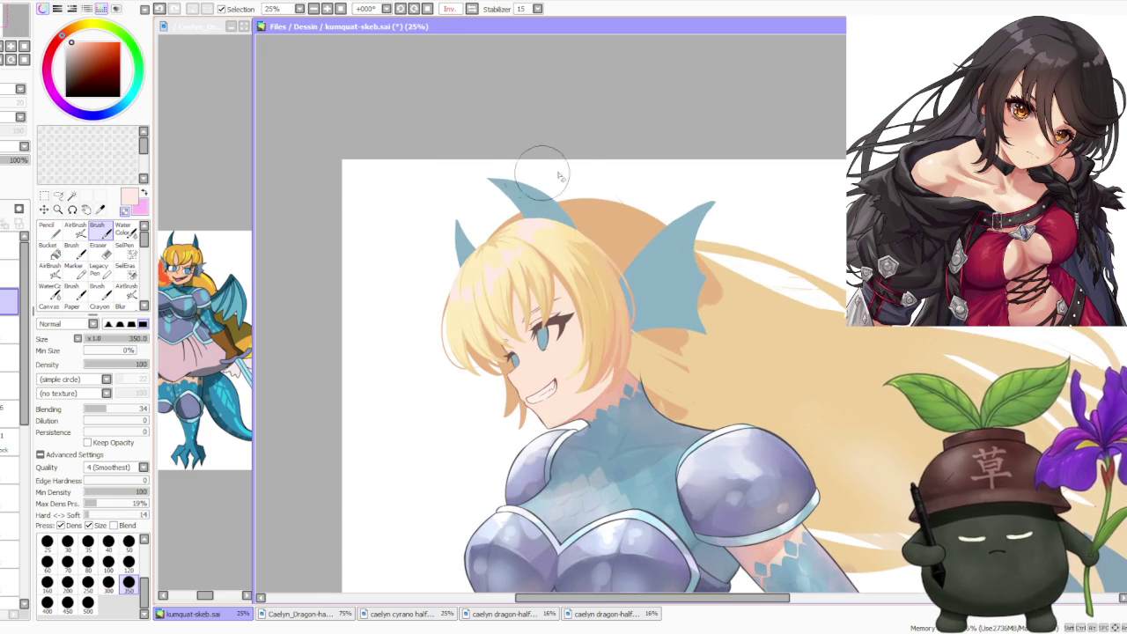
pyautogui.moveTo(61, 38); pyautogui.dragTo(54, 45)
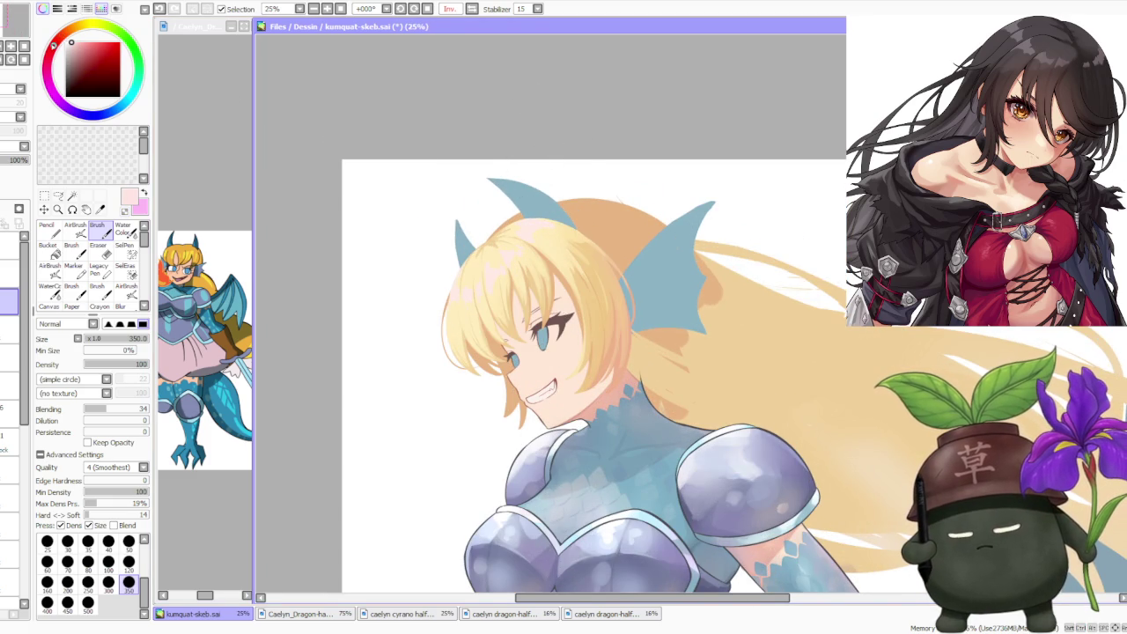
pyautogui.click(74, 228)
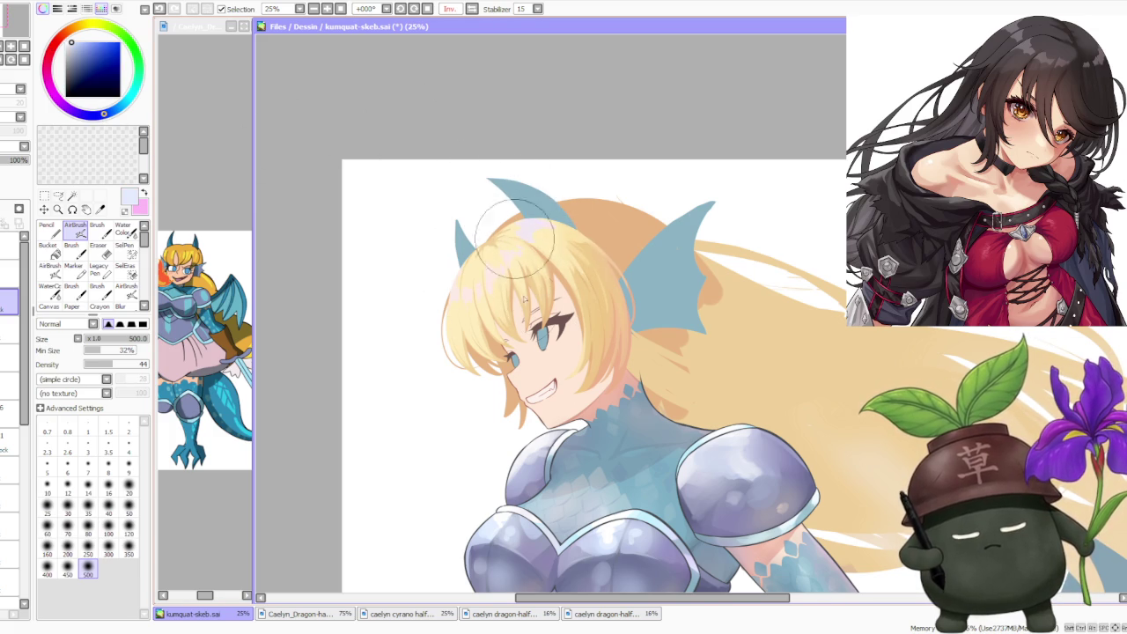
# - Unflip the canvas view horizontally and zoom around to inspect the figure
pyautogui.scroll(-3, 578, 140)
pyautogui.scroll(1, 575, 139)
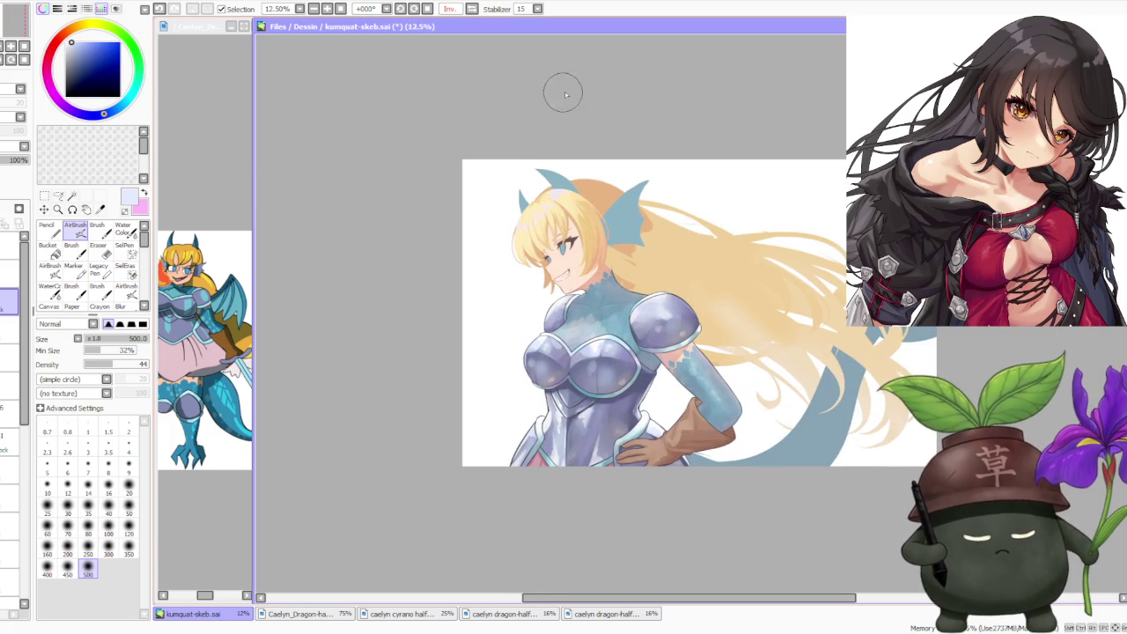
pyautogui.click(472, 9)
pyautogui.scroll(-1, 589, 50)
pyautogui.scroll(3, 588, 49)
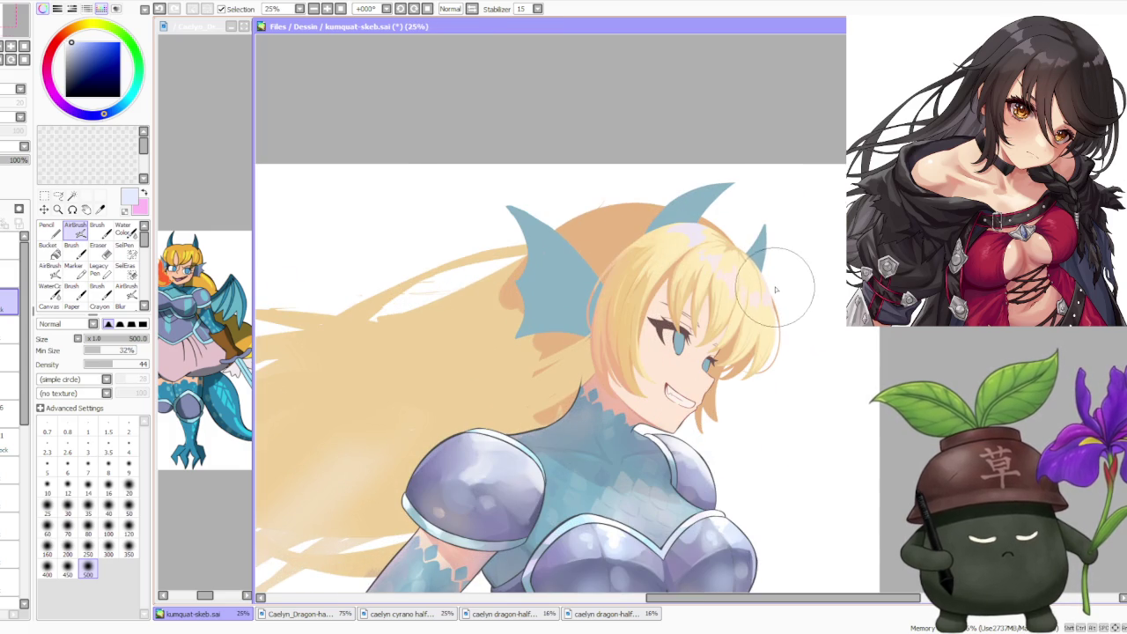
pyautogui.scroll(-3, 776, 289)
pyautogui.scroll(1, 800, 282)
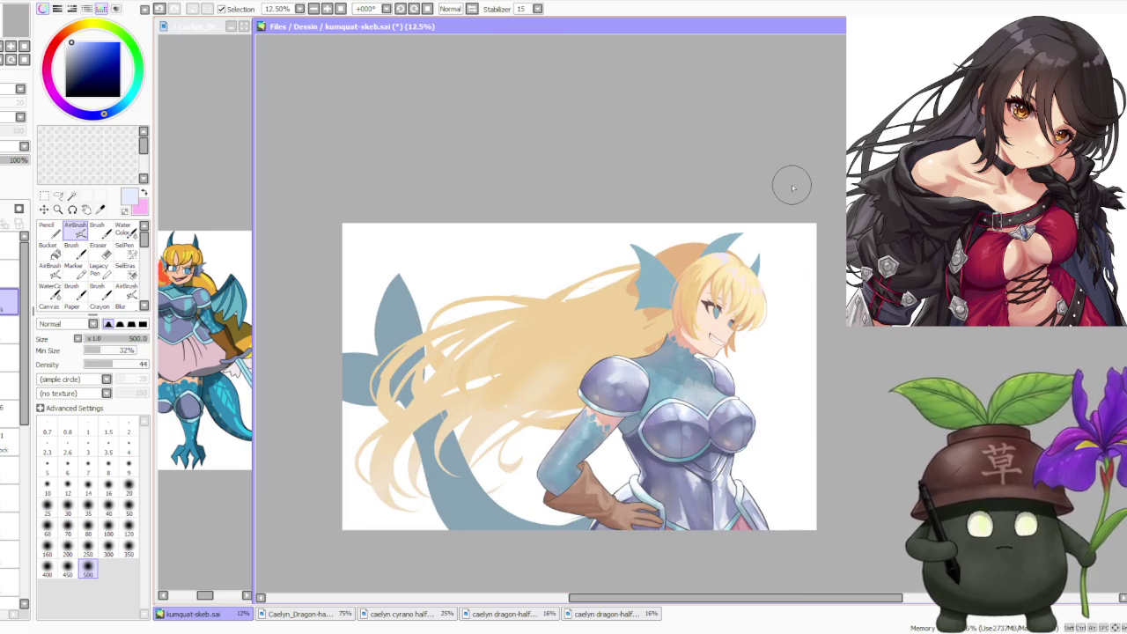
pyautogui.scroll(2, 798, 291)
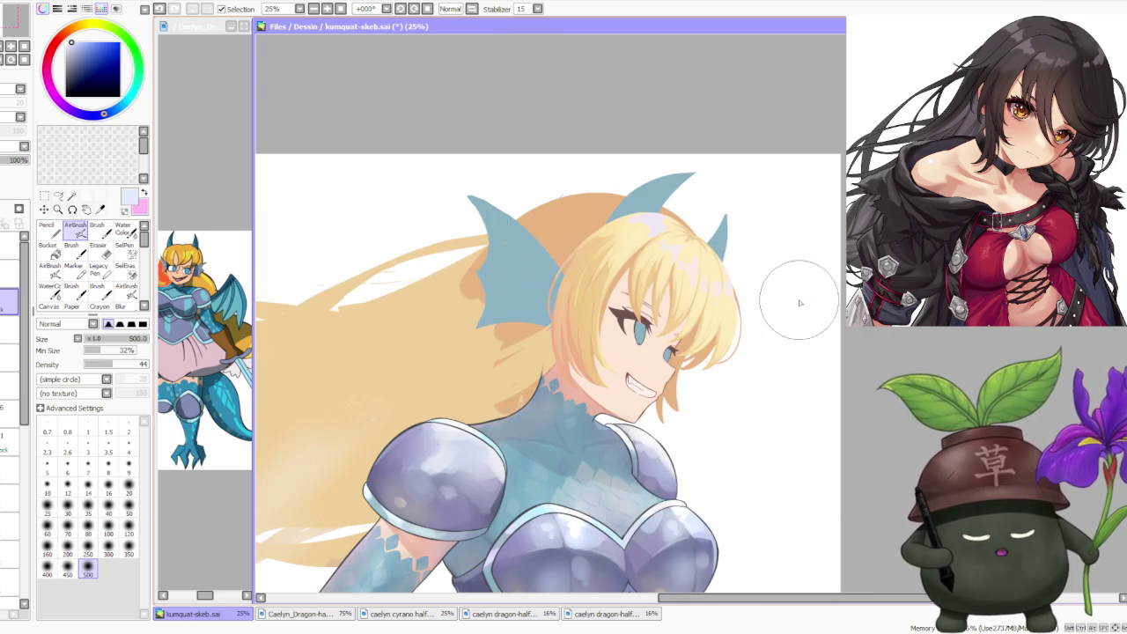
pyautogui.scroll(-1, 697, 252)
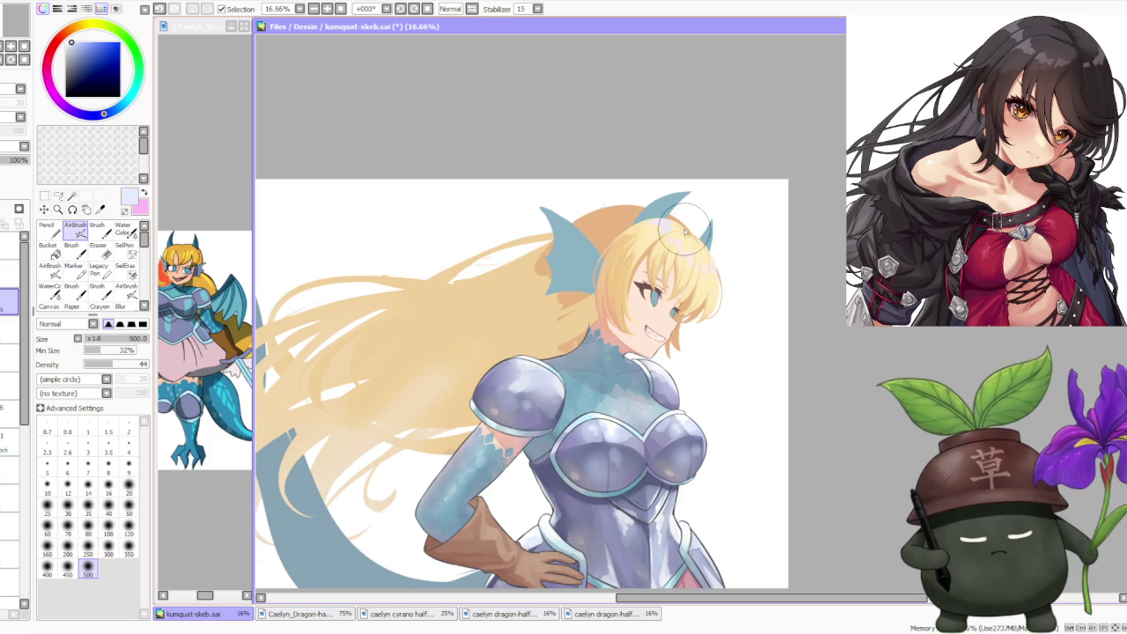
# - Flip the view again, sample the hair's pale yellow, and switch to the solid Brush
pyautogui.moveTo(24, 401); pyautogui.dragTo(5, 581)
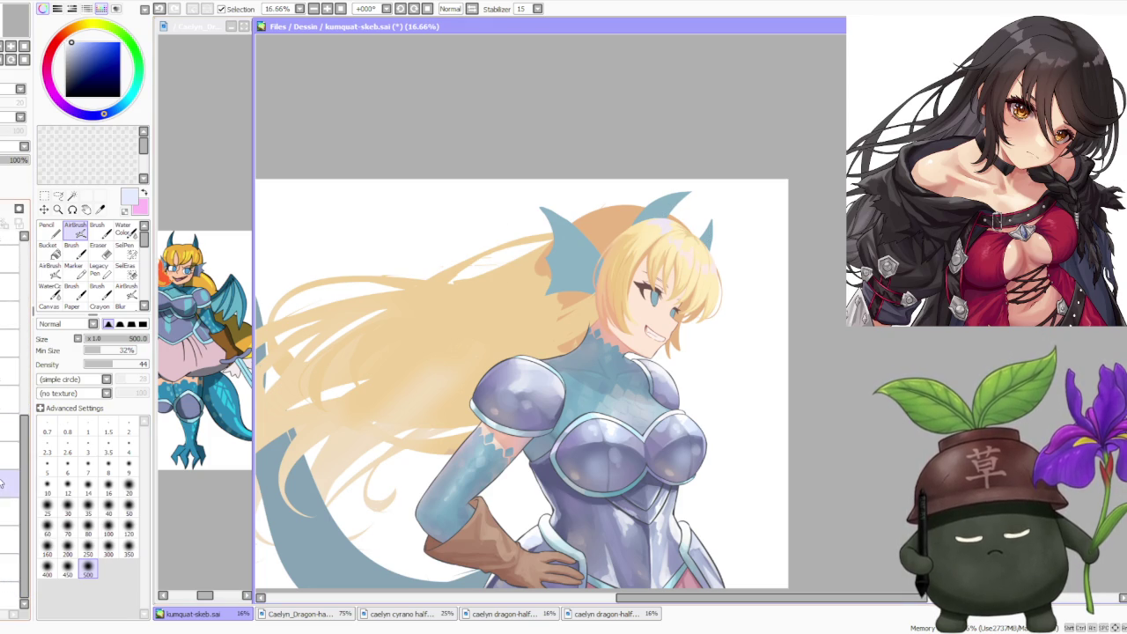
pyautogui.scroll(1, 536, 277)
pyautogui.press('h')
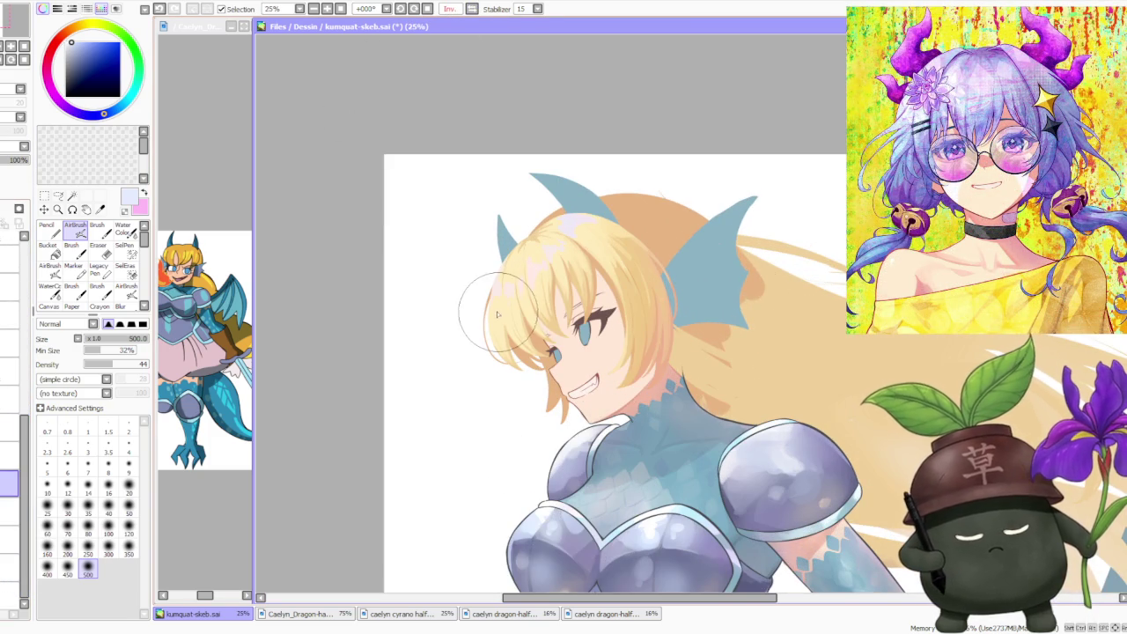
pyautogui.keyDown('alt'); pyautogui.click(497, 314); pyautogui.keyUp('alt')
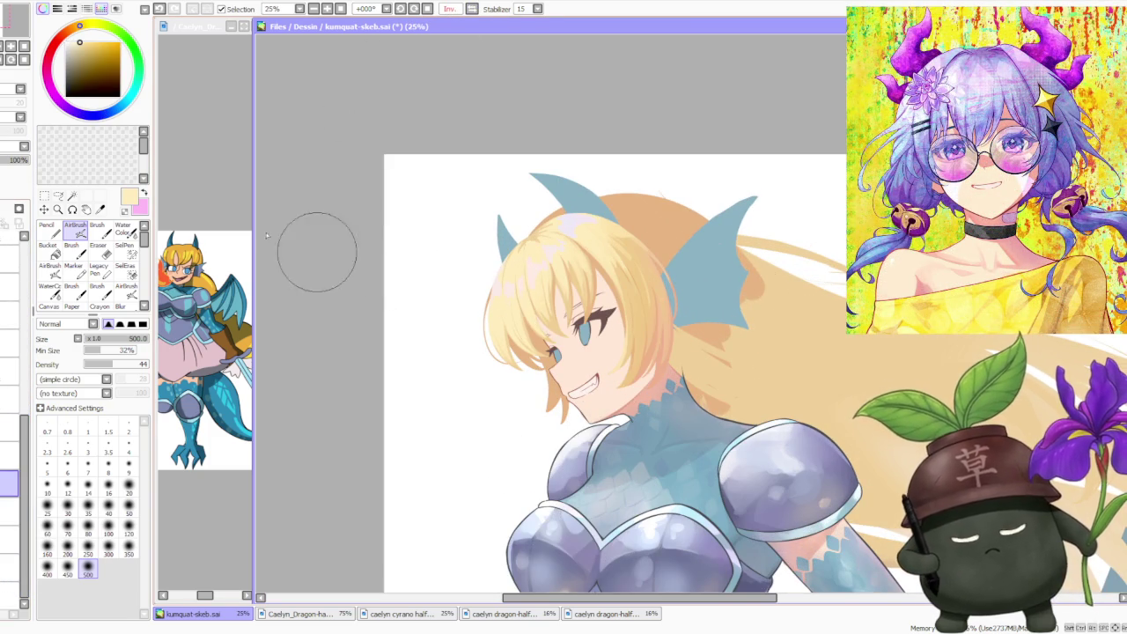
pyautogui.press('b')
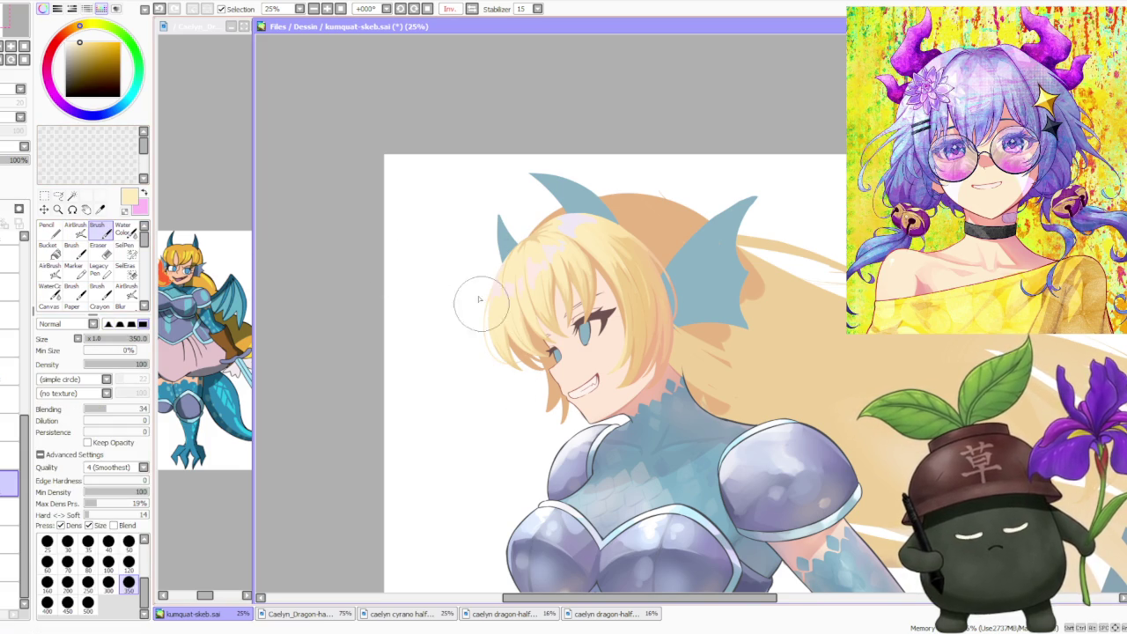
# - Undo the last stroke and brush soft peach shading near the chin
pyautogui.scroll(1, 542, 398)
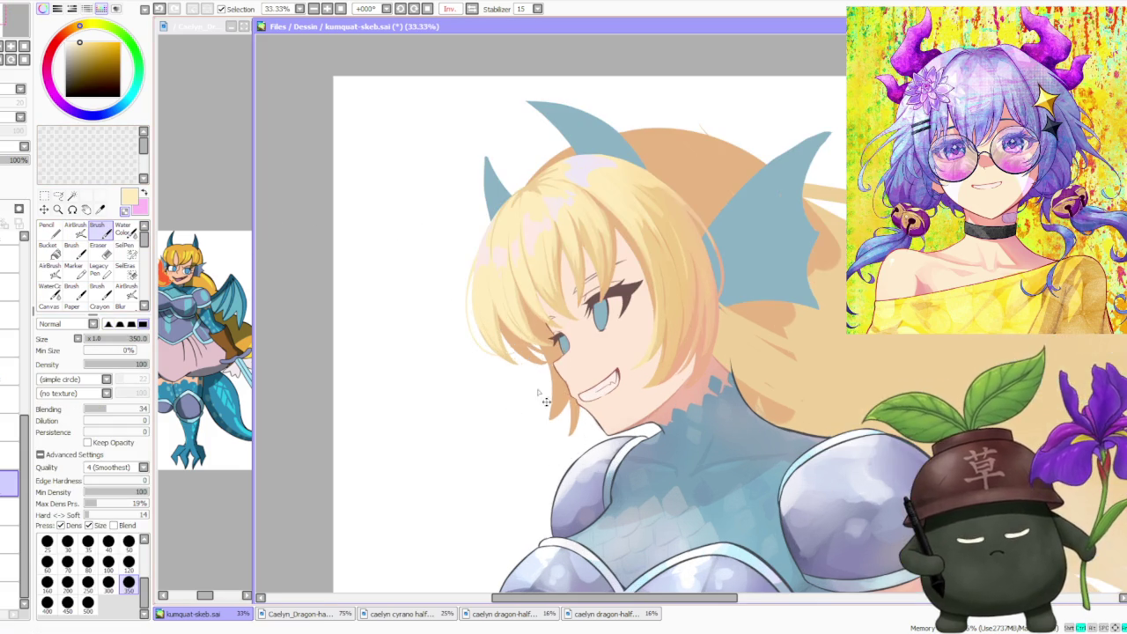
pyautogui.hotkey('ctrl', 'z')
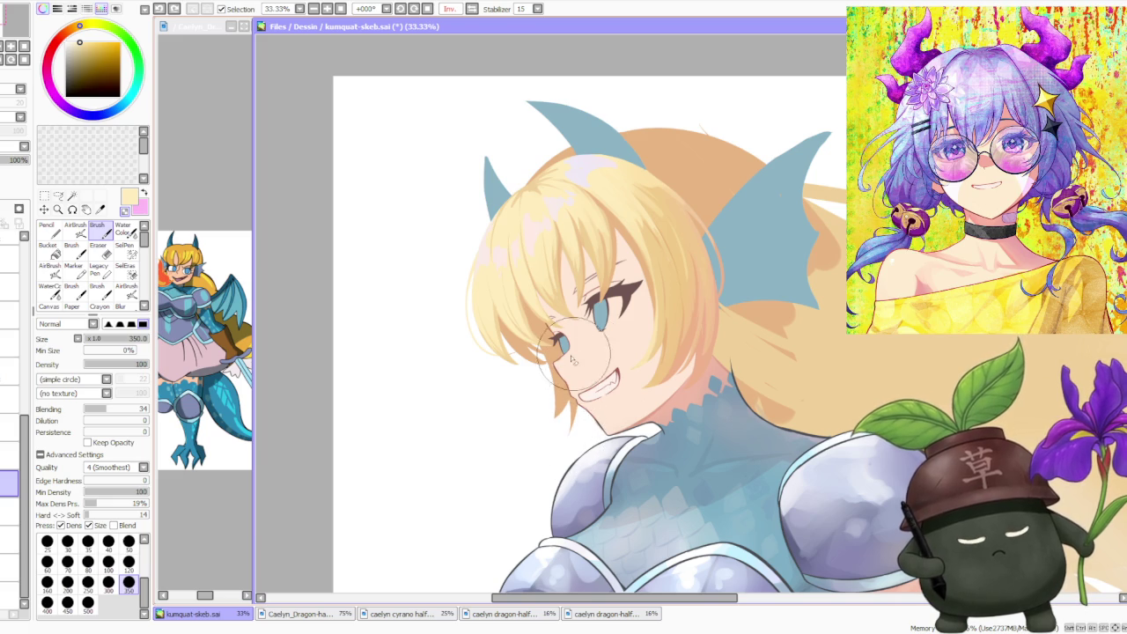
pyautogui.keyDown('alt'); pyautogui.click(558, 380); pyautogui.keyUp('alt')
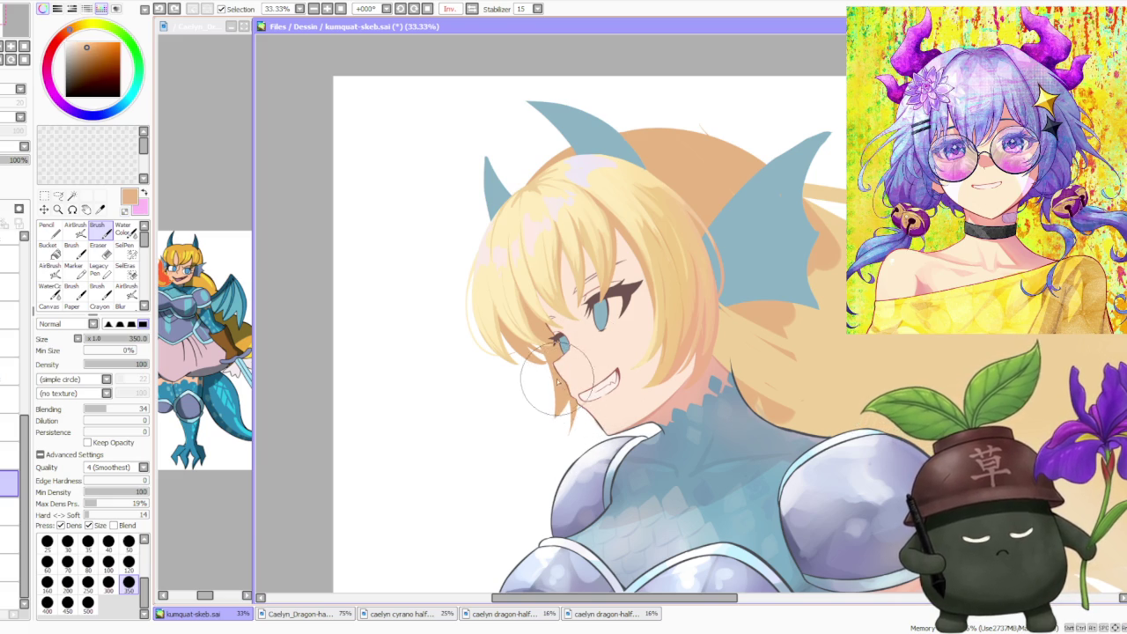
pyautogui.moveTo(549, 381); pyautogui.dragTo(547, 400)
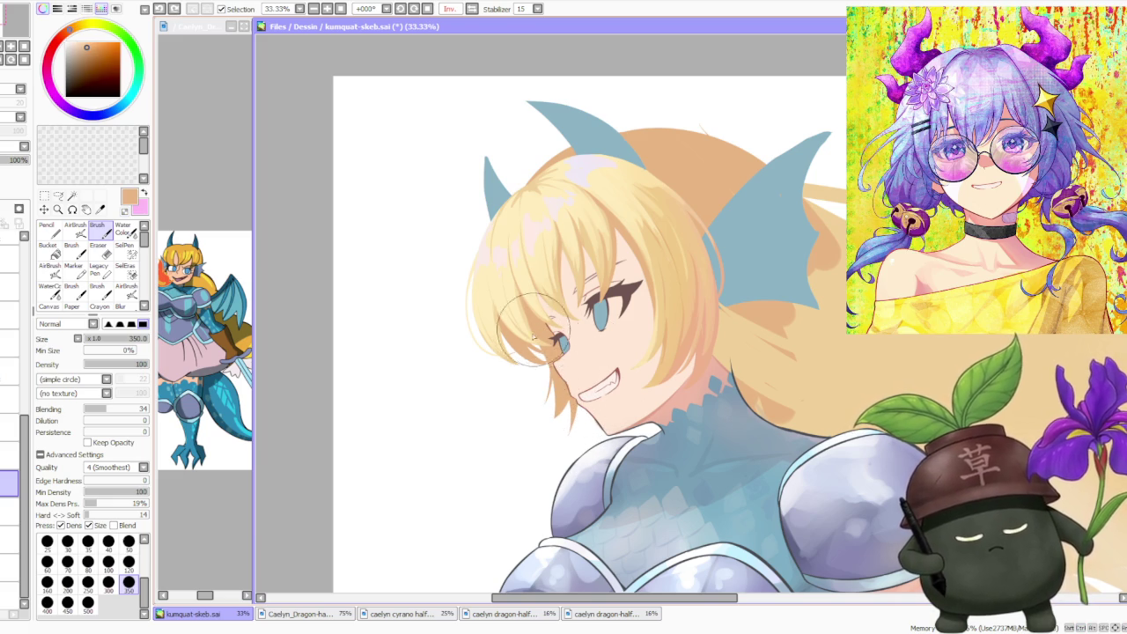
pyautogui.scroll(-2, 646, 296)
pyautogui.scroll(2, 671, 281)
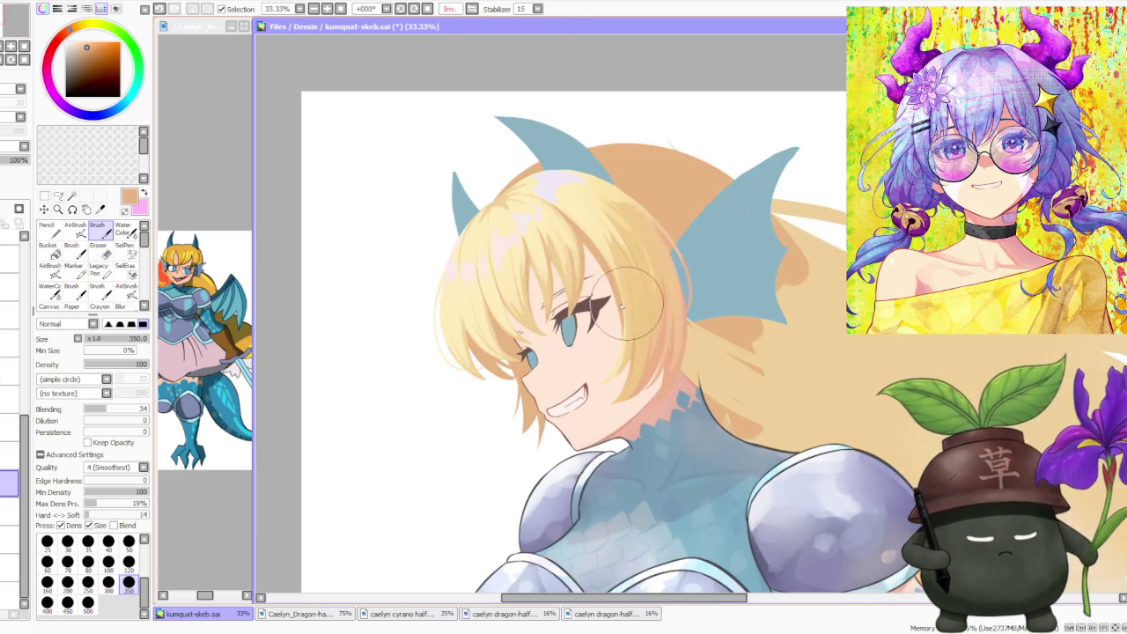
pyautogui.scroll(1, 493, 339)
pyautogui.scroll(1, 499, 373)
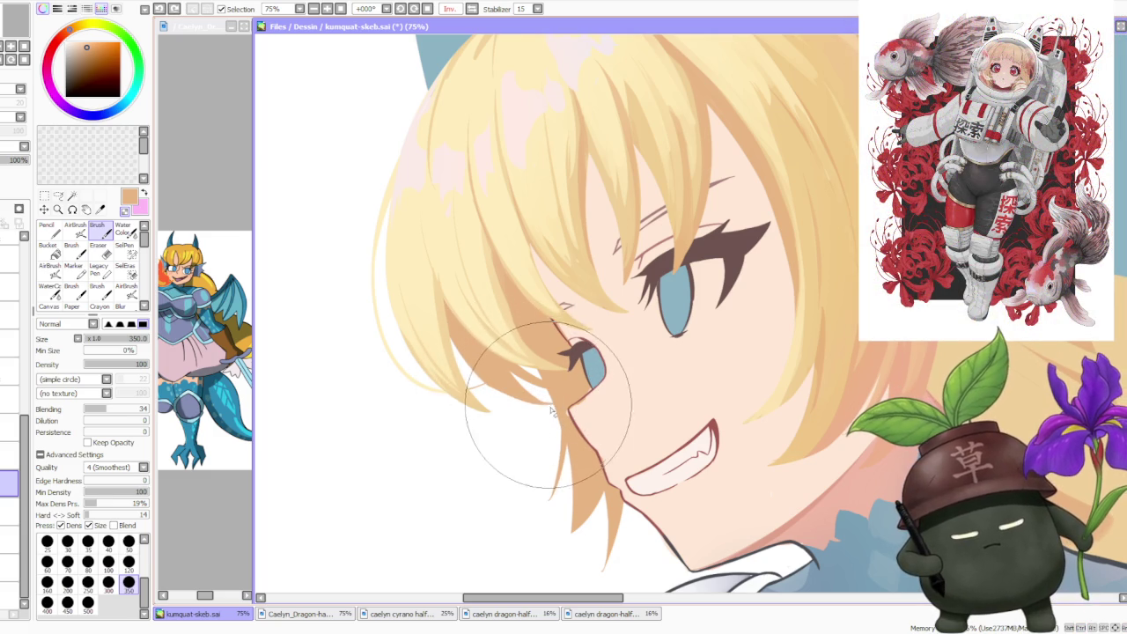
pyautogui.scroll(-3, 483, 340)
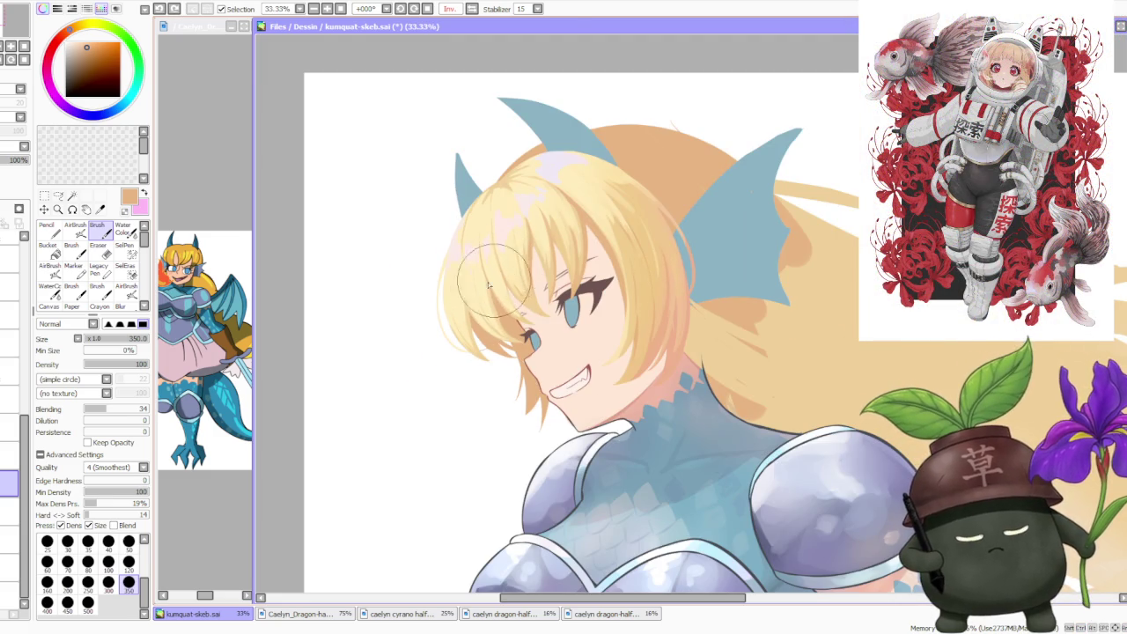
# - Choose a pink painting colour with the soft AirBrush
pyautogui.click(123, 39)
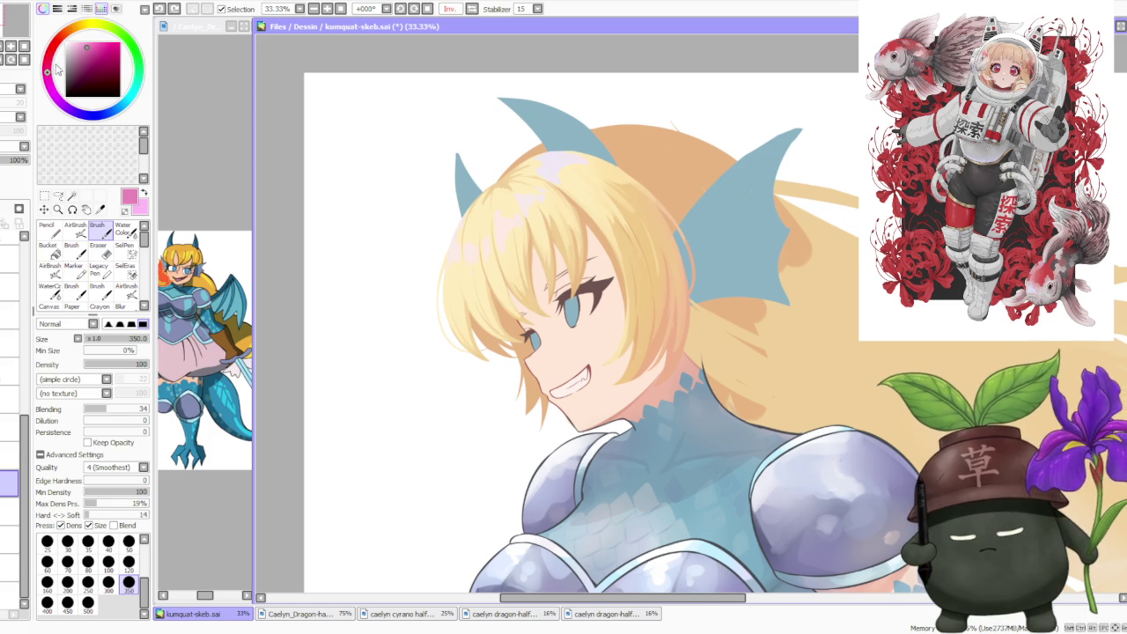
pyautogui.click(75, 227)
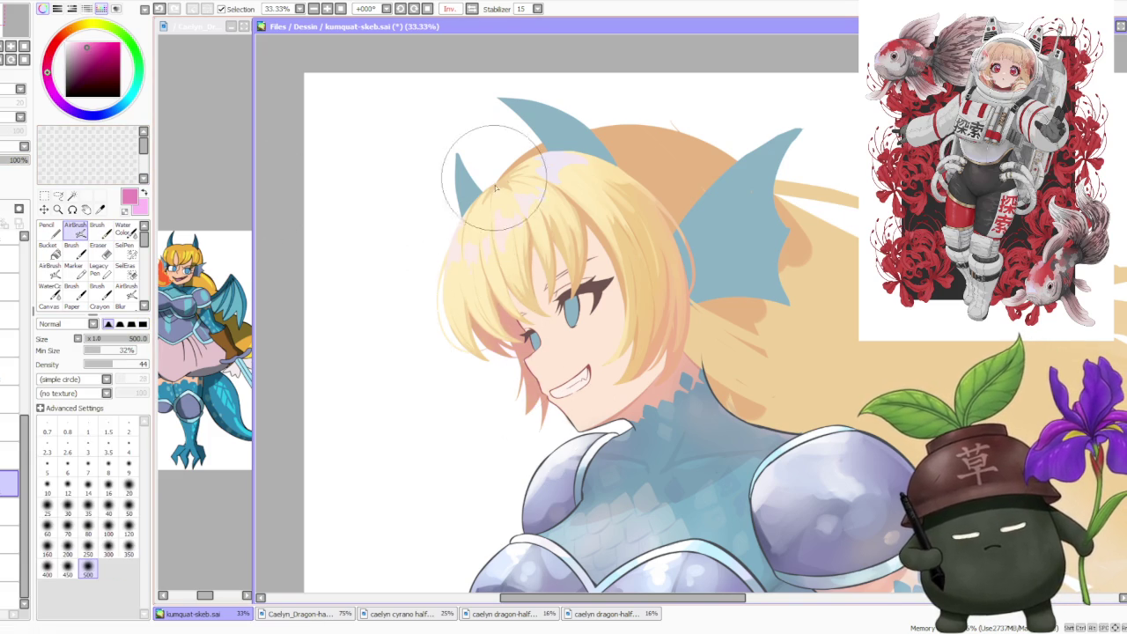
pyautogui.scroll(-3, 495, 187)
pyautogui.scroll(1, 533, 203)
pyautogui.scroll(1, 493, 220)
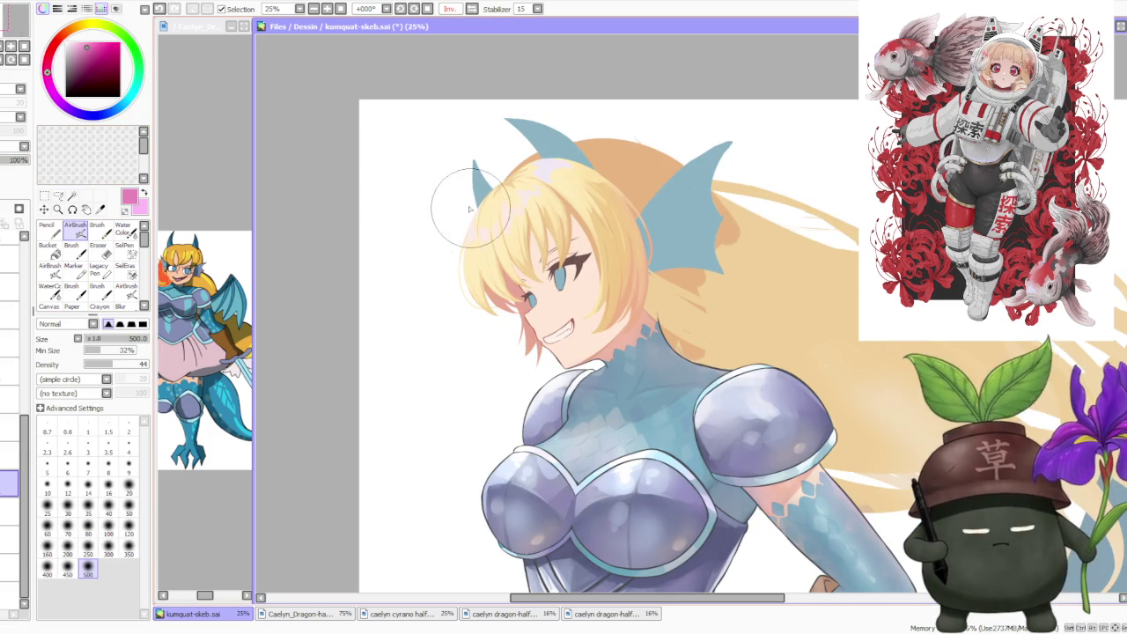
pyautogui.scroll(1, 524, 298)
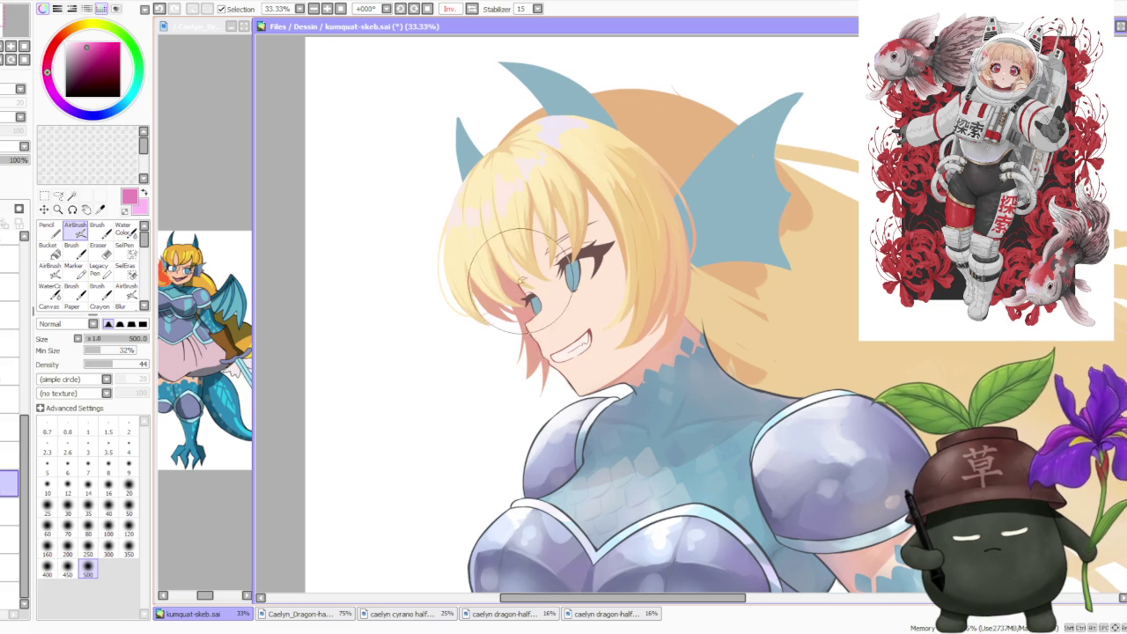
# - Sample tan, switch layers, sample a deeper orange, and return to the solid Brush
pyautogui.keyDown('alt'); pyautogui.click(531, 262); pyautogui.keyUp('alt')
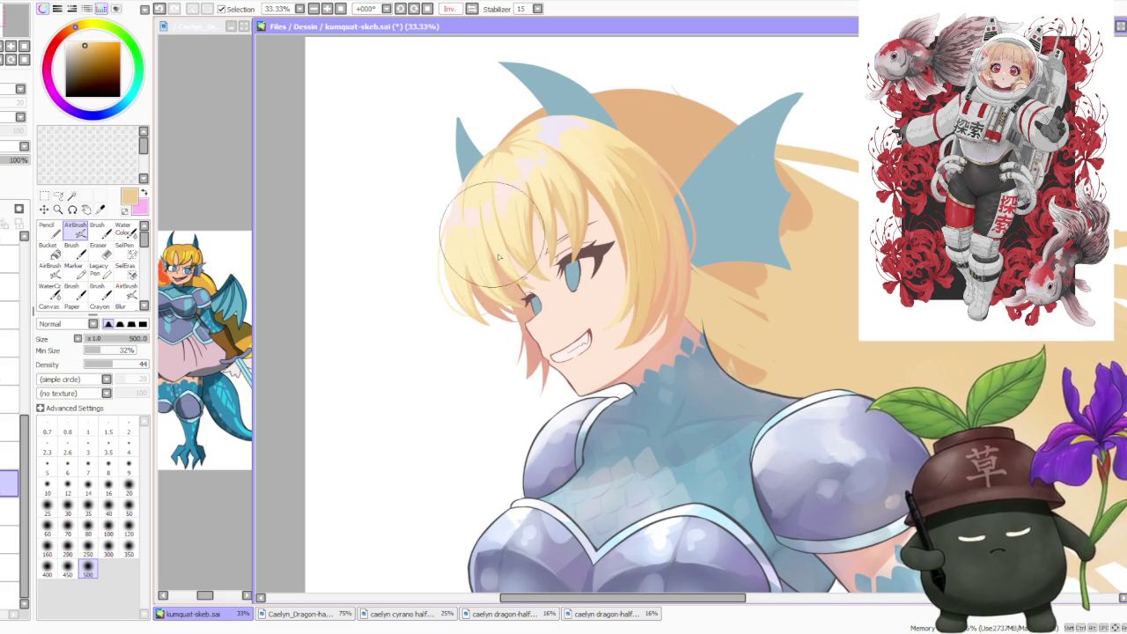
pyautogui.scroll(-3, 537, 215)
pyautogui.scroll(2, 557, 210)
pyautogui.scroll(-2, 572, 114)
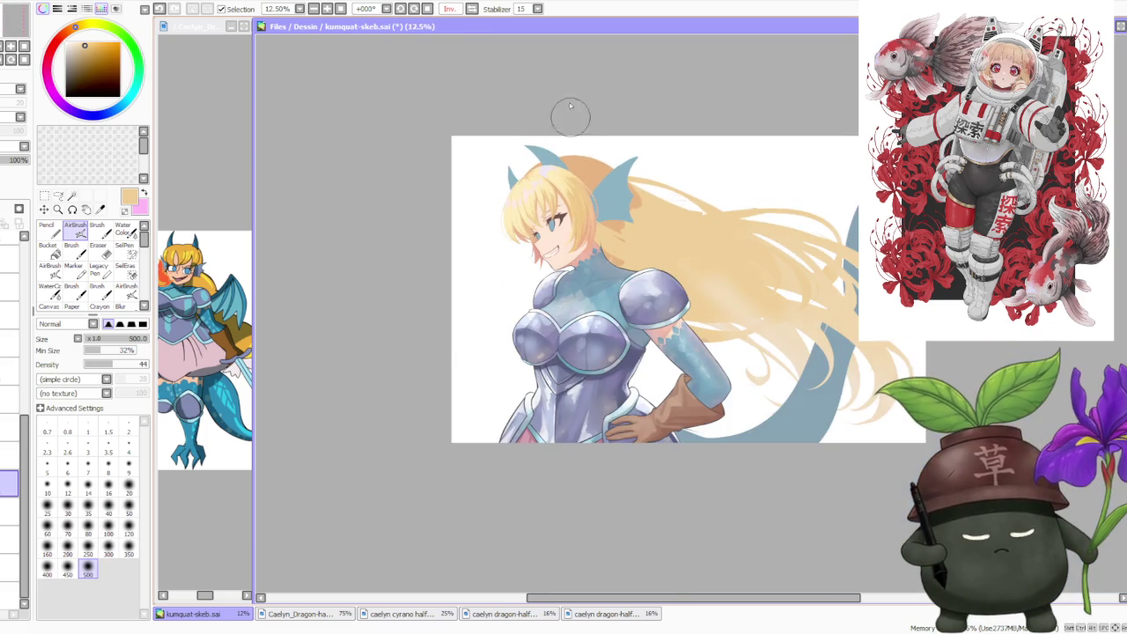
pyautogui.scroll(1, 546, 107)
pyautogui.moveTo(25, 438); pyautogui.dragTo(5, 309)
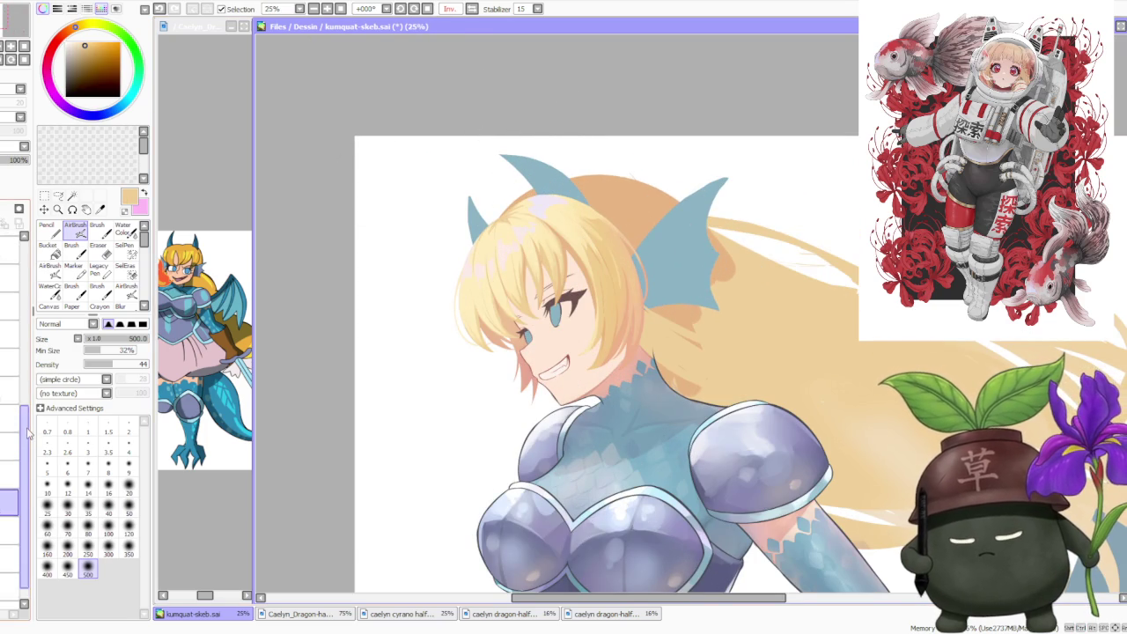
pyautogui.click(6, 290)
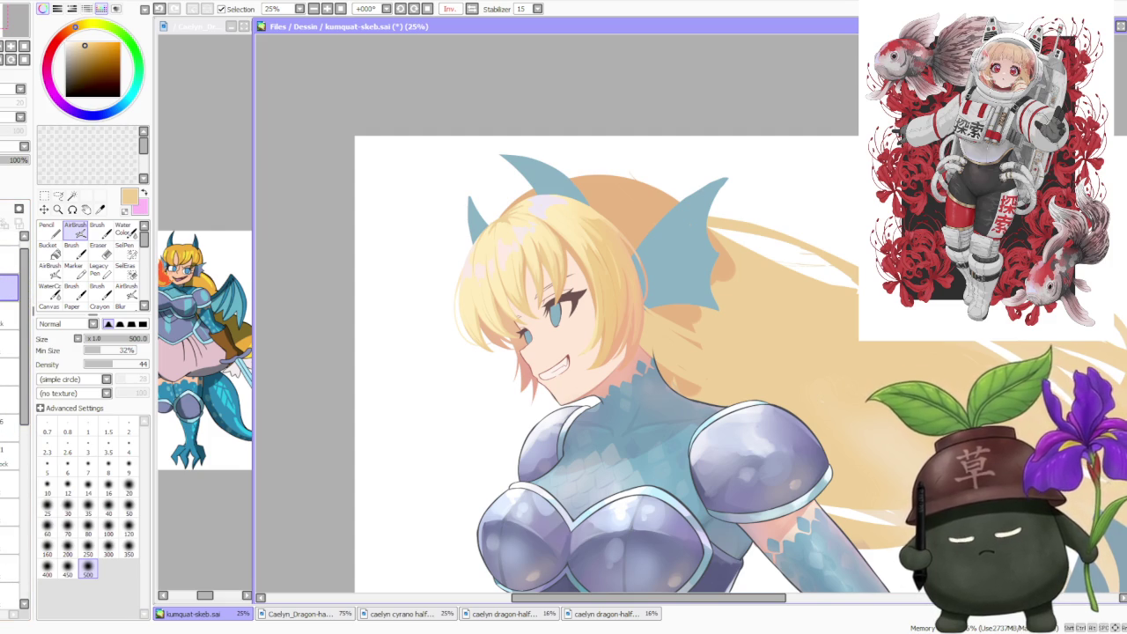
pyautogui.scroll(1, 514, 256)
pyautogui.rightClick(525, 183)
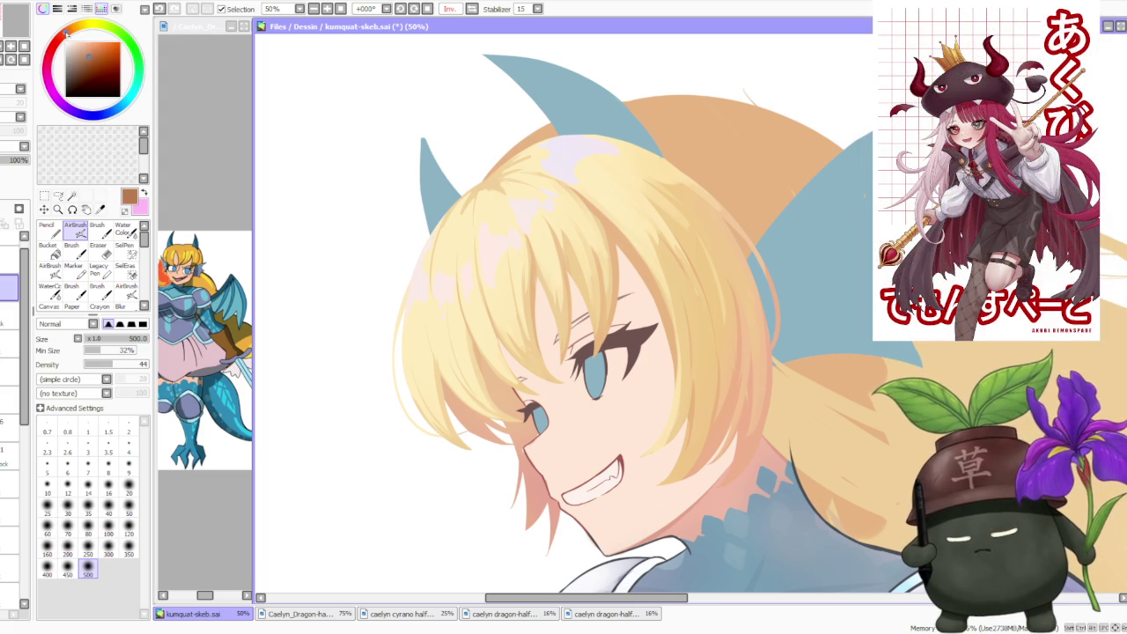
pyautogui.click(98, 231)
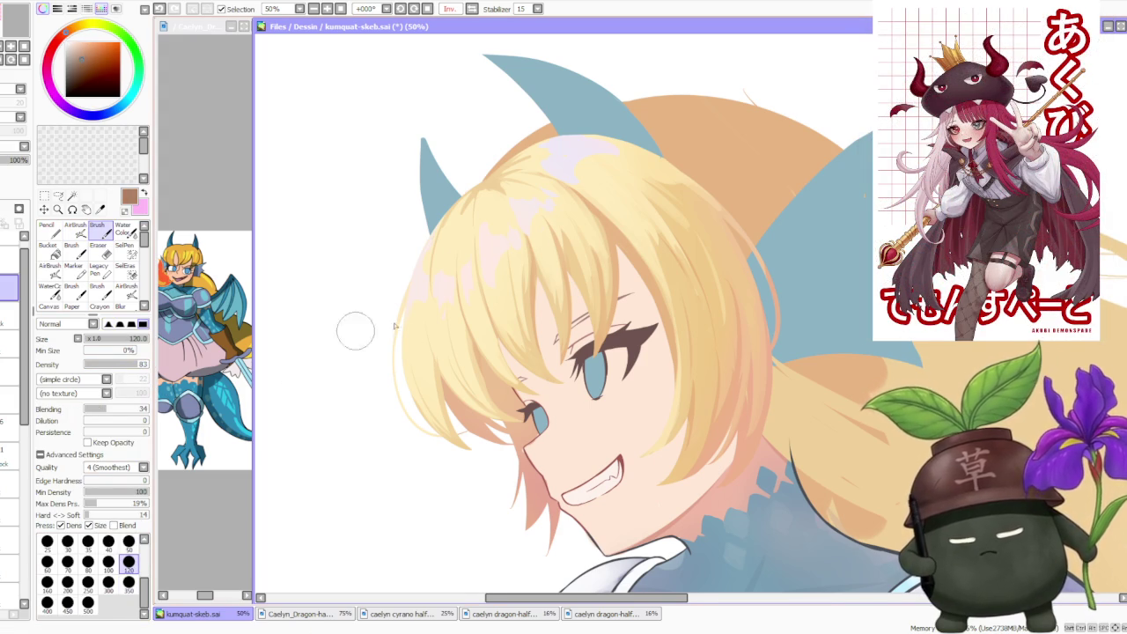
# - Set brush density to 89 and try darker strokes on the lower hair edge, undoing three
pyautogui.scroll(1, 436, 403)
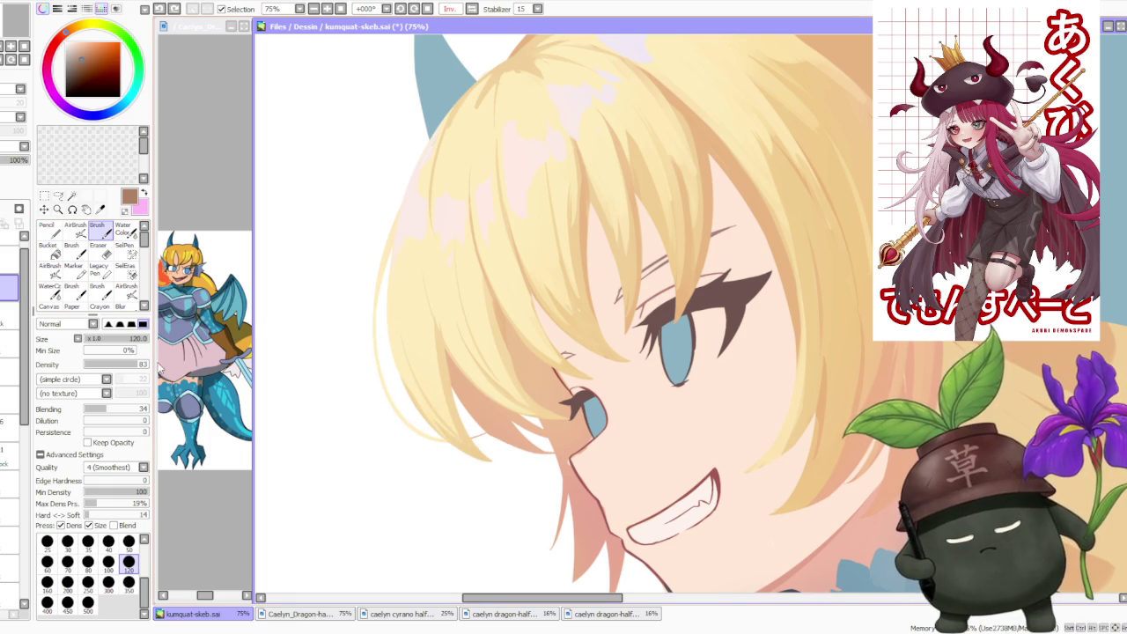
pyautogui.moveTo(144, 365); pyautogui.dragTo(141, 364)
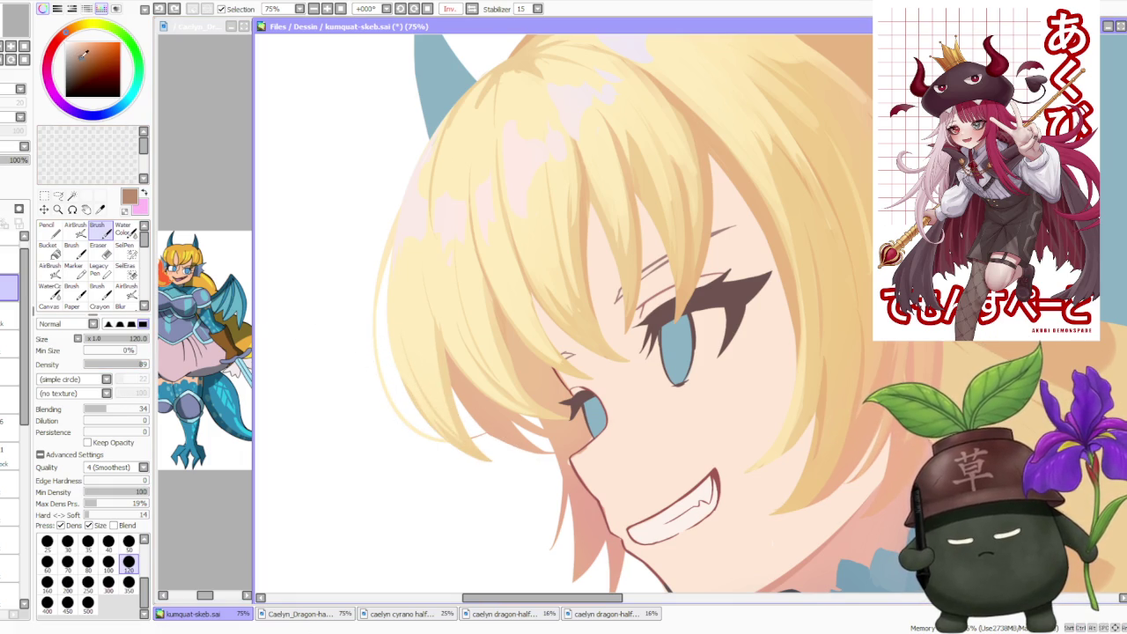
pyautogui.moveTo(485, 462); pyautogui.dragTo(408, 380)
pyautogui.moveTo(492, 461); pyautogui.dragTo(396, 369)
pyautogui.hotkey('ctrl', 'z')
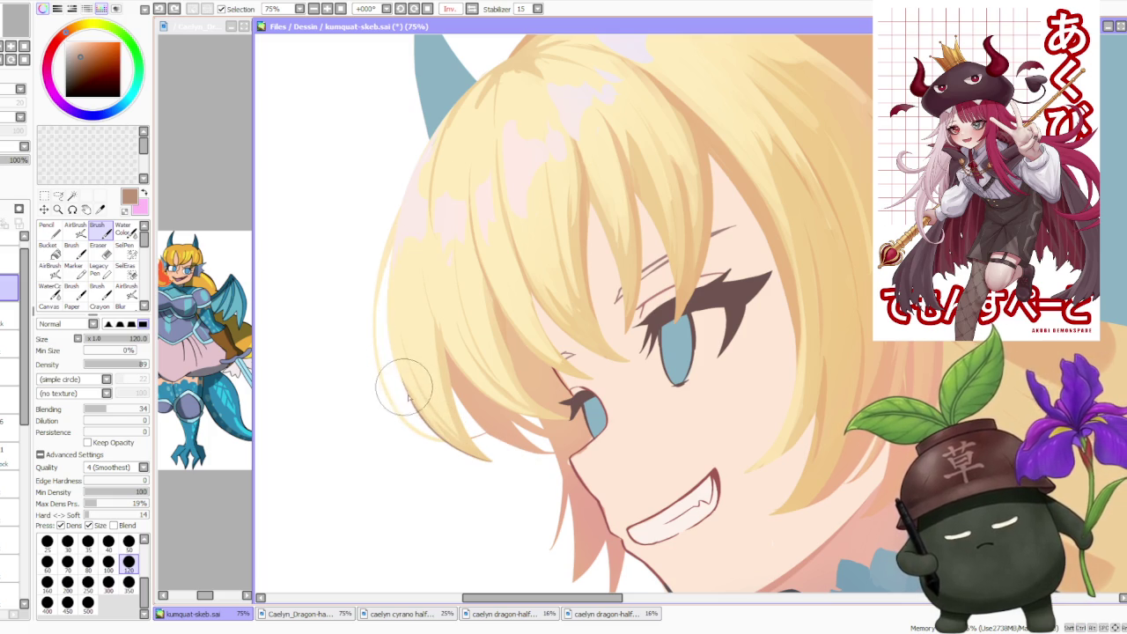
pyautogui.hotkey('ctrl', 'z')
pyautogui.hotkey('ctrl', 'z')
pyautogui.hotkey('ctrl', 'z')
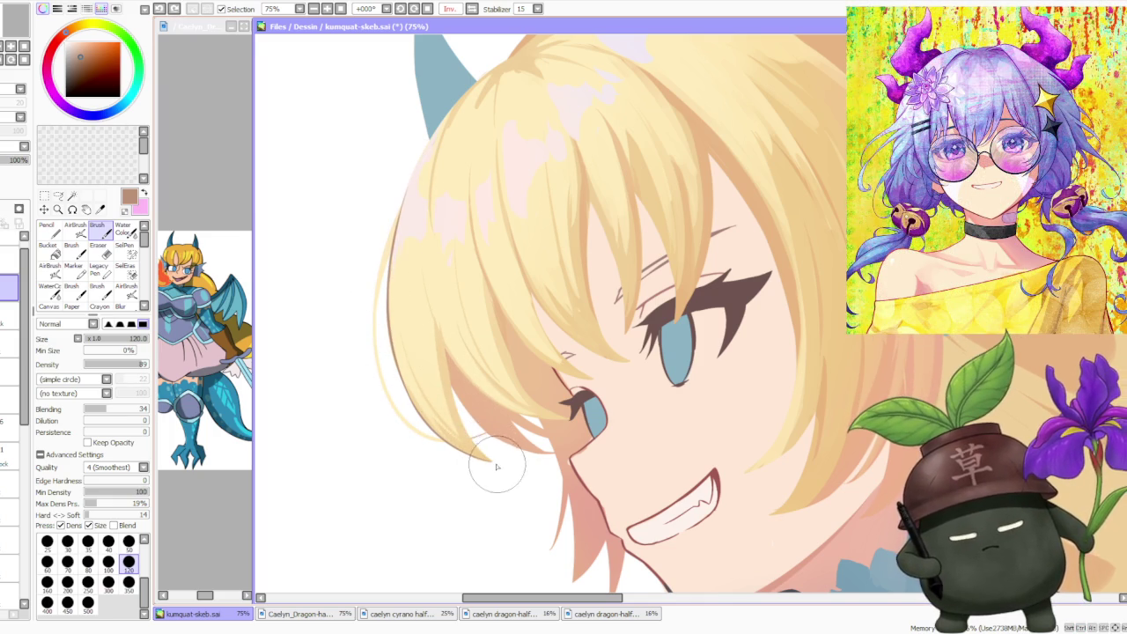
pyautogui.hotkey('ctrl', 'z')
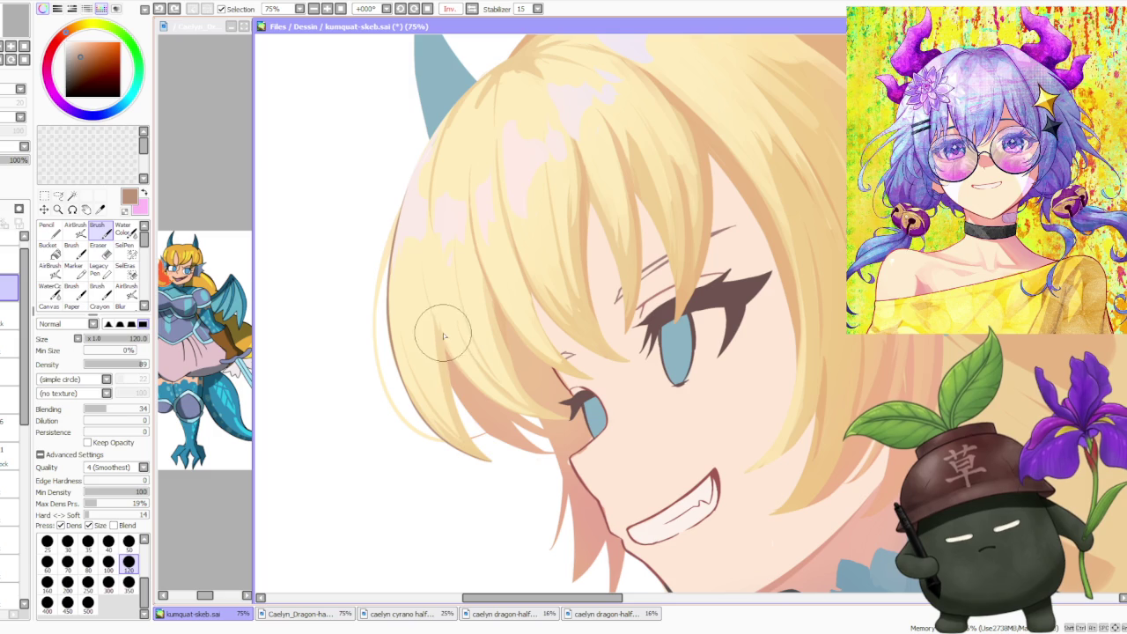
# - Lengthen a hair tip with a new stroke and flip the canvas to check it
pyautogui.scroll(1, 473, 445)
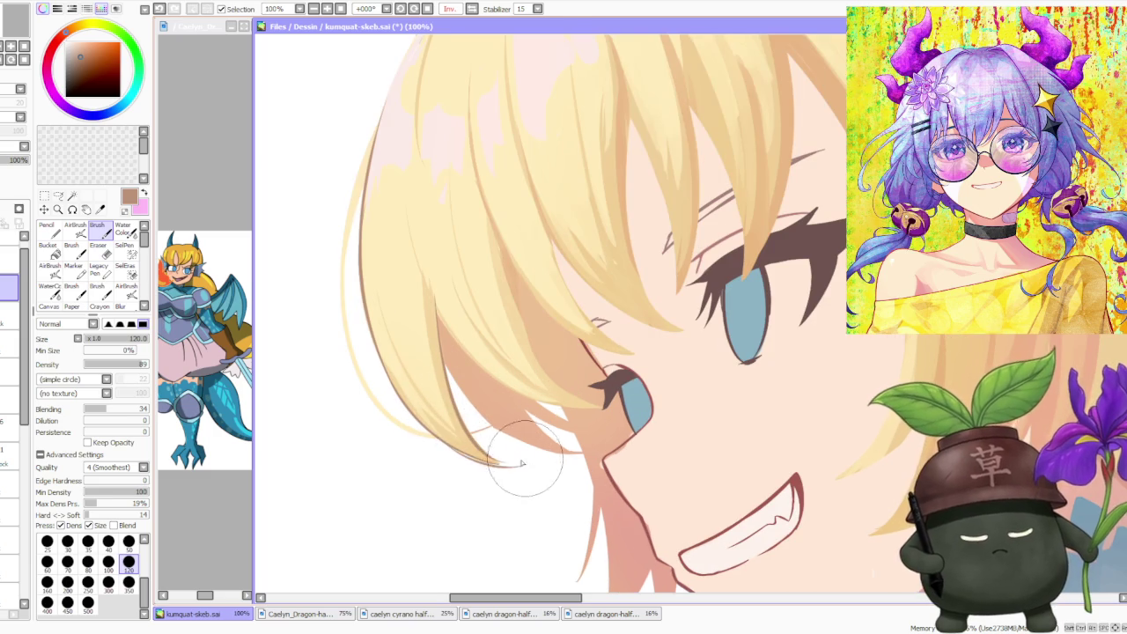
pyautogui.moveTo(473, 465); pyautogui.dragTo(518, 461)
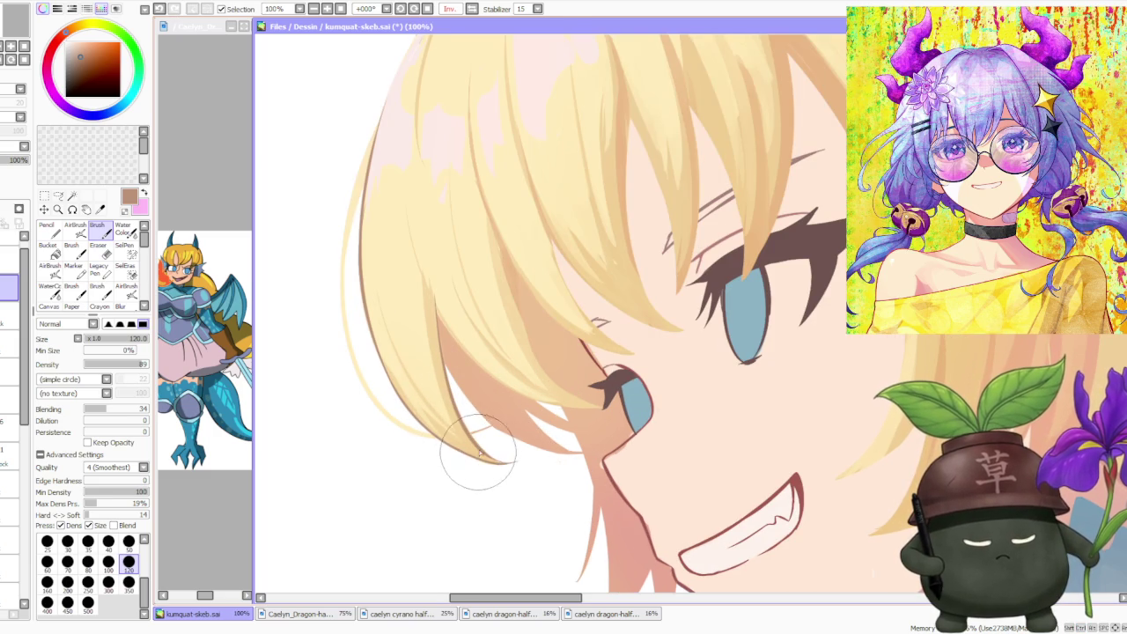
pyautogui.scroll(-1, 441, 326)
pyautogui.scroll(1, 432, 282)
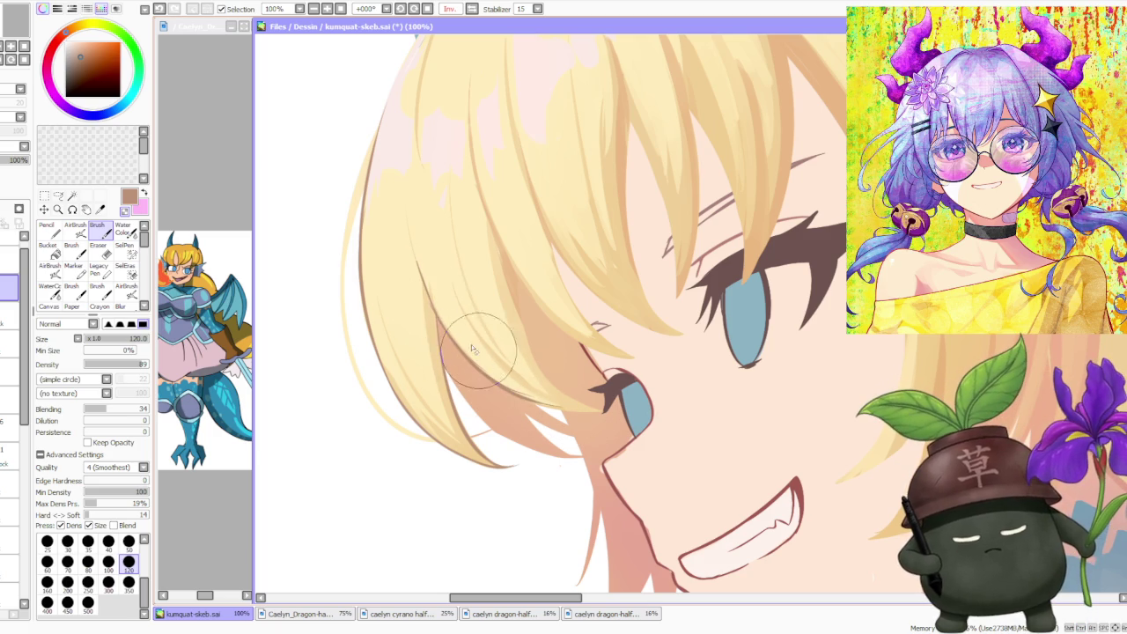
pyautogui.scroll(2, 436, 326)
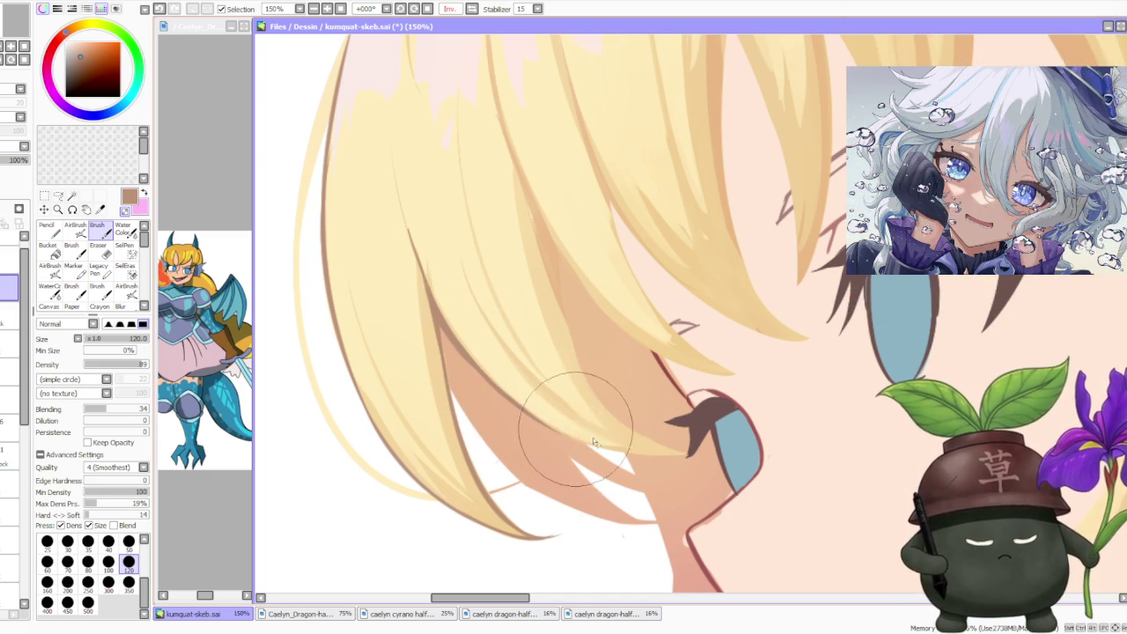
pyautogui.press('h')
pyautogui.press('h')
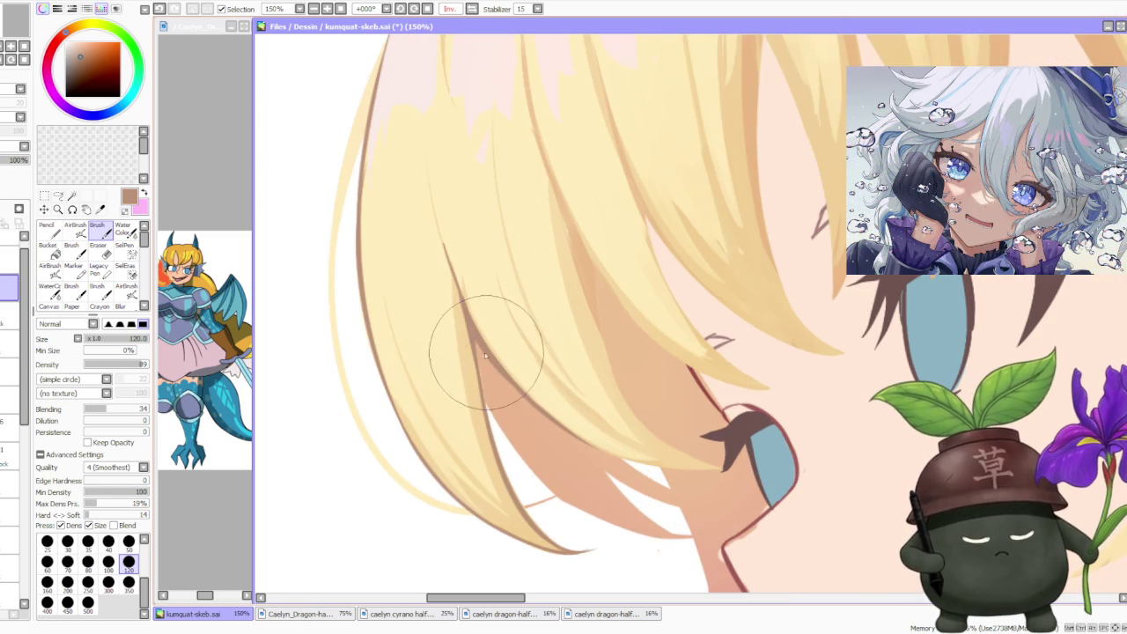
pyautogui.scroll(-2, 480, 342)
pyautogui.scroll(-2, 496, 229)
pyautogui.scroll(-2, 496, 229)
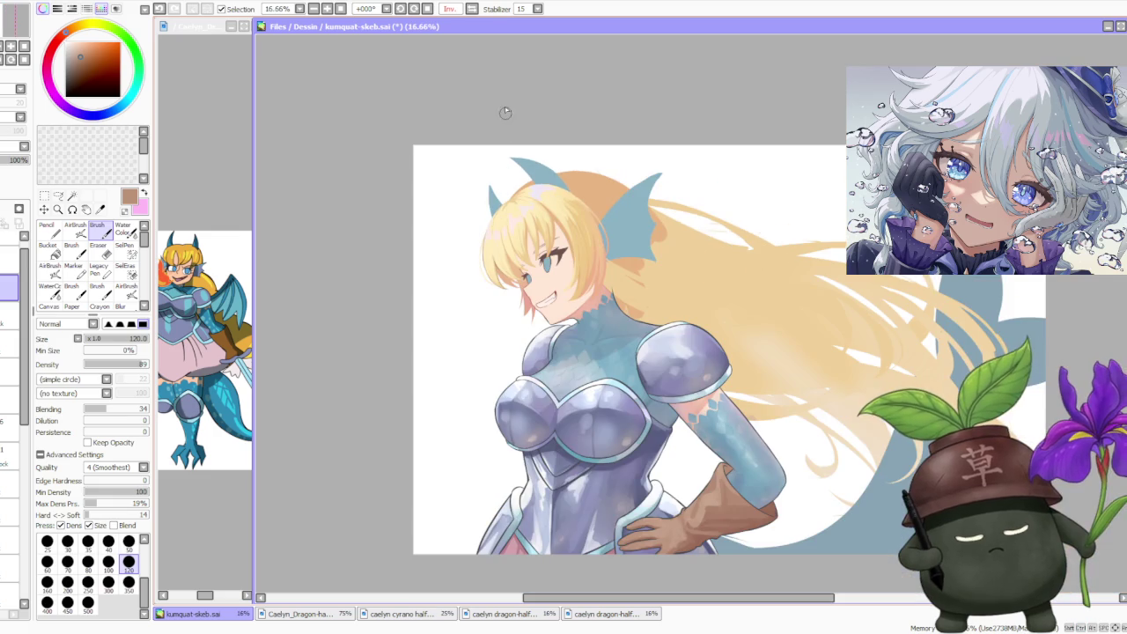
# - Mirror the canvas view horizontally and tilt it to check the hair near the eye
pyautogui.press('h')
pyautogui.press('h')
pyautogui.scroll(3, 528, 264)
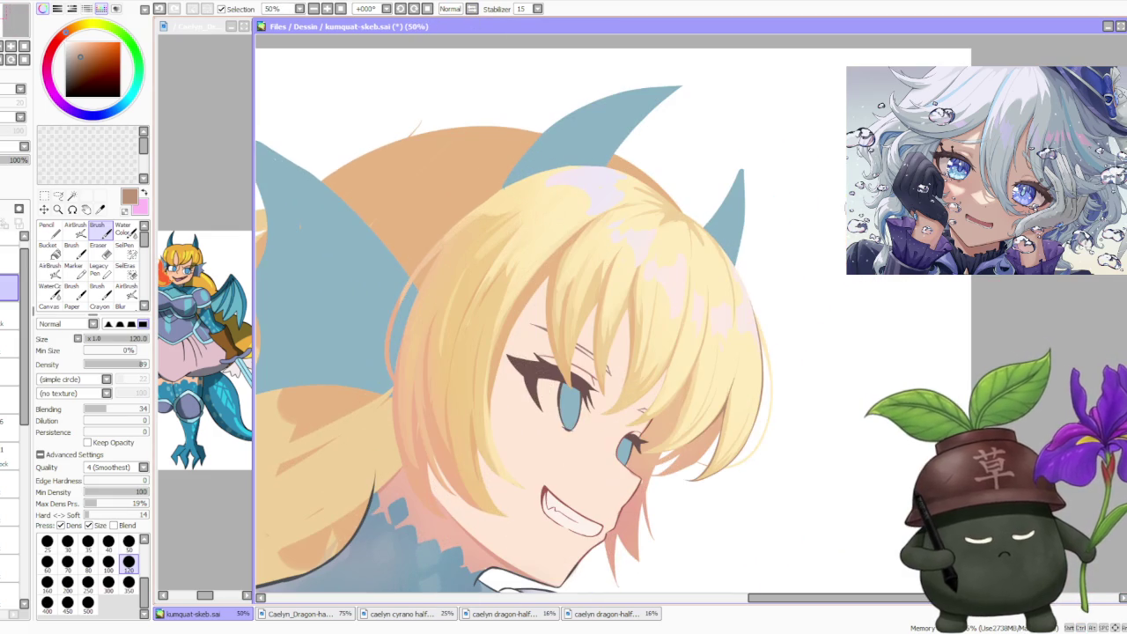
pyautogui.scroll(-1, 708, 361)
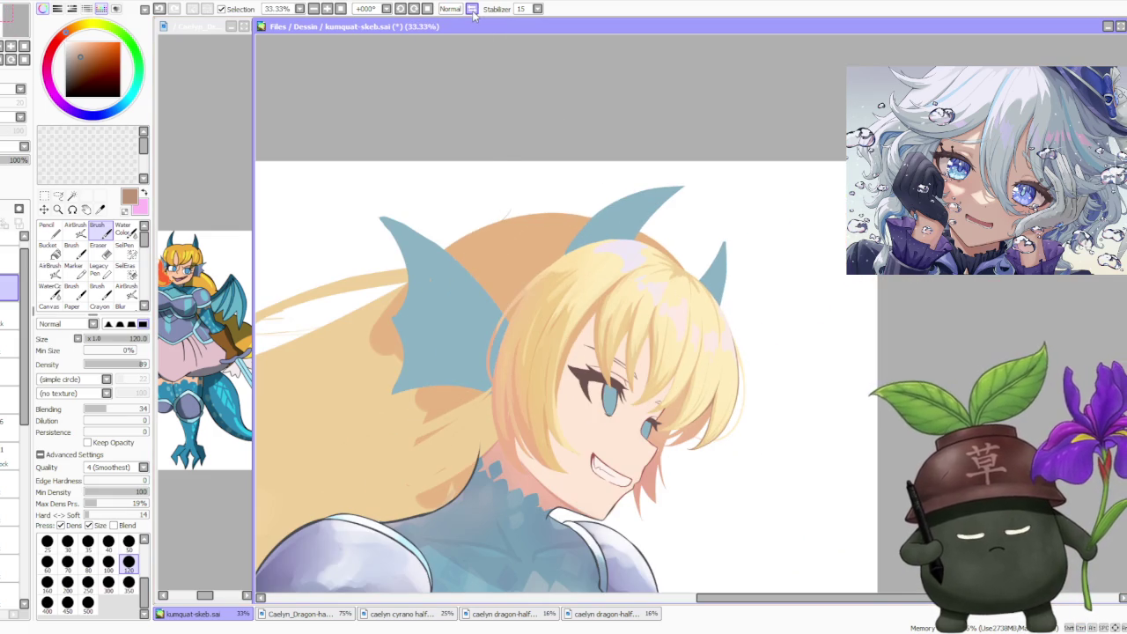
pyautogui.click(472, 9)
pyautogui.click(417, 10)
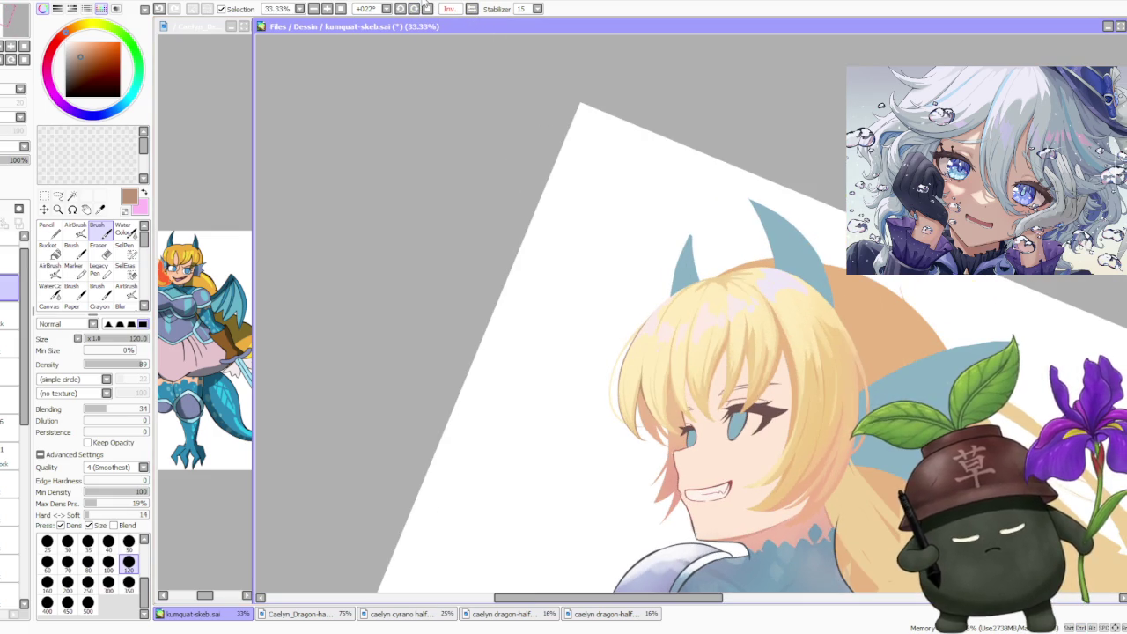
pyautogui.click(417, 9)
# - Compare recent hair strokes by undoing and redoing them with Ctrl+Z and Ctrl+Y
pyautogui.scroll(3, 591, 332)
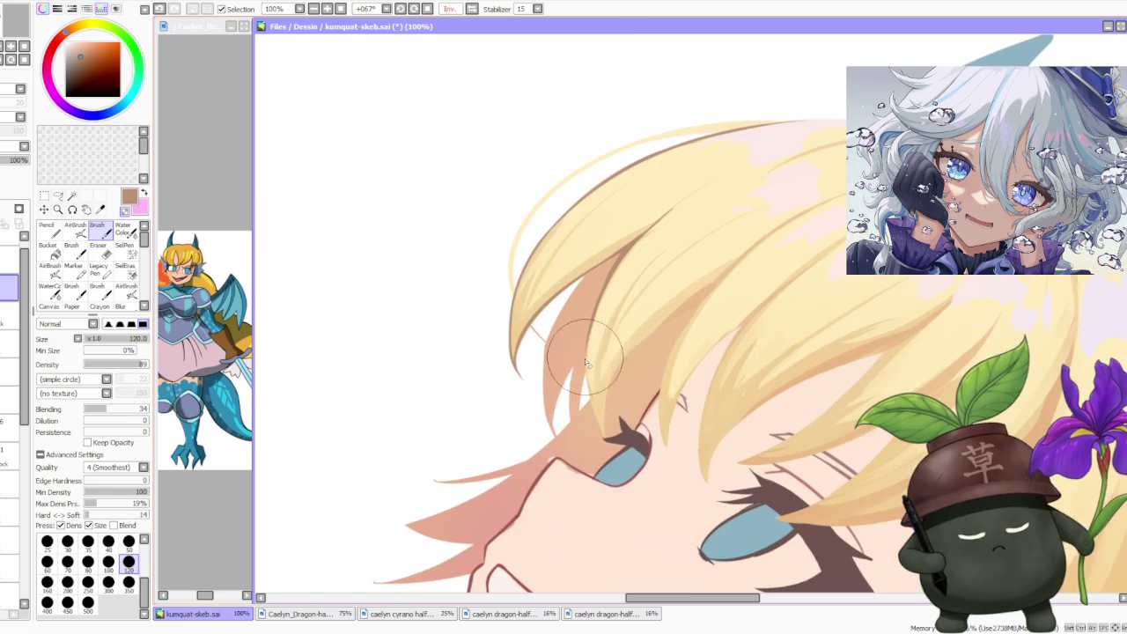
pyautogui.hotkey('ctrl', 'z')
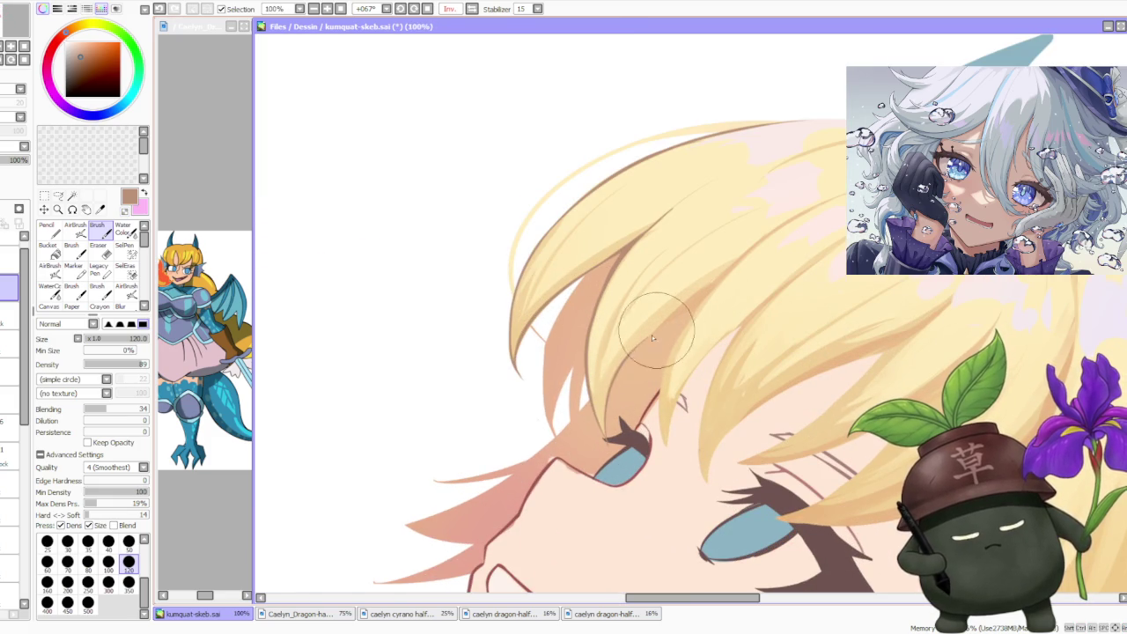
pyautogui.hotkey('ctrl', 'z')
pyautogui.hotkey('ctrl', 'y')
pyautogui.hotkey('ctrl', 'z')
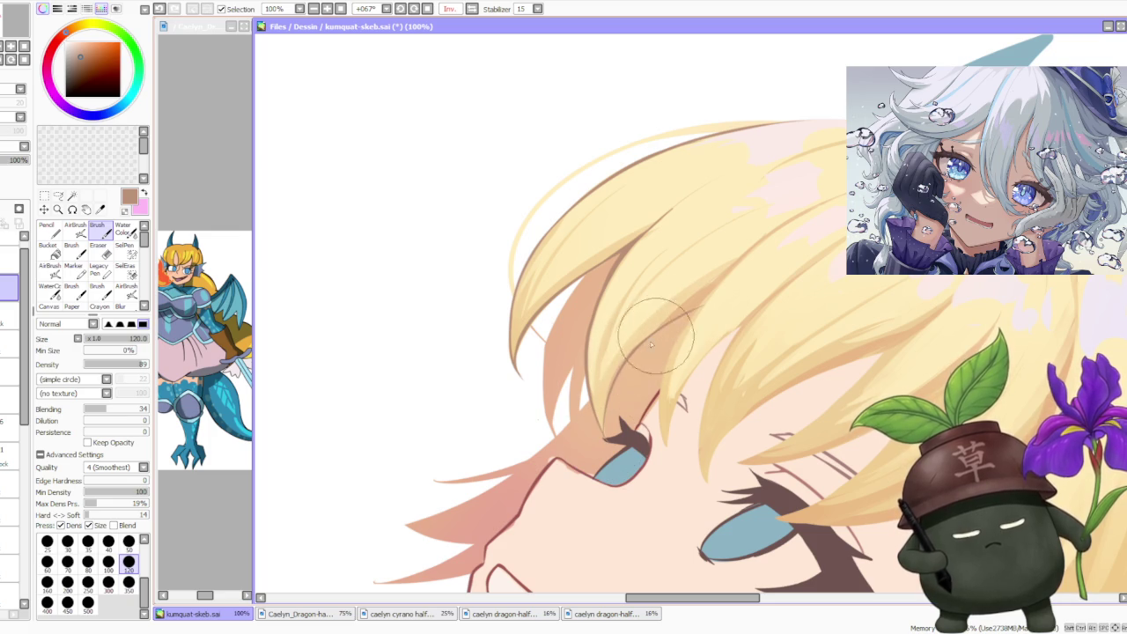
pyautogui.hotkey('ctrl', 'y')
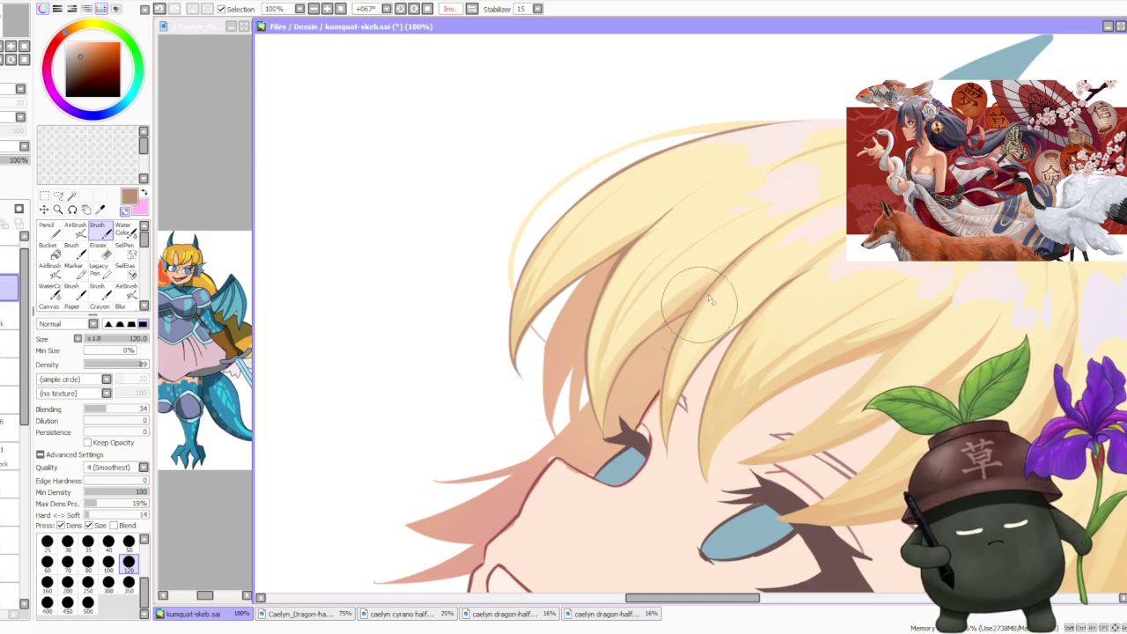
# - Zoom in and out on the hair and tilt the view back partway toward upright
pyautogui.scroll(2, 678, 321)
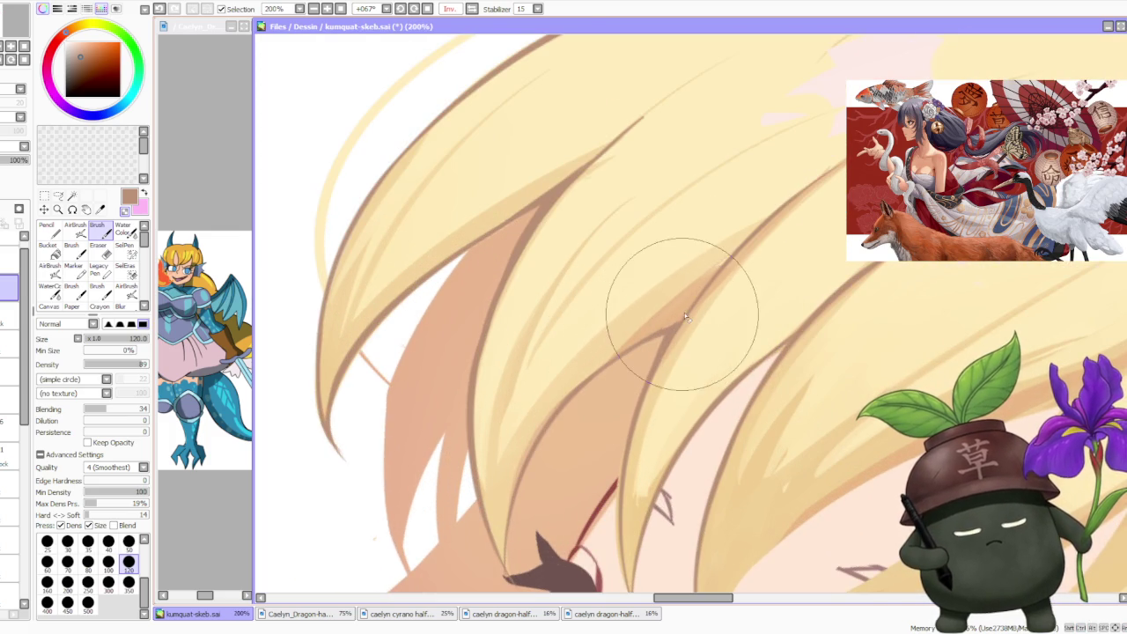
pyautogui.scroll(-3, 679, 319)
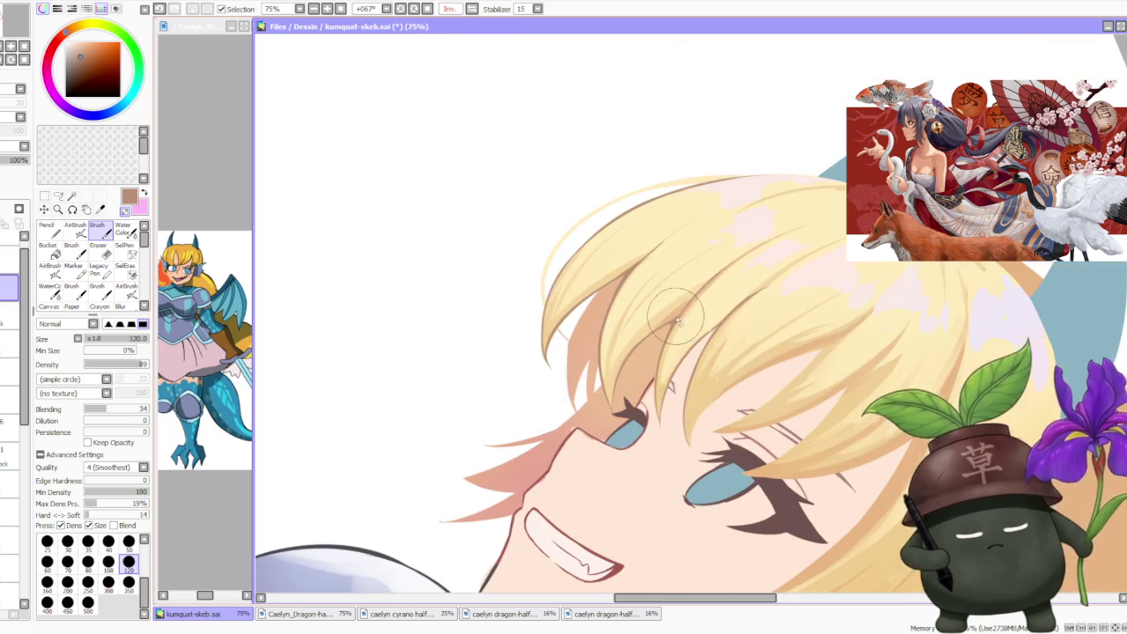
pyautogui.scroll(2, 696, 279)
pyautogui.scroll(1, 696, 242)
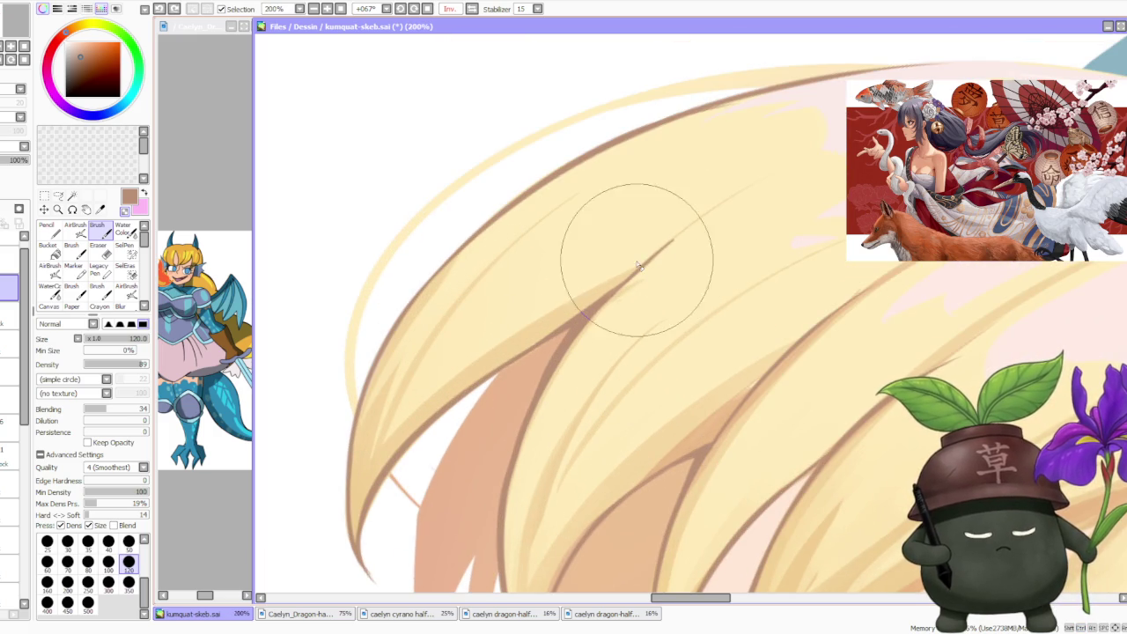
pyautogui.scroll(-2, 664, 268)
pyautogui.scroll(-1, 679, 238)
pyautogui.scroll(-1, 783, 292)
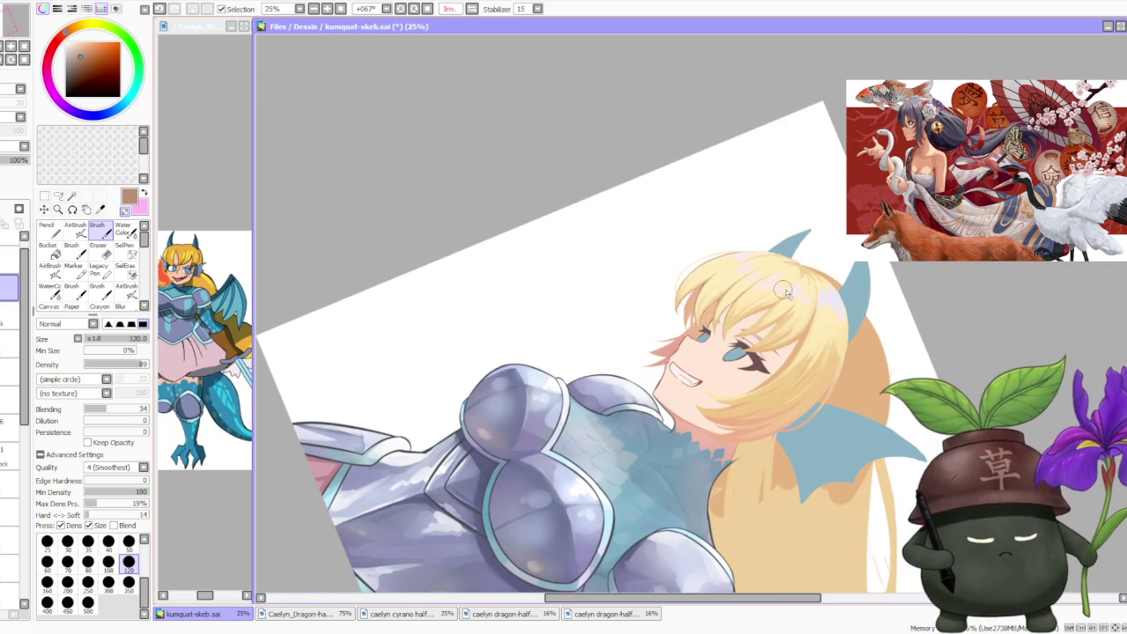
pyautogui.click(400, 8)
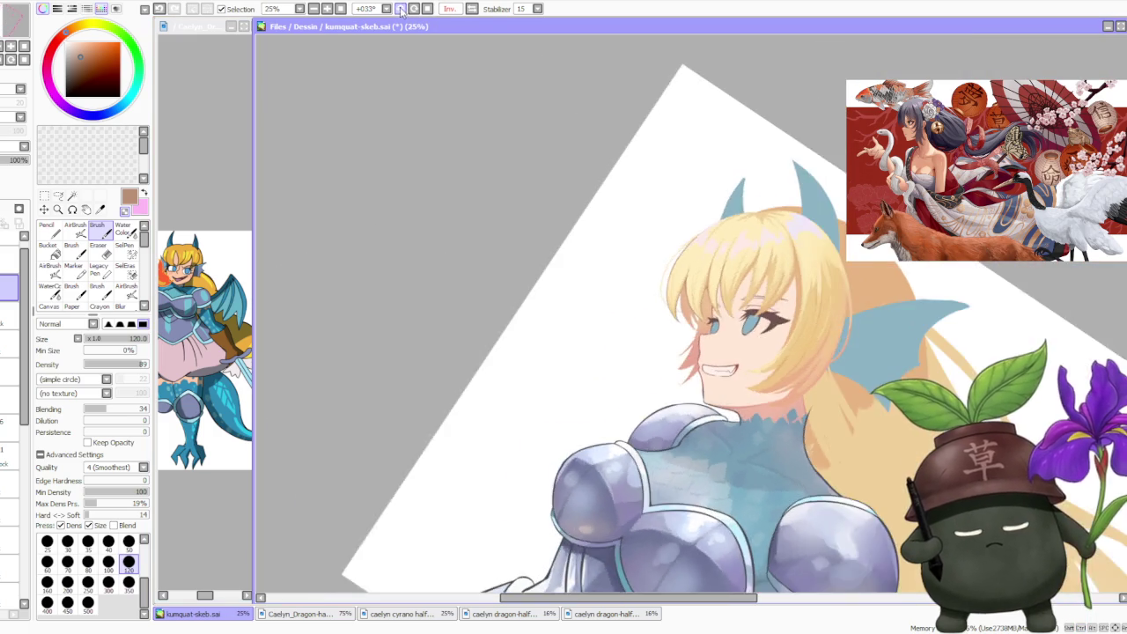
# - Tilt the view further upright and redraw the darker strand over the eyelid, reaching toward the eye
pyautogui.click(401, 8)
pyautogui.scroll(1, 747, 207)
pyautogui.scroll(1, 532, 342)
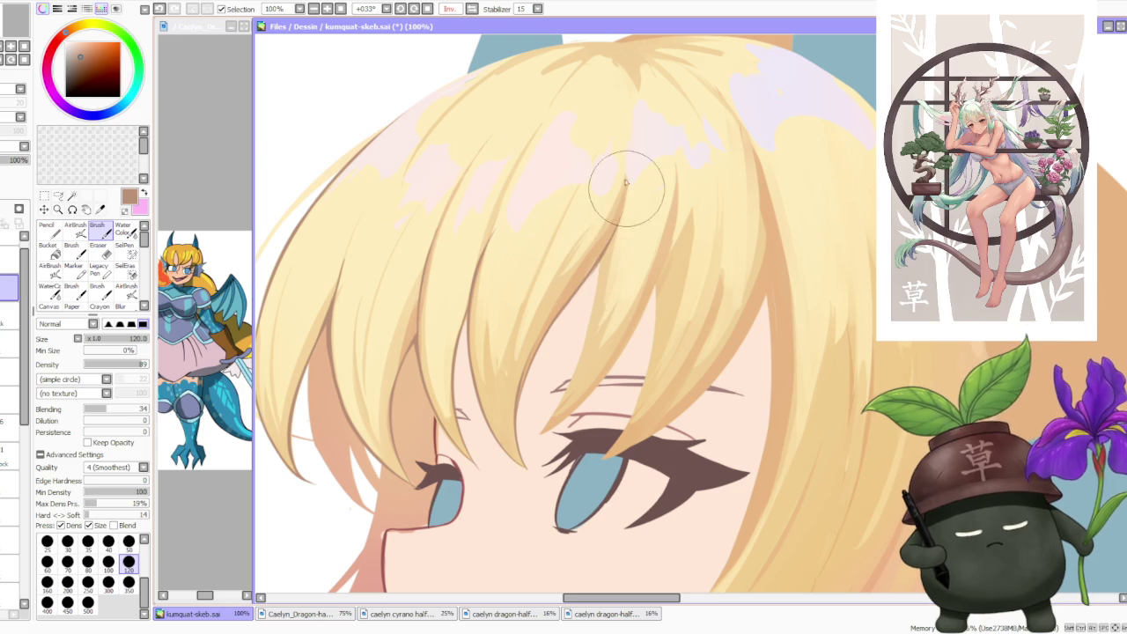
pyautogui.moveTo(625, 209); pyautogui.dragTo(606, 243)
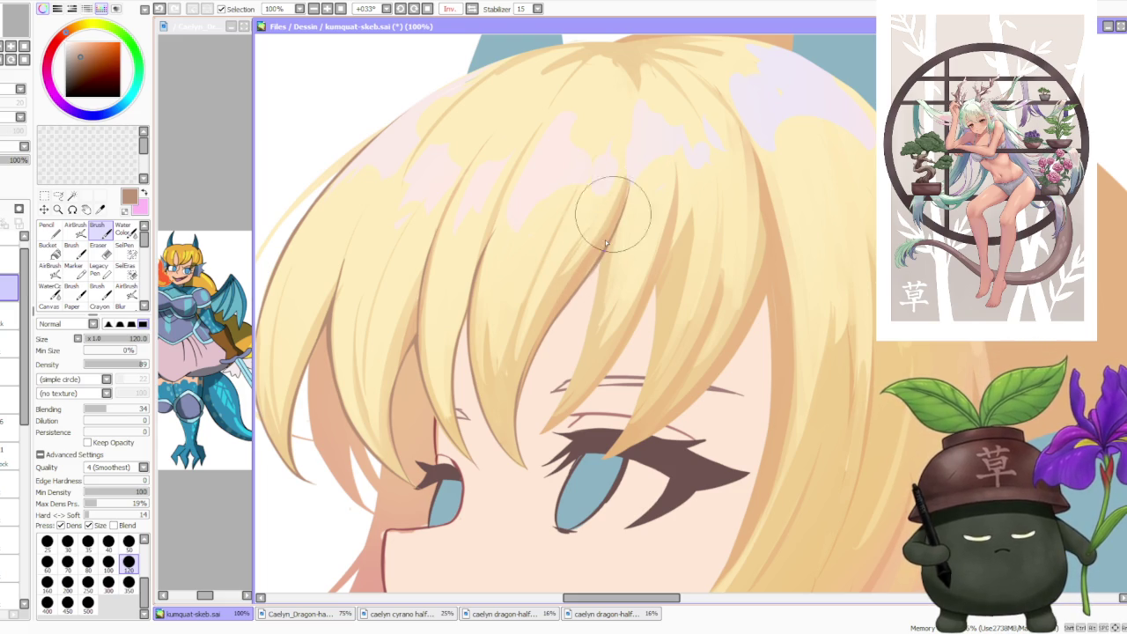
pyautogui.moveTo(584, 336); pyautogui.dragTo(542, 436)
pyautogui.moveTo(599, 286); pyautogui.dragTo(533, 453)
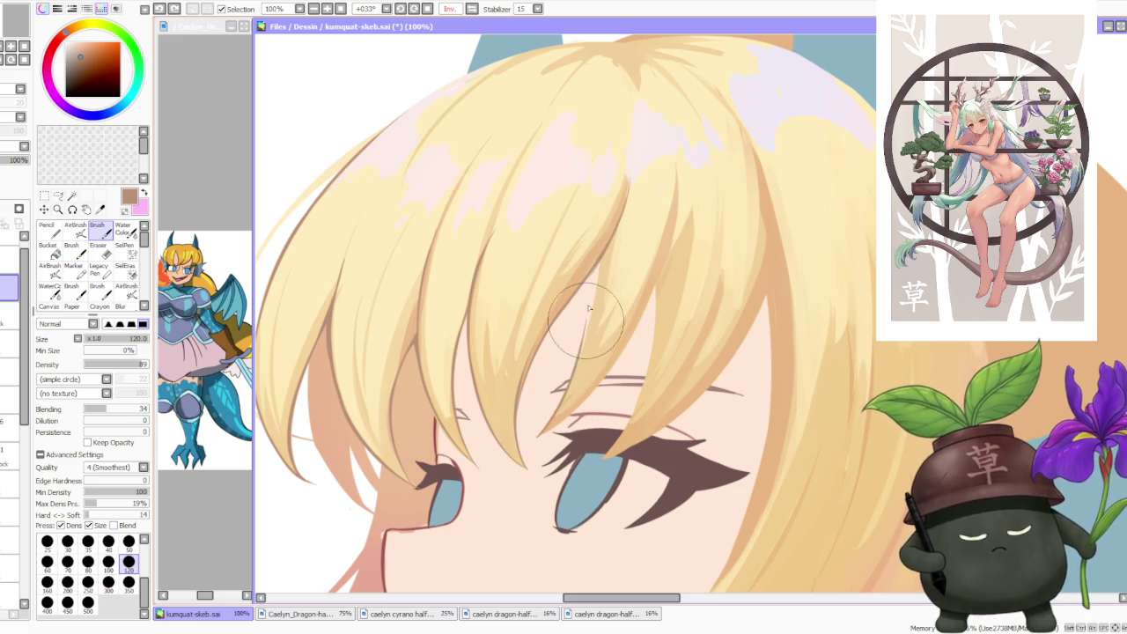
pyautogui.moveTo(586, 321); pyautogui.dragTo(539, 440)
pyautogui.hotkey('ctrl', 'z')
pyautogui.moveTo(616, 291); pyautogui.dragTo(546, 436)
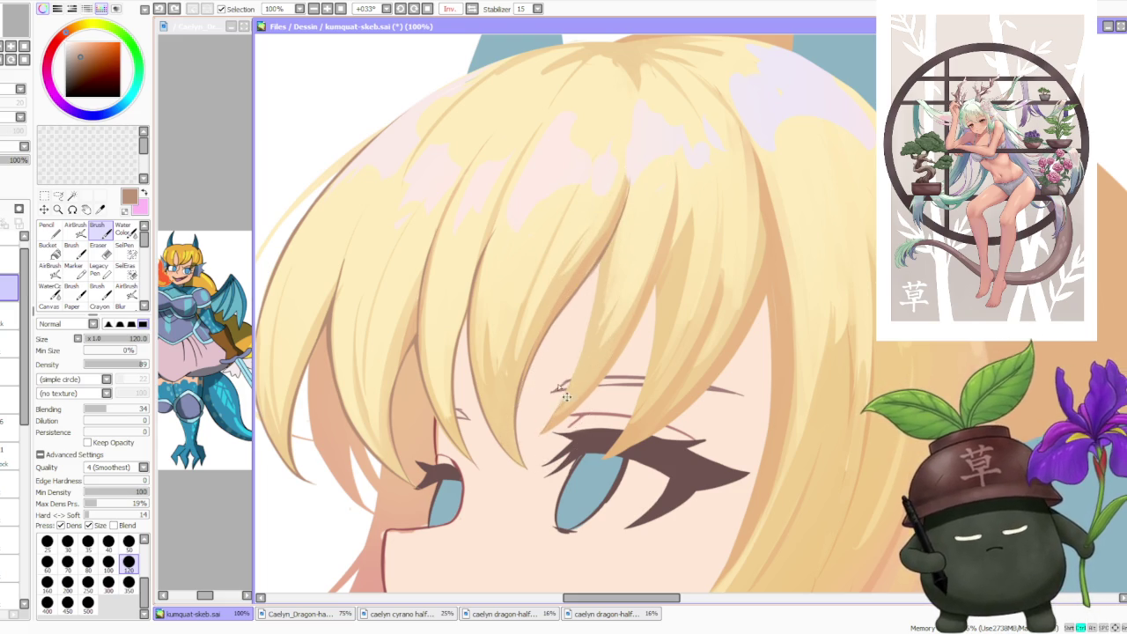
pyautogui.moveTo(617, 291); pyautogui.dragTo(562, 374)
pyautogui.scroll(-4, 562, 381)
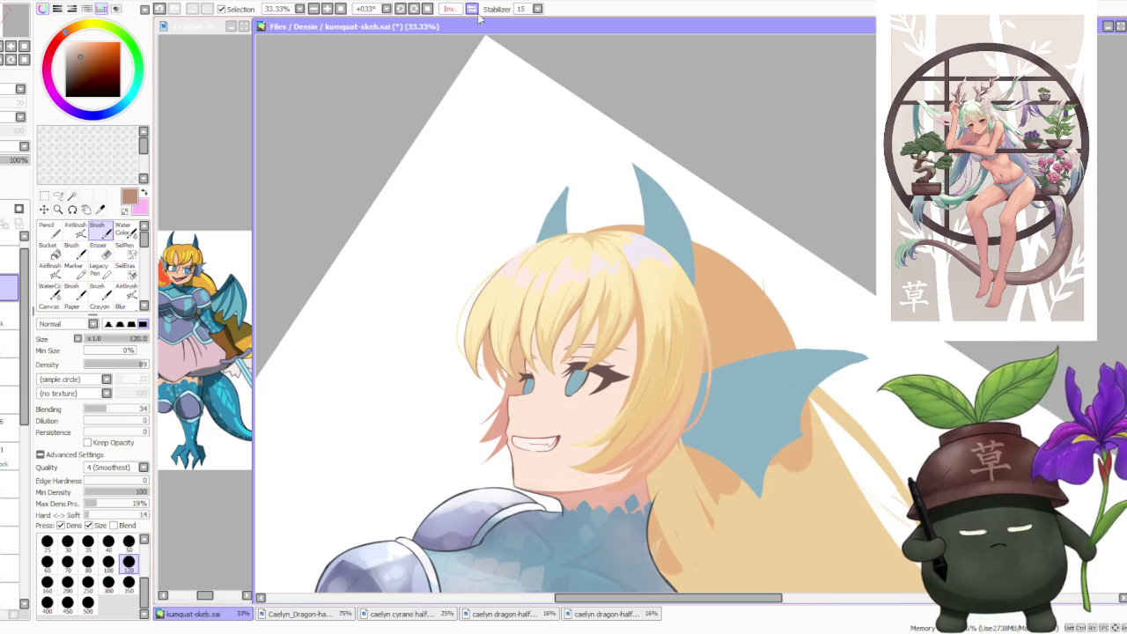
# - Return the canvas to unmirrored and add a short darker line in the hair
pyautogui.click(451, 9)
pyautogui.scroll(3, 752, 248)
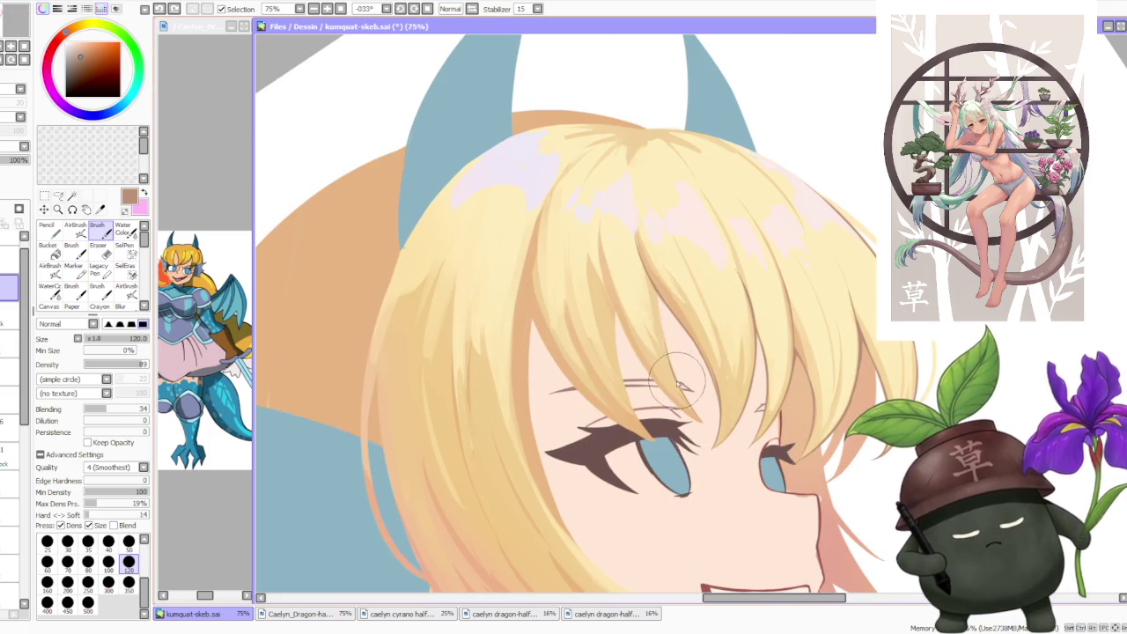
pyautogui.scroll(2, 659, 308)
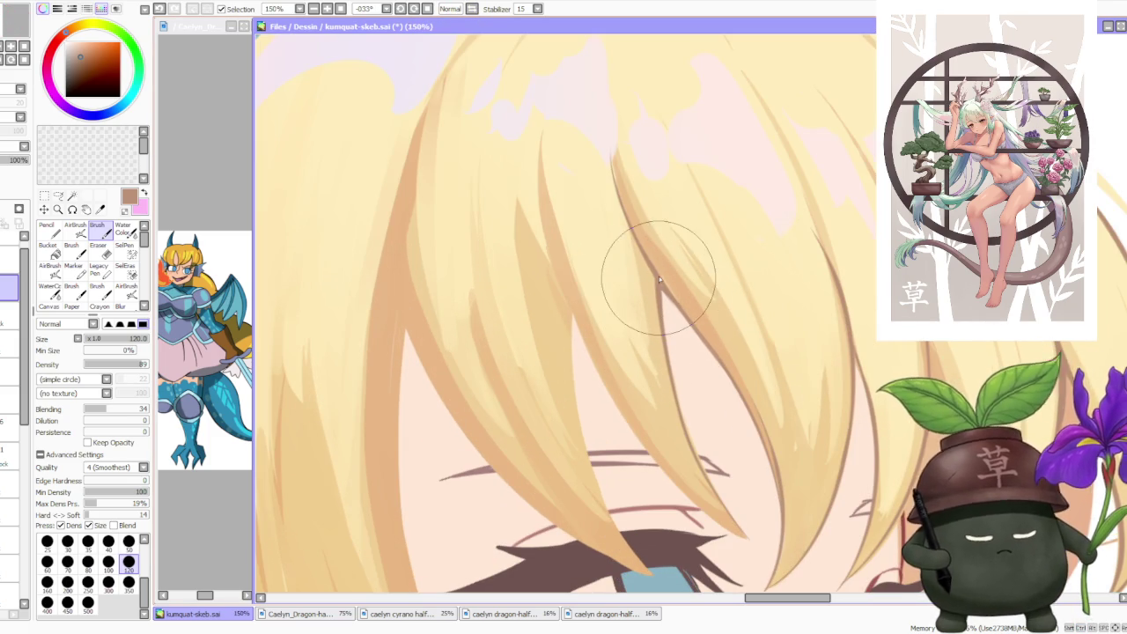
pyautogui.moveTo(659, 316); pyautogui.dragTo(662, 296)
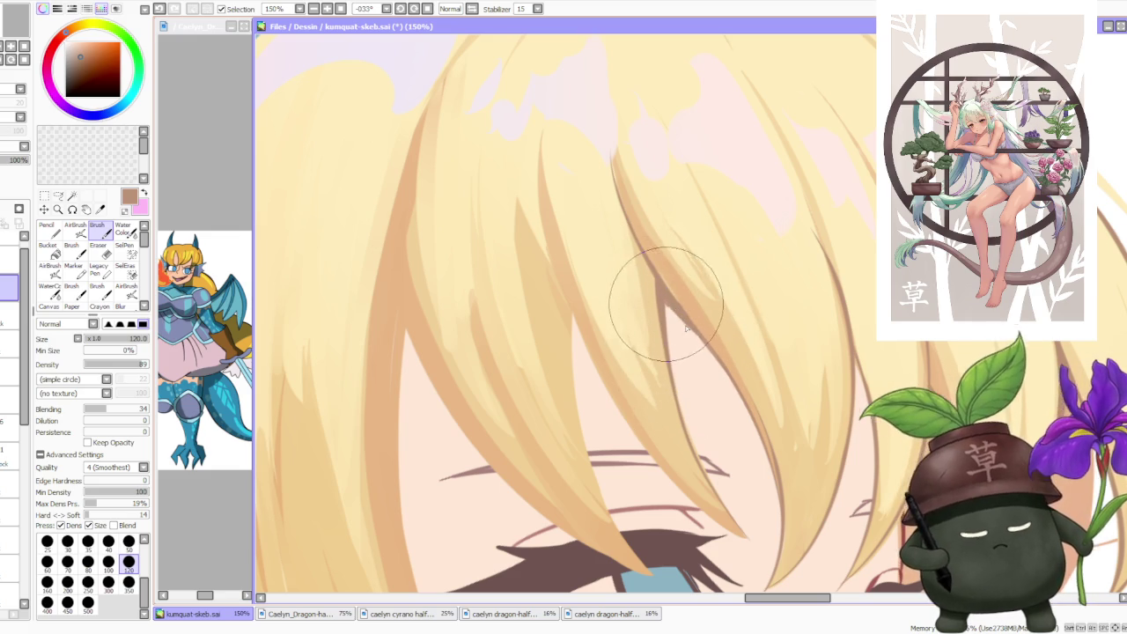
pyautogui.scroll(-2, 669, 304)
pyautogui.scroll(3, 782, 321)
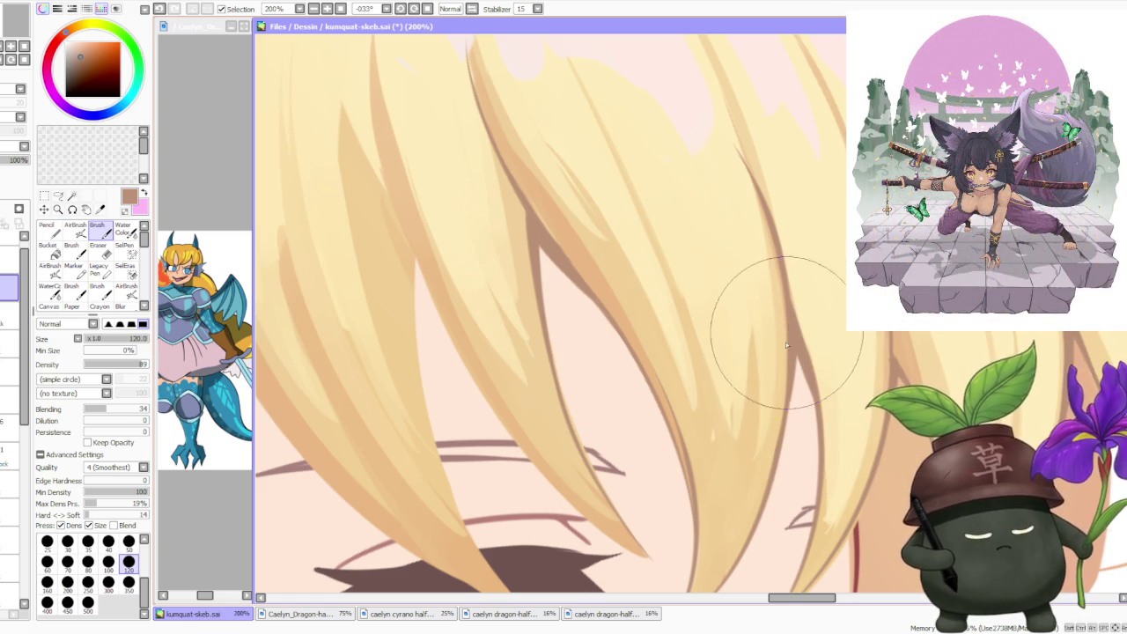
pyautogui.scroll(-3, 787, 352)
pyautogui.scroll(-2, 766, 326)
pyautogui.scroll(4, 738, 303)
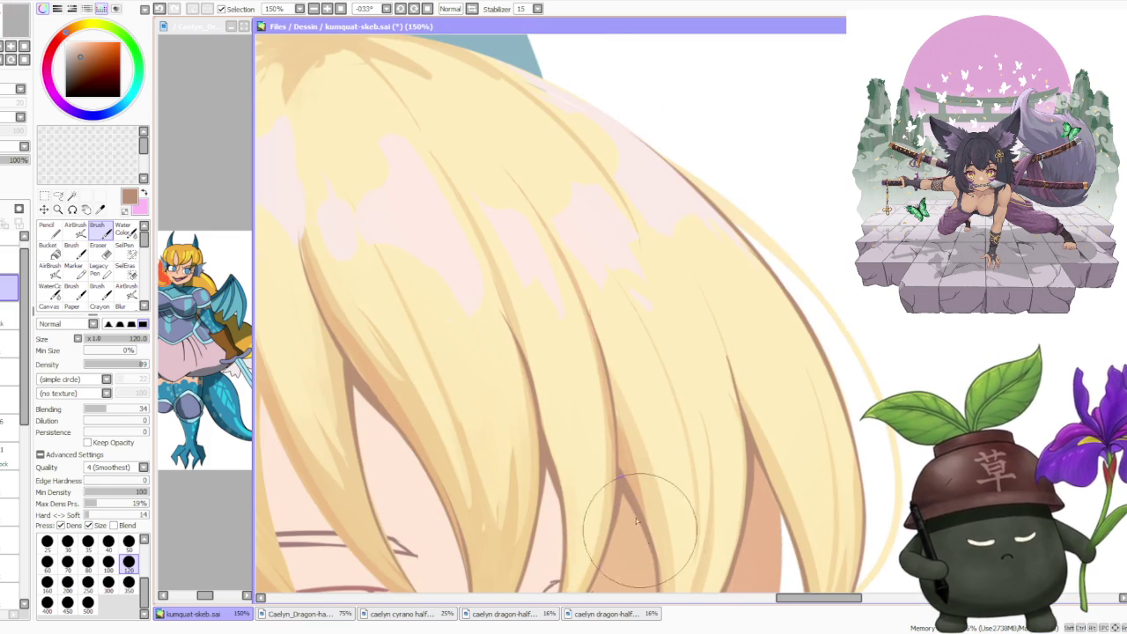
pyautogui.scroll(-3, 652, 396)
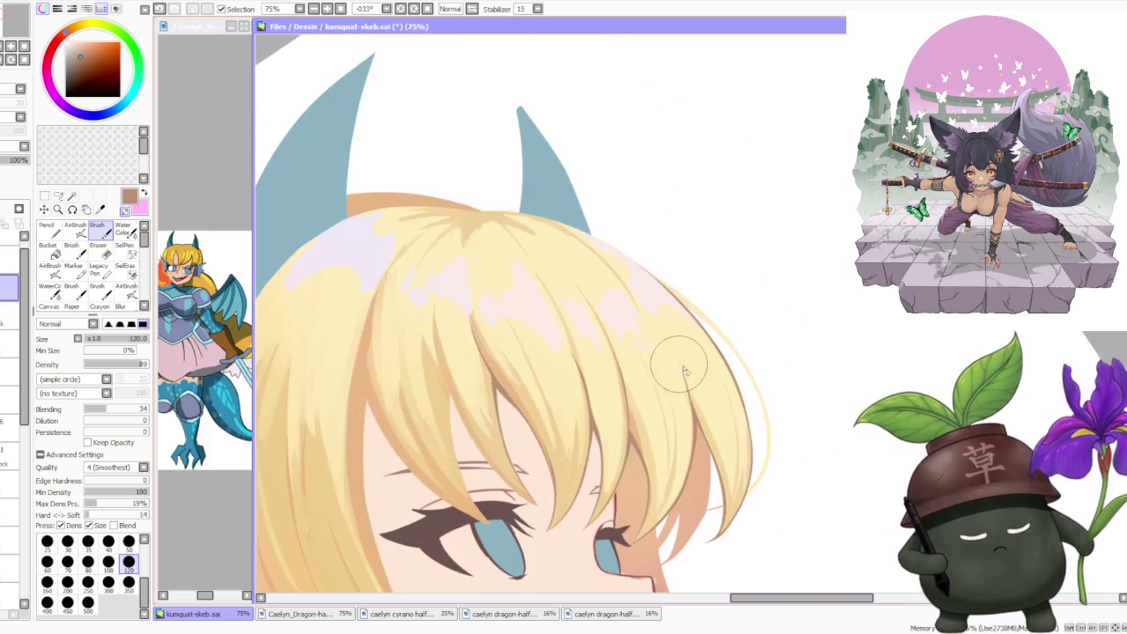
pyautogui.scroll(3, 696, 388)
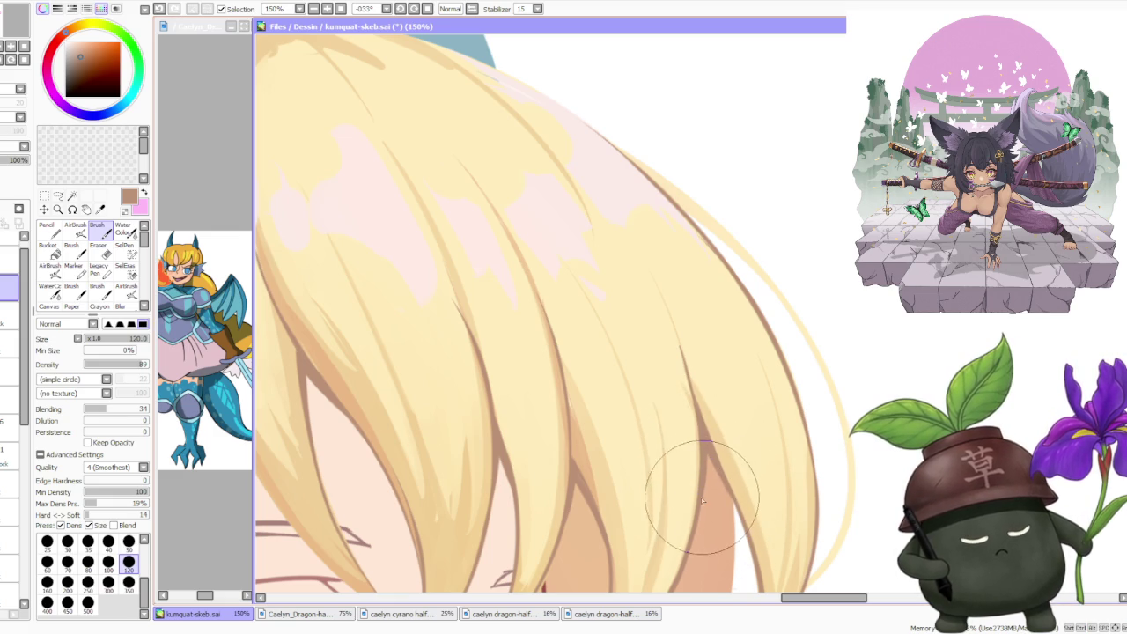
pyautogui.scroll(-2, 702, 432)
pyautogui.scroll(-2, 705, 324)
pyautogui.scroll(2, 704, 324)
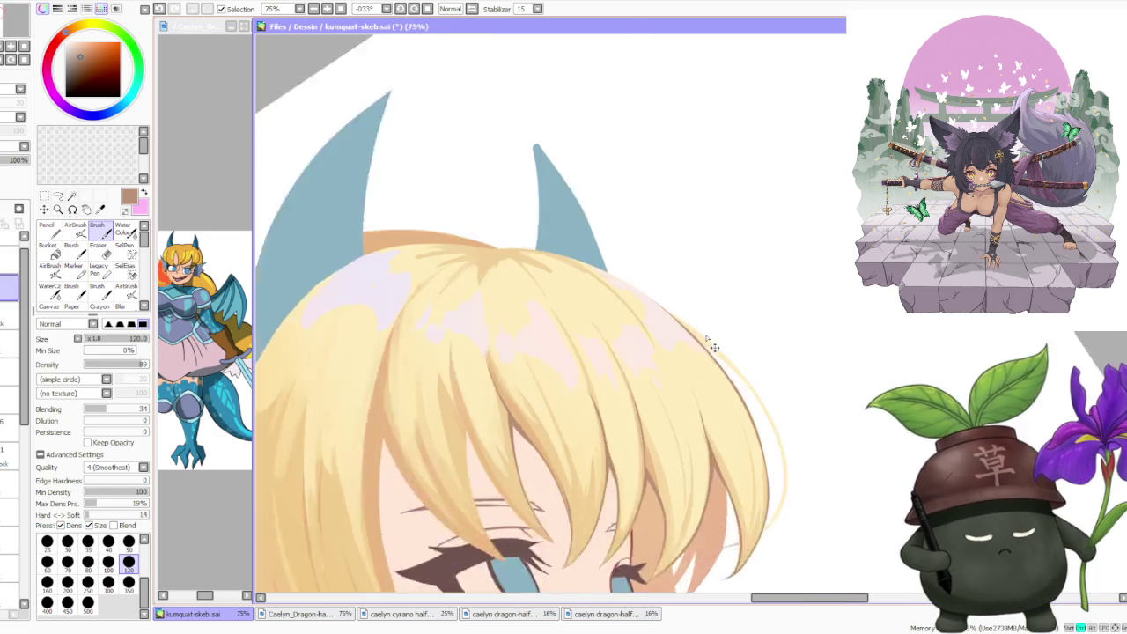
pyautogui.scroll(1, 712, 340)
pyautogui.scroll(1, 712, 428)
pyautogui.scroll(1, 696, 414)
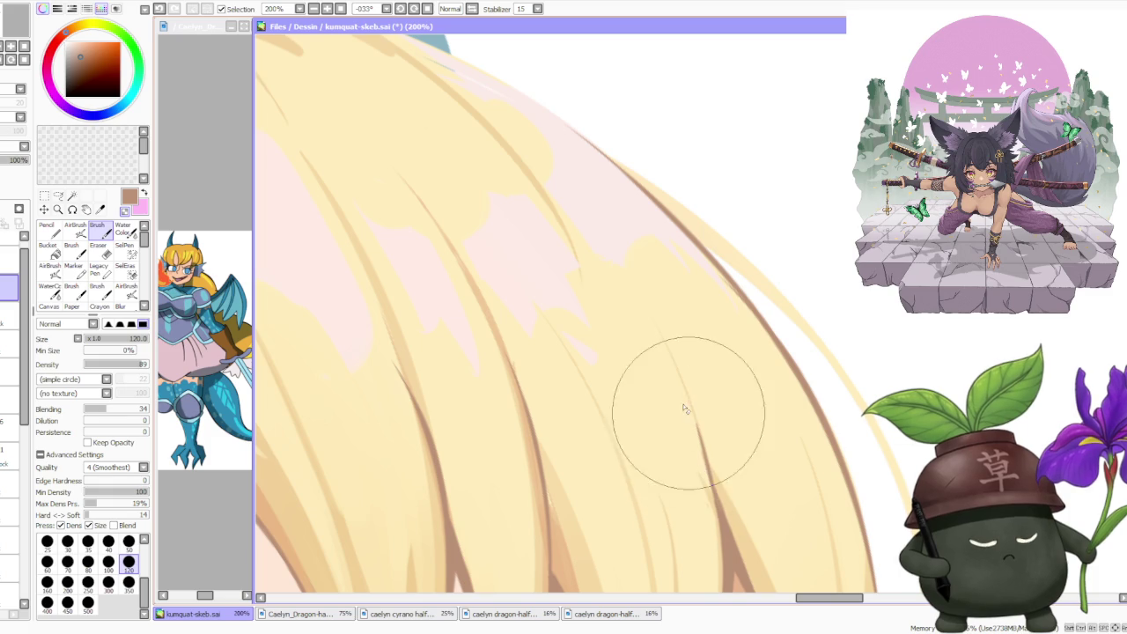
pyautogui.scroll(-2, 651, 379)
pyautogui.scroll(-2, 630, 388)
pyautogui.scroll(3, 630, 388)
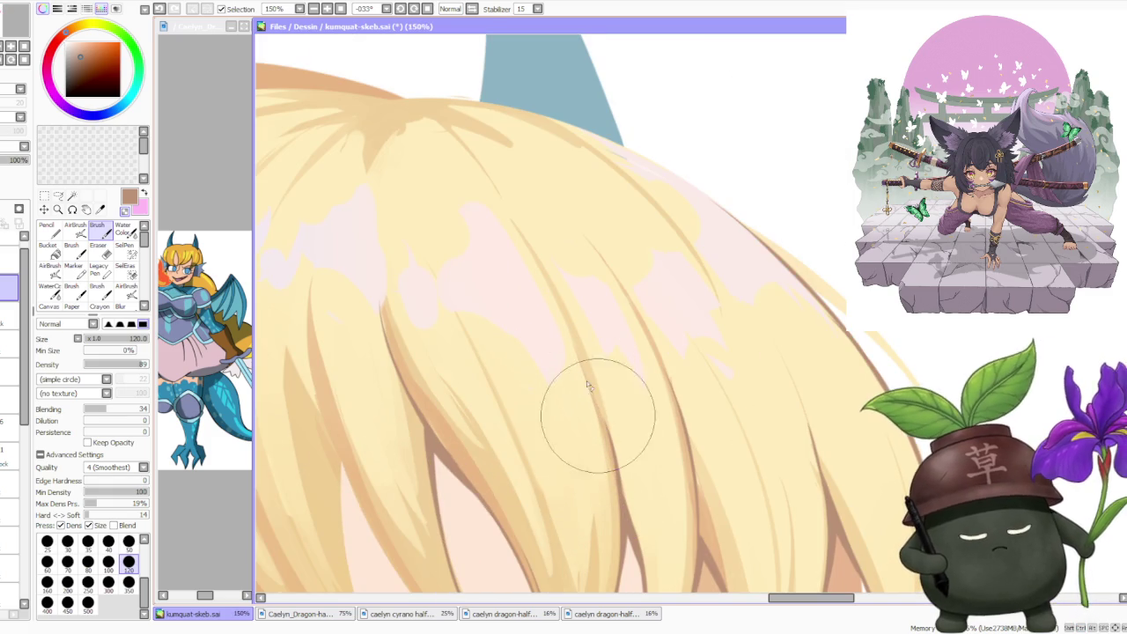
pyautogui.scroll(-2, 586, 376)
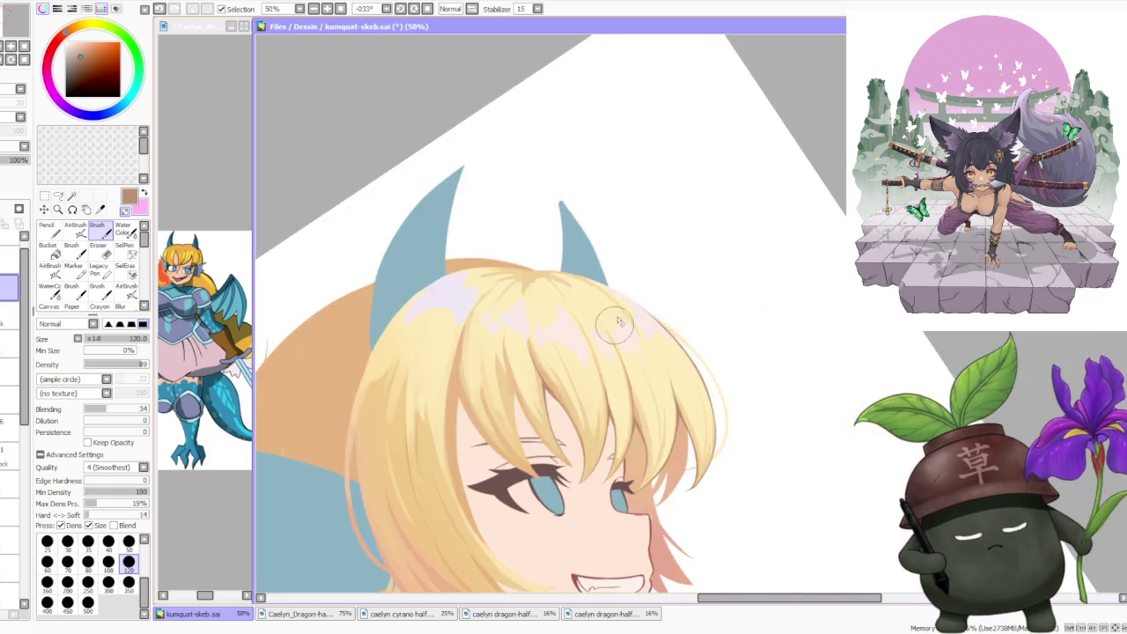
pyautogui.scroll(-1, 590, 370)
pyautogui.scroll(1, 594, 361)
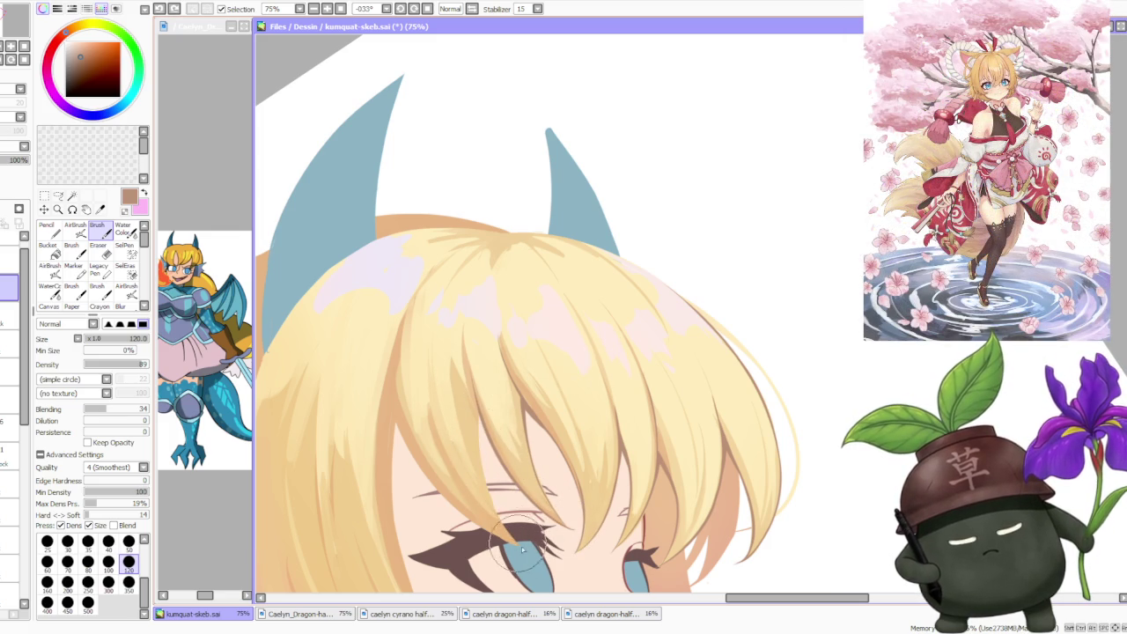
pyautogui.scroll(1, 482, 459)
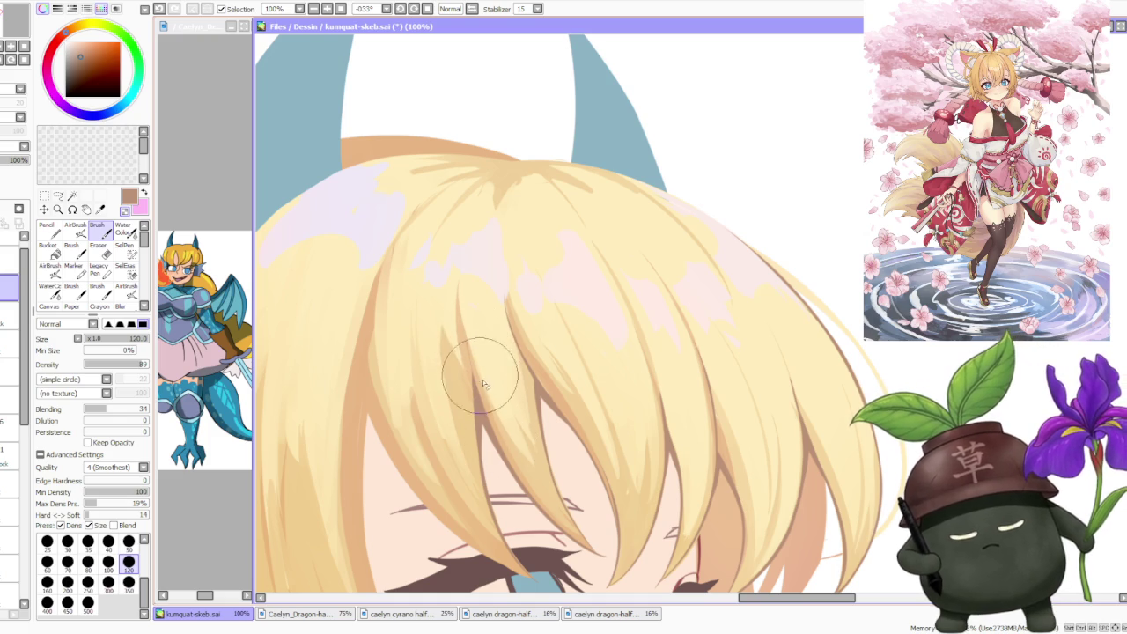
# - Undo the two stray hair strokes on the face, including the one over the eyelash tip
pyautogui.press('-')
pyautogui.press('-')
pyautogui.scroll(2, 500, 251)
pyautogui.scroll(2, 493, 335)
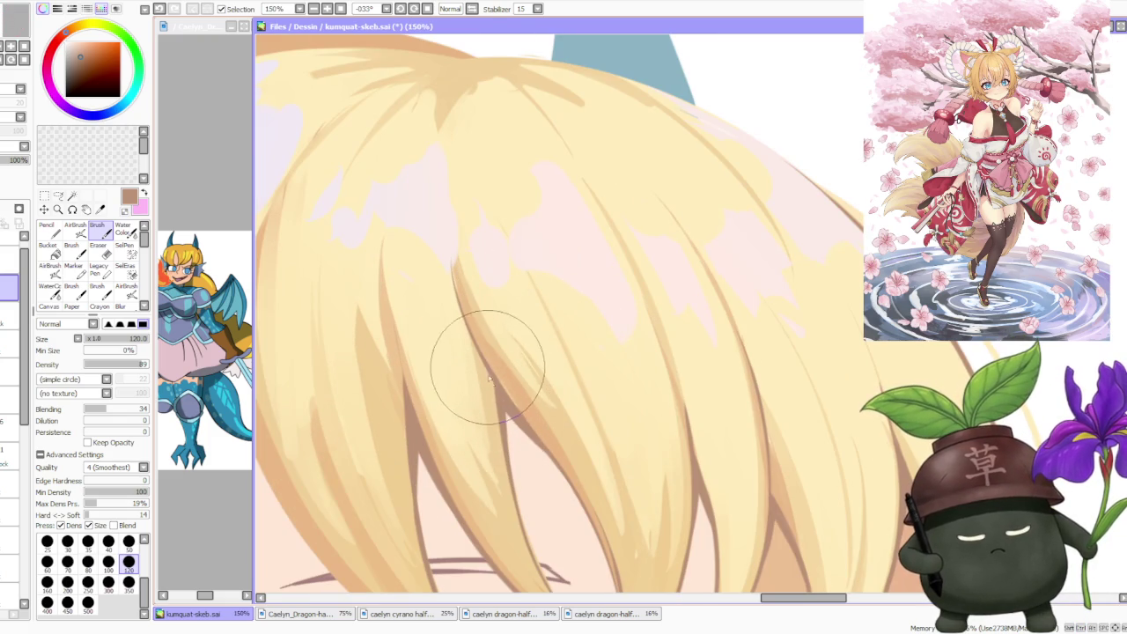
pyautogui.scroll(-3, 529, 401)
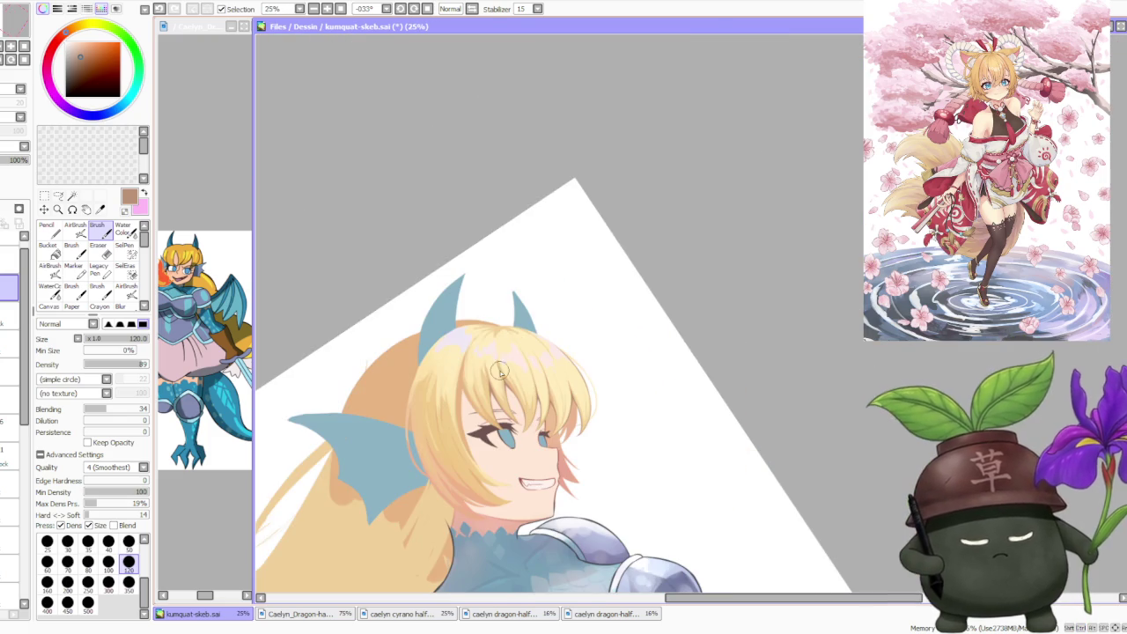
pyautogui.scroll(-2, 475, 365)
pyautogui.scroll(1, 484, 384)
pyautogui.scroll(1, 511, 431)
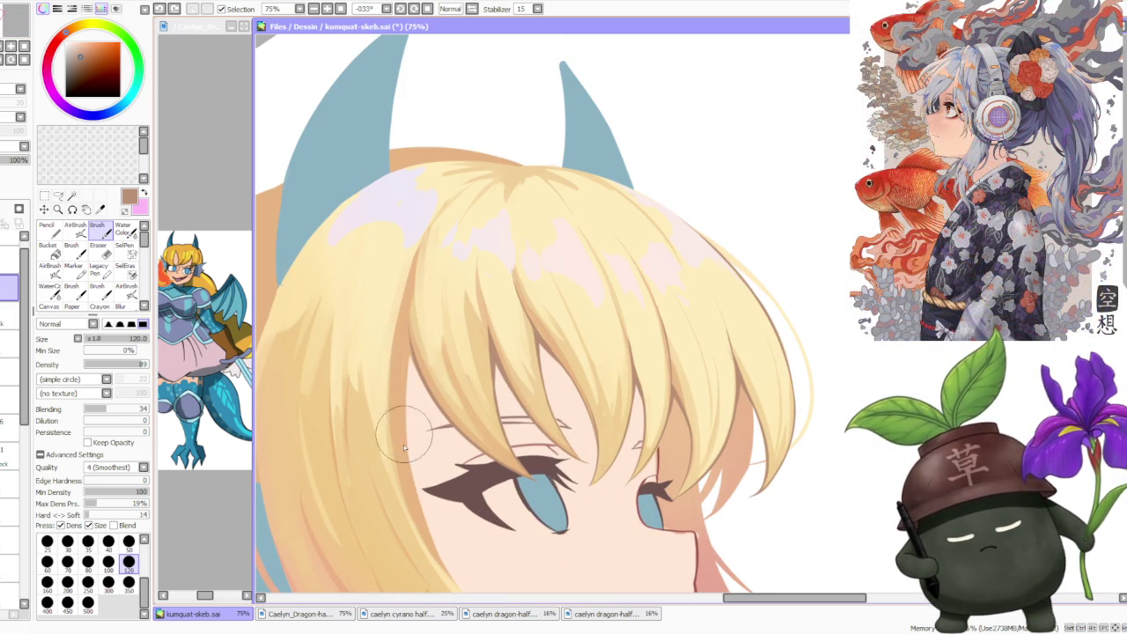
pyautogui.hotkey('ctrl', 'z')
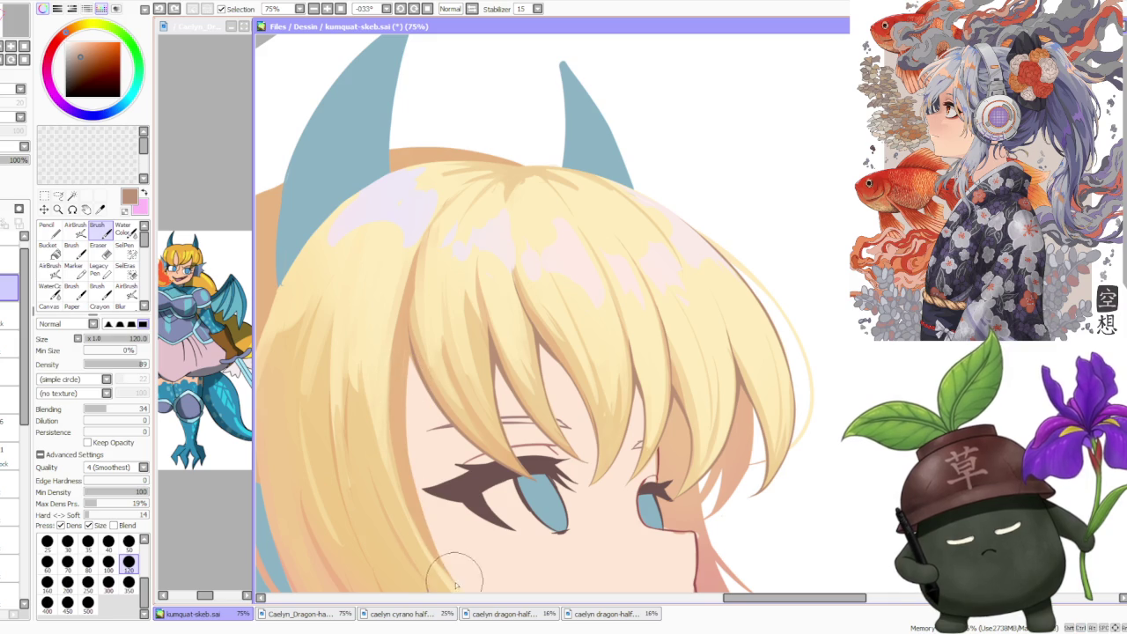
pyautogui.hotkey('ctrl', 'z')
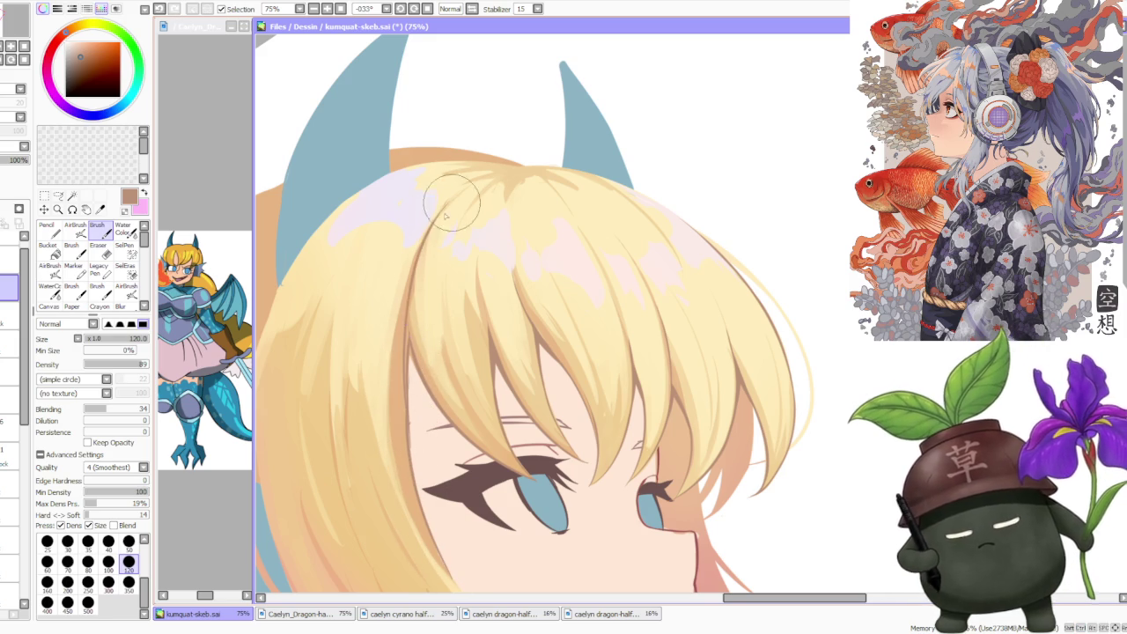
# - Paint a darker strand above the left eye and faint strands on the side hair
pyautogui.moveTo(396, 319); pyautogui.dragTo(452, 213)
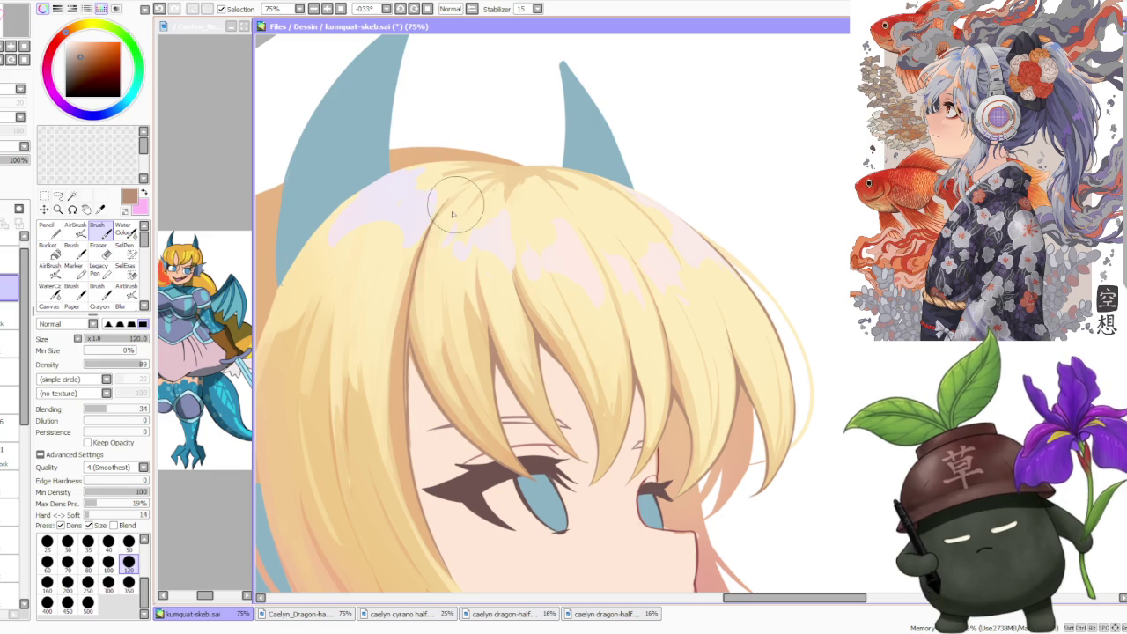
pyautogui.moveTo(407, 440); pyautogui.dragTo(449, 220)
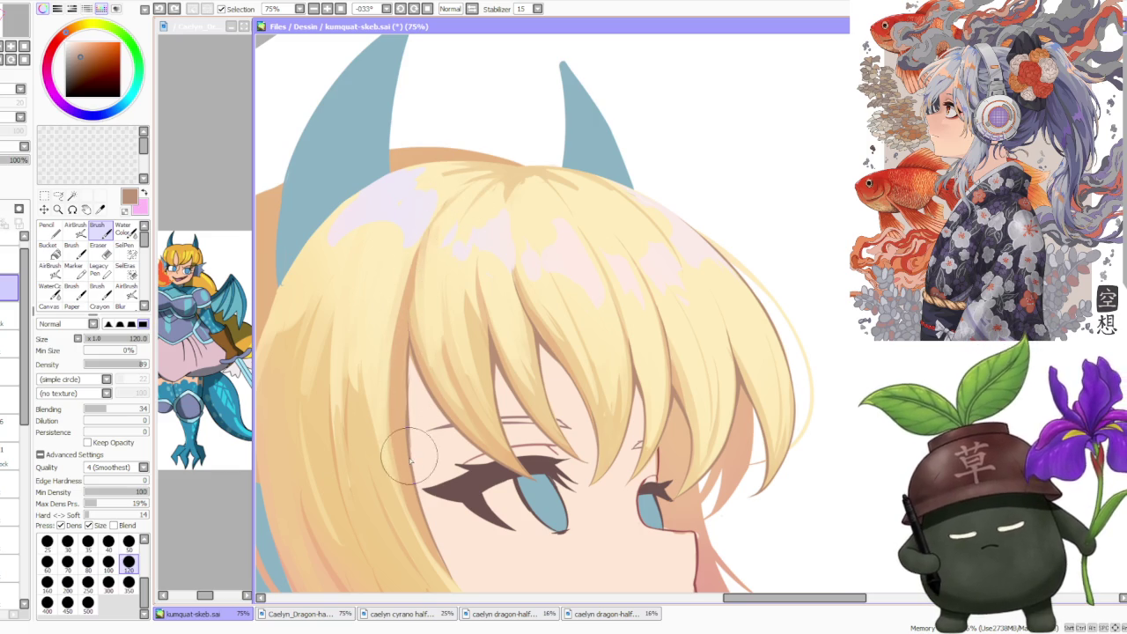
pyautogui.moveTo(403, 458); pyautogui.dragTo(447, 236)
# - Reduce the brush size to 100 and zoom out to view the whole head
pyautogui.press('-')
pyautogui.press('[')
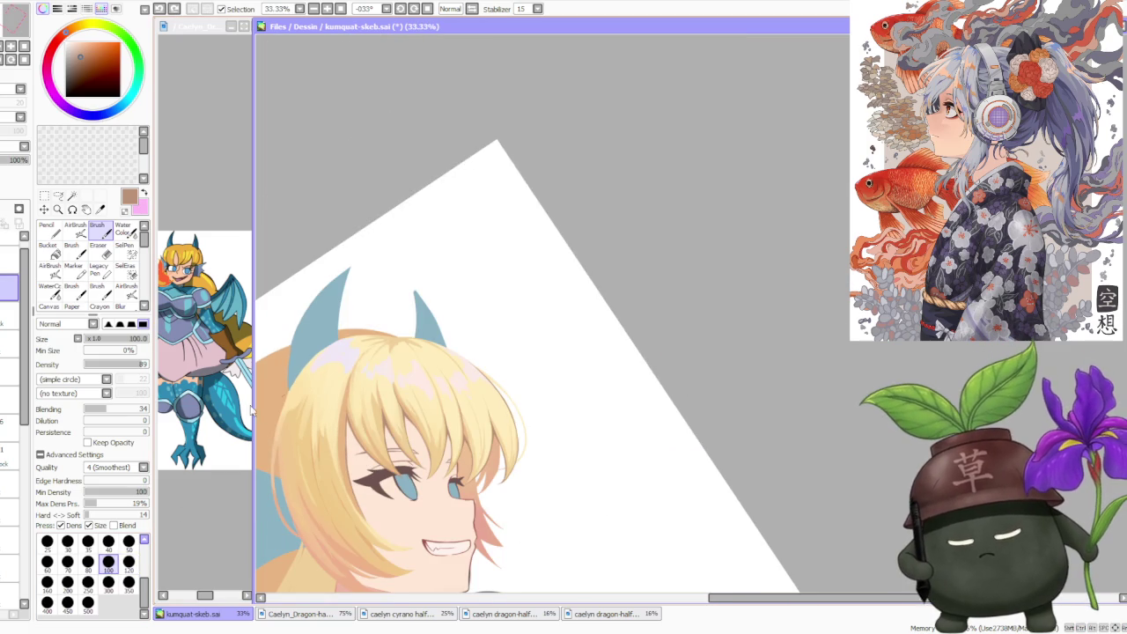
pyautogui.scroll(1, 357, 445)
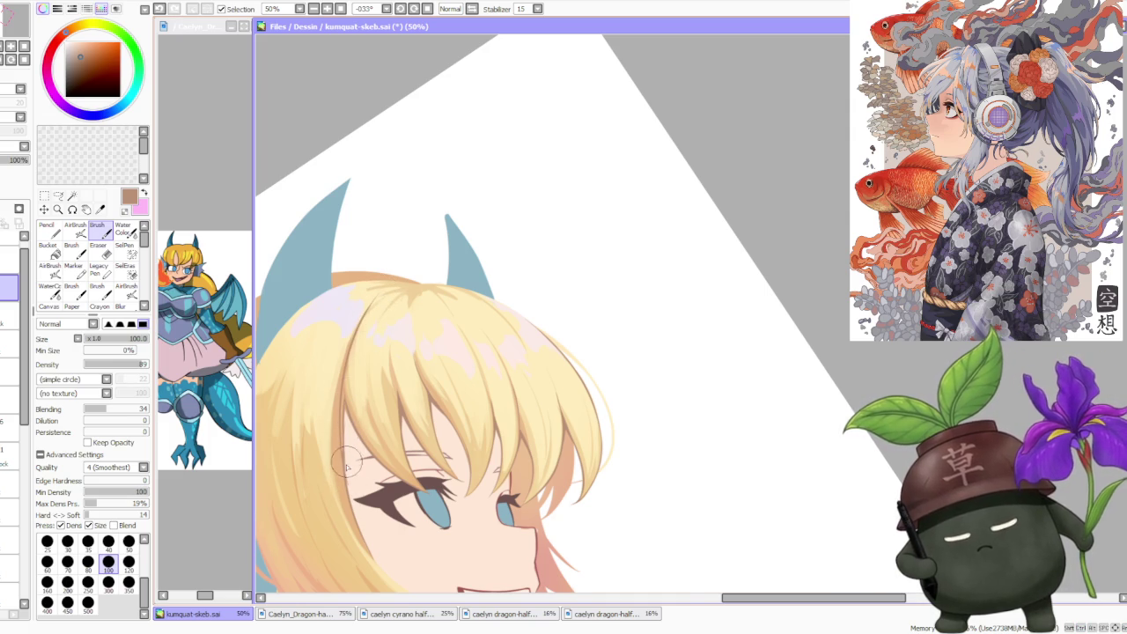
pyautogui.scroll(-2, 347, 467)
pyautogui.scroll(2, 348, 489)
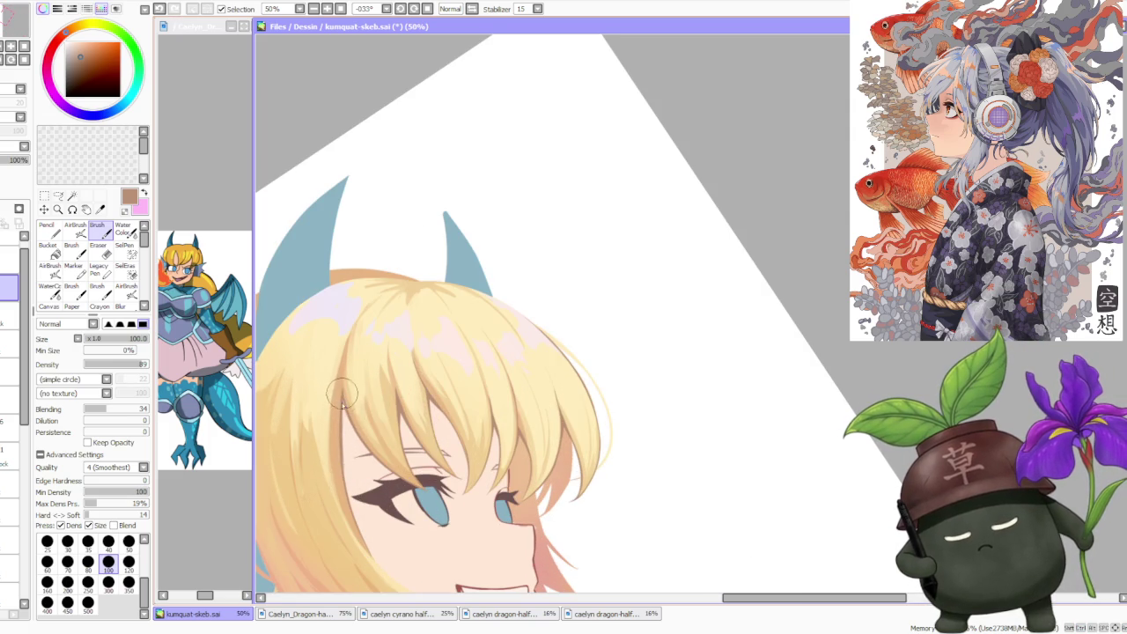
pyautogui.scroll(1, 345, 380)
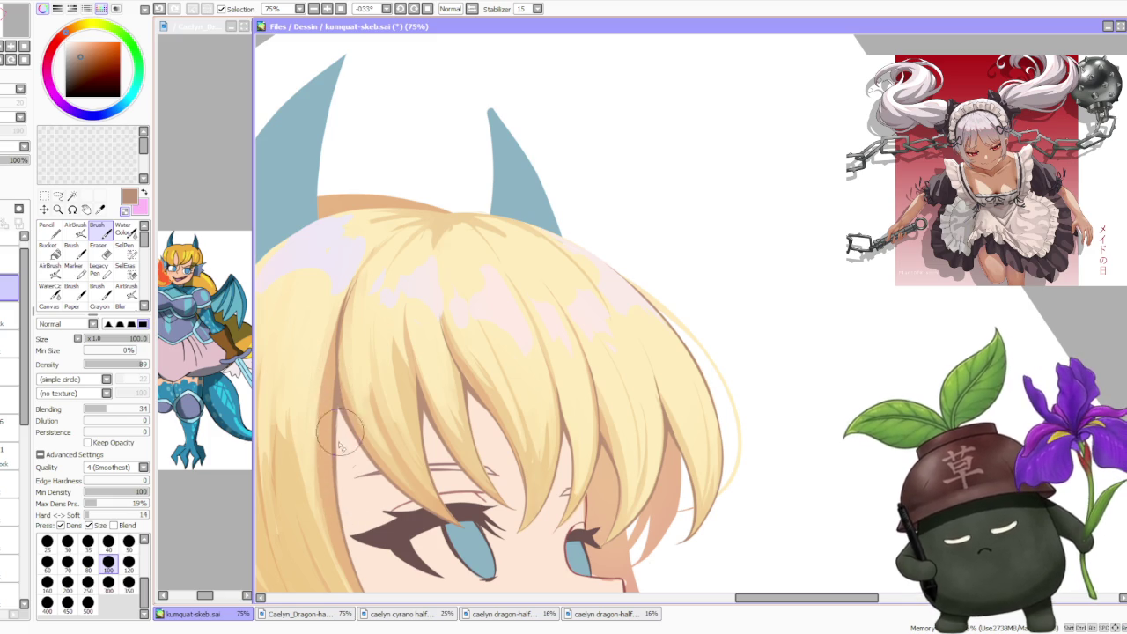
pyautogui.scroll(-3, 346, 414)
pyautogui.scroll(-1, 370, 417)
pyautogui.scroll(1, 394, 421)
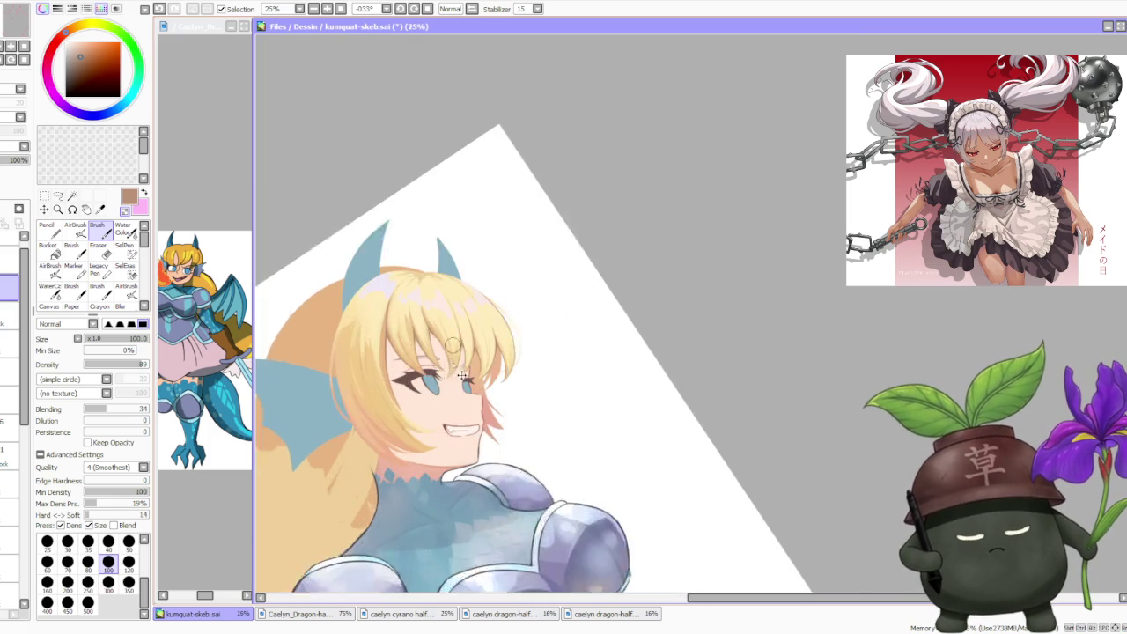
pyautogui.scroll(2, 393, 421)
pyautogui.scroll(1, 397, 425)
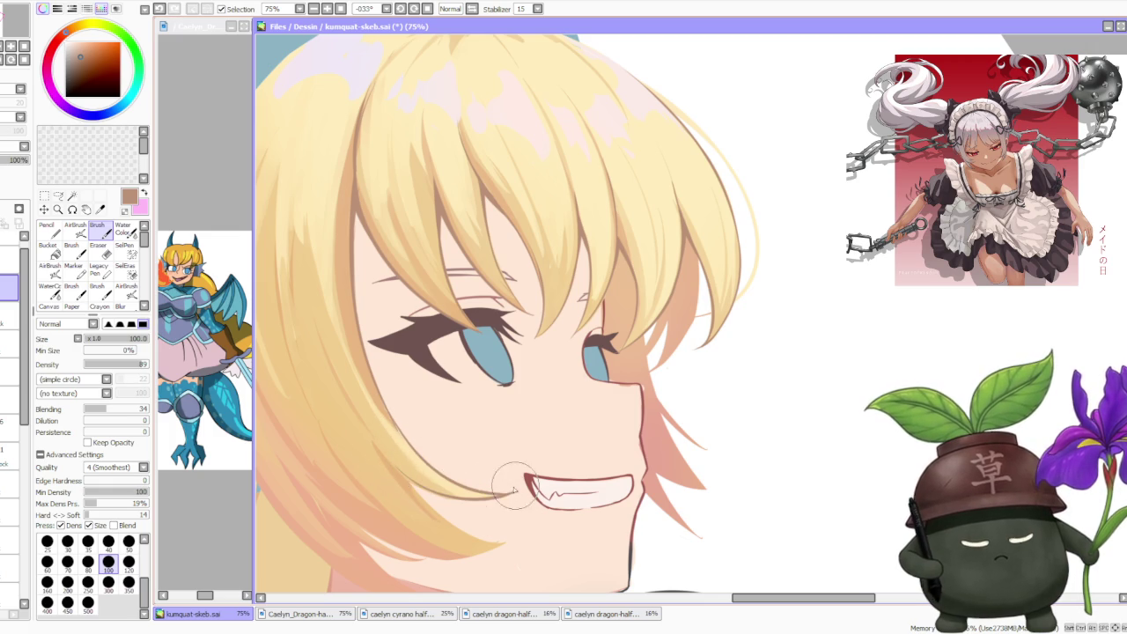
# - Darken the hair edge along the cheek and extend the hair tip toward the chin
pyautogui.moveTo(405, 483); pyautogui.dragTo(518, 490)
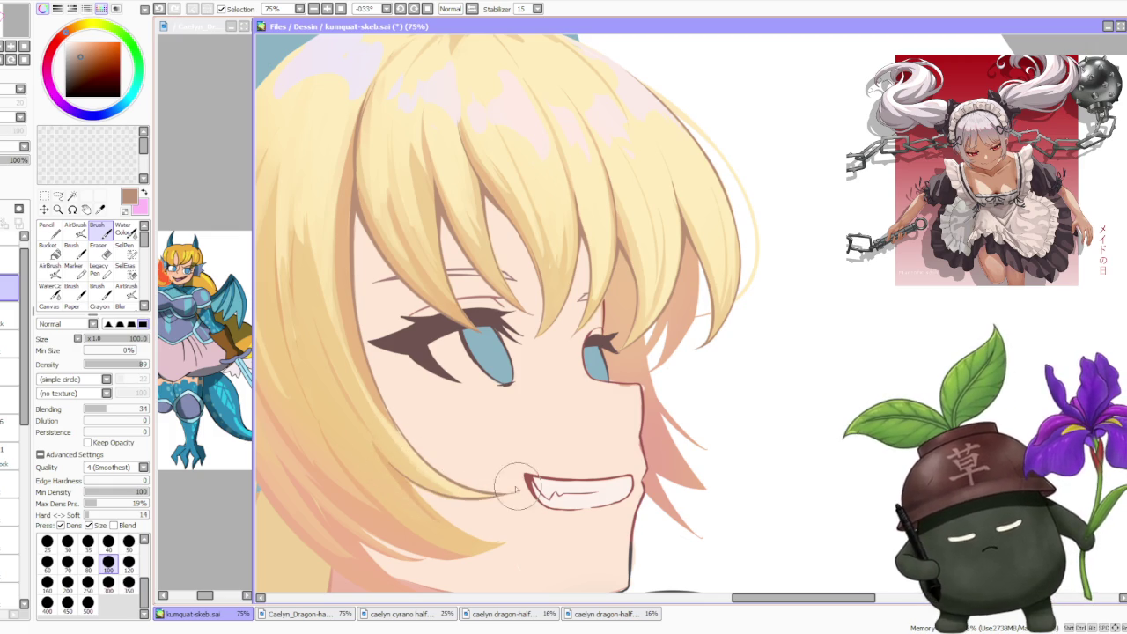
pyautogui.moveTo(415, 493); pyautogui.dragTo(520, 539)
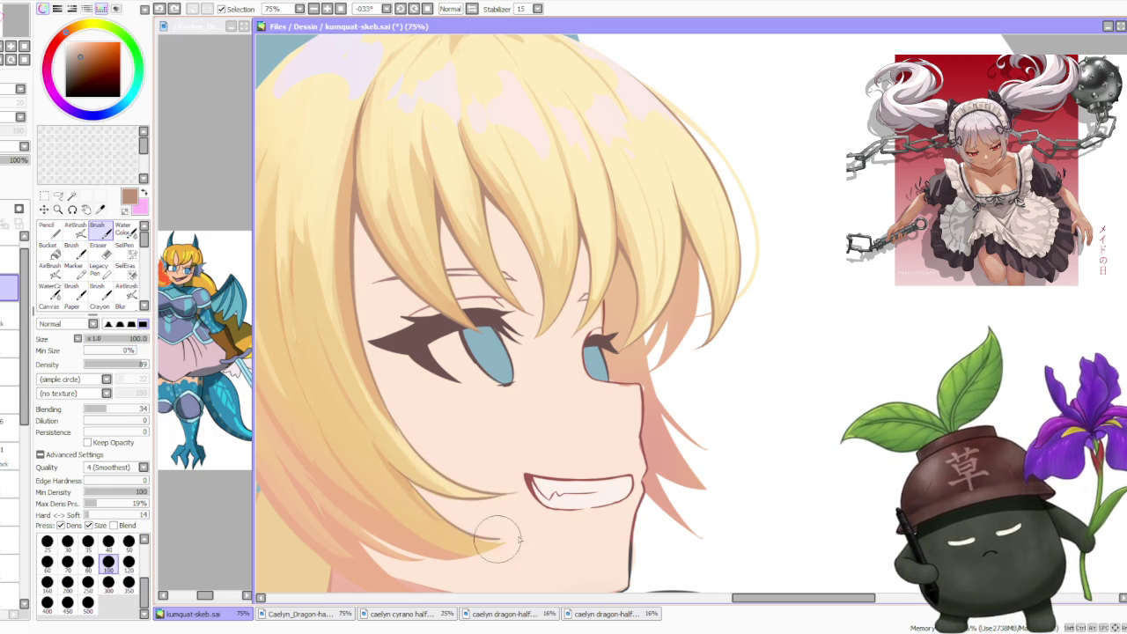
pyautogui.moveTo(405, 483); pyautogui.dragTo(517, 538)
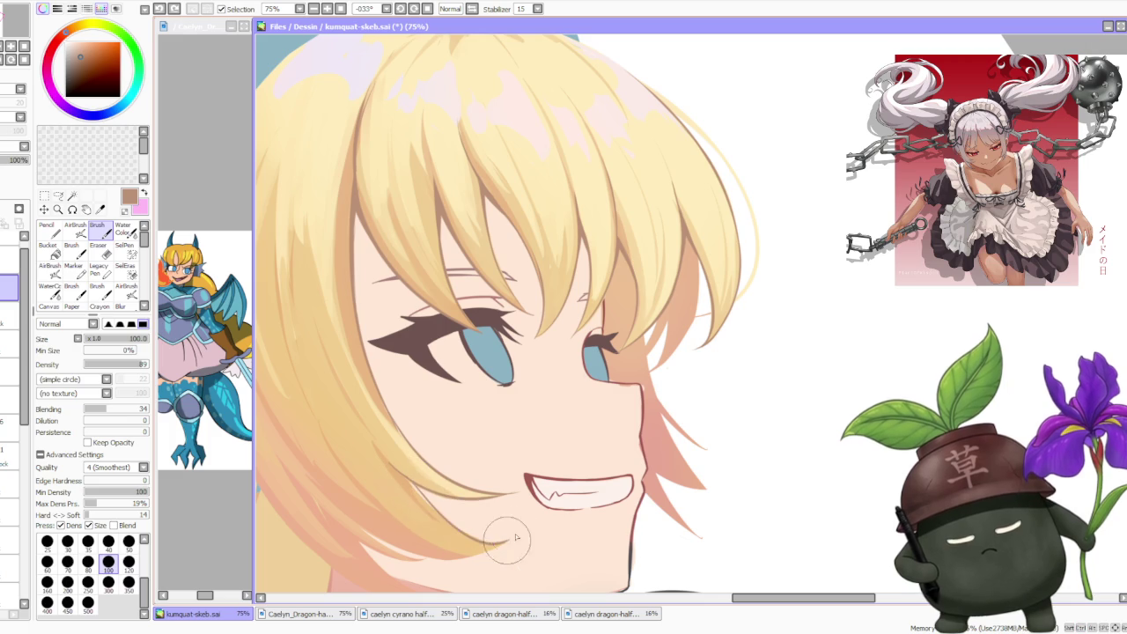
pyautogui.hotkey('ctrl', 'z')
pyautogui.moveTo(403, 467); pyautogui.dragTo(516, 537)
pyautogui.hotkey('ctrl', 'z')
pyautogui.moveTo(405, 475); pyautogui.dragTo(516, 529)
# - Redraw the hair tip from cheek to chin until the stroke looks right
pyautogui.moveTo(361, 527); pyautogui.dragTo(520, 544)
pyautogui.hotkey('ctrl', 'z')
pyautogui.moveTo(370, 529); pyautogui.dragTo(524, 546)
pyautogui.hotkey('ctrl', 'z')
pyautogui.moveTo(363, 527); pyautogui.dragTo(510, 534)
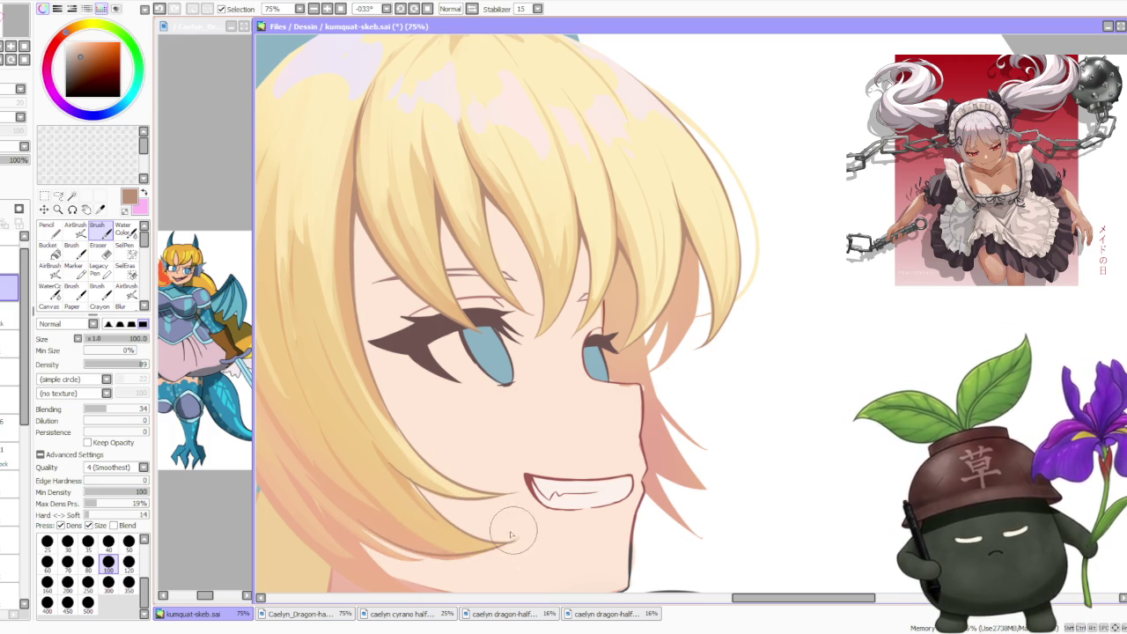
pyautogui.hotkey('ctrl', 'z')
pyautogui.moveTo(352, 516); pyautogui.dragTo(506, 550)
pyautogui.hotkey('ctrl', 'z')
pyautogui.moveTo(344, 506); pyautogui.dragTo(498, 551)
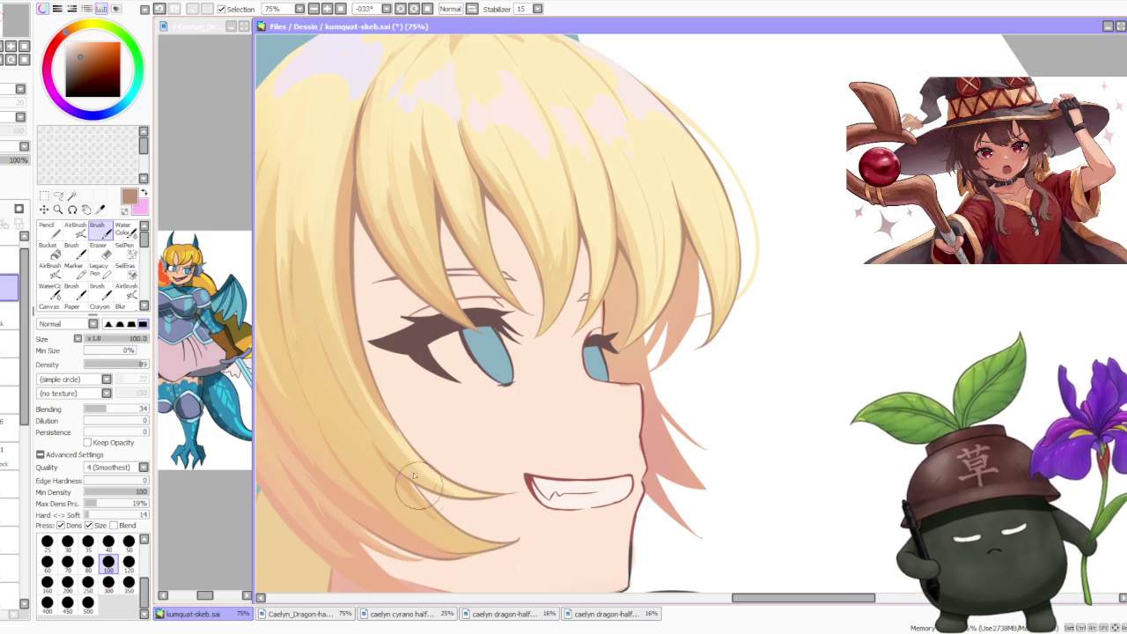
# - Darken the hair tip near the chin and give it a sharper edge
pyautogui.scroll(-3, 408, 445)
pyautogui.scroll(3, 408, 445)
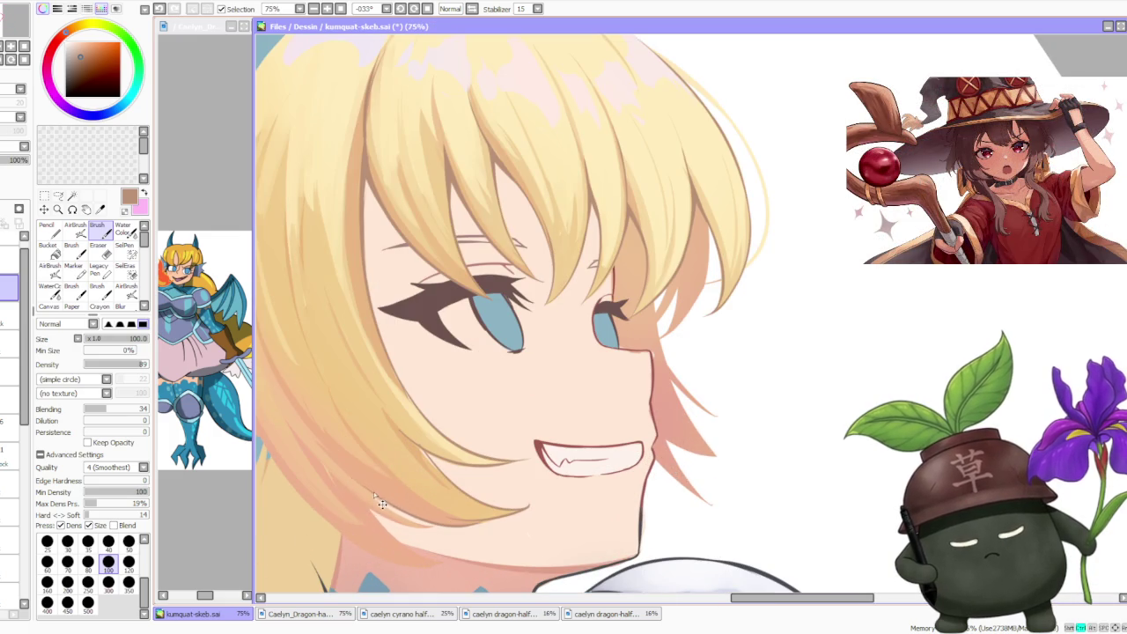
pyautogui.moveTo(363, 487)
pyautogui.mouseDown()
pyautogui.moveTo(469, 515)
pyautogui.moveTo(504, 508)
pyautogui.mouseUp()
pyautogui.moveTo(429, 508); pyautogui.dragTo(527, 507)
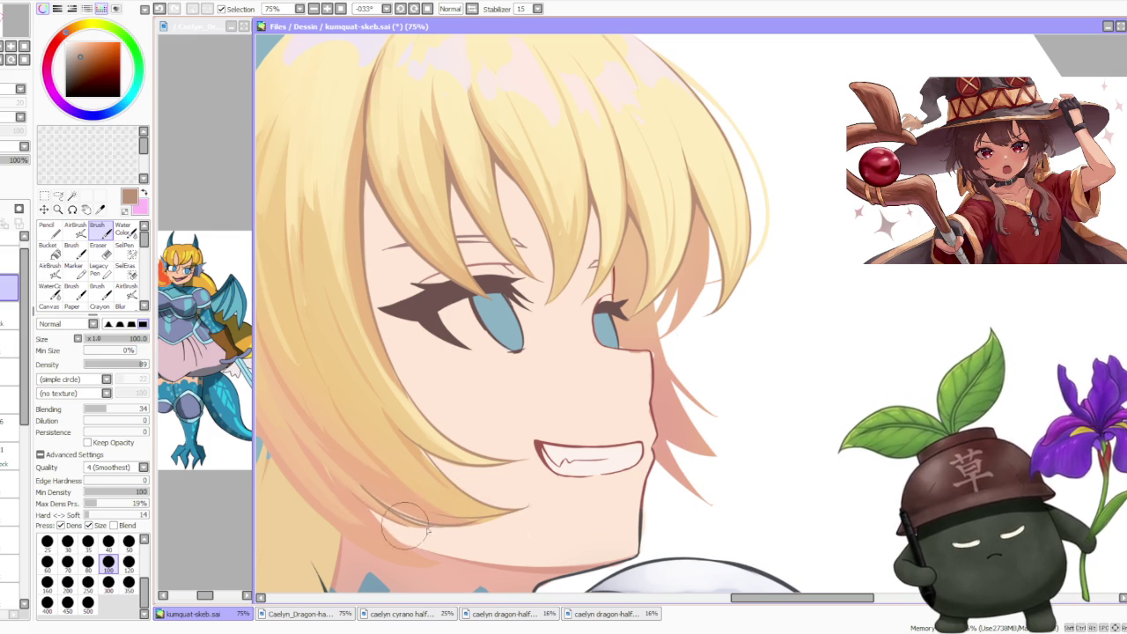
# - Darken the lower hair edge near the chin, redrawing the chin stroke
pyautogui.moveTo(337, 483); pyautogui.dragTo(419, 522)
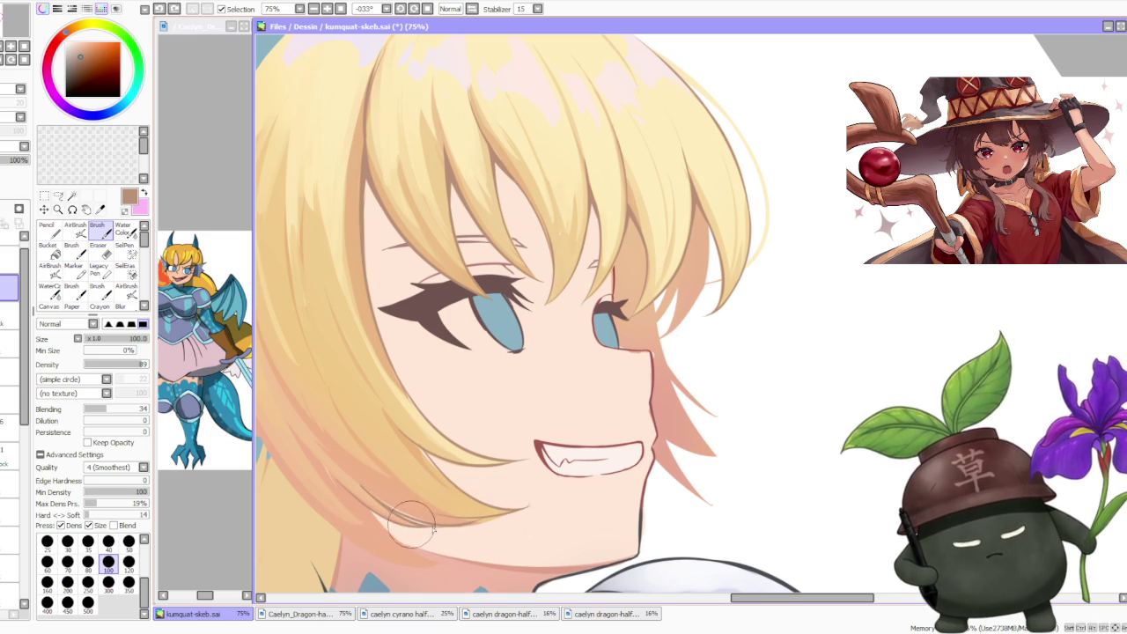
pyautogui.hotkey('ctrl', 'z')
pyautogui.moveTo(370, 508); pyautogui.dragTo(452, 557)
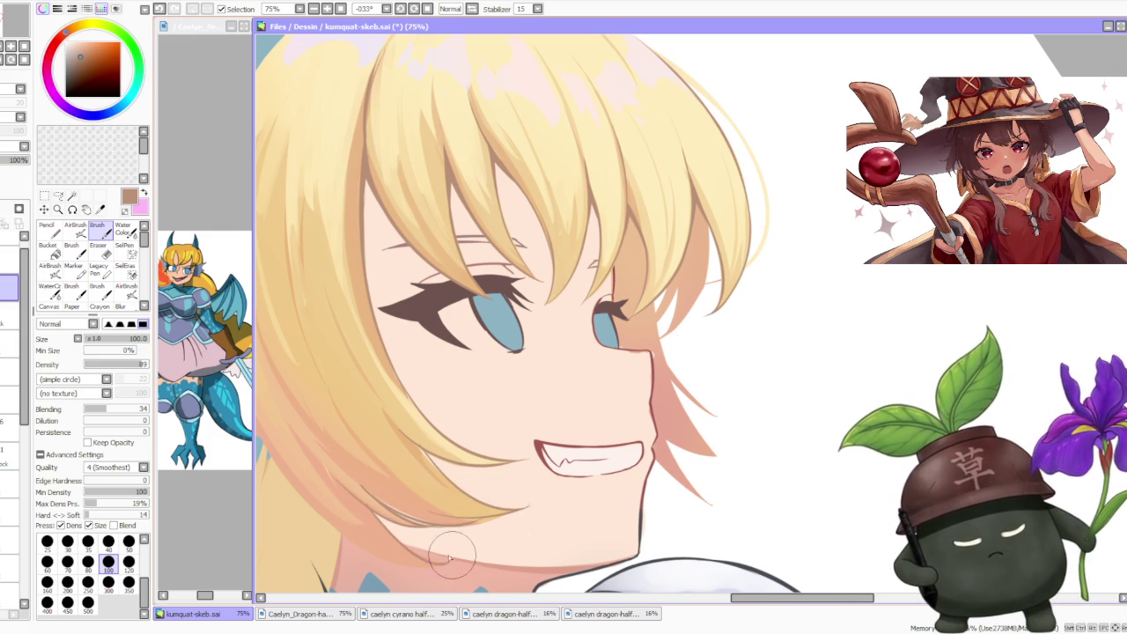
pyautogui.moveTo(301, 493); pyautogui.dragTo(431, 558)
pyautogui.hotkey('ctrl', 'z')
pyautogui.moveTo(312, 500); pyautogui.dragTo(445, 559)
# - Replace the last shading stroke with a new shade along the lower hair edge
pyautogui.scroll(-1, 326, 514)
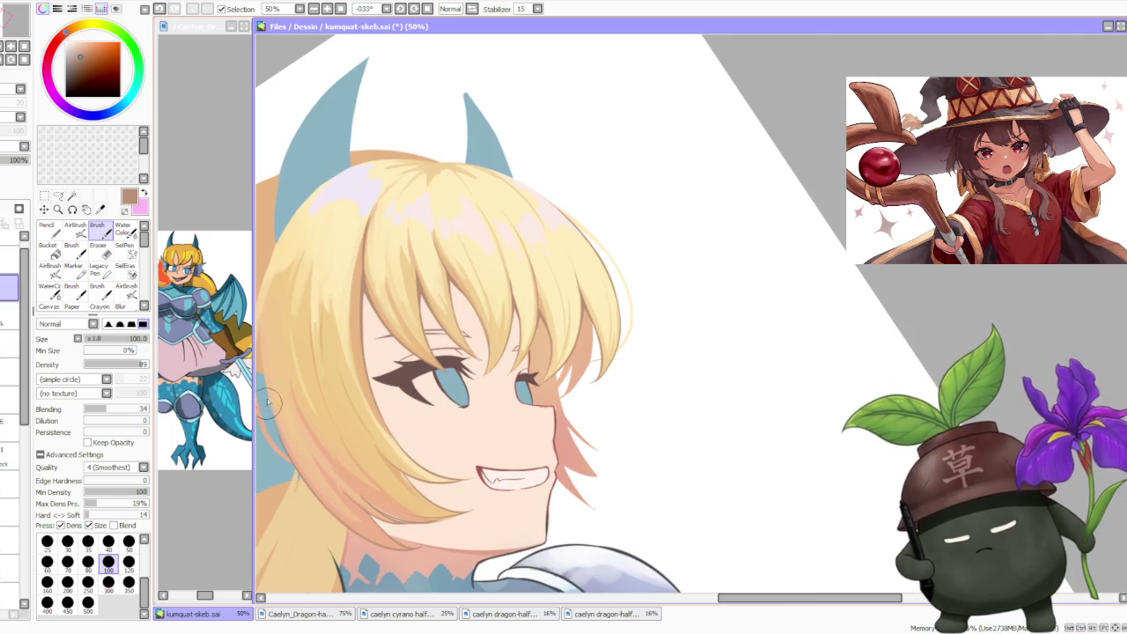
pyautogui.scroll(-1, 268, 403)
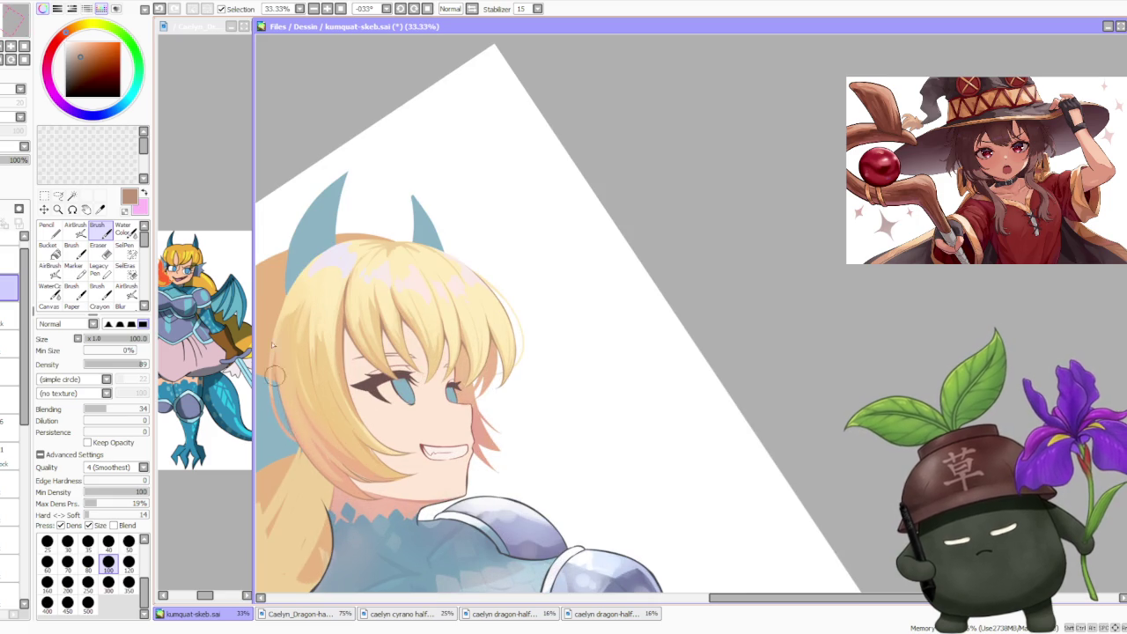
pyautogui.scroll(1, 283, 380)
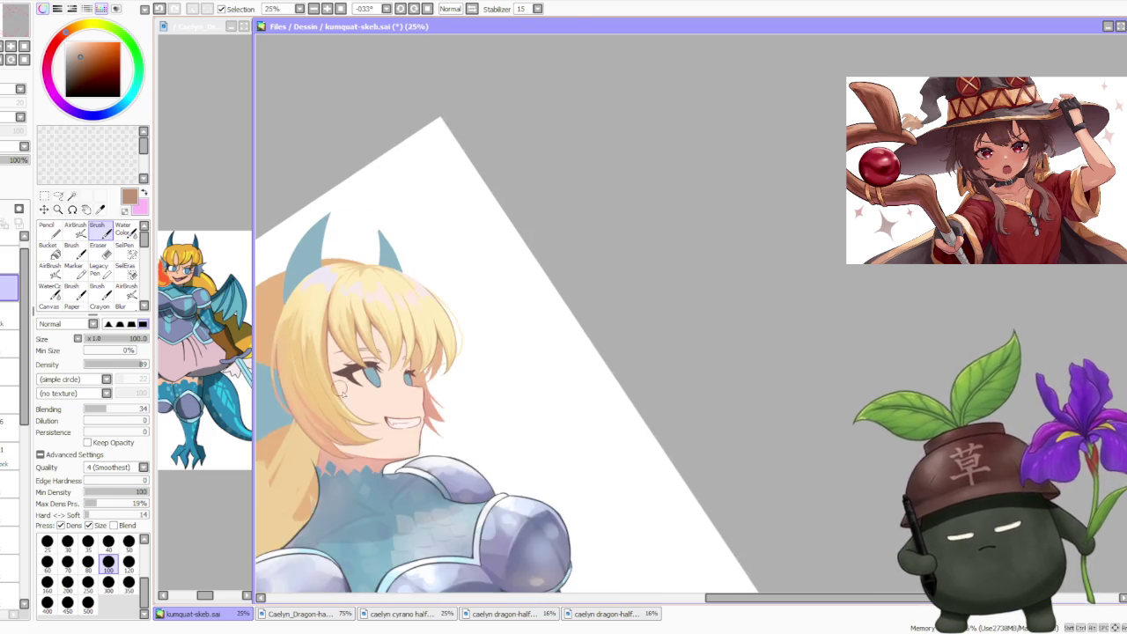
pyautogui.scroll(1, 344, 441)
pyautogui.scroll(1, 361, 510)
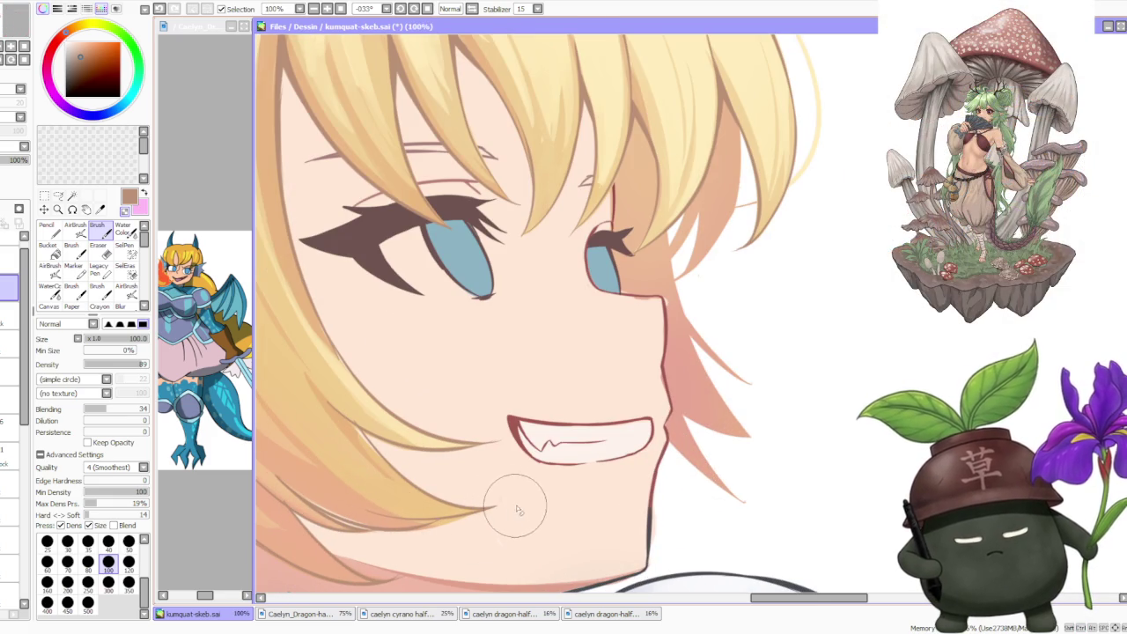
pyautogui.scroll(-1, 480, 414)
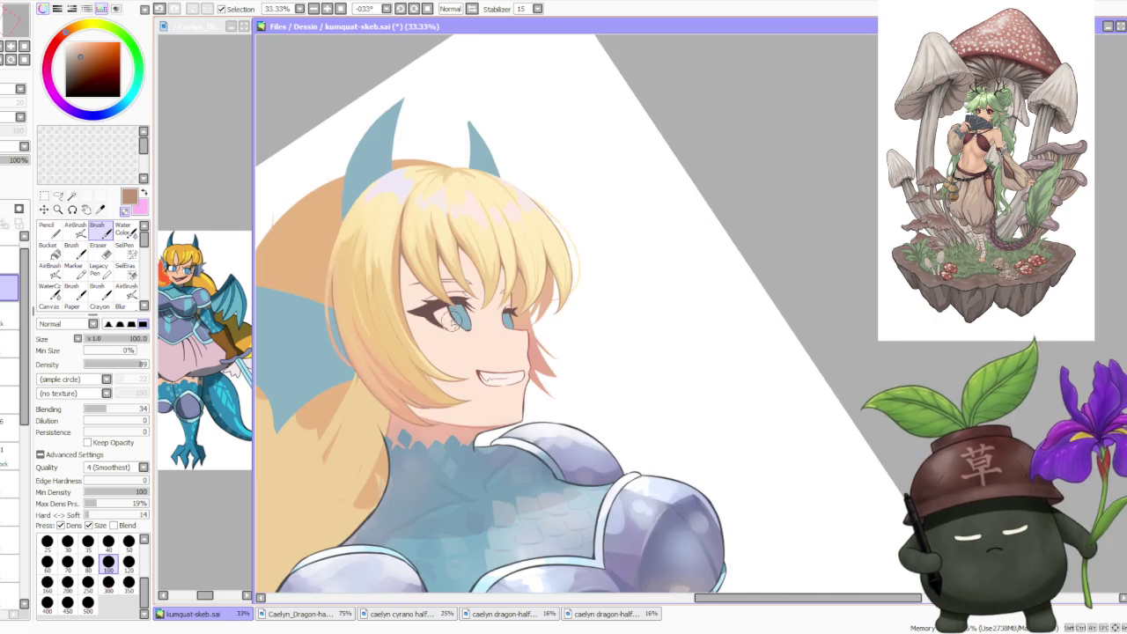
pyautogui.scroll(1, 453, 344)
pyautogui.scroll(1, 396, 410)
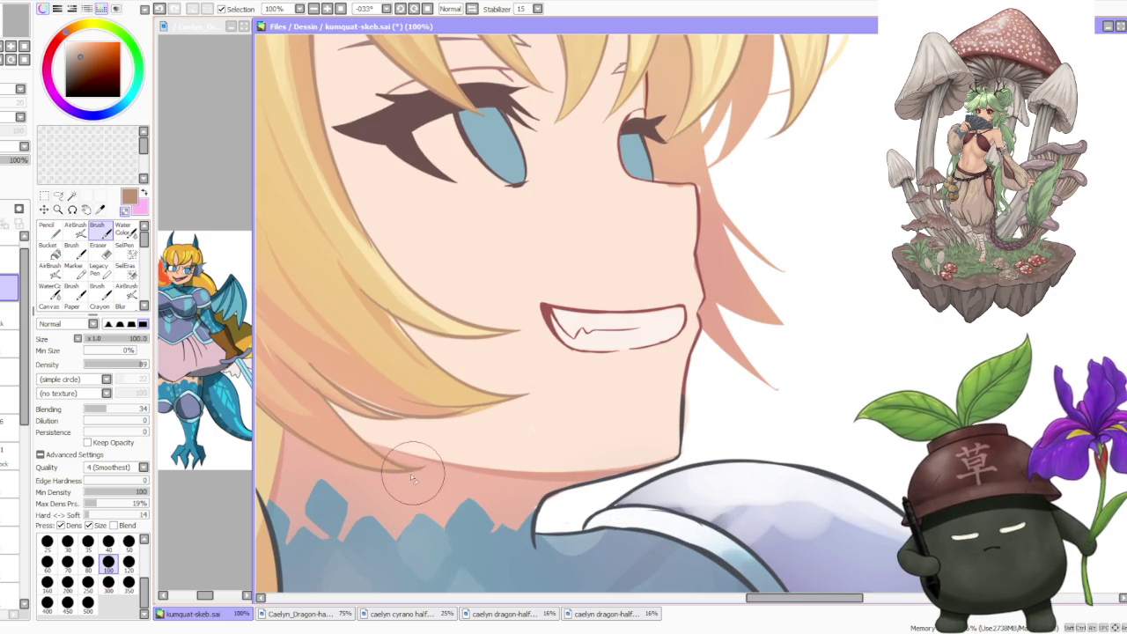
pyautogui.scroll(-1, 449, 460)
pyautogui.scroll(2, 342, 394)
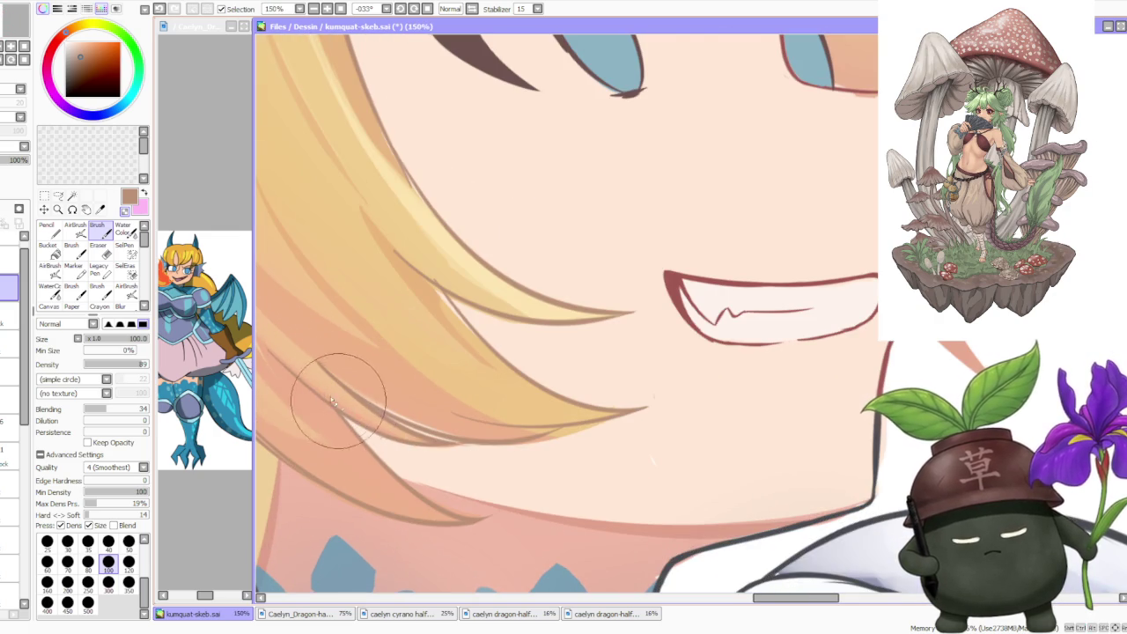
pyautogui.scroll(-1, 333, 401)
pyautogui.scroll(2, 373, 373)
pyautogui.scroll(1, 410, 415)
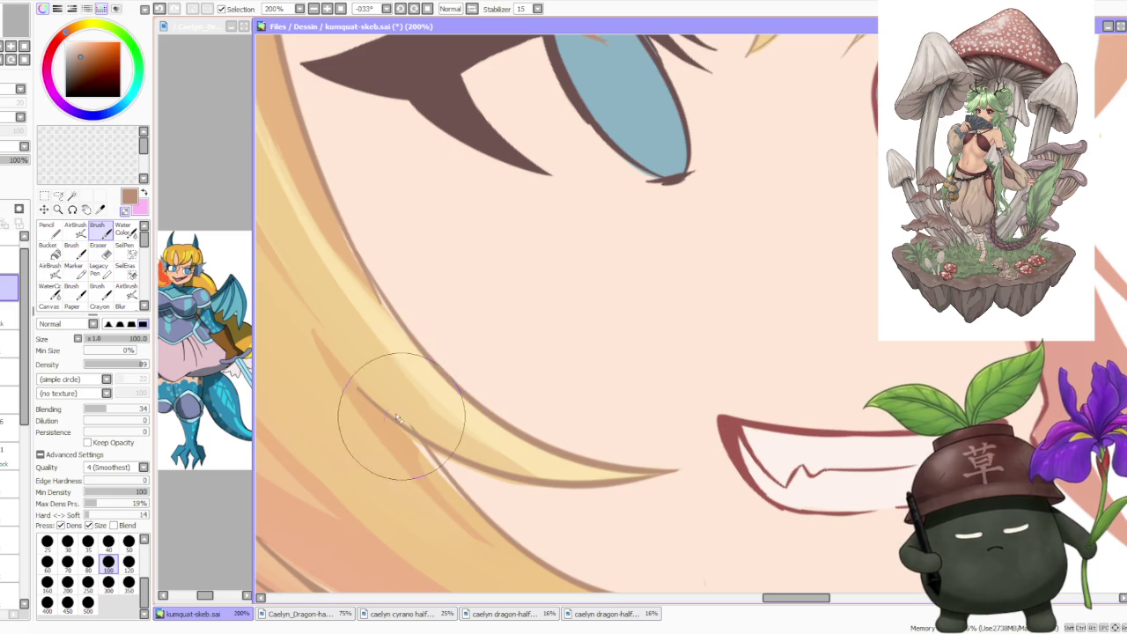
pyautogui.scroll(-2, 402, 417)
pyautogui.scroll(1, 409, 388)
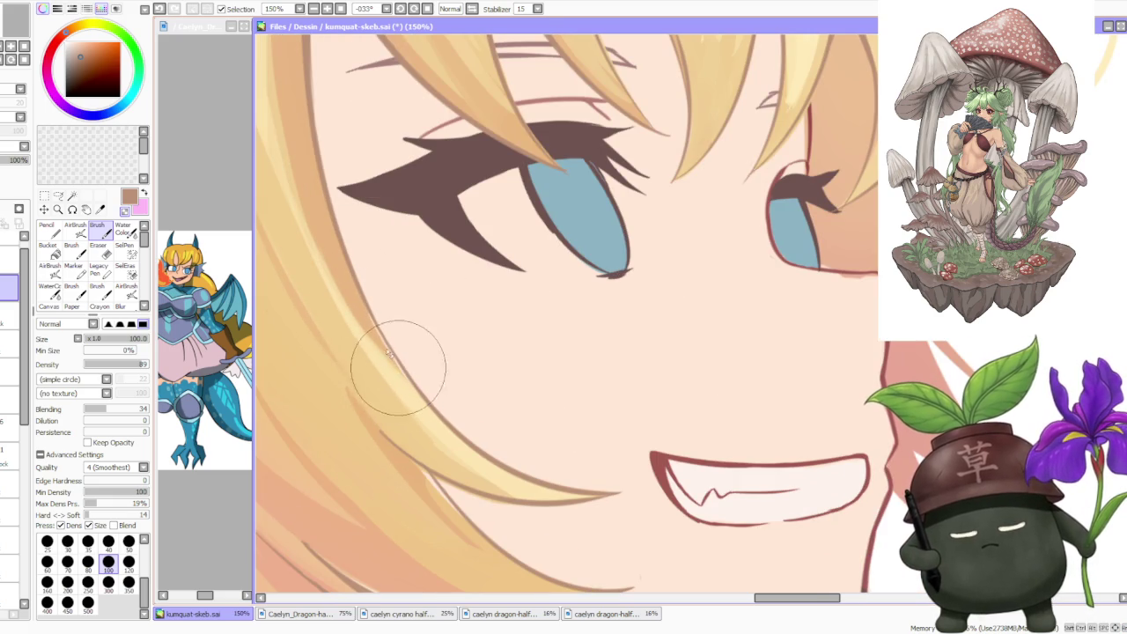
pyautogui.hotkey('ctrl', 'z')
pyautogui.moveTo(458, 516)
pyautogui.mouseDown()
pyautogui.moveTo(428, 465)
pyautogui.moveTo(466, 517)
pyautogui.mouseUp()
pyautogui.hotkey('ctrl', 'z')
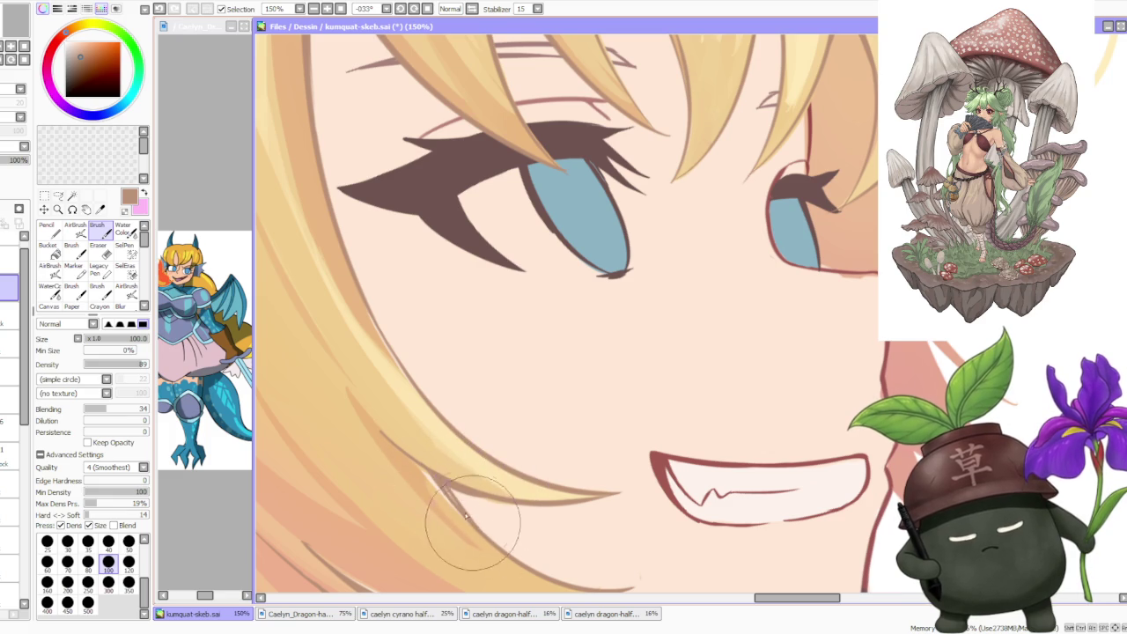
pyautogui.moveTo(423, 471); pyautogui.dragTo(515, 506)
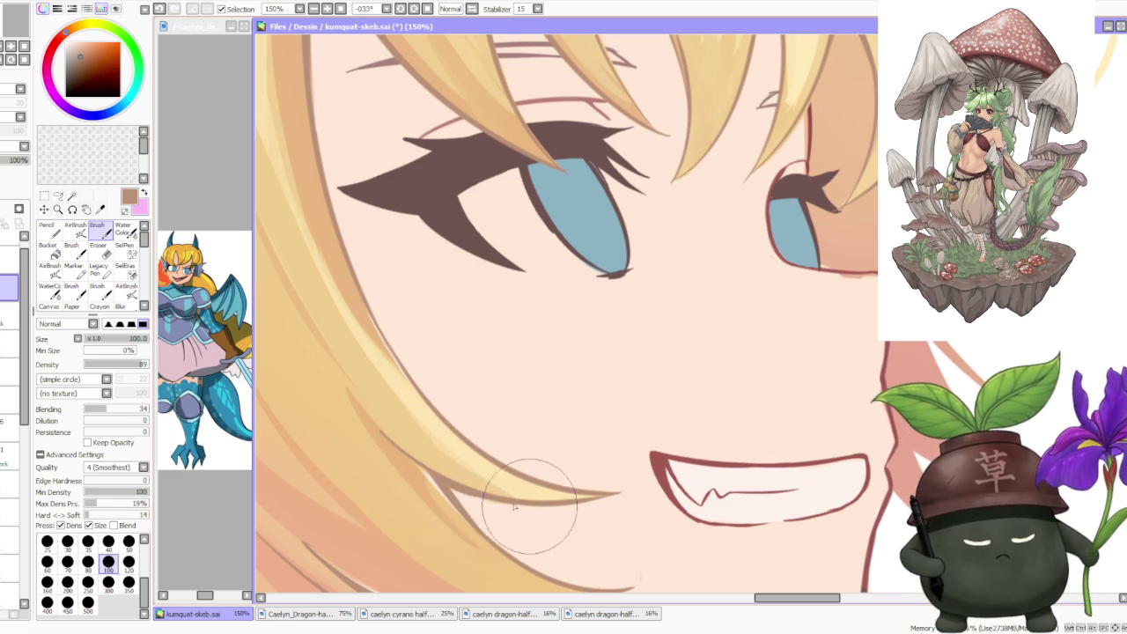
pyautogui.scroll(5, 529, 440)
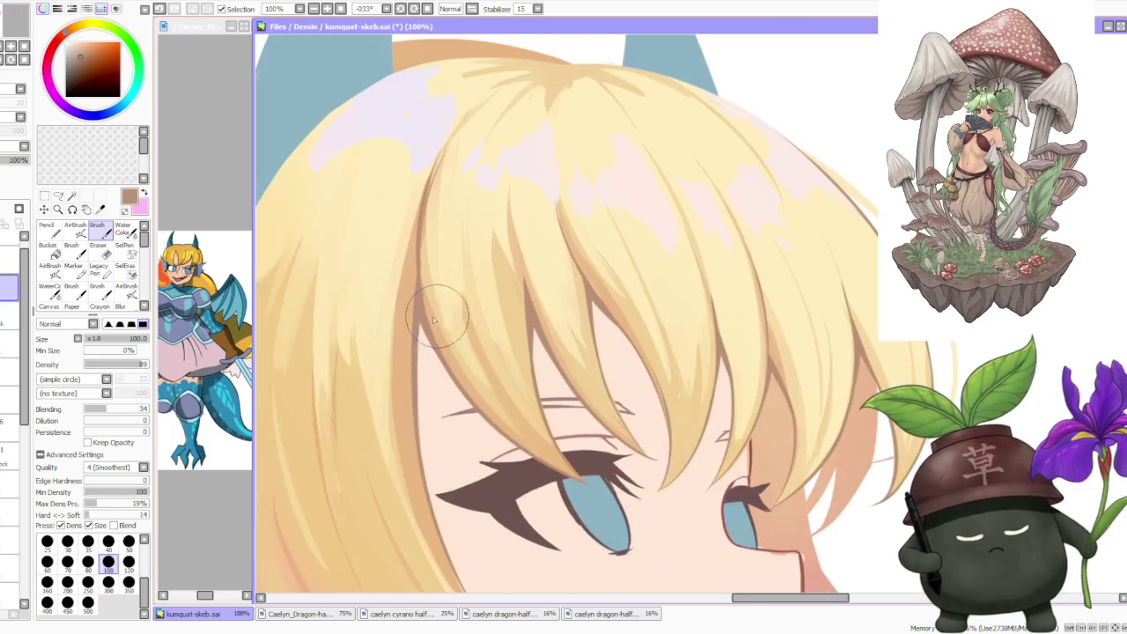
pyautogui.scroll(1, 433, 320)
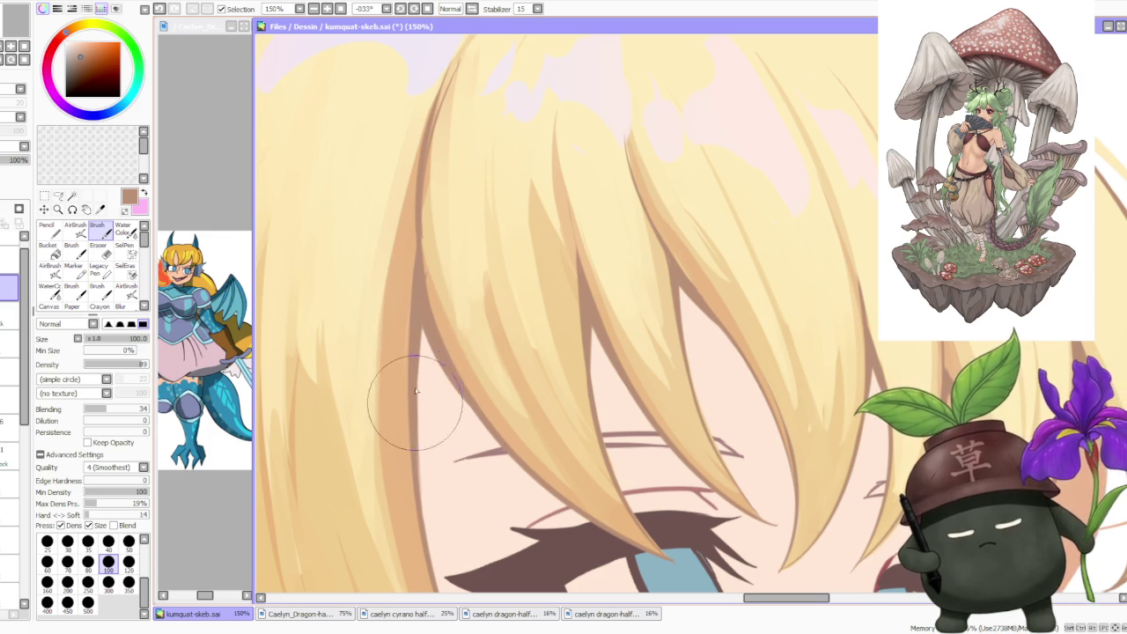
pyautogui.scroll(-2, 416, 391)
pyautogui.scroll(2, 415, 255)
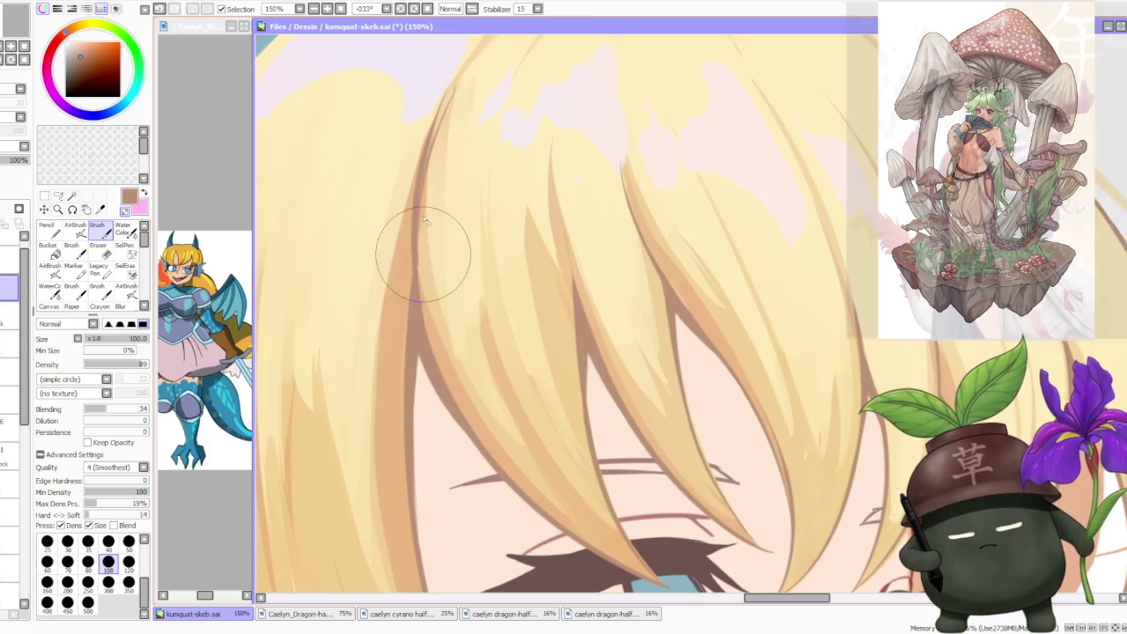
pyautogui.scroll(-2, 431, 176)
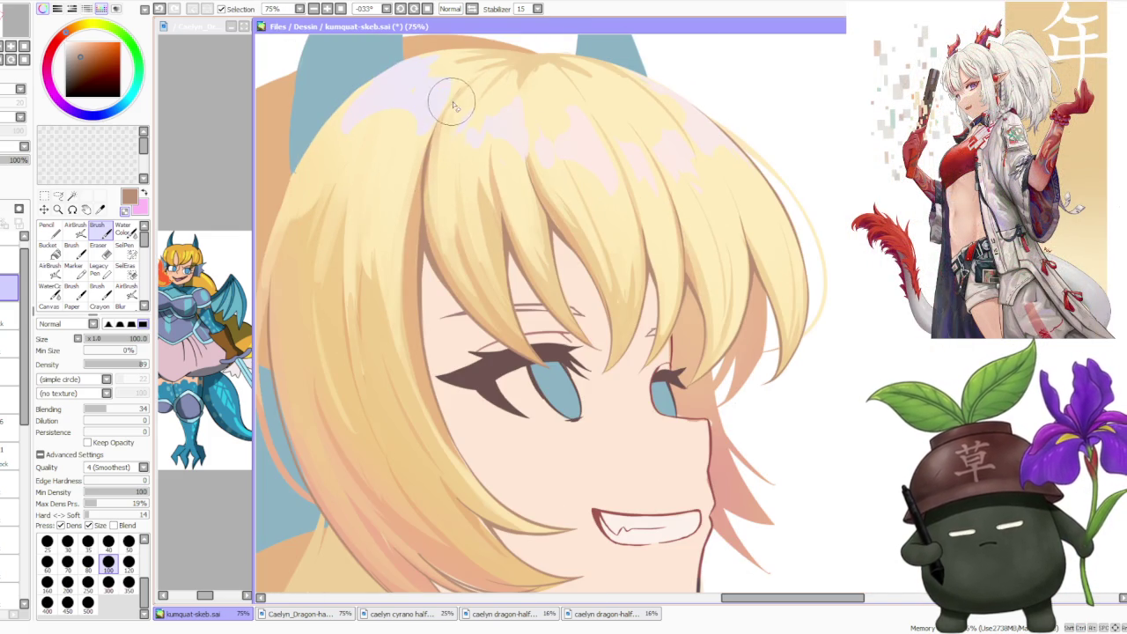
pyautogui.scroll(-2, 446, 124)
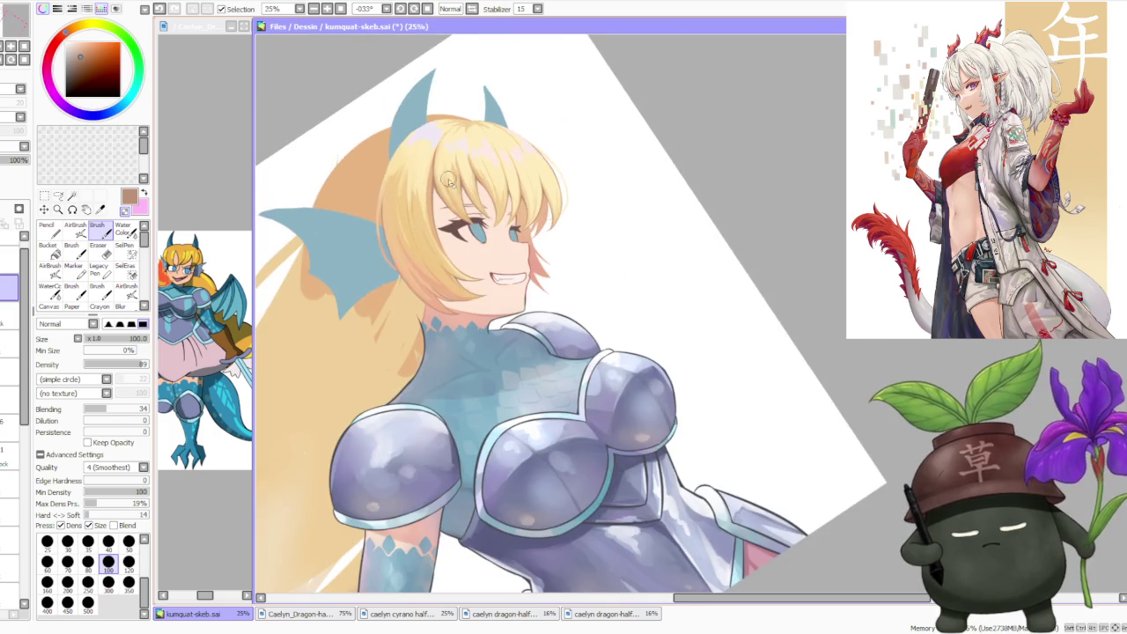
pyautogui.scroll(1, 458, 229)
pyautogui.scroll(2, 468, 342)
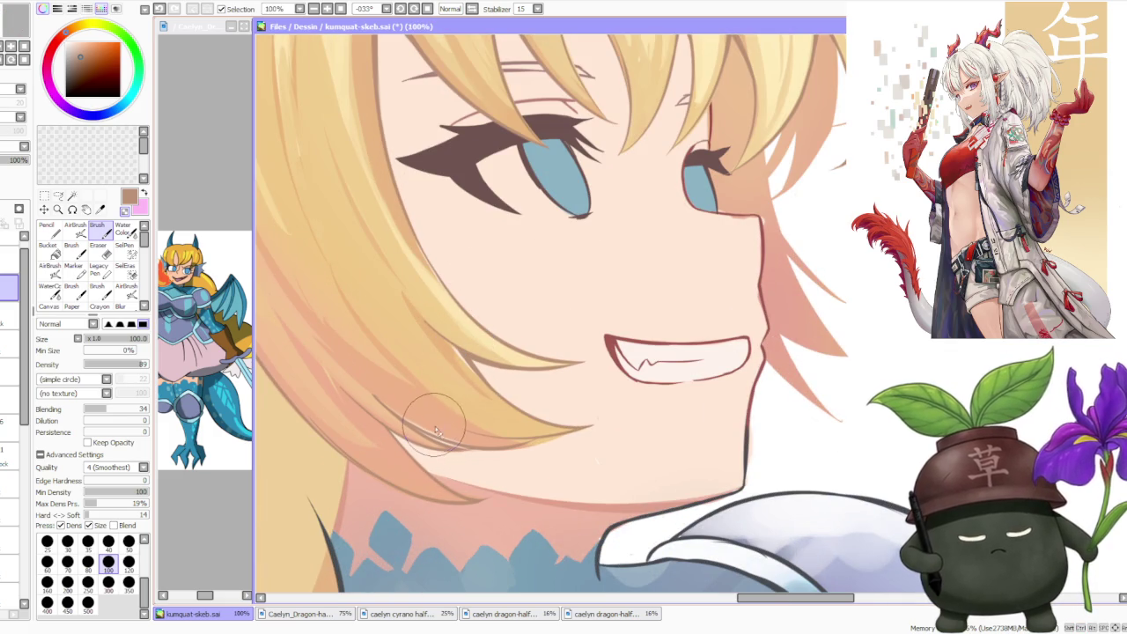
pyautogui.scroll(1, 449, 430)
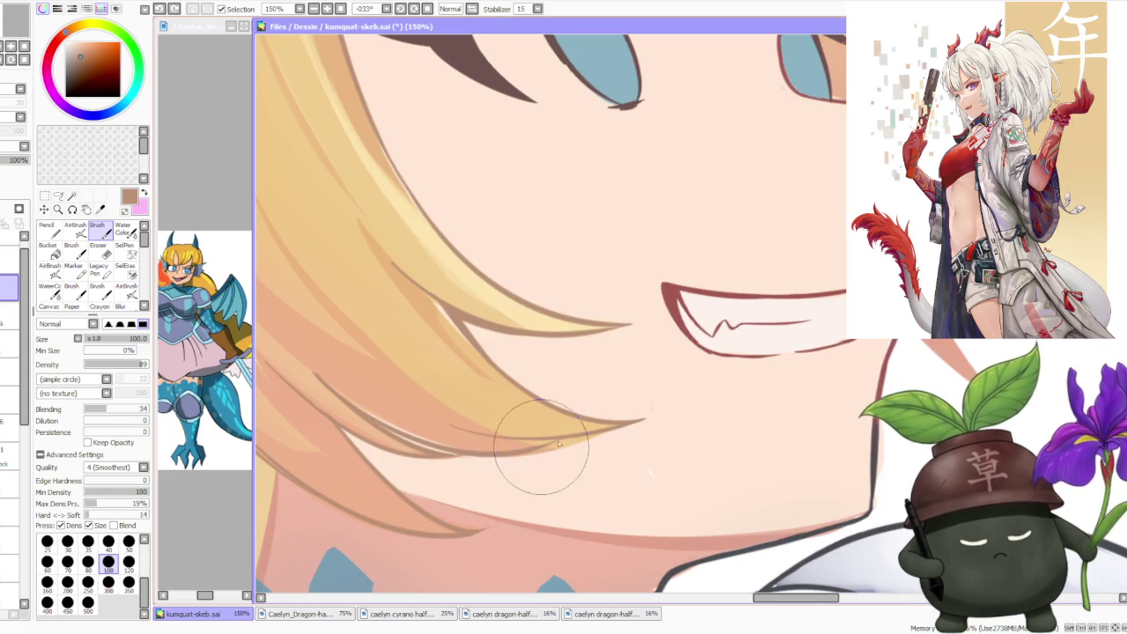
pyautogui.scroll(-1, 405, 475)
pyautogui.scroll(-1, 348, 504)
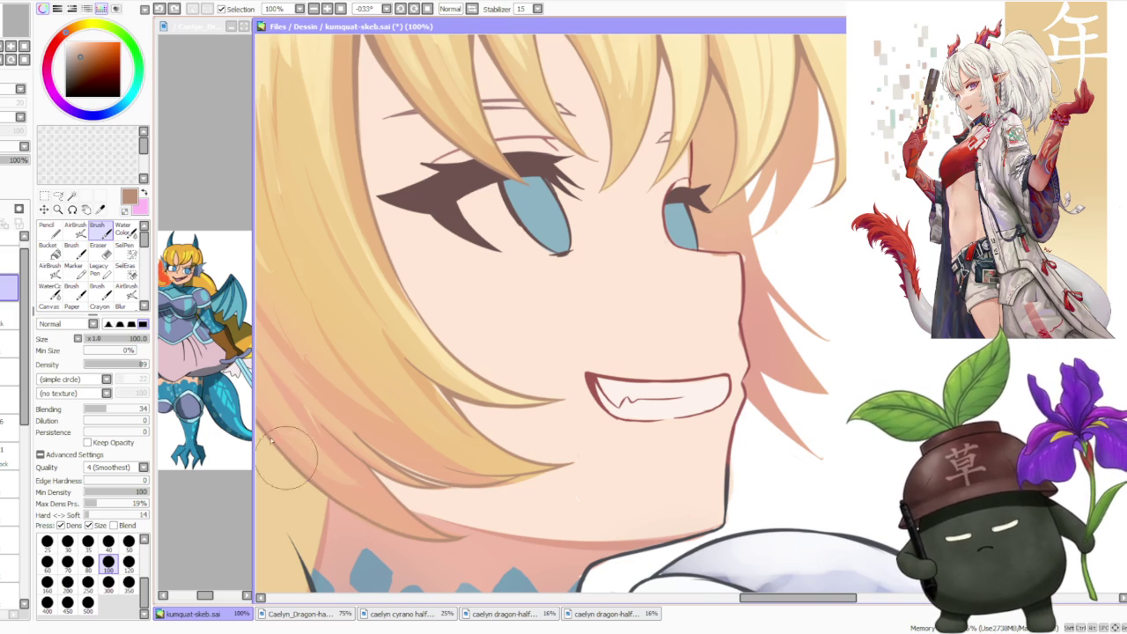
pyautogui.scroll(1, 374, 454)
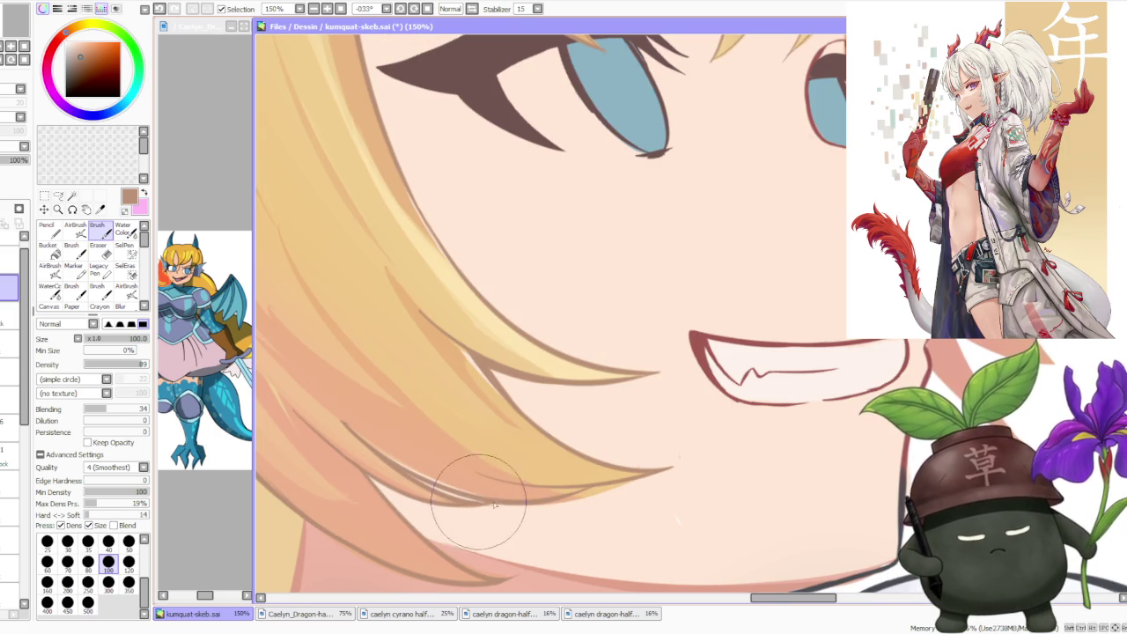
pyautogui.scroll(-2, 484, 494)
pyautogui.scroll(-2, 418, 365)
pyautogui.scroll(-1, 428, 354)
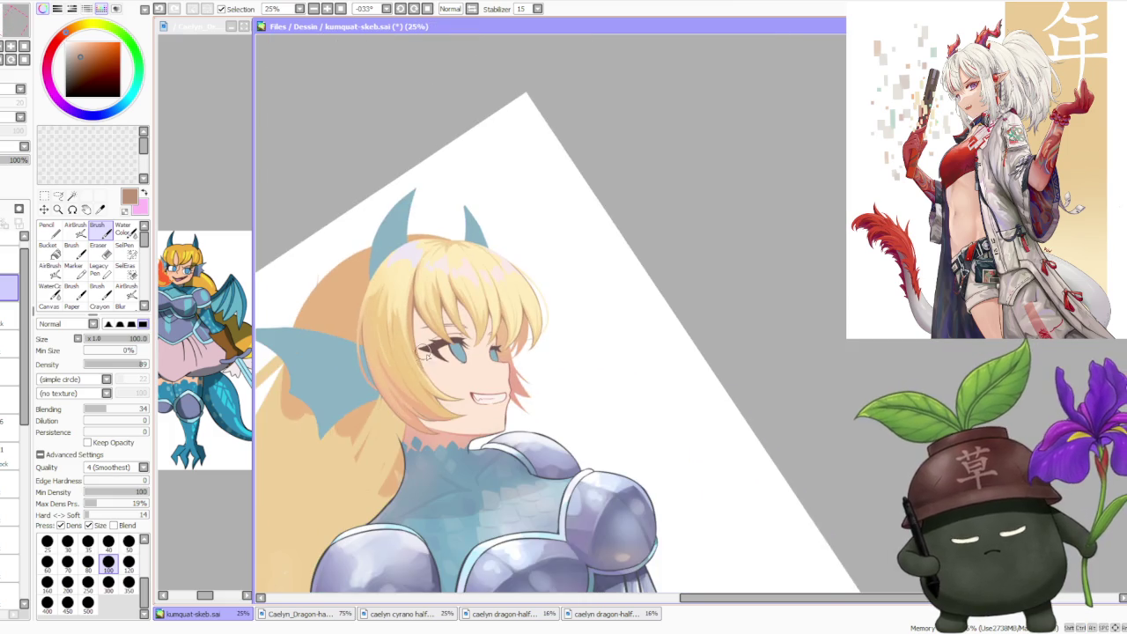
pyautogui.scroll(3, 428, 354)
pyautogui.scroll(-3, 468, 291)
pyautogui.scroll(2, 475, 288)
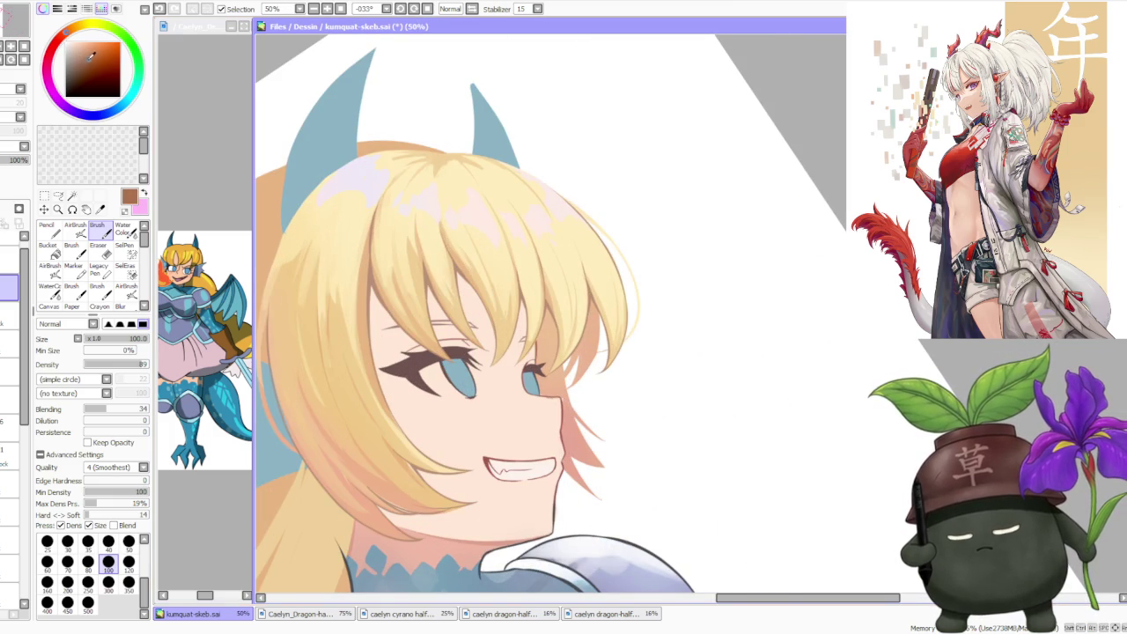
pyautogui.click(76, 226)
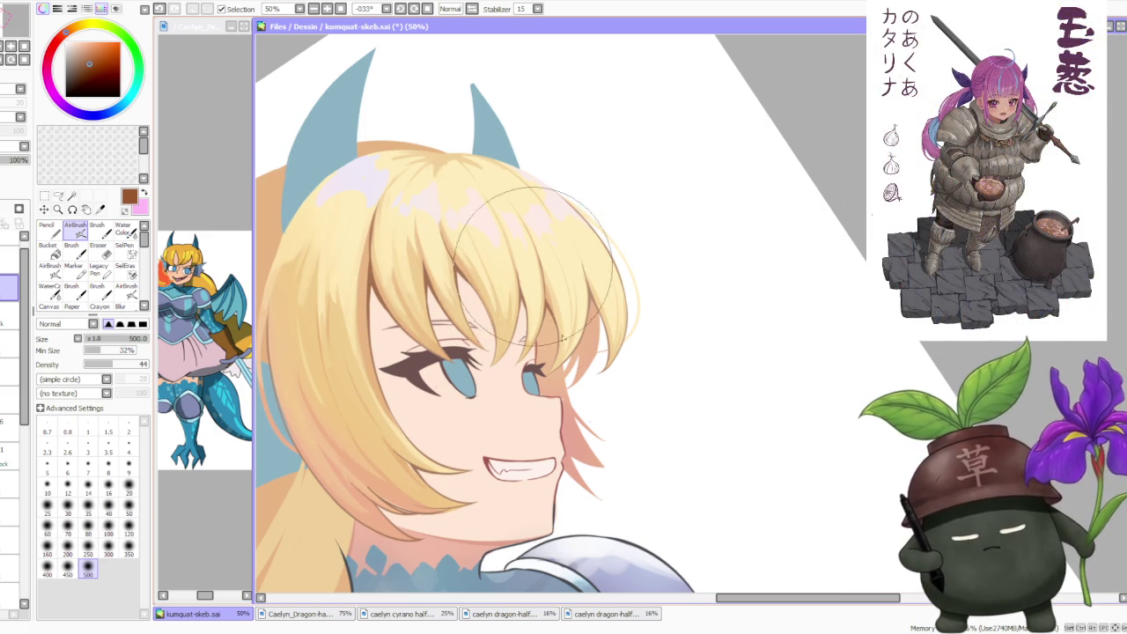
pyautogui.scroll(-2, 529, 282)
pyautogui.scroll(-2, 569, 252)
pyautogui.scroll(3, 600, 199)
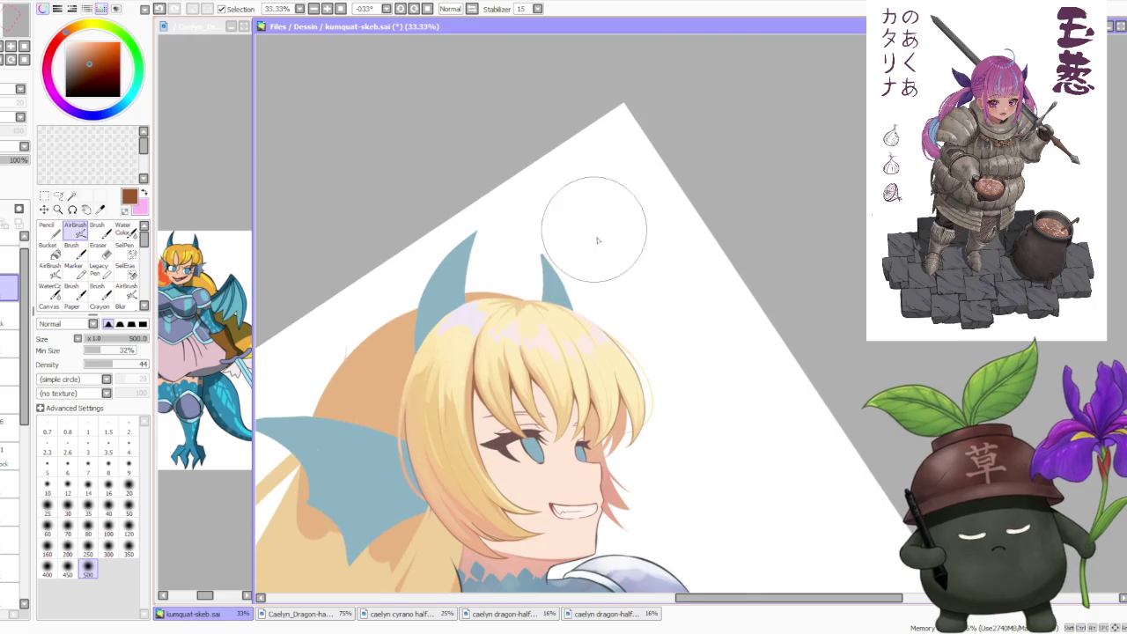
pyautogui.scroll(2, 569, 418)
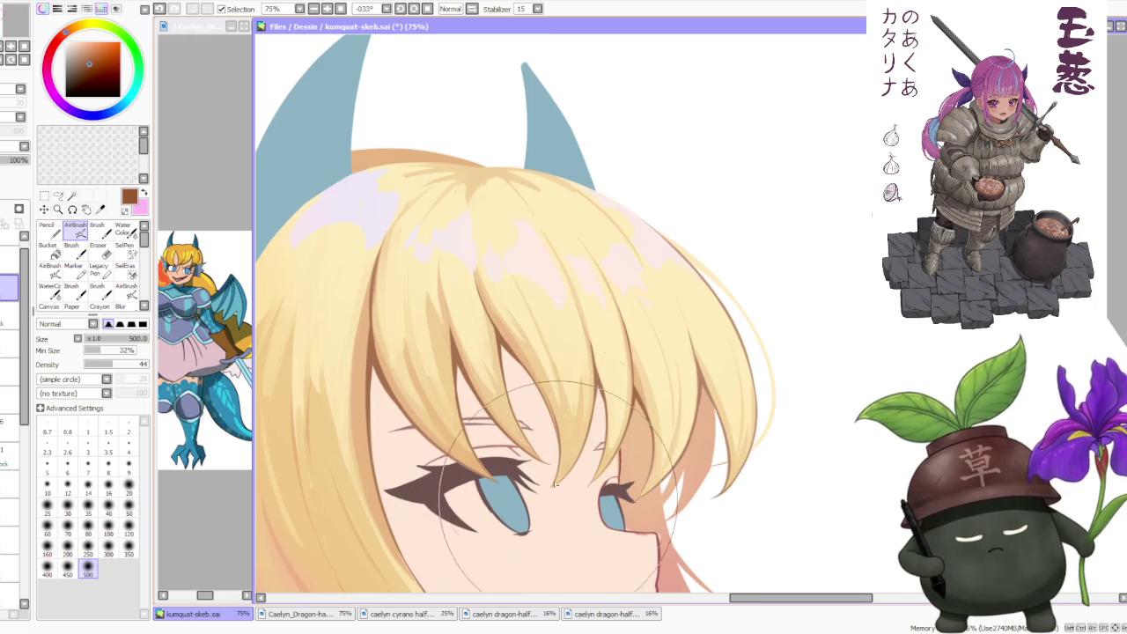
pyautogui.scroll(-2, 569, 418)
pyautogui.scroll(2, 543, 474)
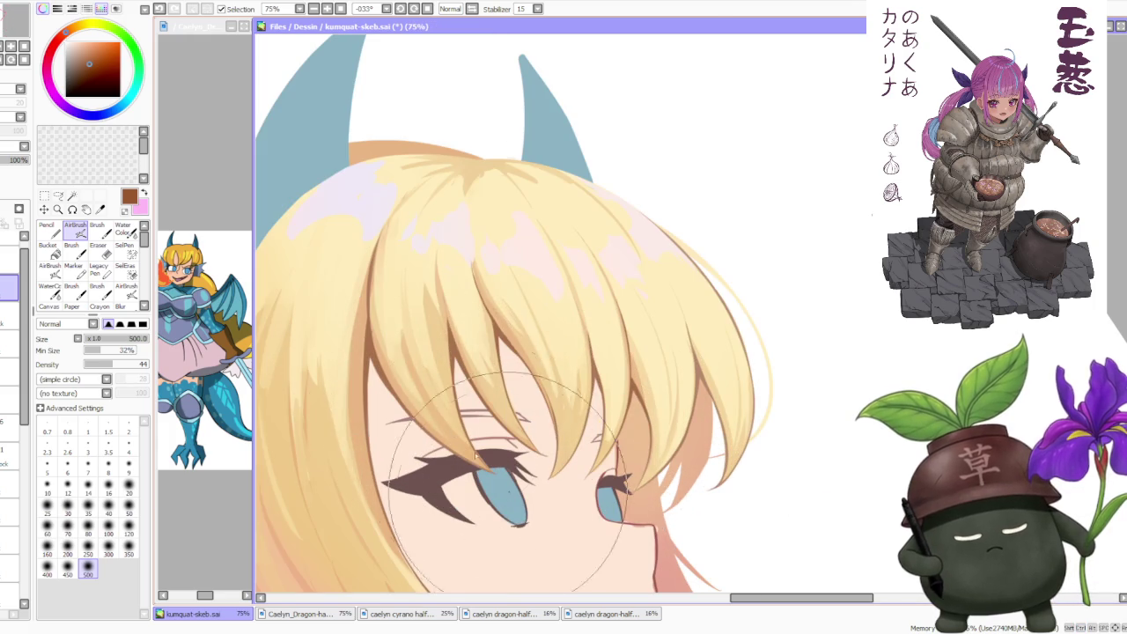
pyautogui.scroll(-2, 542, 467)
pyautogui.scroll(-1, 539, 436)
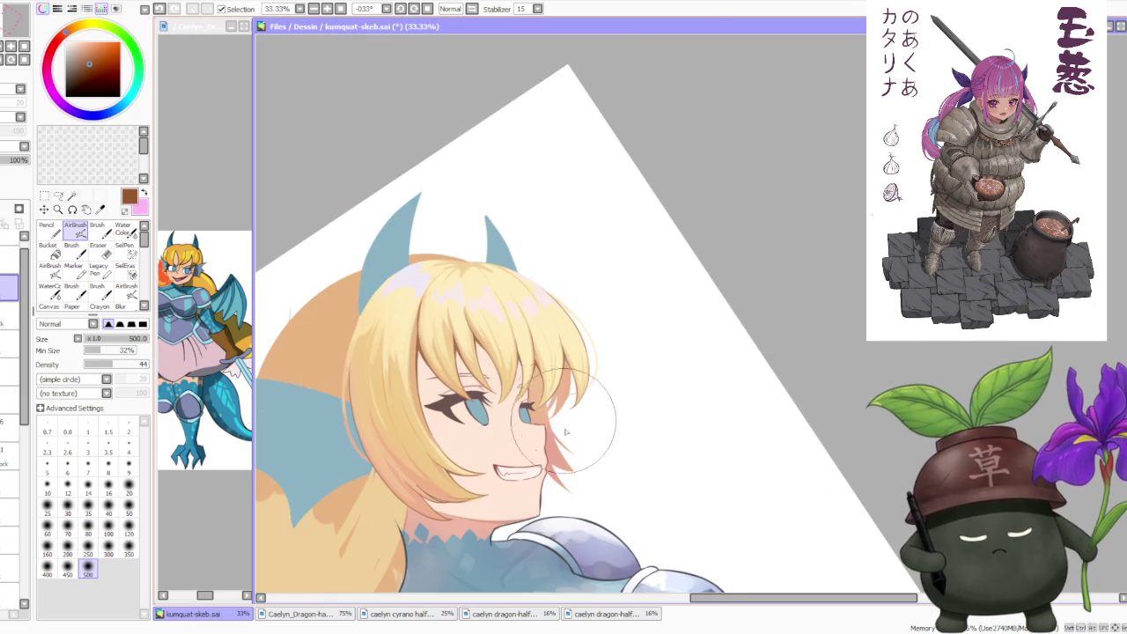
pyautogui.scroll(-1, 617, 264)
pyautogui.scroll(-1, 591, 282)
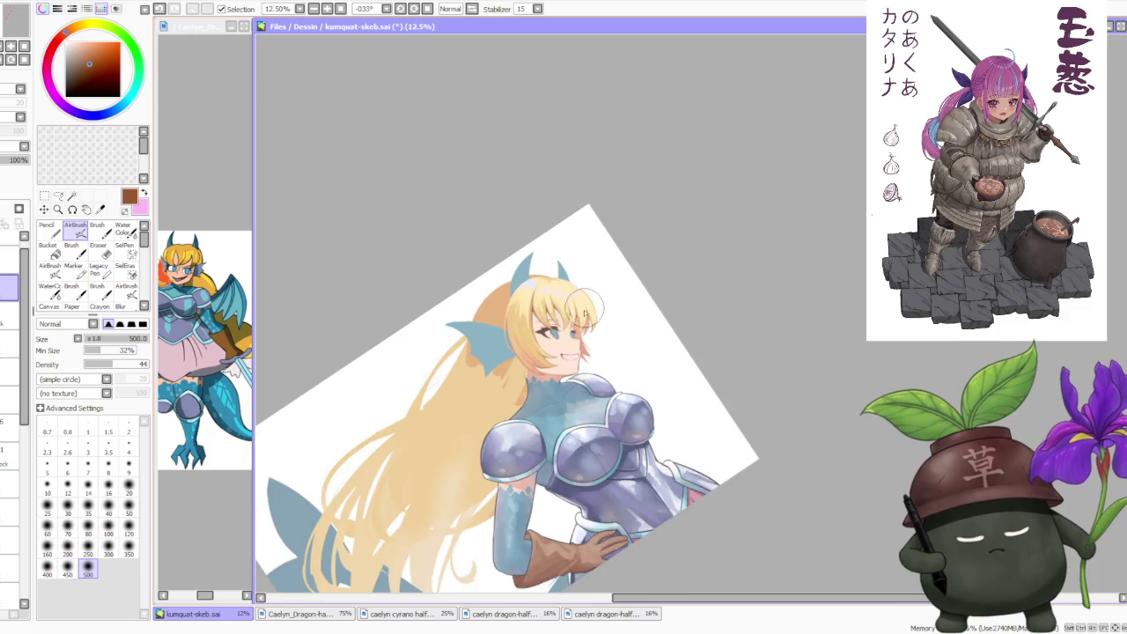
pyautogui.scroll(2, 584, 312)
pyautogui.click(97, 229)
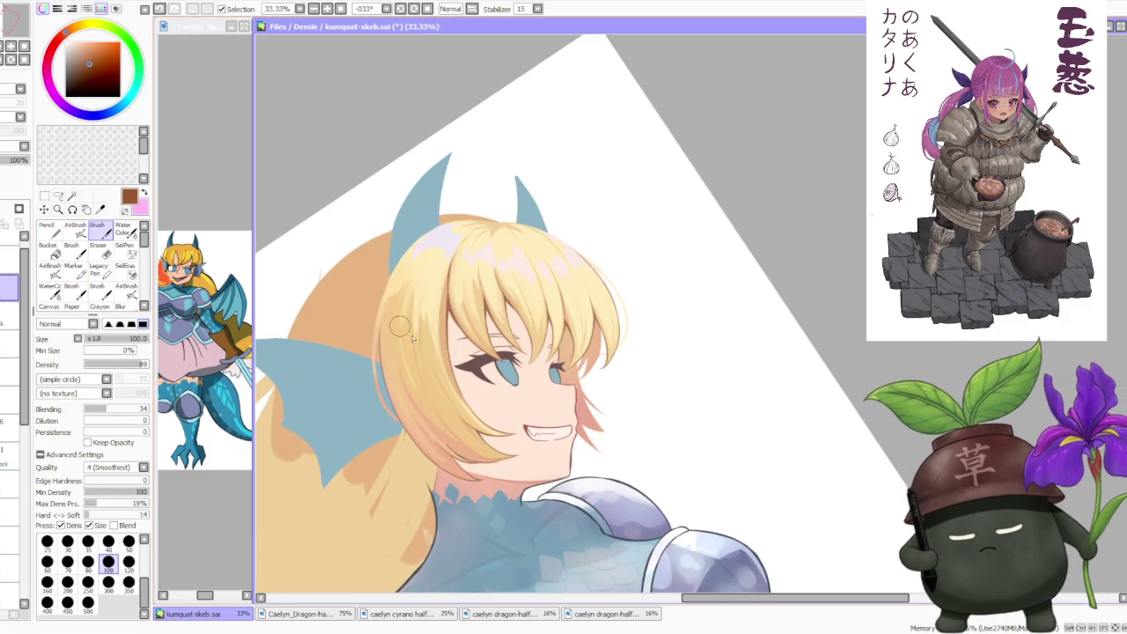
# - Replace the faint stroke on the left hair edge with a darker line
pyautogui.scroll(1, 388, 322)
pyautogui.scroll(1, 372, 362)
pyautogui.scroll(1, 374, 373)
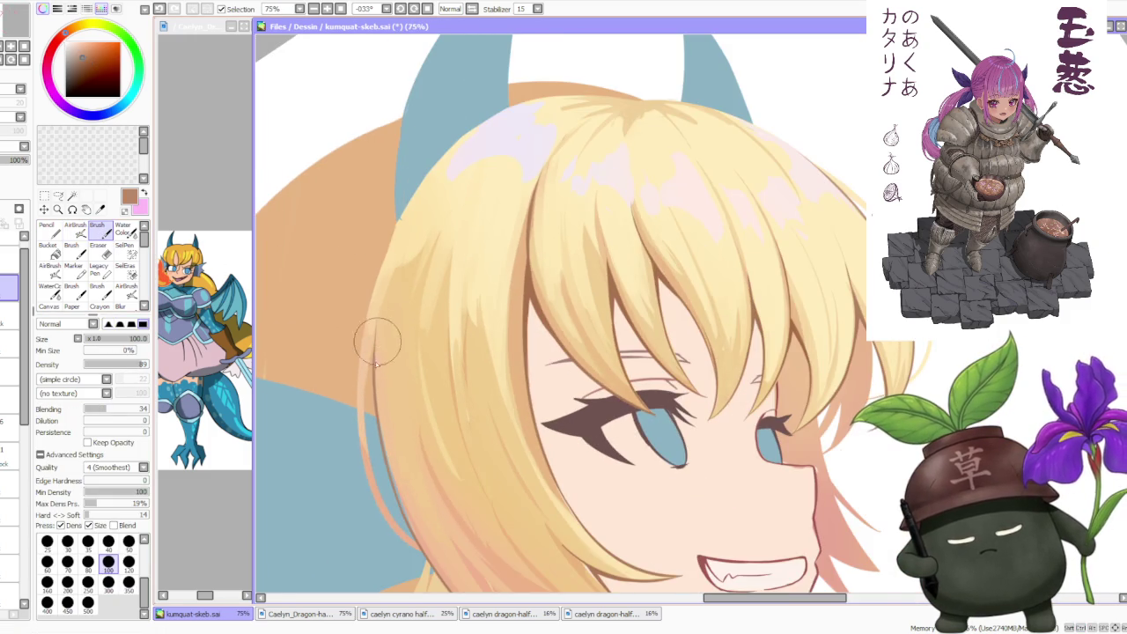
pyautogui.scroll(-2, 377, 352)
pyautogui.scroll(2, 402, 507)
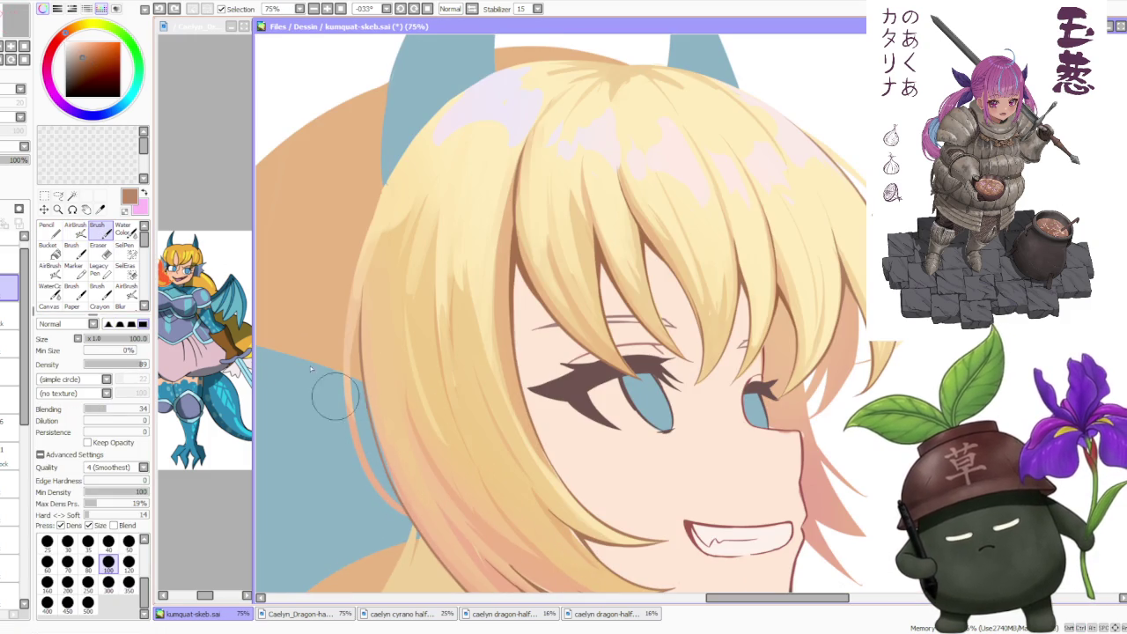
pyautogui.hotkey('ctrl', 'z')
pyautogui.moveTo(354, 416); pyautogui.dragTo(414, 525)
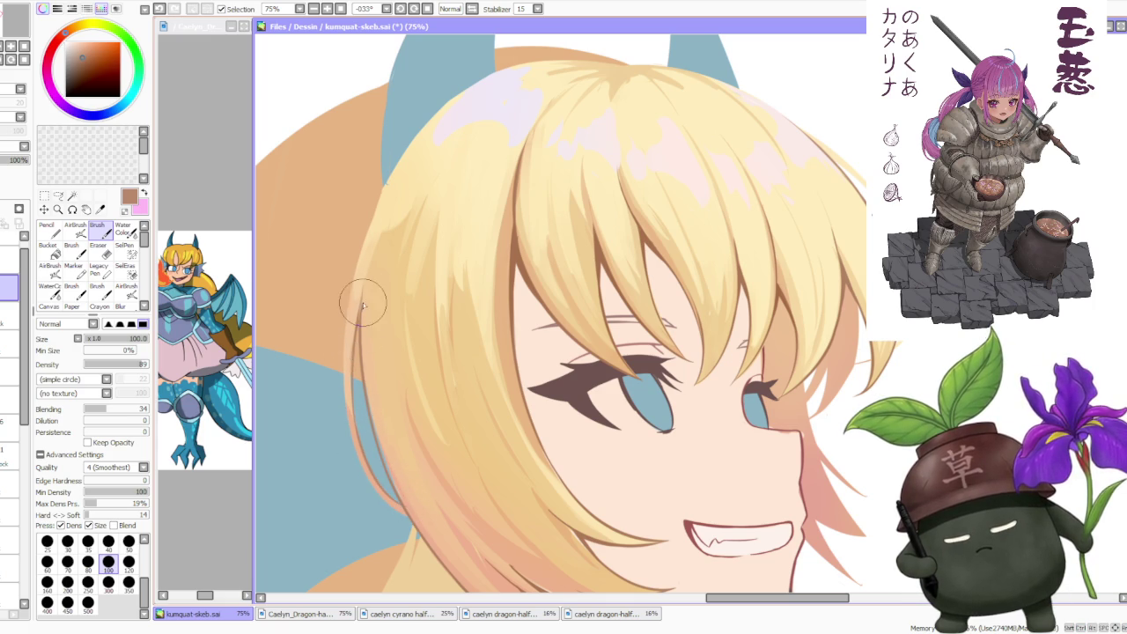
# - Try a stroke down the upper left hair edge, then undo it
pyautogui.scroll(1, 362, 308)
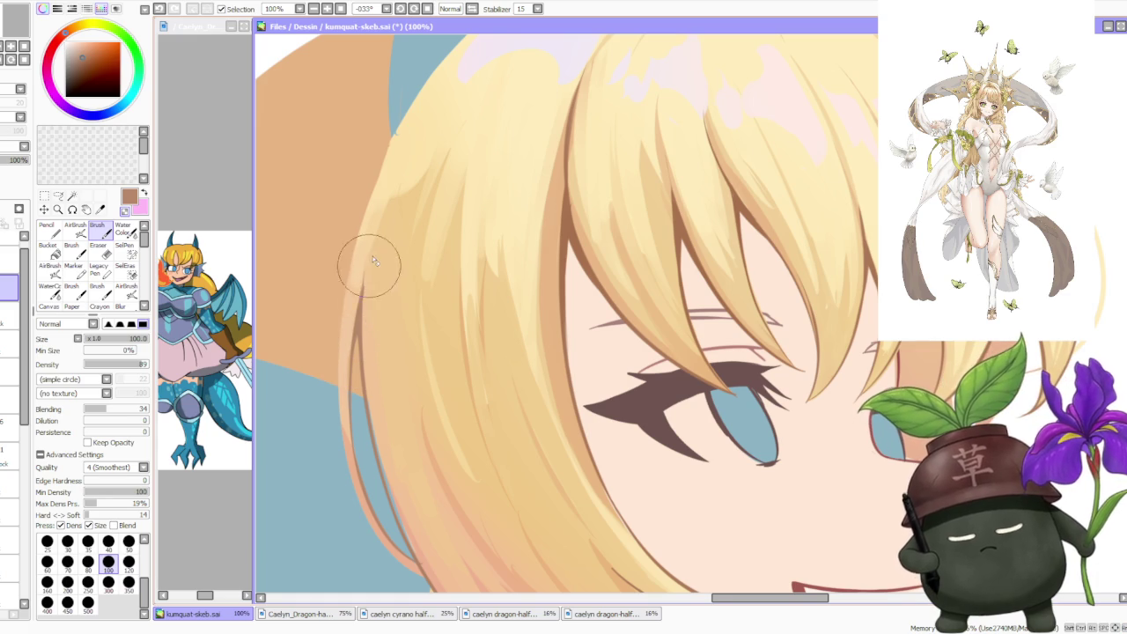
pyautogui.scroll(-1, 370, 264)
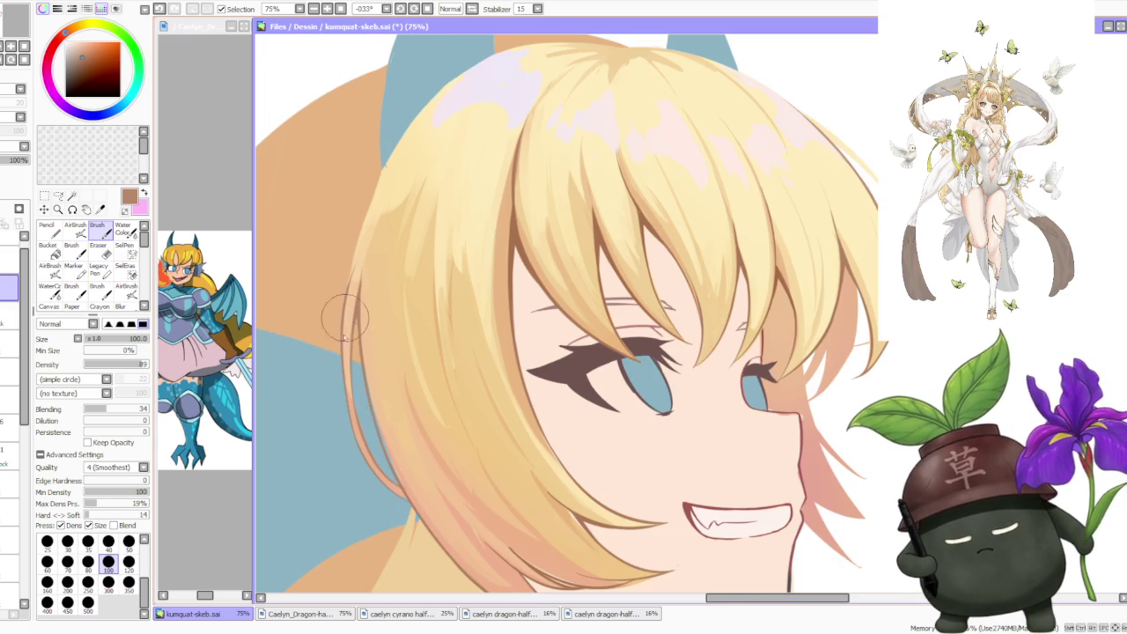
pyautogui.moveTo(347, 330); pyautogui.dragTo(348, 424)
pyautogui.scroll(-3, 342, 364)
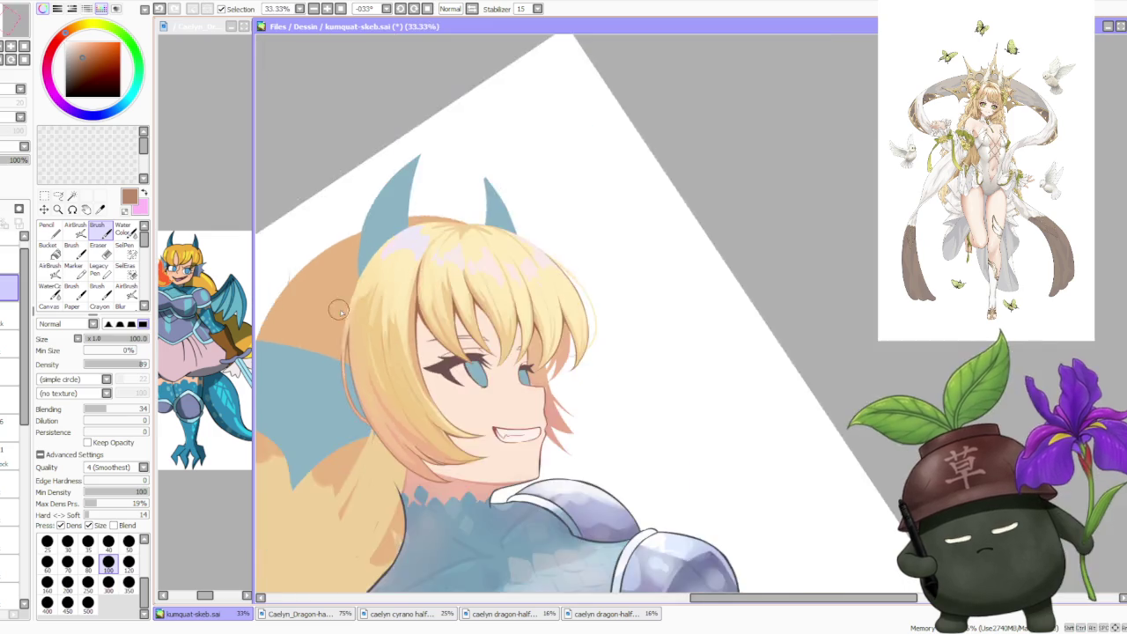
pyautogui.scroll(3, 397, 211)
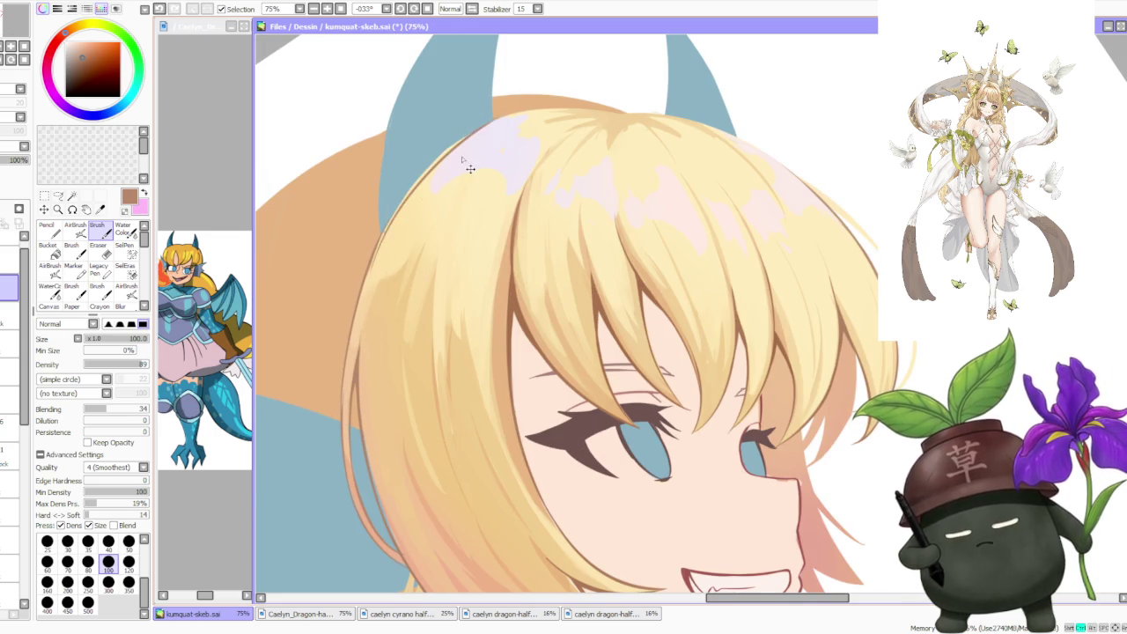
pyautogui.hotkey('ctrl', 'z')
pyautogui.scroll(-4, 440, 196)
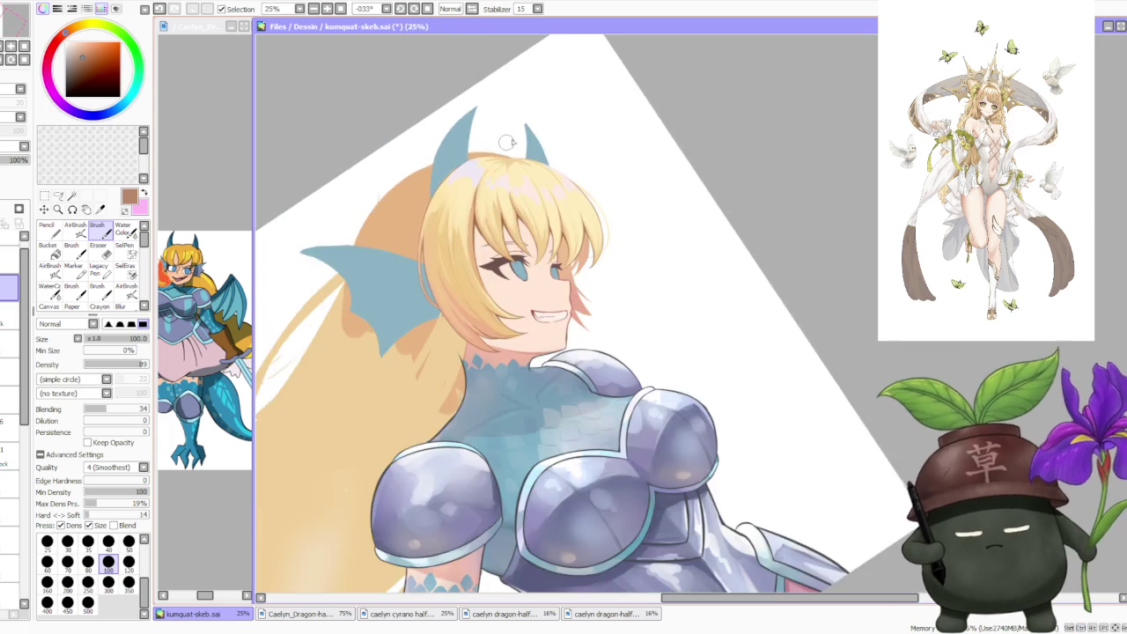
pyautogui.scroll(-1, 517, 131)
pyautogui.click(400, 9)
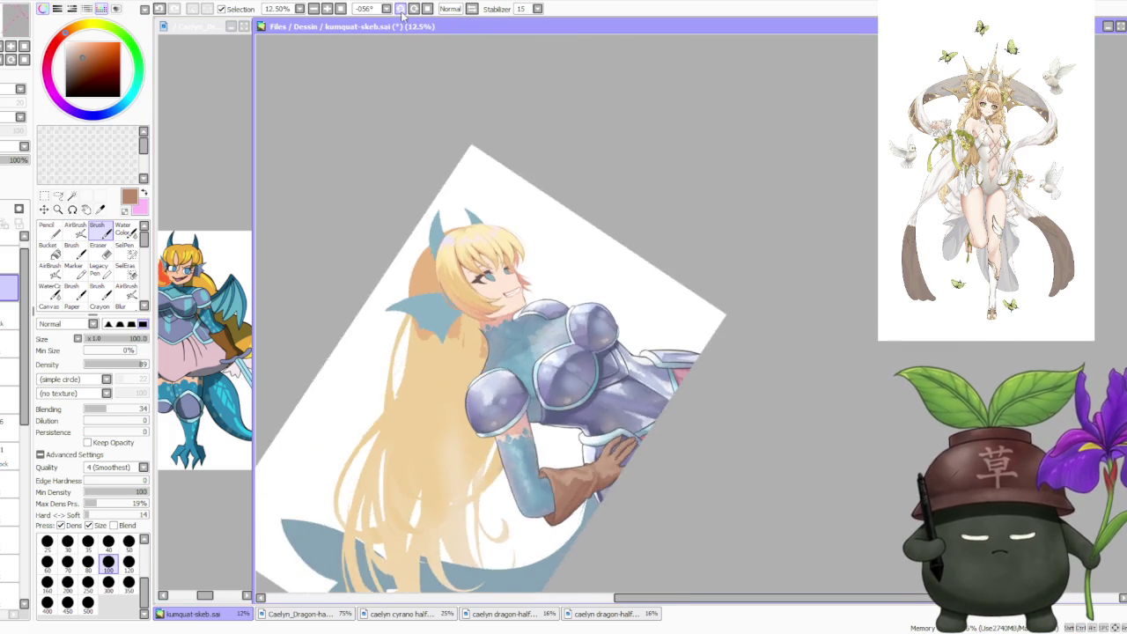
# - Rotate the canvas counter-clockwise to a steeper angle for the hair edge
pyautogui.click(401, 9)
pyautogui.click(401, 11)
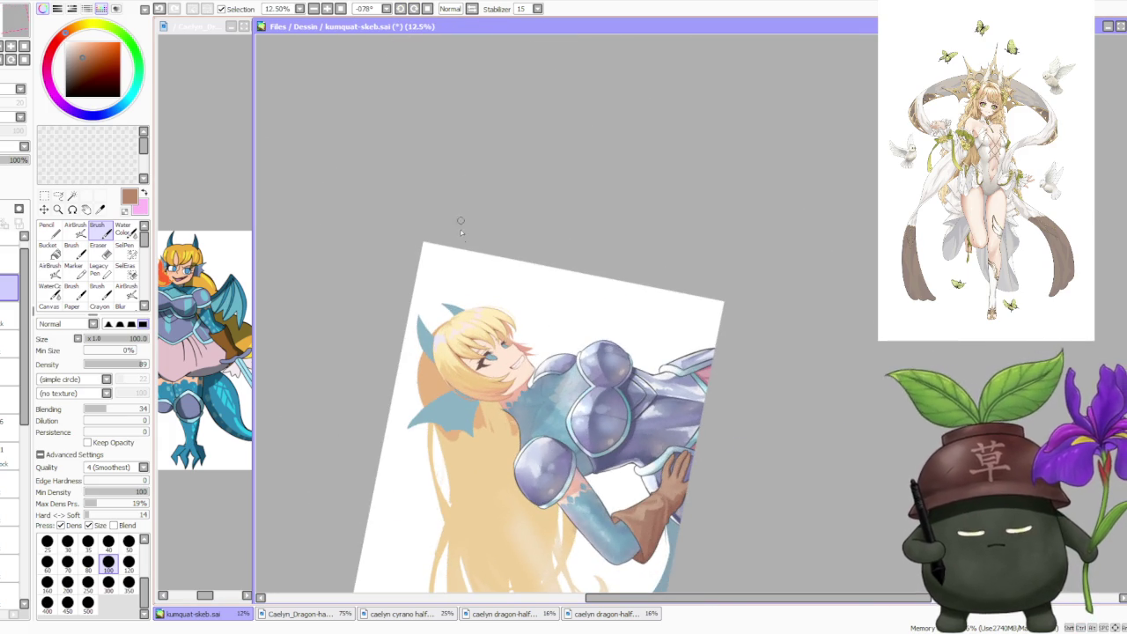
pyautogui.scroll(2, 432, 264)
pyautogui.scroll(2, 418, 352)
pyautogui.scroll(2, 438, 468)
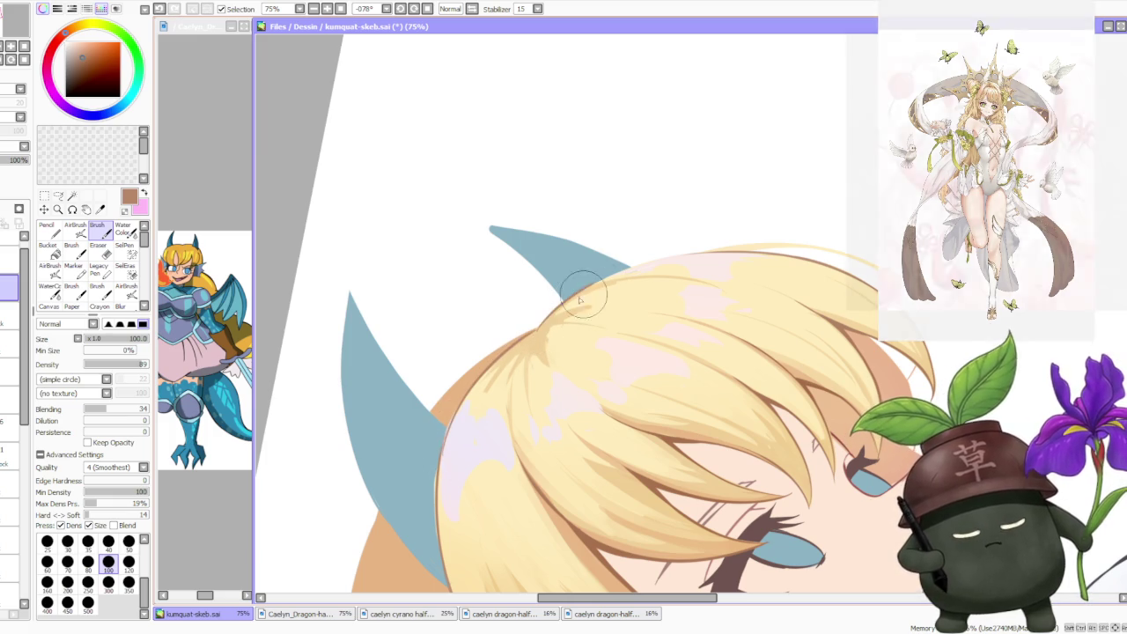
pyautogui.scroll(-4, 625, 251)
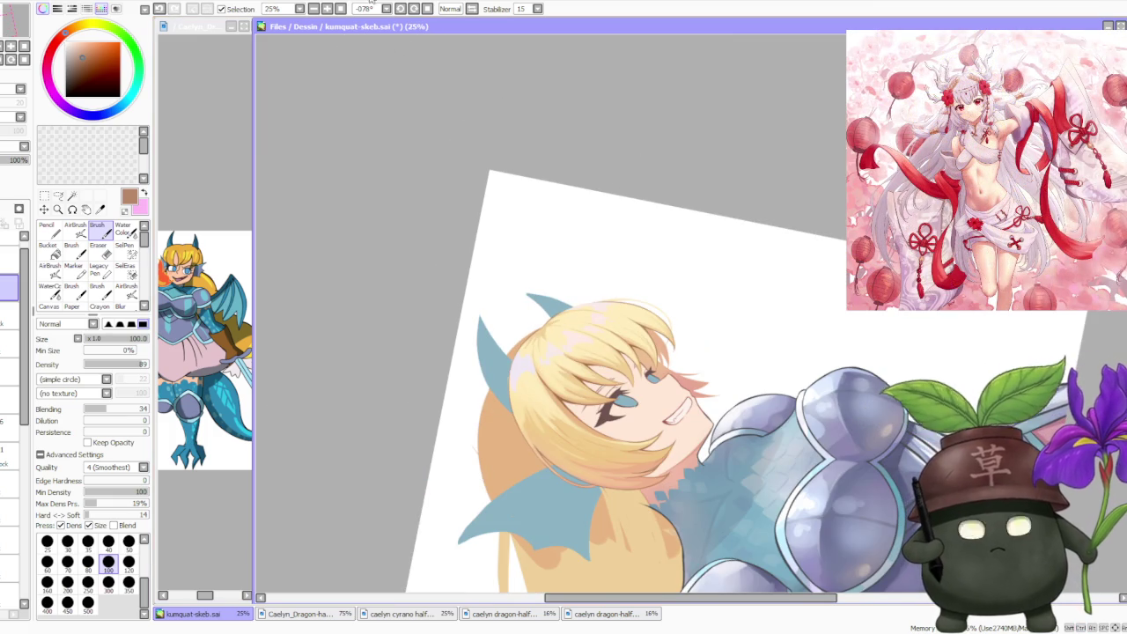
pyautogui.moveTo(370, 5); pyautogui.dragTo(702, 192)
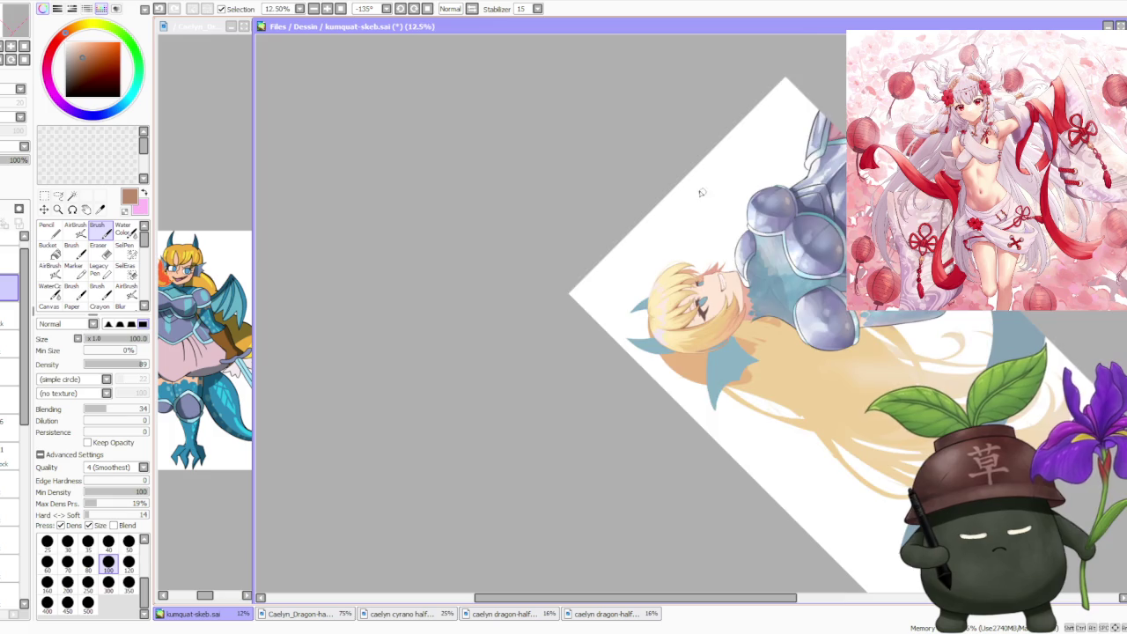
pyautogui.scroll(3, 670, 242)
pyautogui.scroll(-1, 616, 352)
pyautogui.scroll(2, 590, 463)
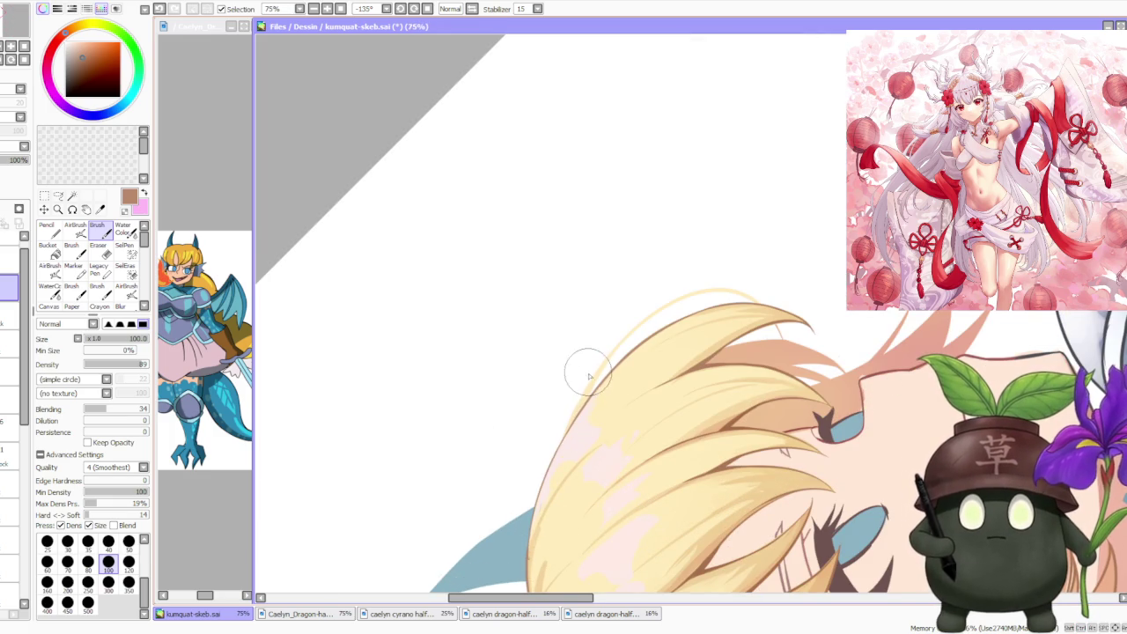
pyautogui.scroll(1, 588, 376)
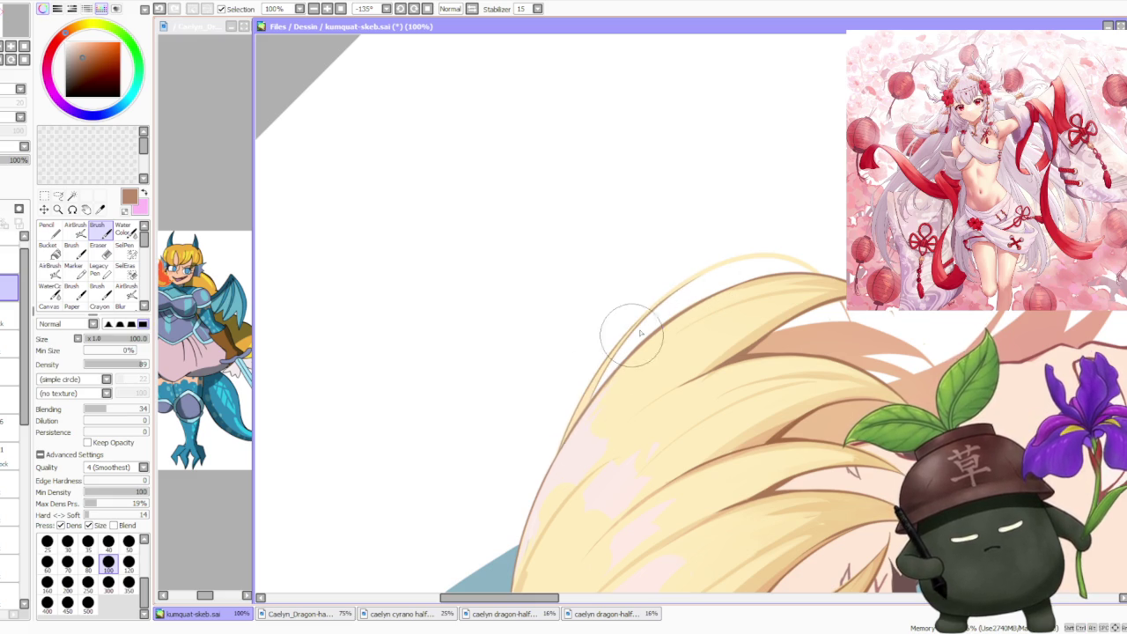
pyautogui.scroll(-3, 641, 333)
# - At brush size 70, paint a pale stroke along the left hair edge
pyautogui.click(400, 10)
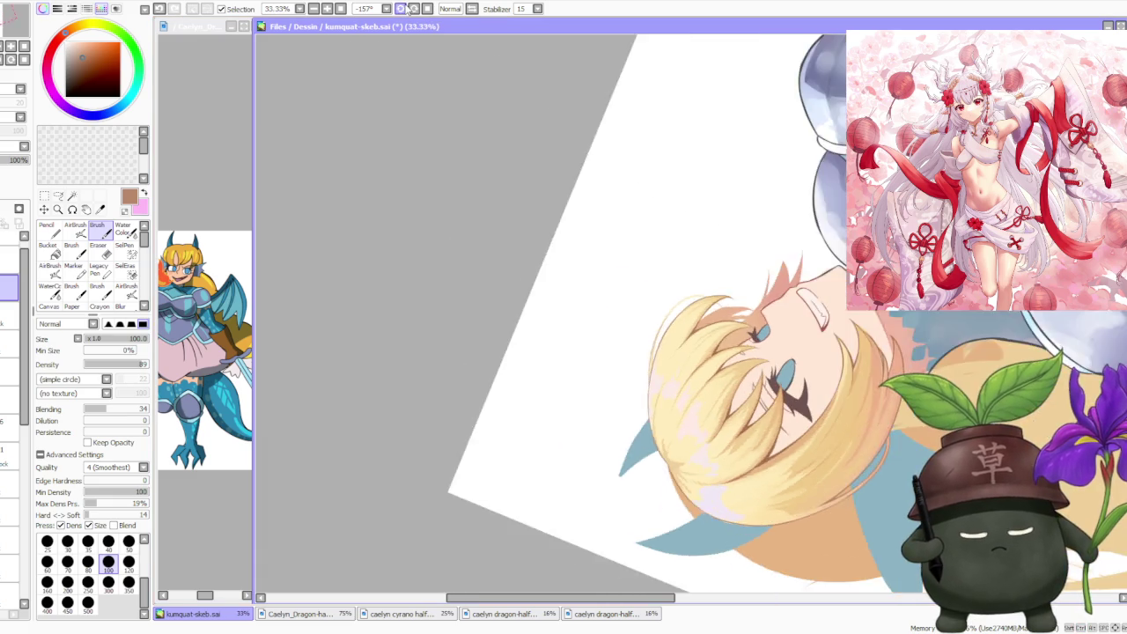
pyautogui.click(400, 11)
pyautogui.click(401, 10)
pyautogui.scroll(3, 616, 352)
pyautogui.click(67, 561)
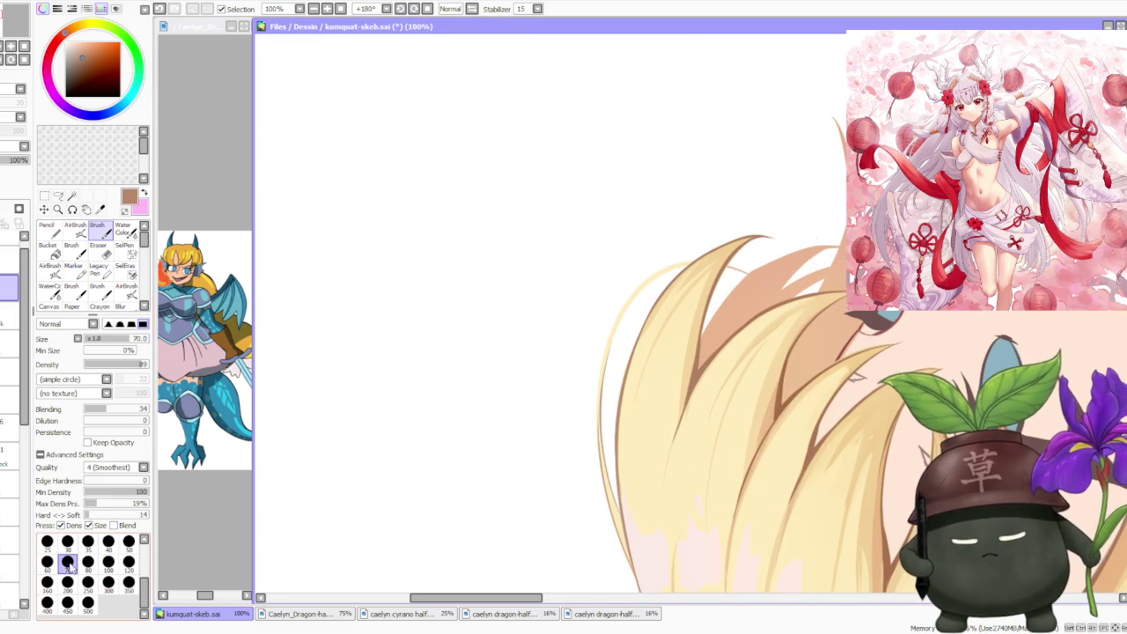
pyautogui.moveTo(665, 282); pyautogui.dragTo(601, 372)
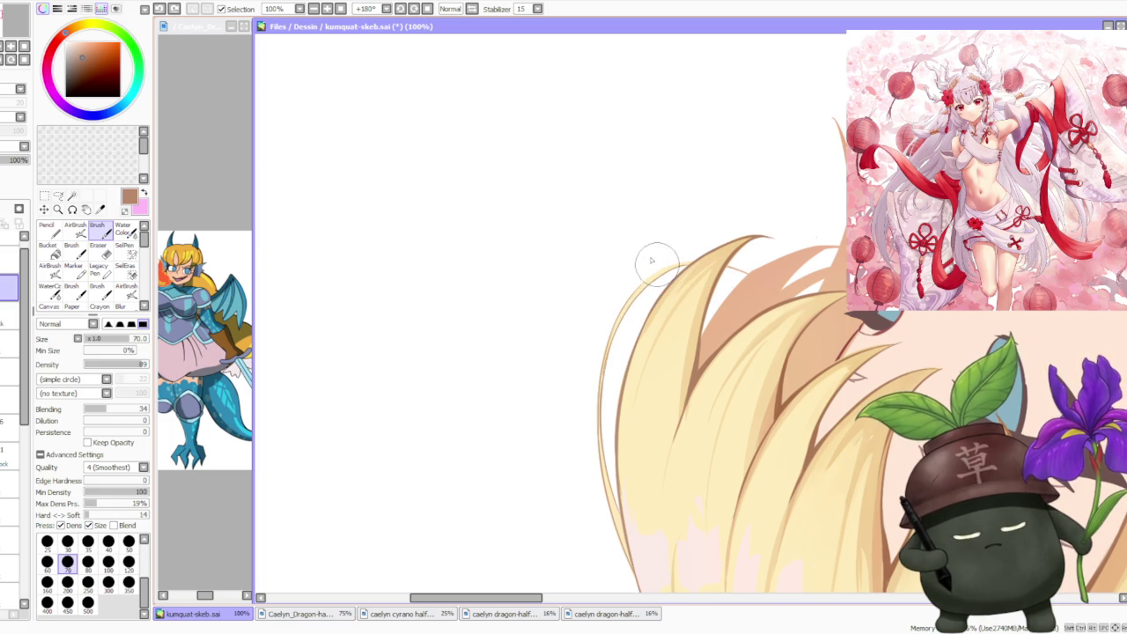
# - Draw a darker line along the hair edge, then reset the canvas rotation upright
pyautogui.click(402, 10)
pyautogui.click(404, 10)
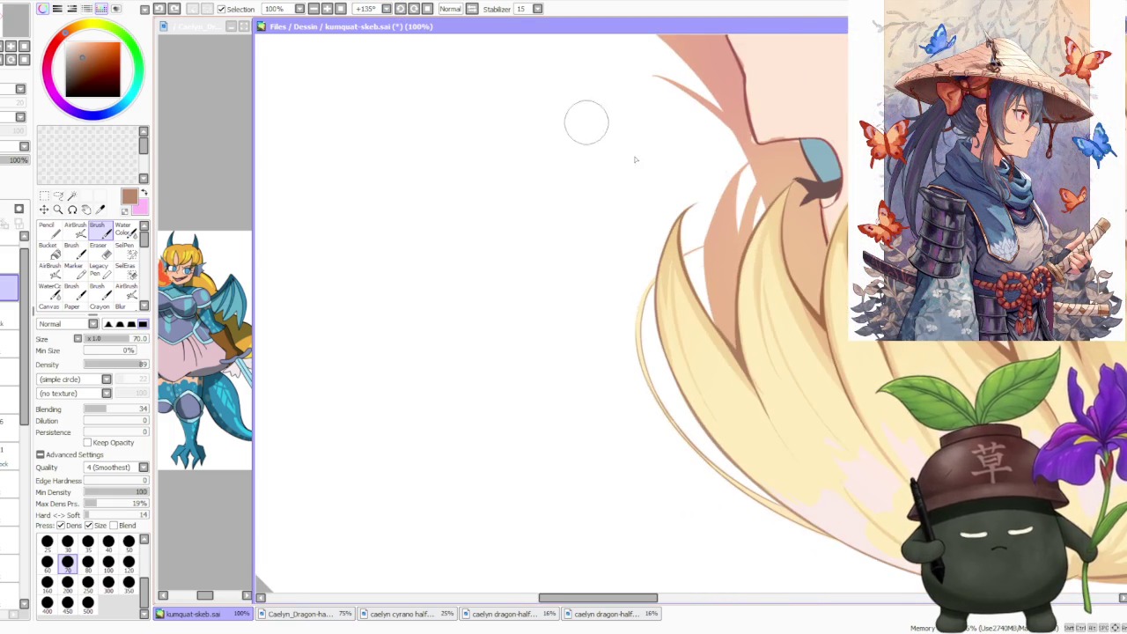
pyautogui.scroll(1, 655, 276)
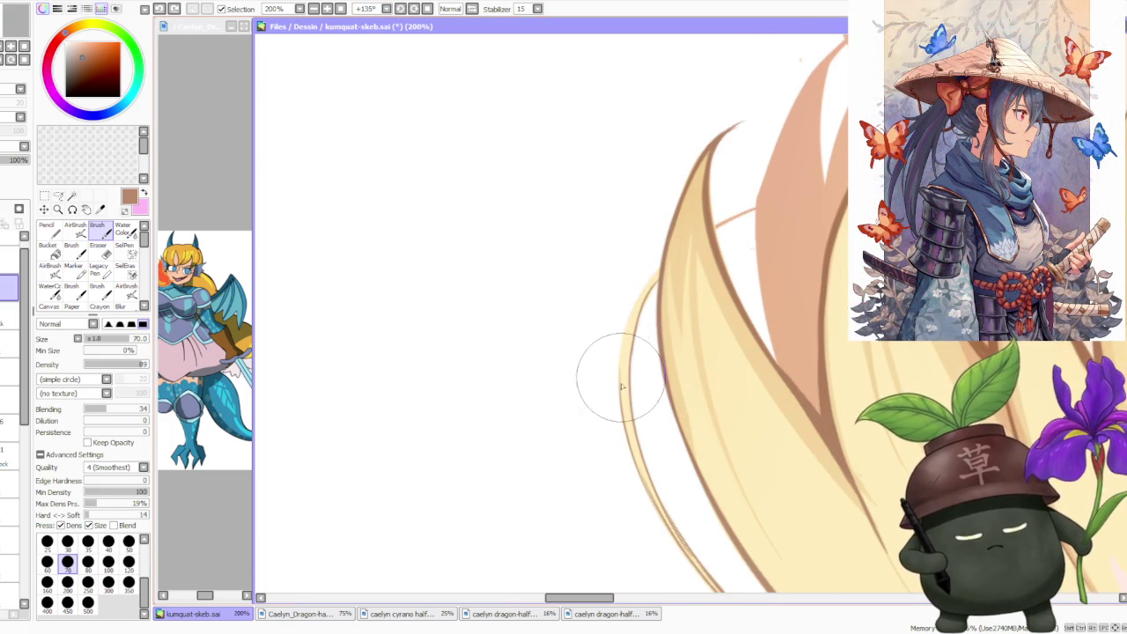
pyautogui.moveTo(621, 400); pyautogui.dragTo(657, 255)
pyautogui.hotkey('ctrl', 'z')
pyautogui.moveTo(616, 379)
pyautogui.mouseDown()
pyautogui.moveTo(660, 238)
pyautogui.moveTo(757, 212)
pyautogui.mouseUp()
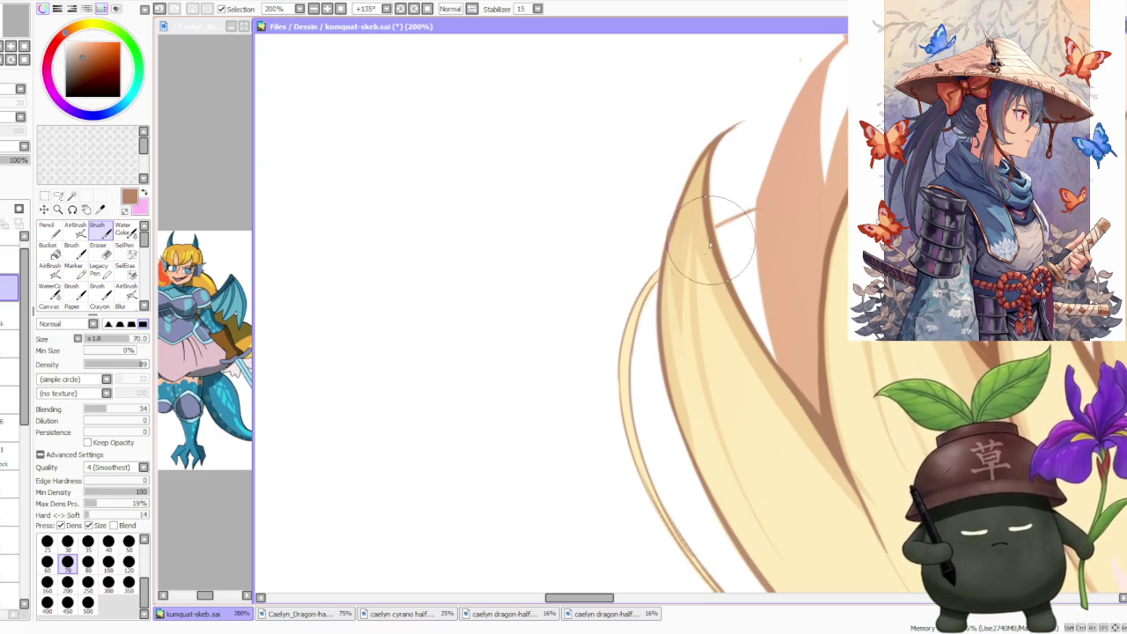
pyautogui.scroll(-3, 641, 277)
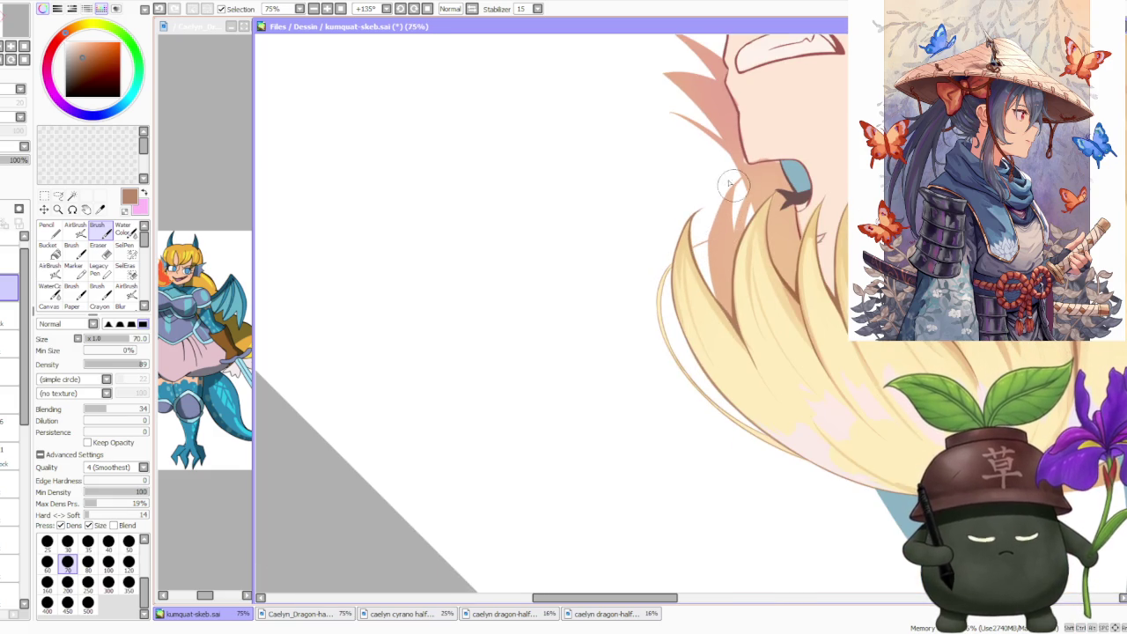
pyautogui.press('Home')
pyautogui.scroll(-1, 702, 189)
pyautogui.scroll(-1, 702, 190)
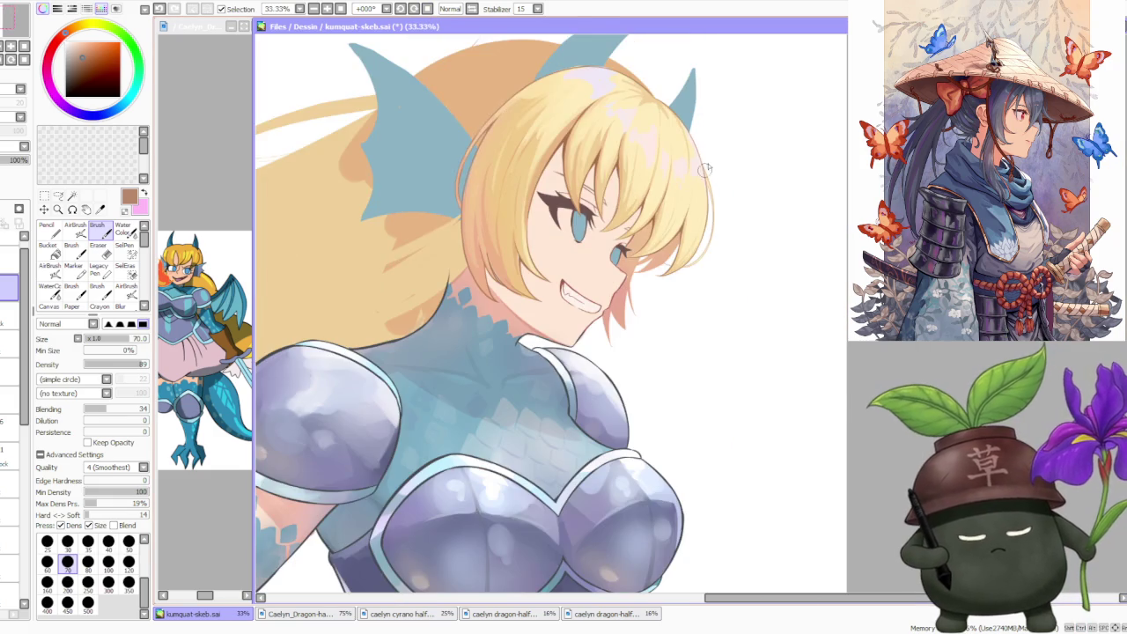
pyautogui.scroll(-1, 716, 141)
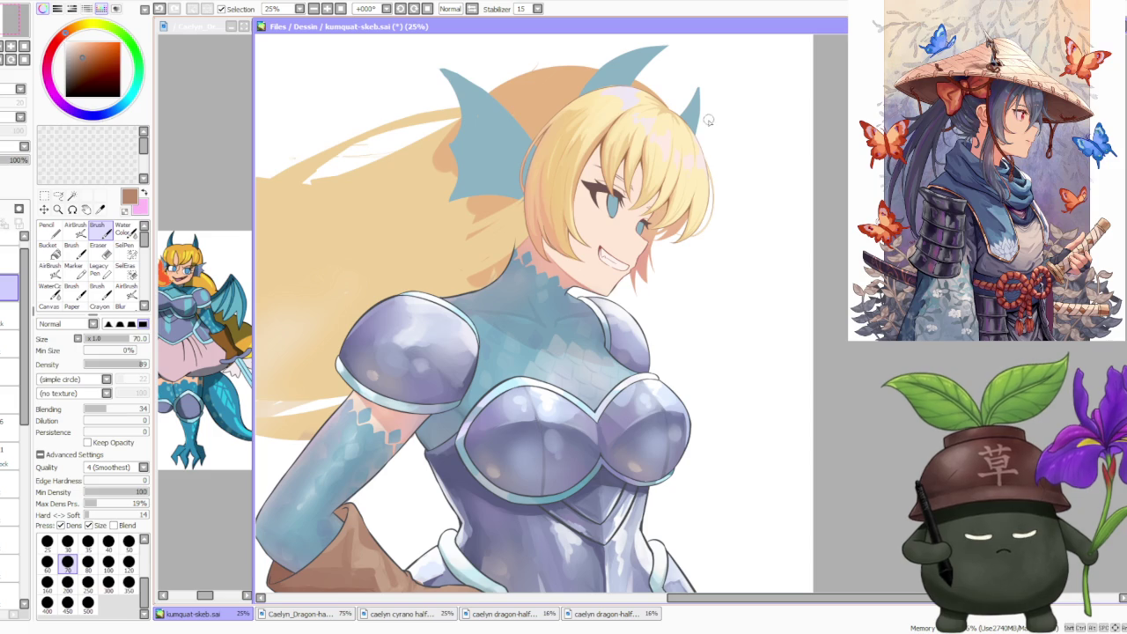
pyautogui.scroll(2, 695, 142)
pyautogui.scroll(2, 680, 156)
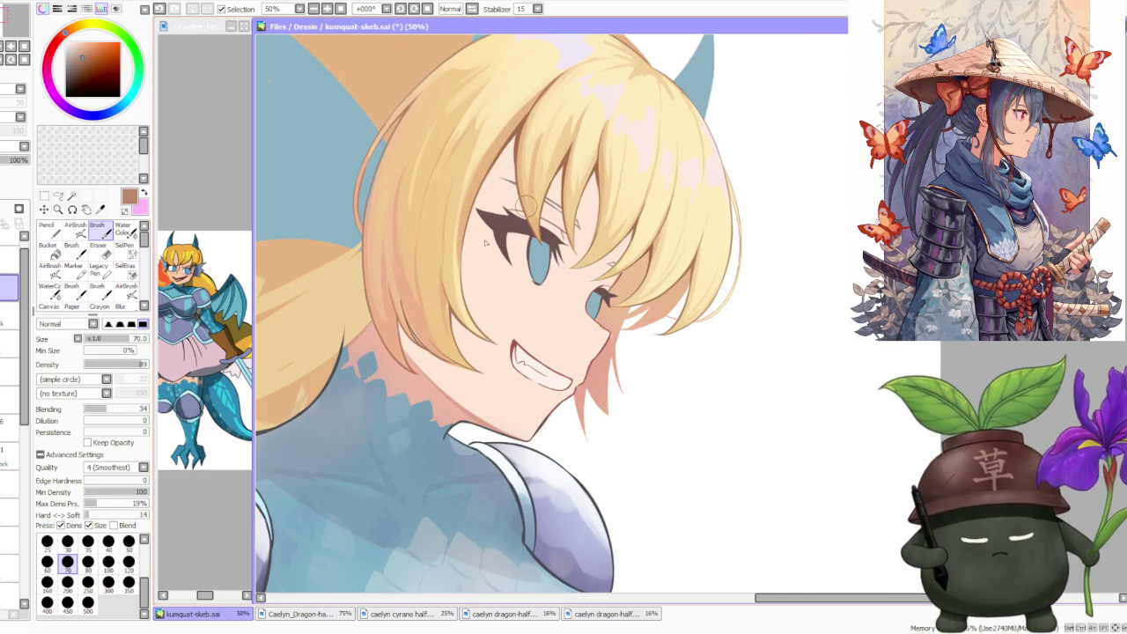
pyautogui.scroll(1, 370, 287)
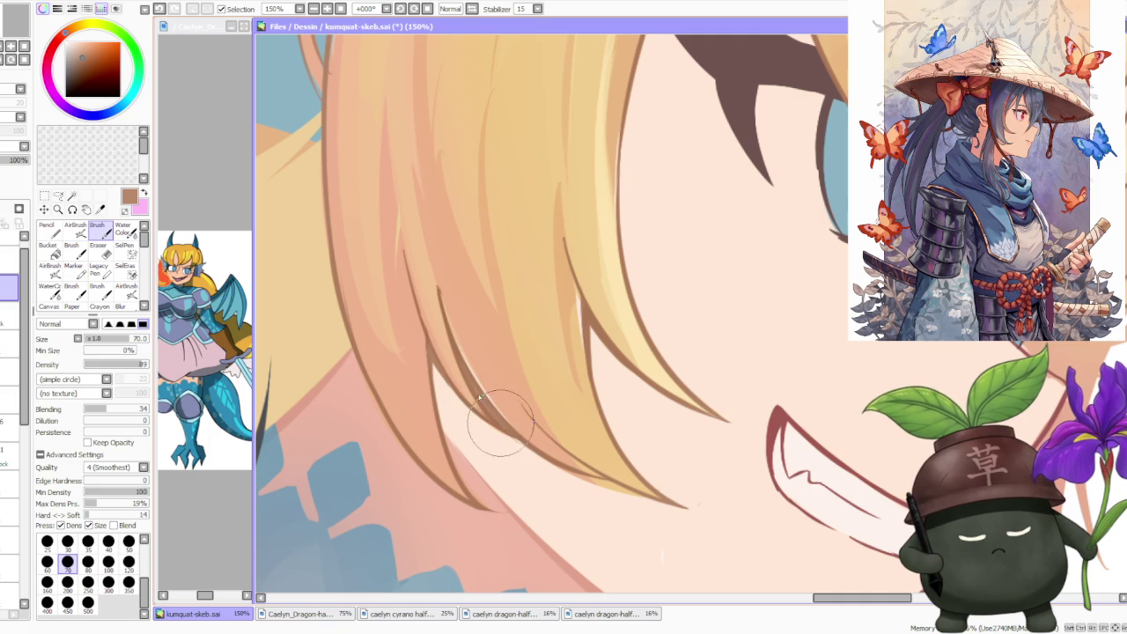
pyautogui.scroll(-2, 465, 308)
pyautogui.scroll(-1, 468, 314)
pyautogui.scroll(2, 485, 299)
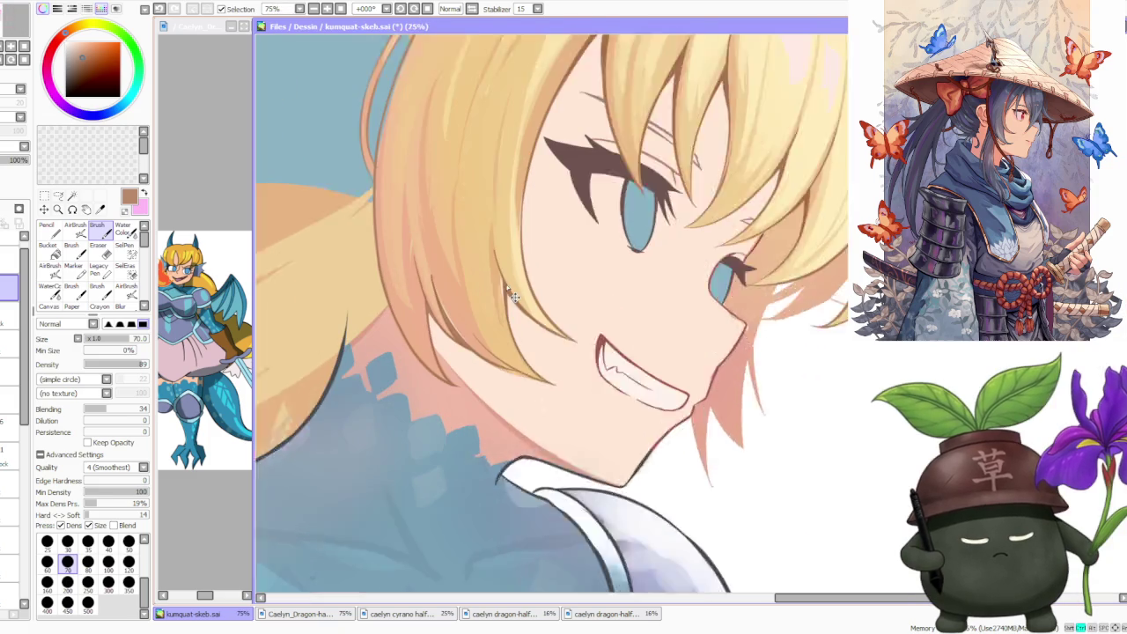
pyautogui.scroll(1, 500, 290)
pyautogui.scroll(-1, 475, 289)
pyautogui.scroll(-1, 449, 277)
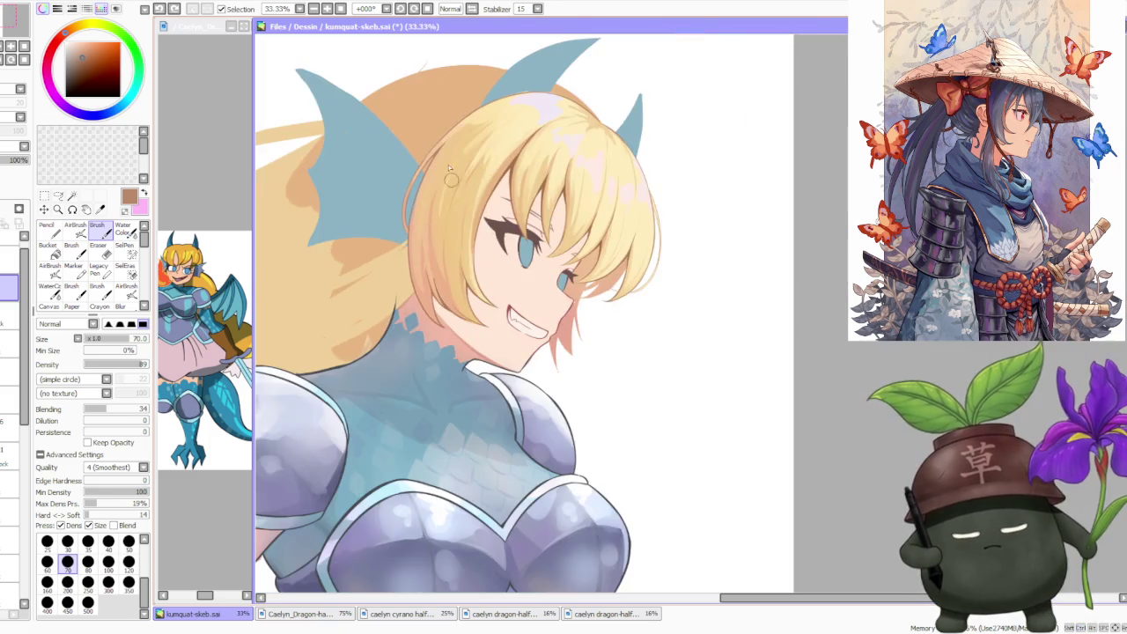
pyautogui.scroll(3, 458, 264)
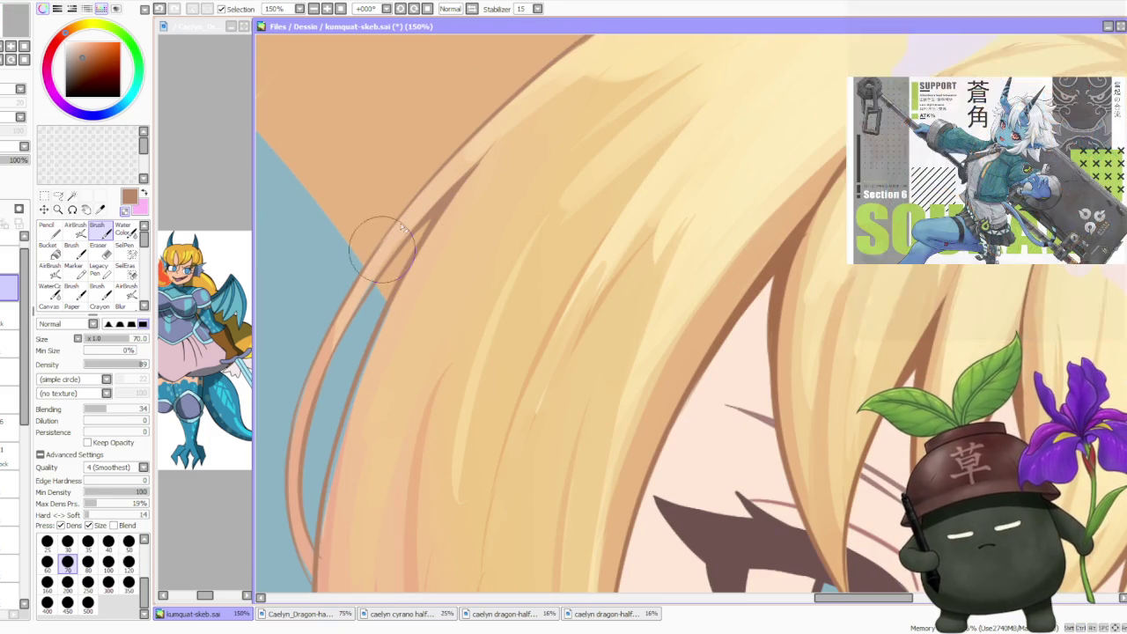
pyautogui.scroll(-3, 409, 220)
pyautogui.scroll(3, 385, 258)
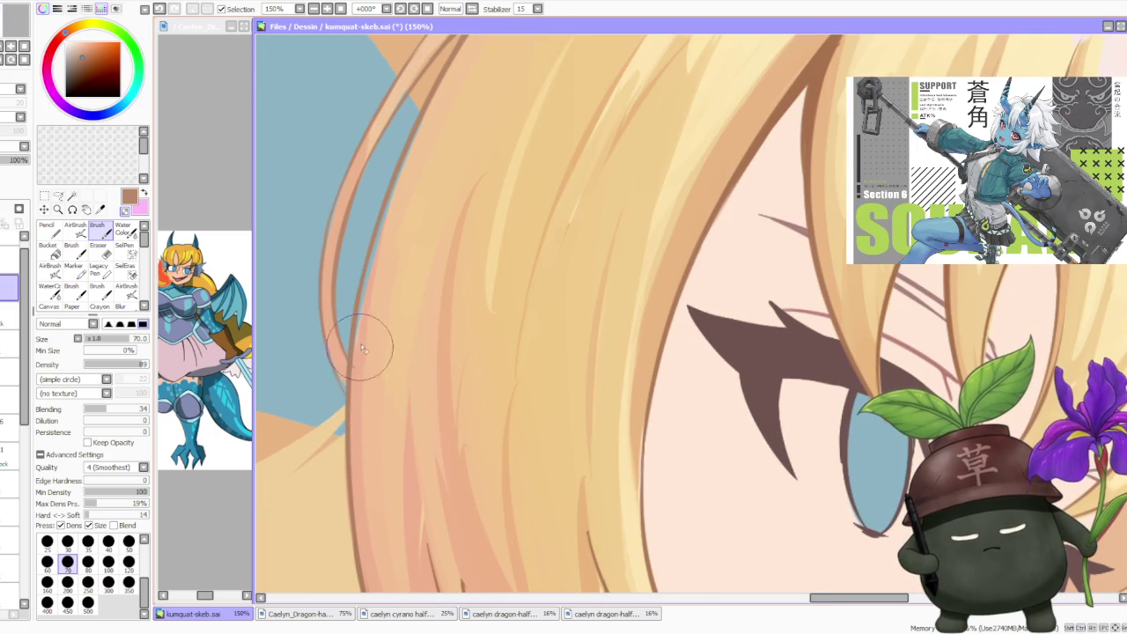
pyautogui.scroll(-1, 356, 370)
pyautogui.scroll(-2, 358, 364)
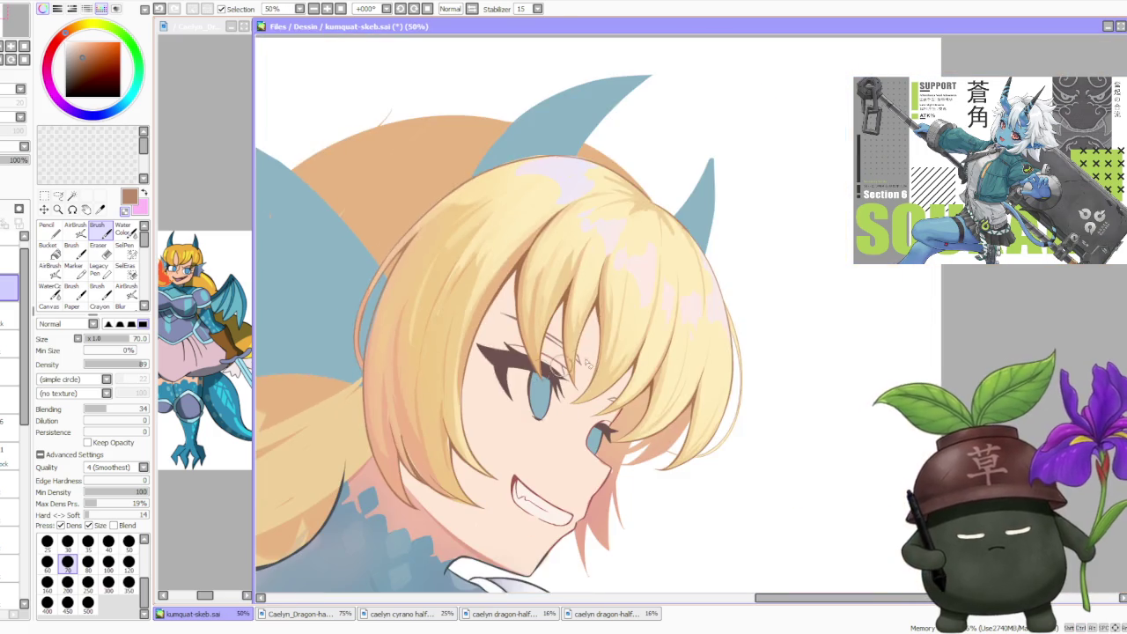
pyautogui.scroll(-1, 610, 345)
pyautogui.scroll(-1, 611, 345)
pyautogui.scroll(-1, 611, 346)
pyautogui.scroll(-1, 616, 309)
pyautogui.scroll(1, 619, 294)
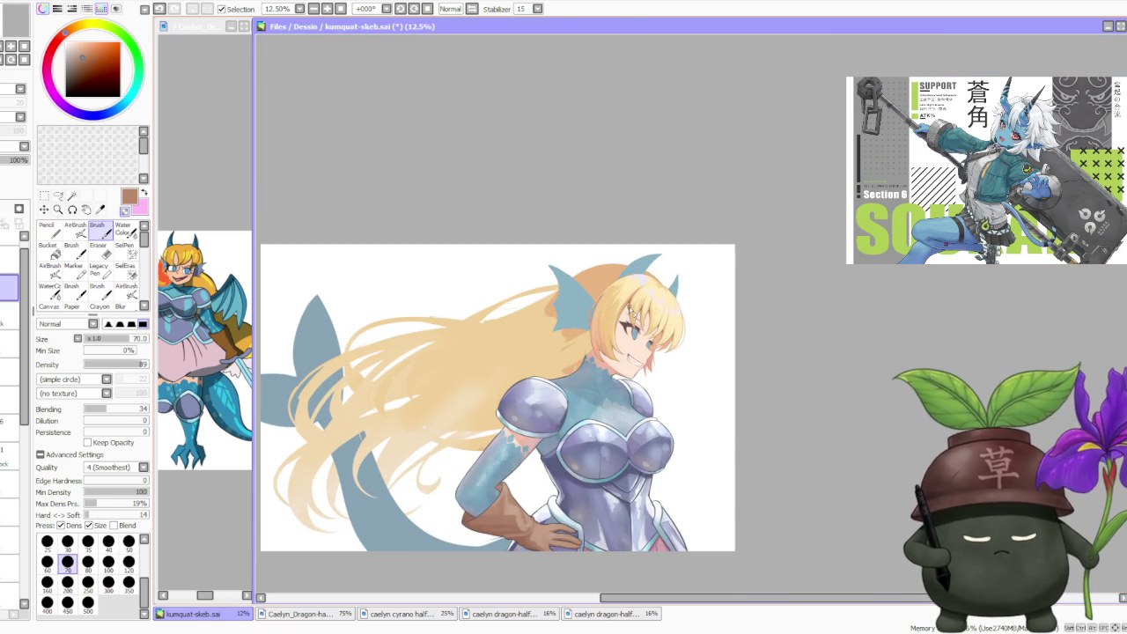
# - Mirror the canvas view horizontally to check the dragon girl's proportions, then restore normal orientation
pyautogui.scroll(-1, 634, 299)
pyautogui.scroll(1, 635, 297)
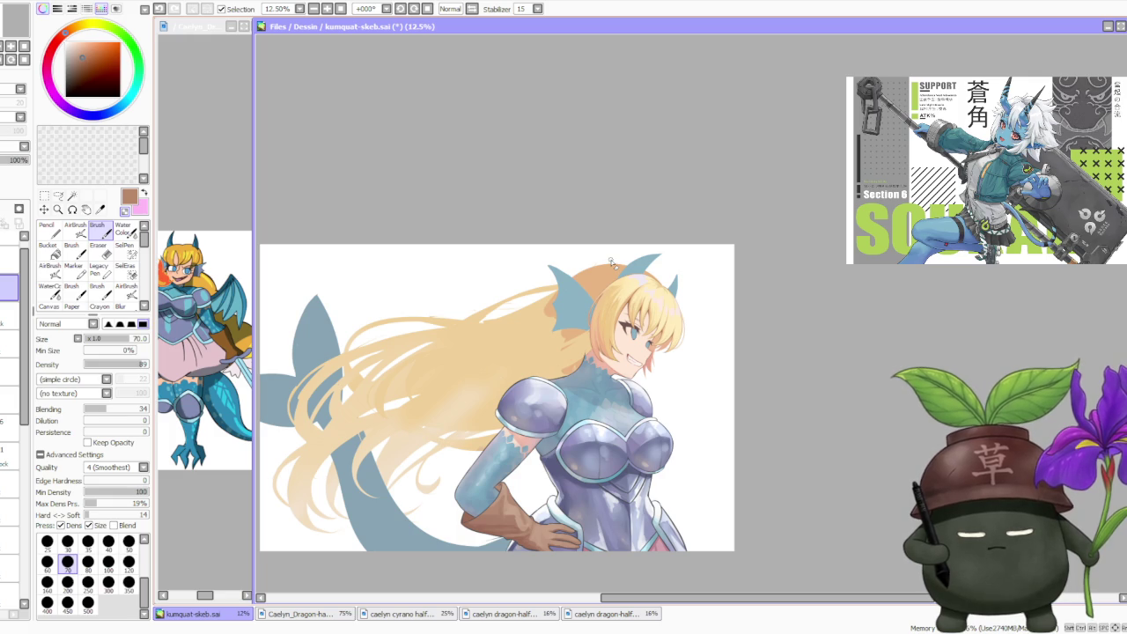
pyautogui.scroll(-1, 610, 259)
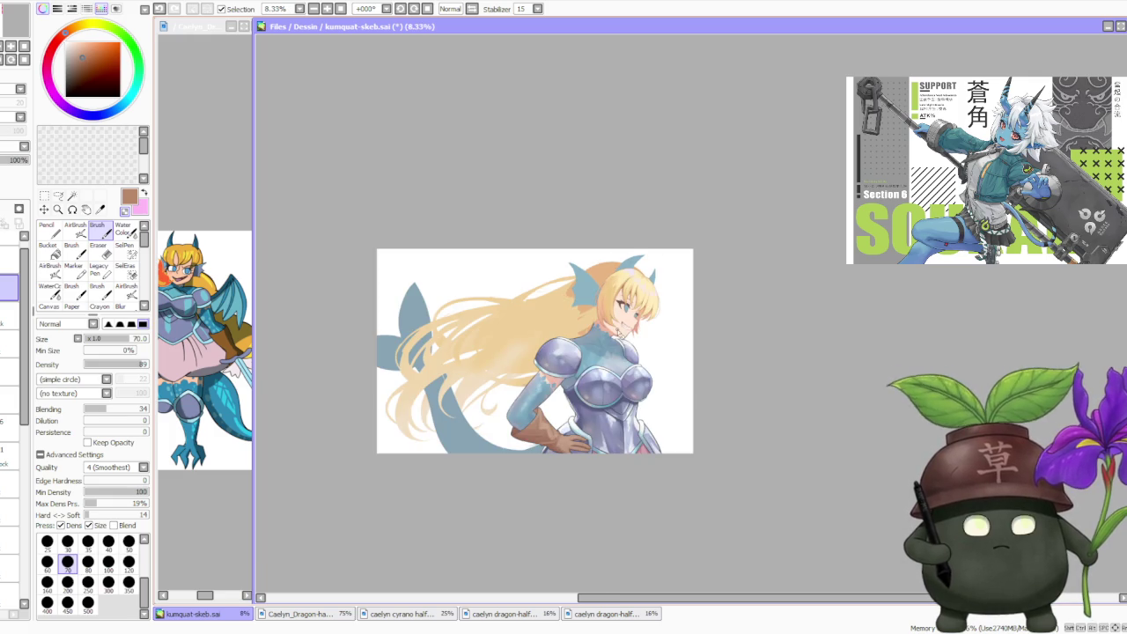
pyautogui.scroll(1, 617, 332)
pyautogui.scroll(1, 531, 317)
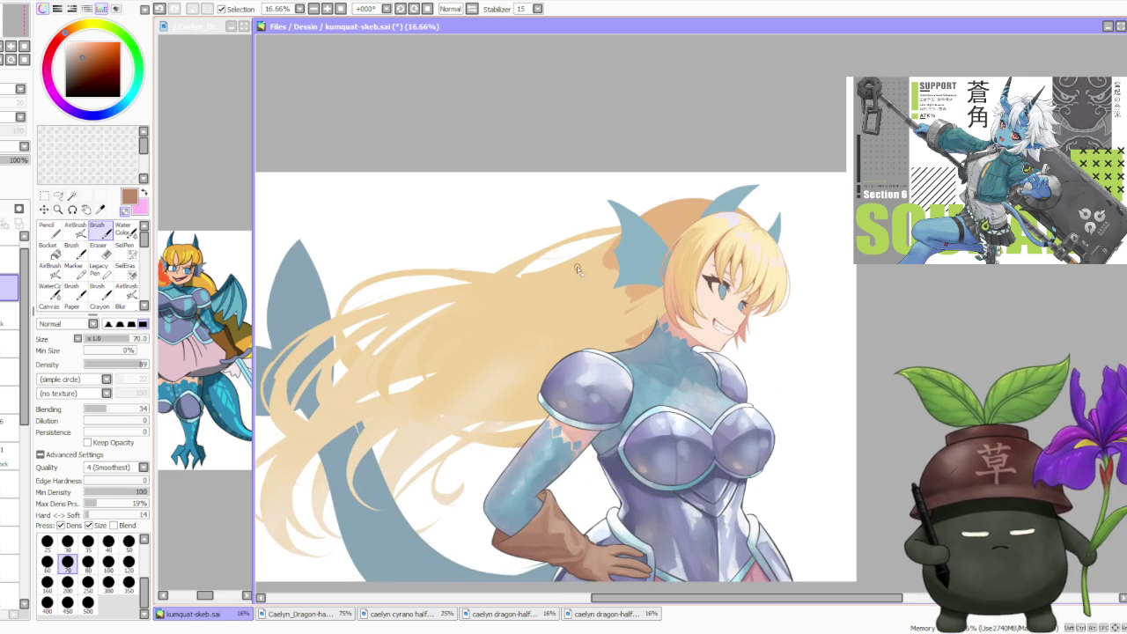
pyautogui.click(475, 9)
pyautogui.click(476, 8)
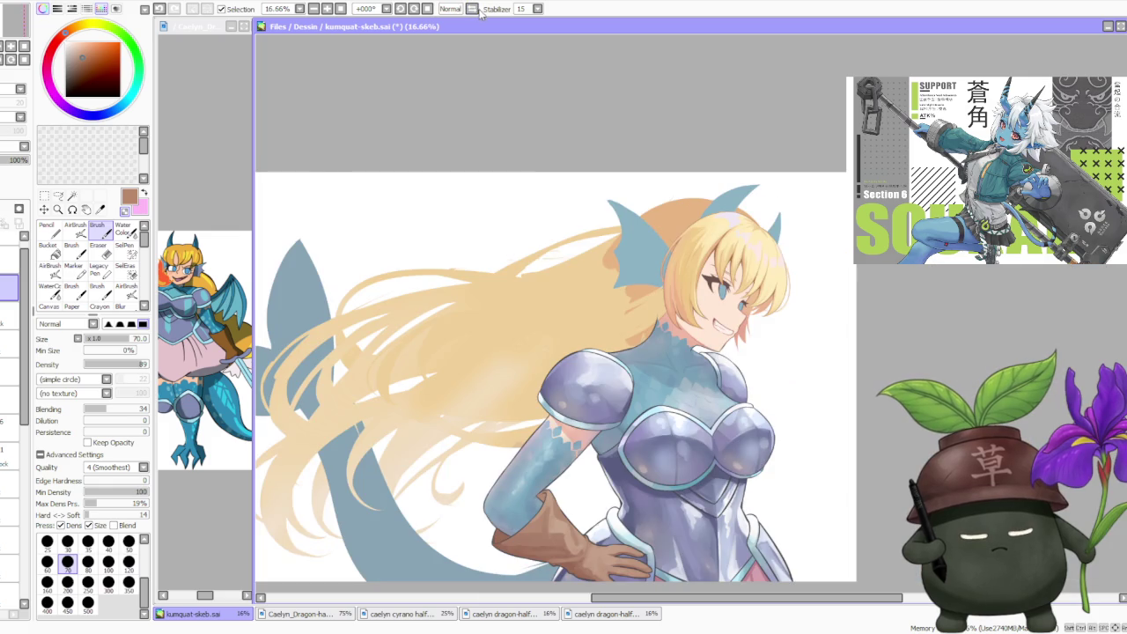
# - Zoom the canvas to 25% and make the layer one row below active
pyautogui.scroll(-1, 768, 238)
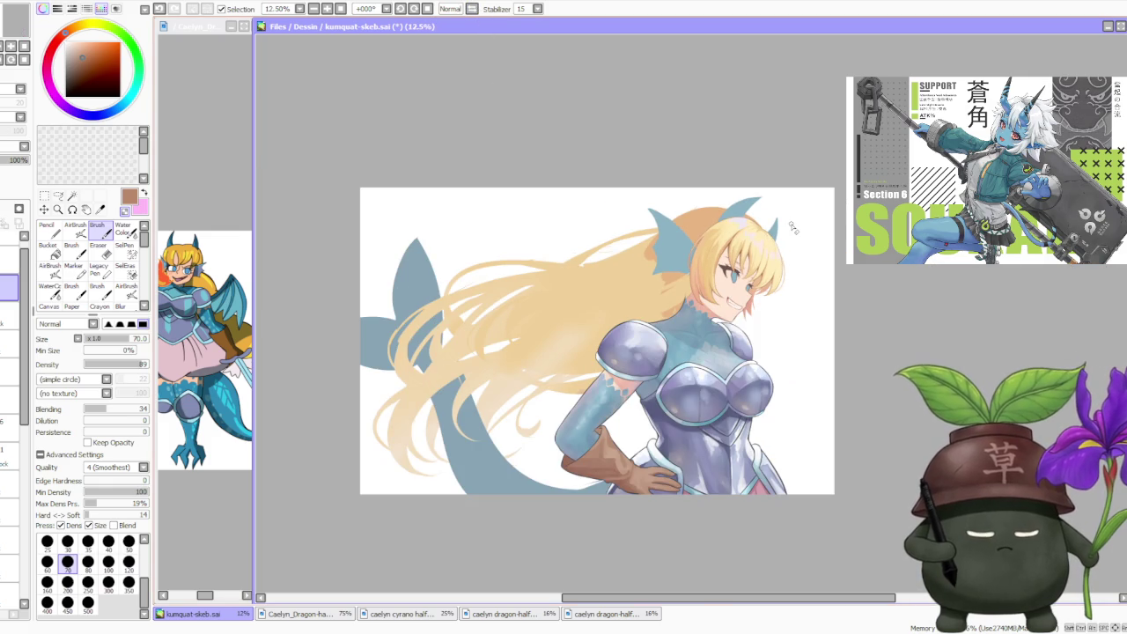
pyautogui.scroll(2, 793, 227)
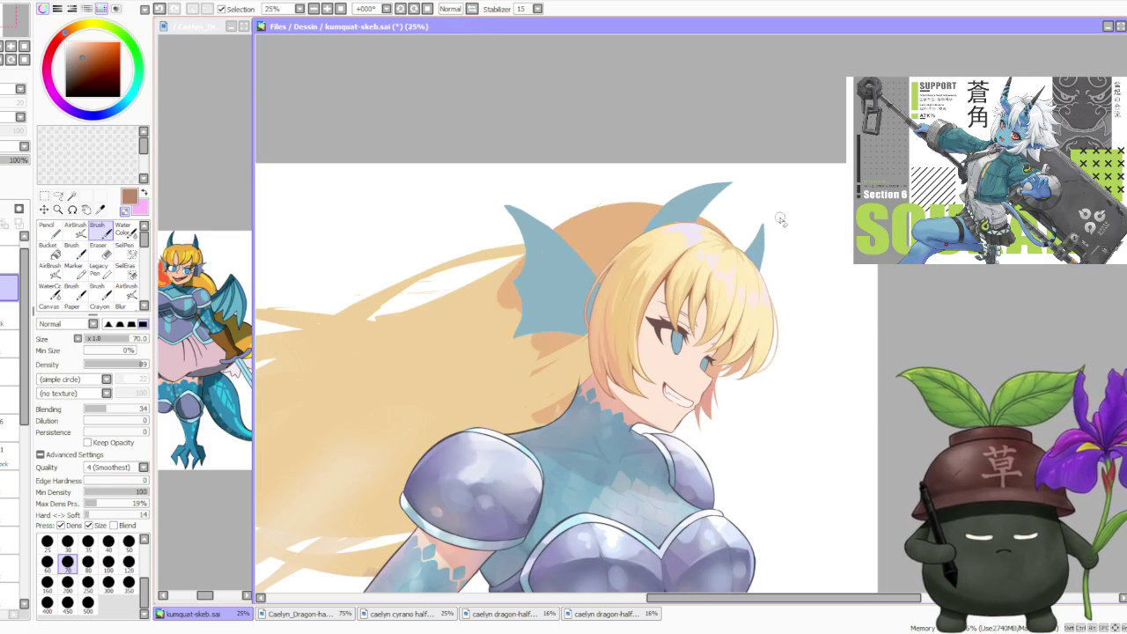
pyautogui.click(11, 344)
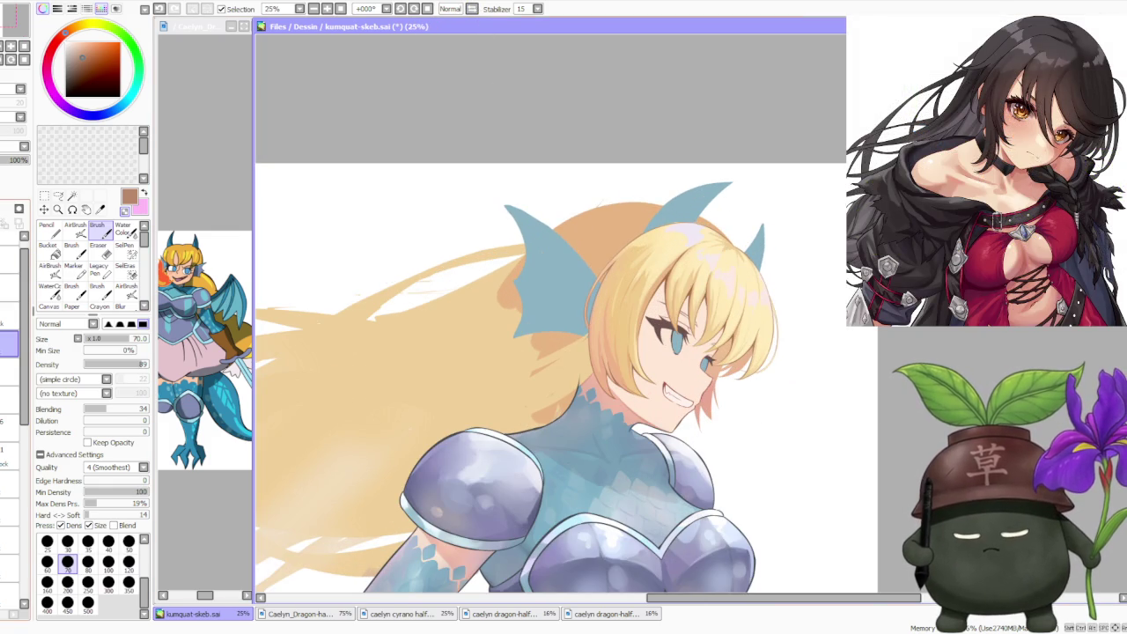
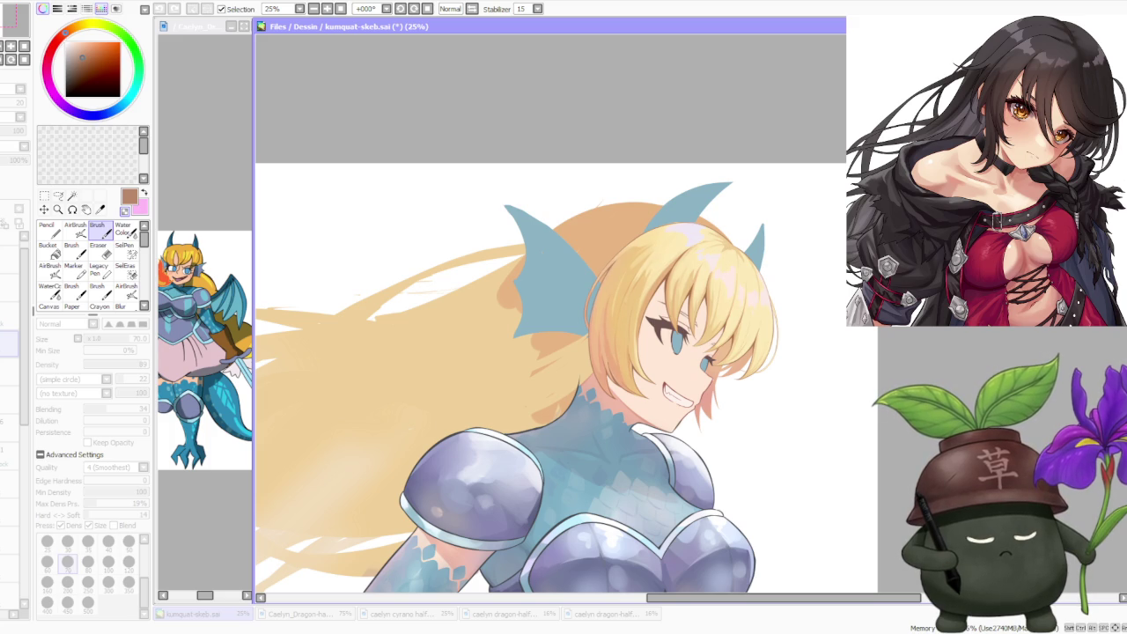
# - Zoom around the face and make the hair layer active for the new strand
pyautogui.scroll(-1, 760, 316)
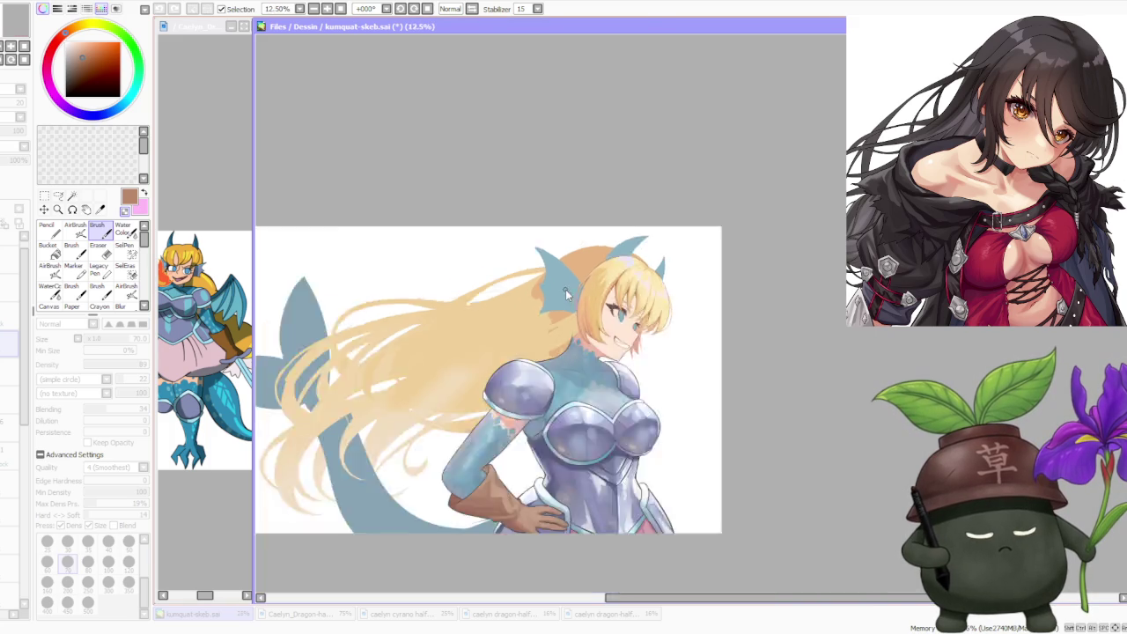
pyautogui.scroll(-1, 569, 295)
pyautogui.scroll(1, 648, 287)
pyautogui.scroll(2, 600, 286)
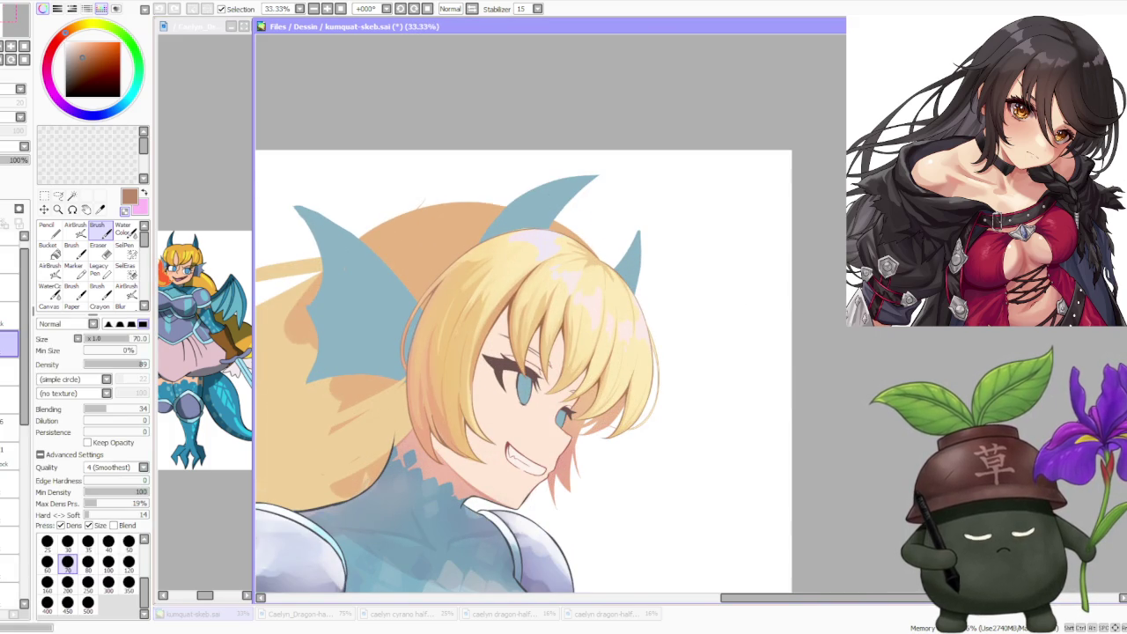
pyautogui.scroll(-2, 714, 293)
pyautogui.scroll(-1, 714, 292)
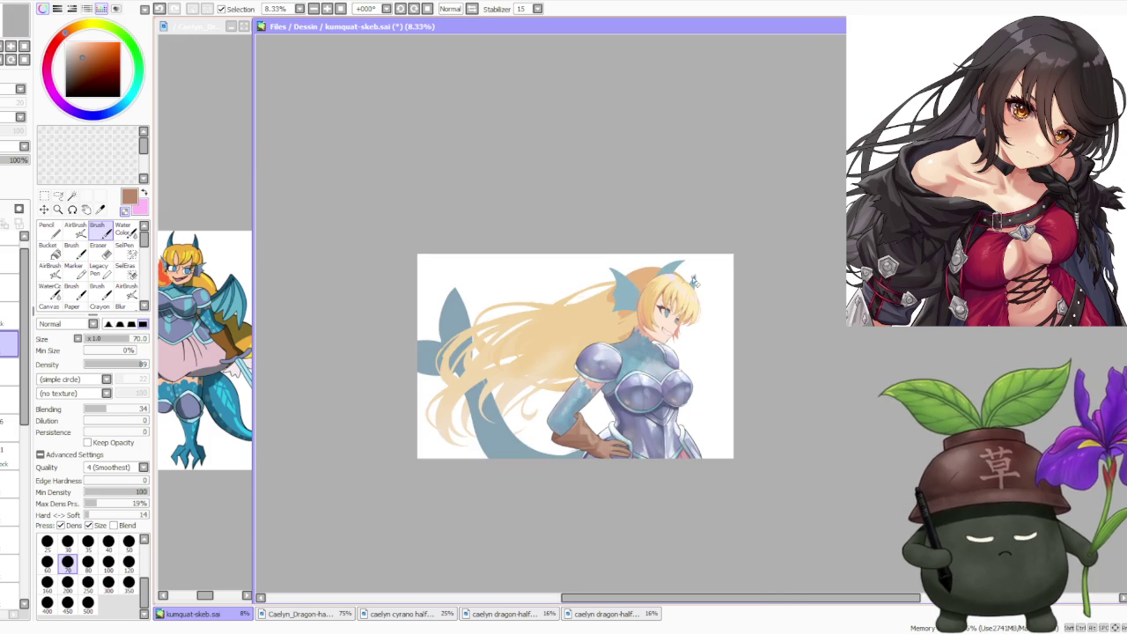
pyautogui.scroll(1, 687, 274)
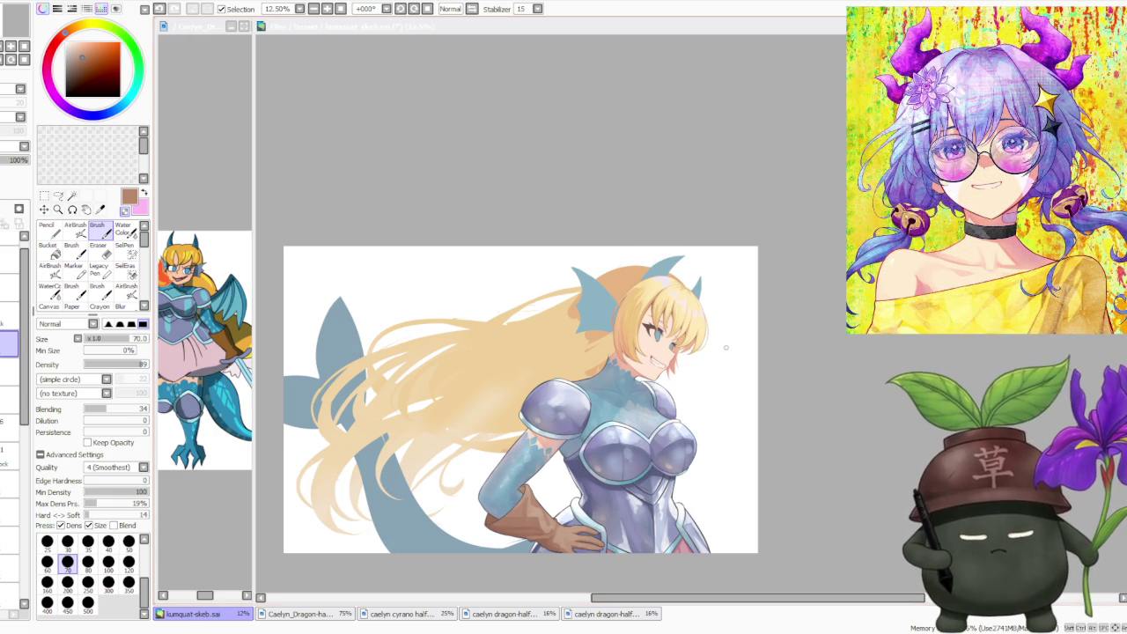
pyautogui.scroll(2, 716, 335)
pyautogui.scroll(2, 696, 308)
pyautogui.scroll(2, 664, 269)
pyautogui.scroll(-2, 664, 269)
pyautogui.scroll(-1, 666, 264)
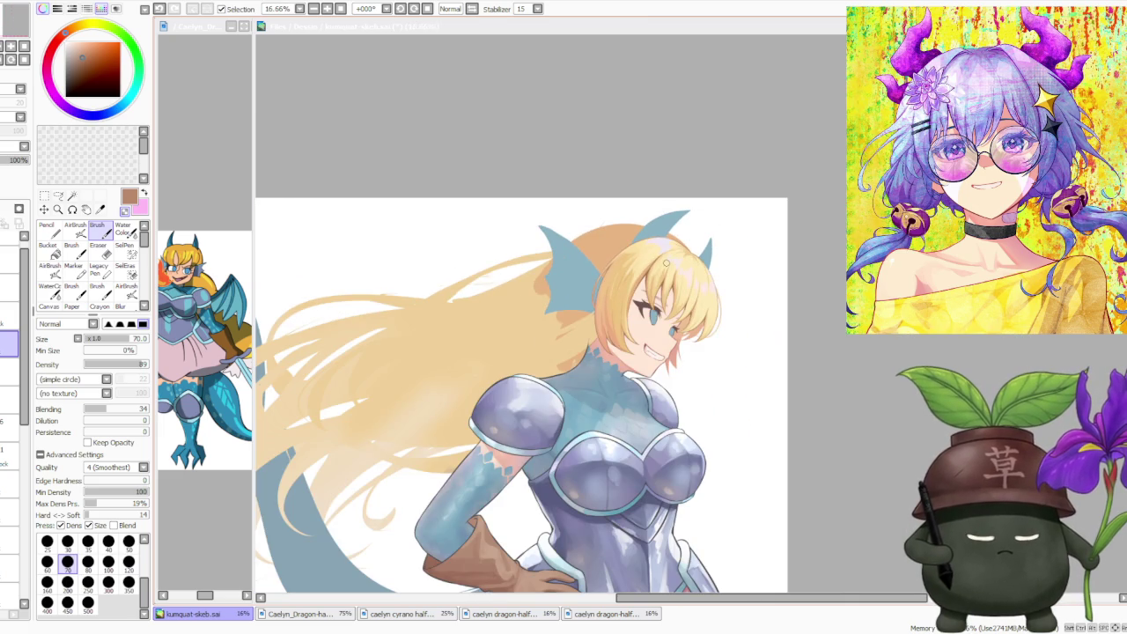
pyautogui.scroll(1, 670, 262)
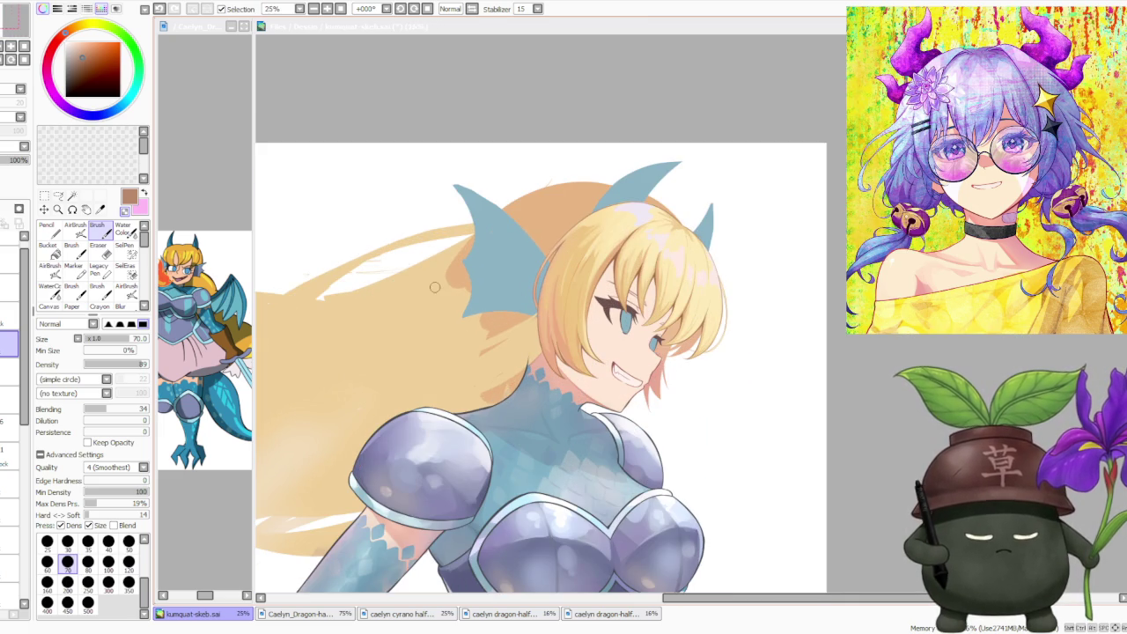
pyautogui.scroll(2, 654, 402)
pyautogui.scroll(2, 549, 385)
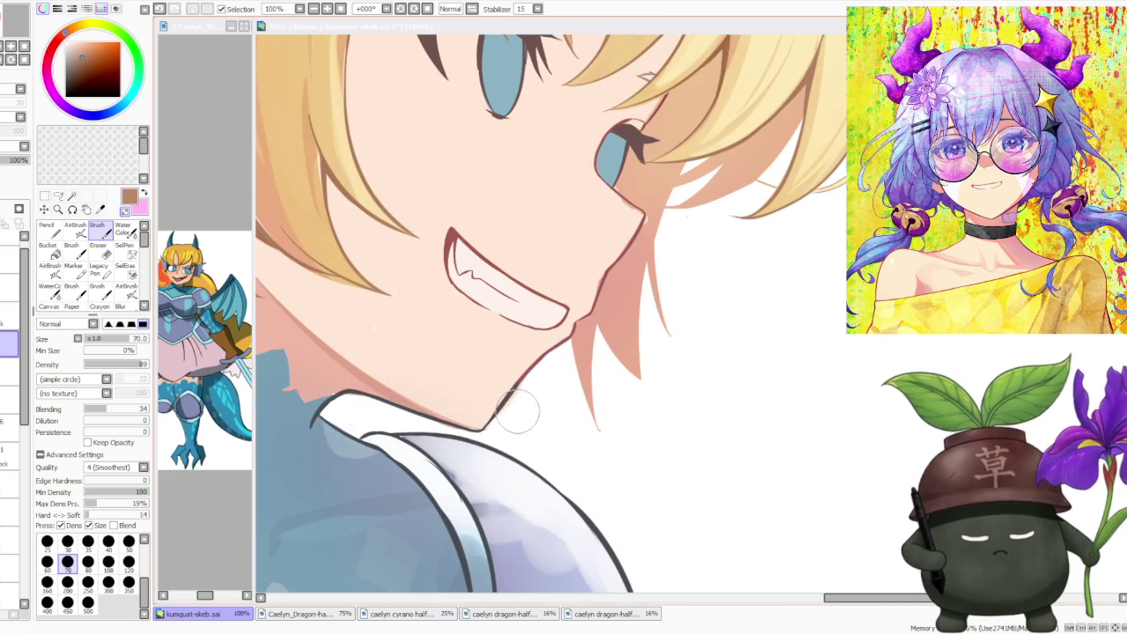
pyautogui.scroll(-3, 516, 418)
pyautogui.scroll(-2, 516, 417)
pyautogui.scroll(-1, 555, 374)
pyautogui.scroll(2, 554, 374)
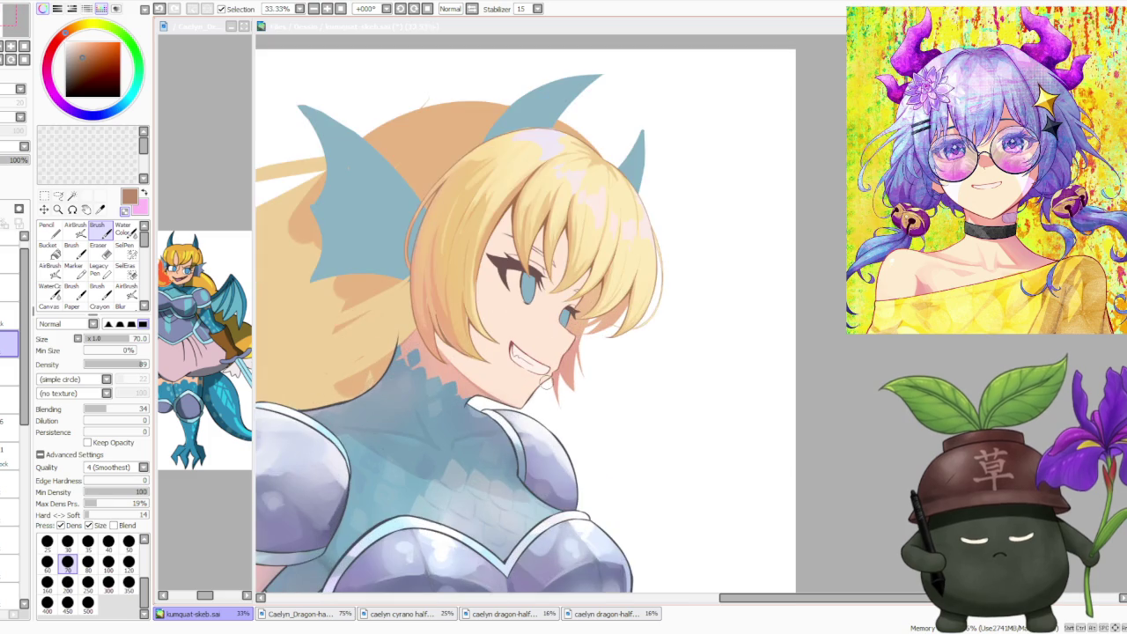
pyautogui.scroll(2, 537, 395)
pyautogui.scroll(-2, 523, 365)
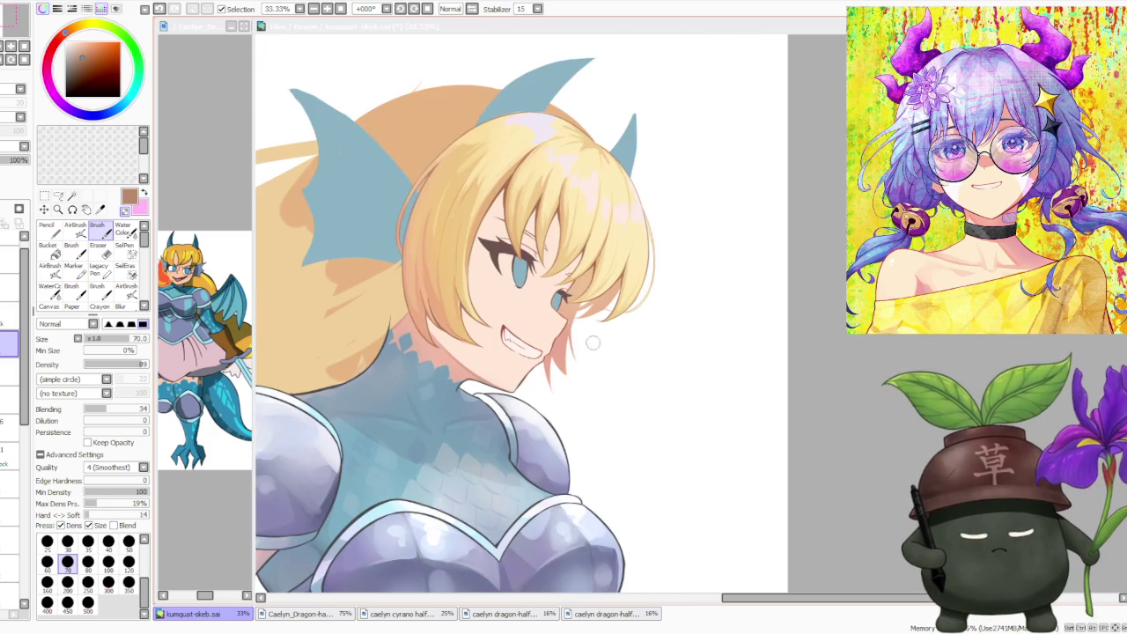
pyautogui.scroll(-1, 611, 336)
pyautogui.scroll(-1, 611, 335)
pyautogui.scroll(1, 643, 326)
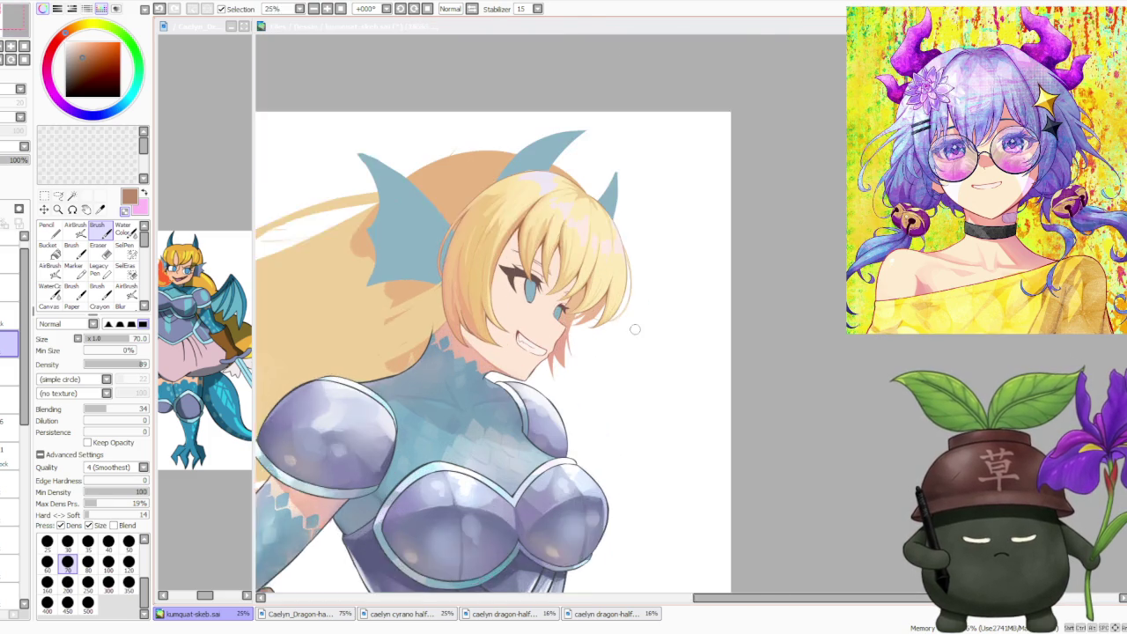
pyautogui.scroll(1, 631, 331)
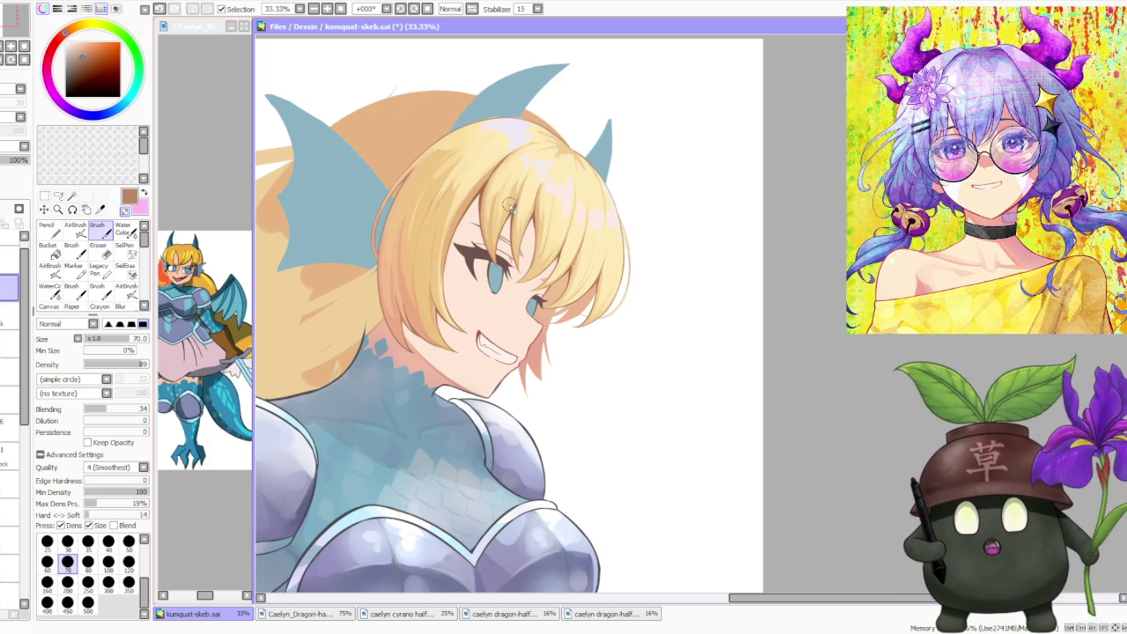
pyautogui.scroll(-2, 610, 183)
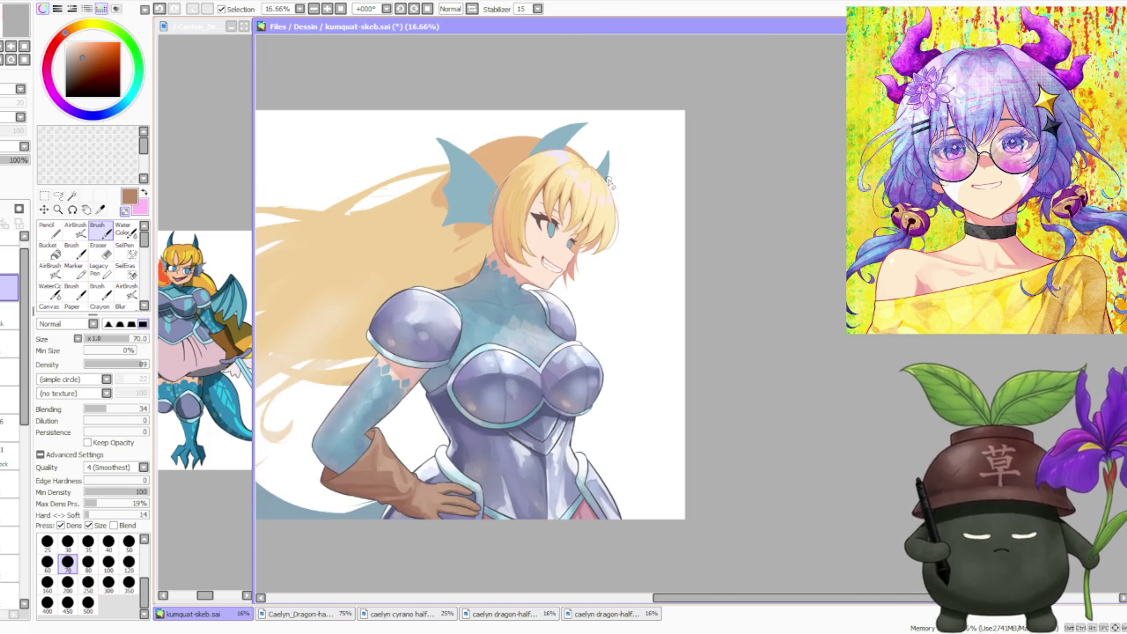
pyautogui.scroll(-3, 13, 396)
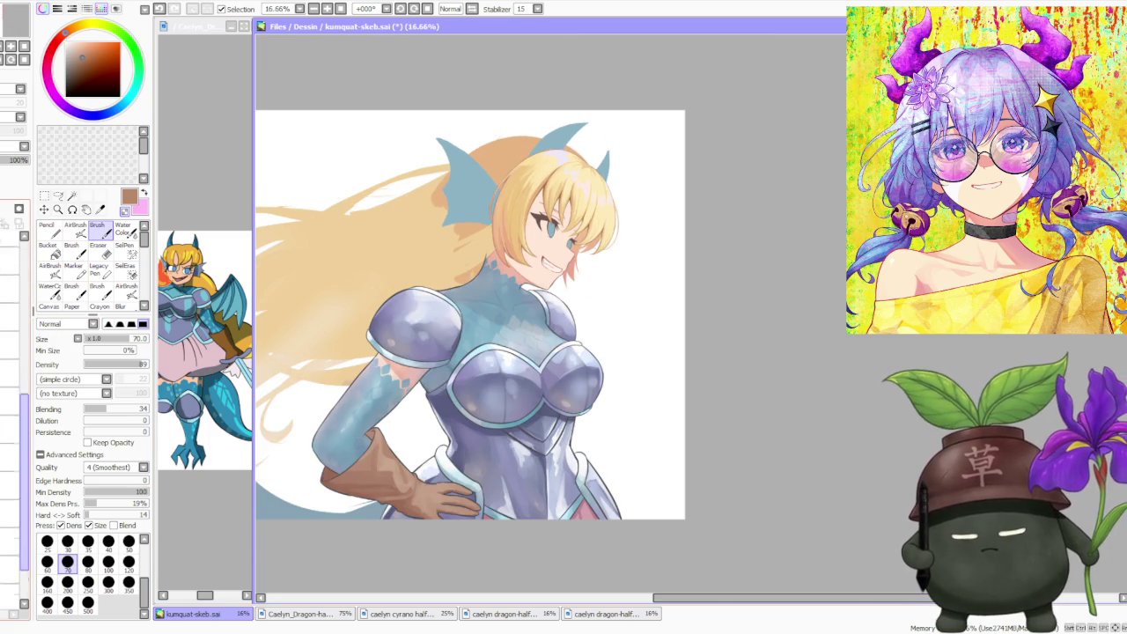
pyautogui.click(9, 454)
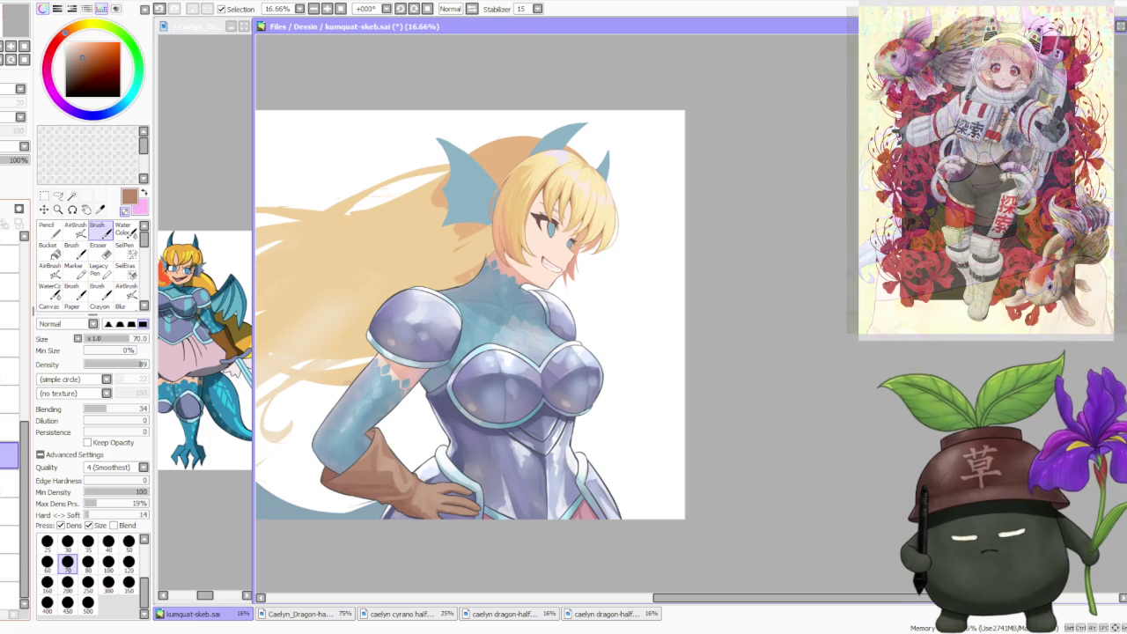
pyautogui.click(10, 370)
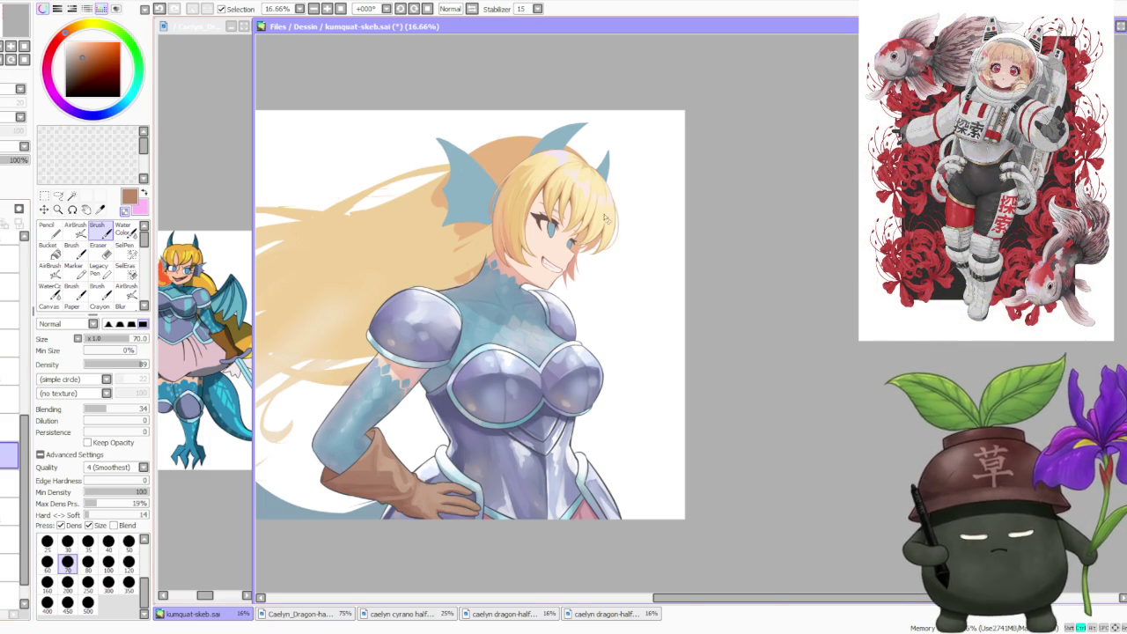
# - Brush a thin blonde strand rising beside the jaw, redoing it until it sits right
pyautogui.scroll(2, 605, 218)
pyautogui.scroll(1, 564, 255)
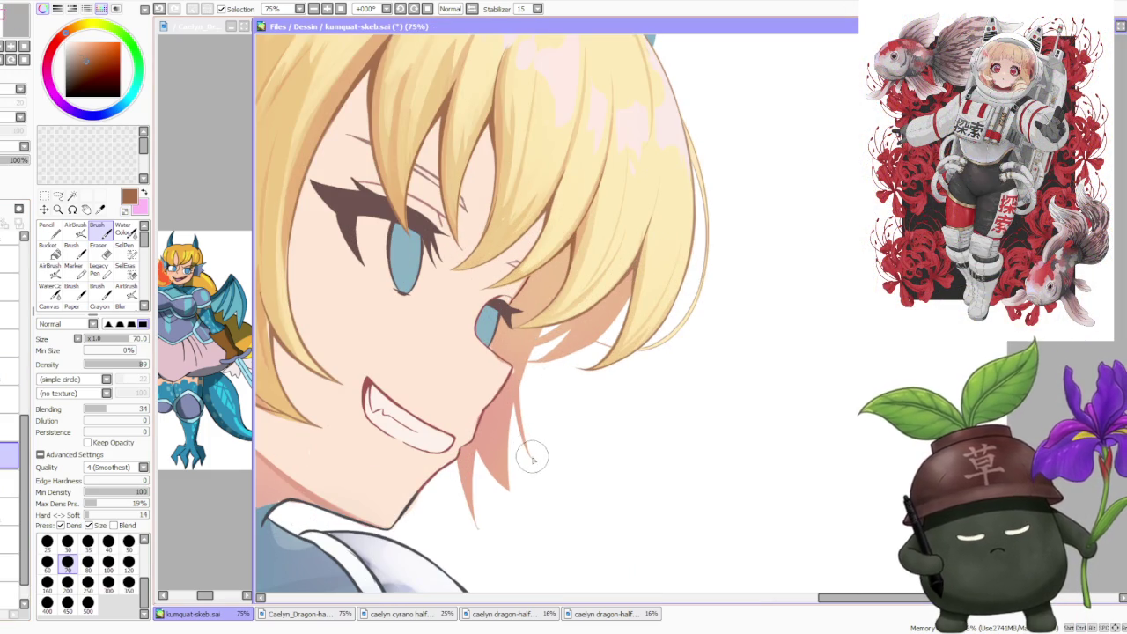
pyautogui.moveTo(532, 458); pyautogui.dragTo(527, 364)
pyautogui.hotkey('ctrl', 'z')
pyautogui.moveTo(532, 463); pyautogui.dragTo(537, 322)
pyautogui.hotkey('ctrl', 'z')
pyautogui.moveTo(532, 458); pyautogui.dragTo(528, 352)
pyautogui.hotkey('ctrl', 'z')
pyautogui.moveTo(532, 458); pyautogui.dragTo(532, 352)
pyautogui.hotkey('ctrl', 'z')
pyautogui.moveTo(508, 412); pyautogui.dragTo(543, 324)
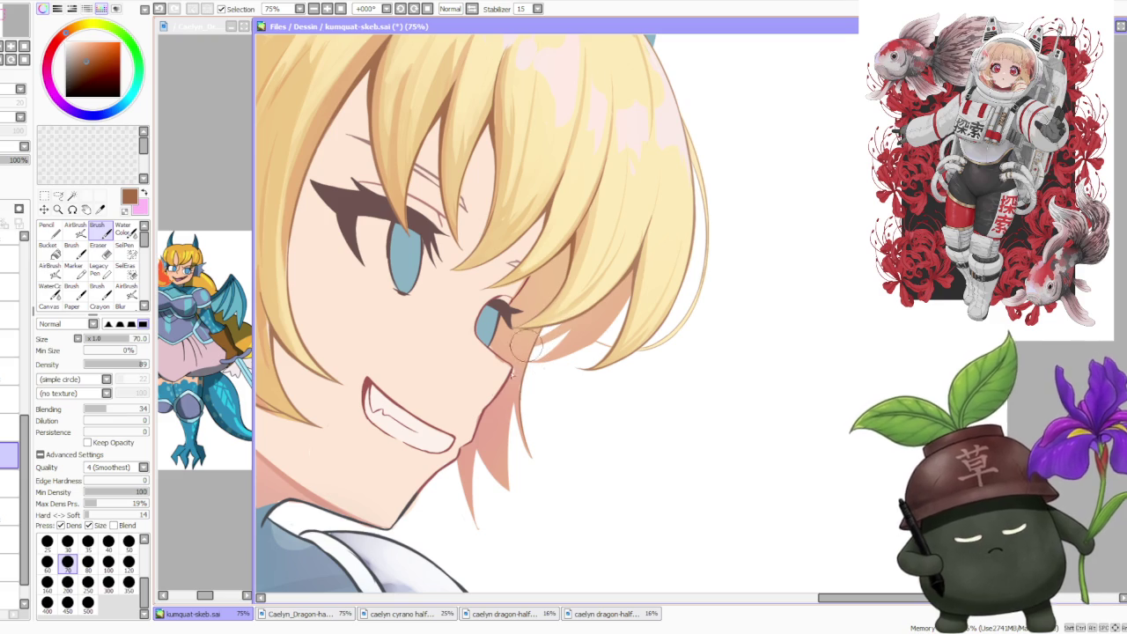
pyautogui.moveTo(531, 453); pyautogui.dragTo(513, 379)
pyautogui.hotkey('ctrl', 'z')
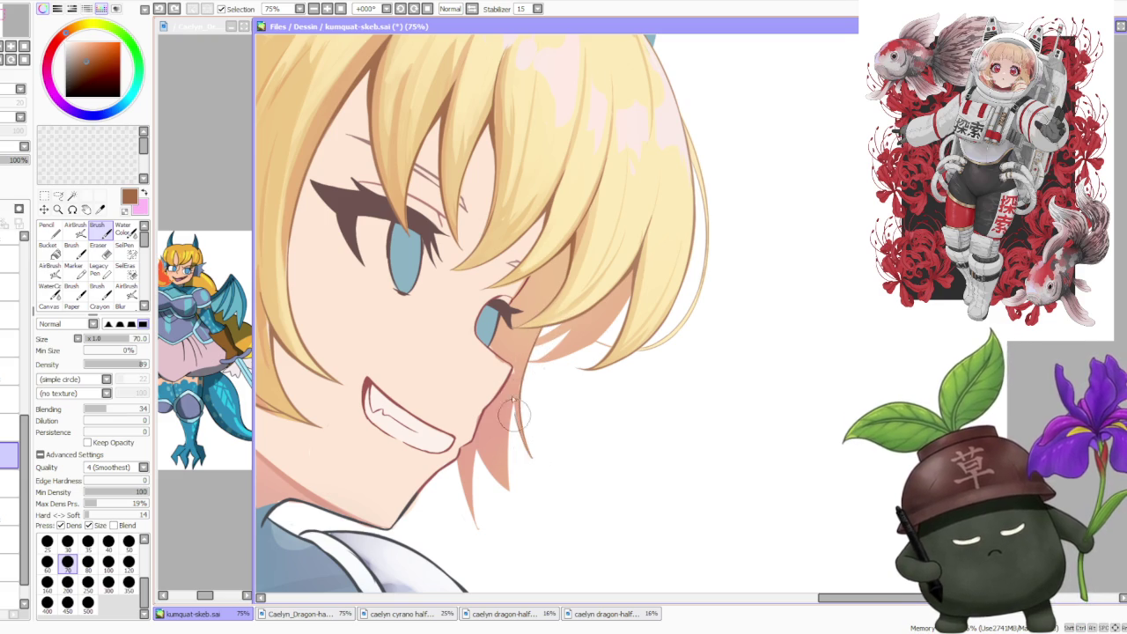
pyautogui.moveTo(536, 458); pyautogui.dragTo(520, 396)
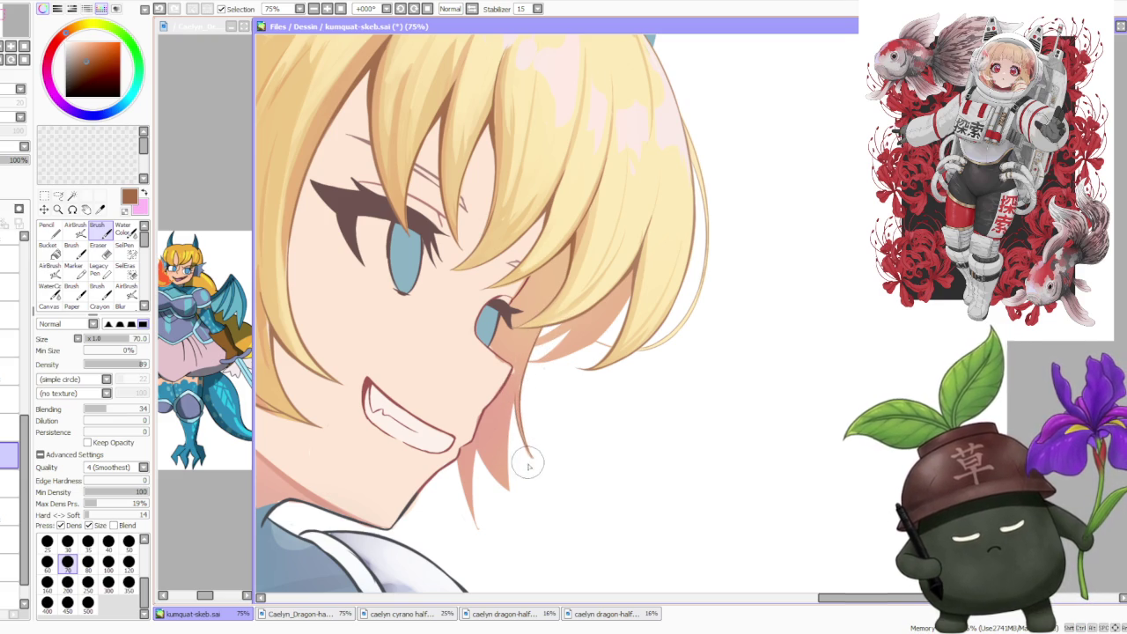
# - Add thin strands along the jaw edge, retrying with undo until the final strand hangs cleanly
pyautogui.moveTo(515, 485); pyautogui.dragTo(511, 407)
pyautogui.hotkey('ctrl', 'z')
pyautogui.moveTo(509, 489); pyautogui.dragTo(502, 396)
pyautogui.hotkey('ctrl', 'z')
pyautogui.moveTo(509, 487); pyautogui.dragTo(501, 392)
pyautogui.hotkey('ctrl', 'z')
pyautogui.moveTo(509, 489); pyautogui.dragTo(503, 392)
pyautogui.moveTo(511, 491); pyautogui.dragTo(519, 396)
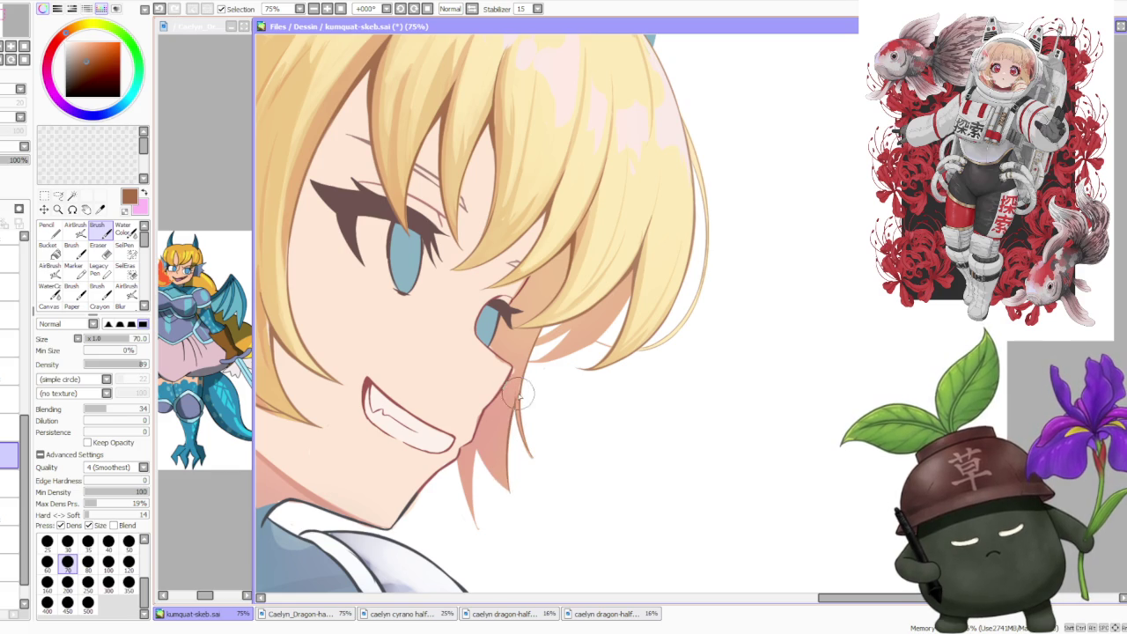
pyautogui.hotkey('ctrl', 'z')
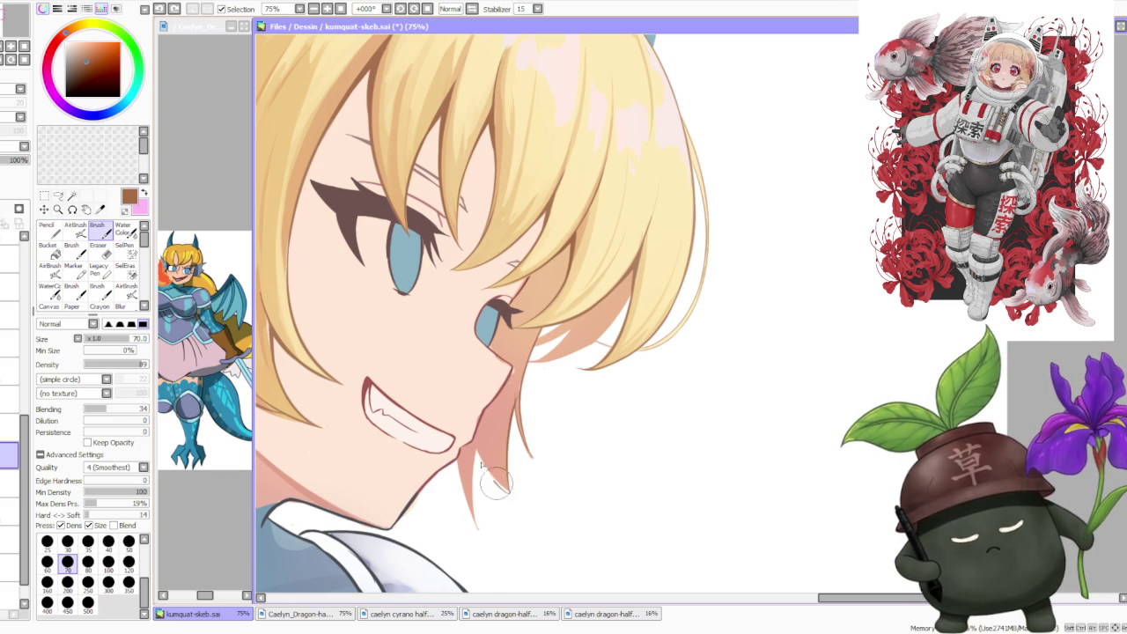
pyautogui.moveTo(509, 489); pyautogui.dragTo(501, 396)
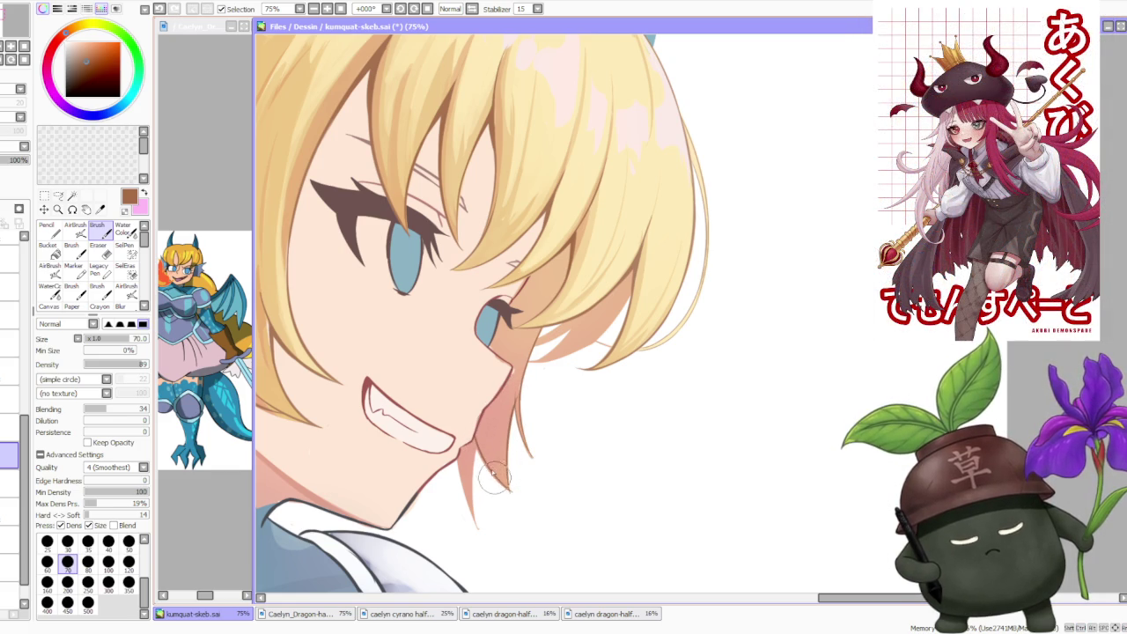
pyautogui.moveTo(474, 527); pyautogui.dragTo(484, 426)
pyautogui.hotkey('ctrl', 'z')
pyautogui.moveTo(467, 528)
pyautogui.mouseDown()
pyautogui.moveTo(493, 423)
pyautogui.moveTo(471, 475)
pyautogui.mouseUp()
pyautogui.hotkey('ctrl', 'z')
pyautogui.hotkey('ctrl', 'z')
pyautogui.moveTo(476, 533); pyautogui.dragTo(460, 432)
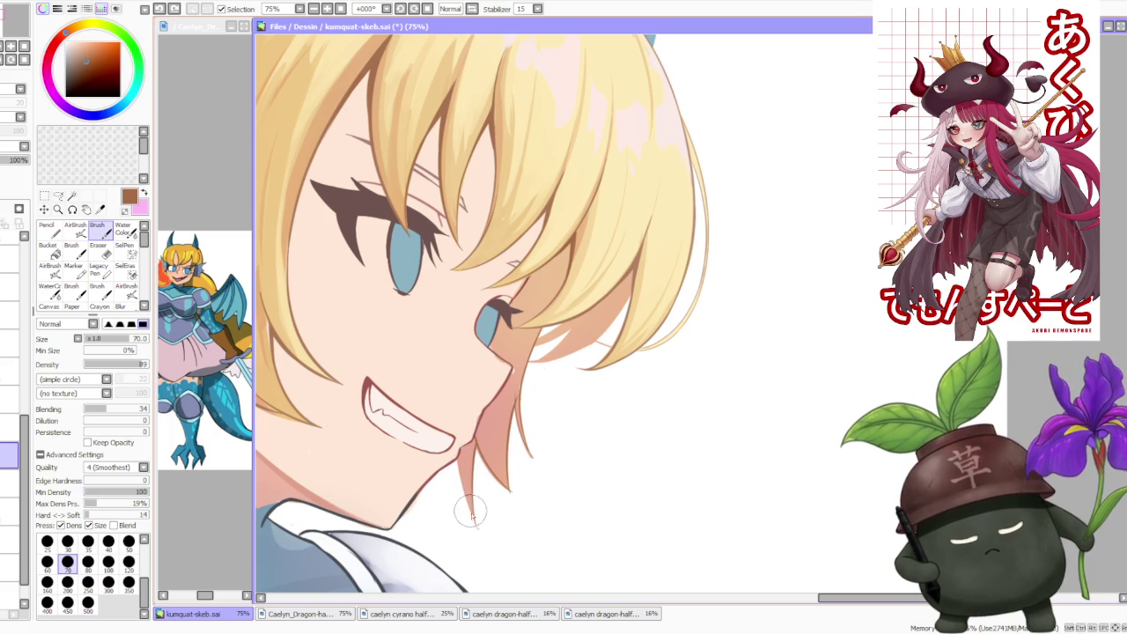
pyautogui.scroll(-2, 480, 410)
pyautogui.scroll(3, 493, 396)
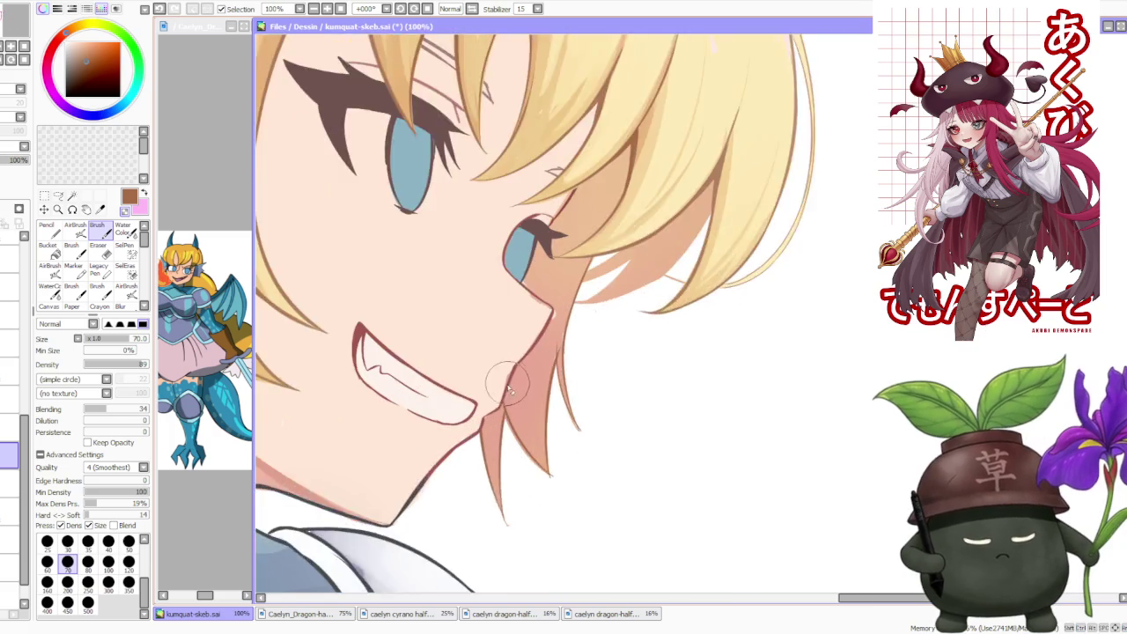
pyautogui.scroll(1, 508, 386)
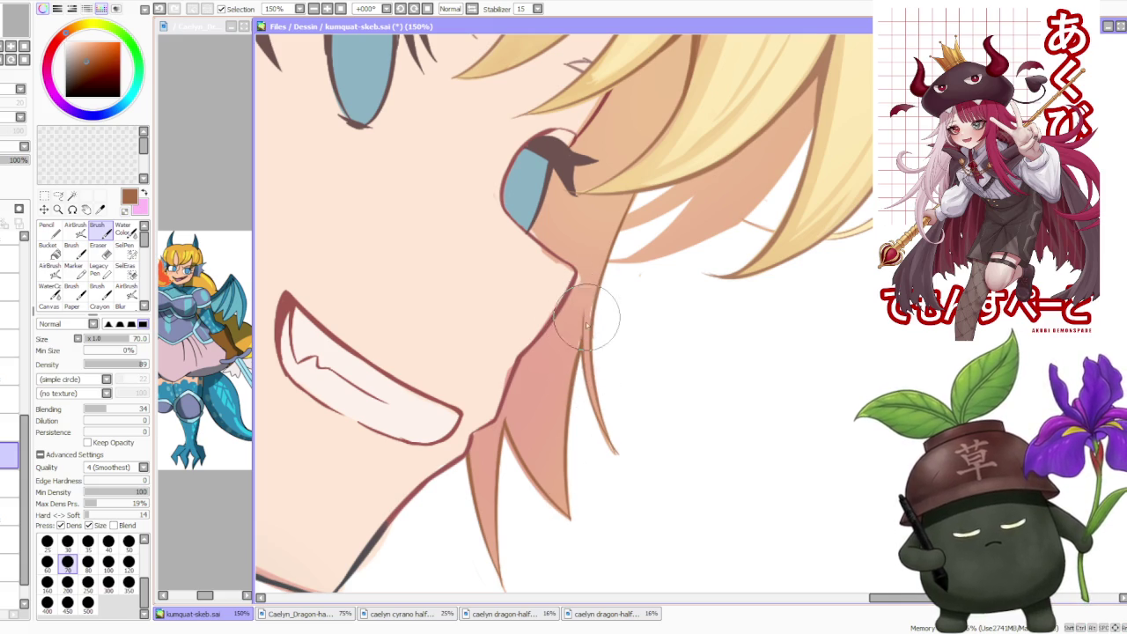
pyautogui.scroll(-4, 607, 299)
pyautogui.scroll(2, 621, 277)
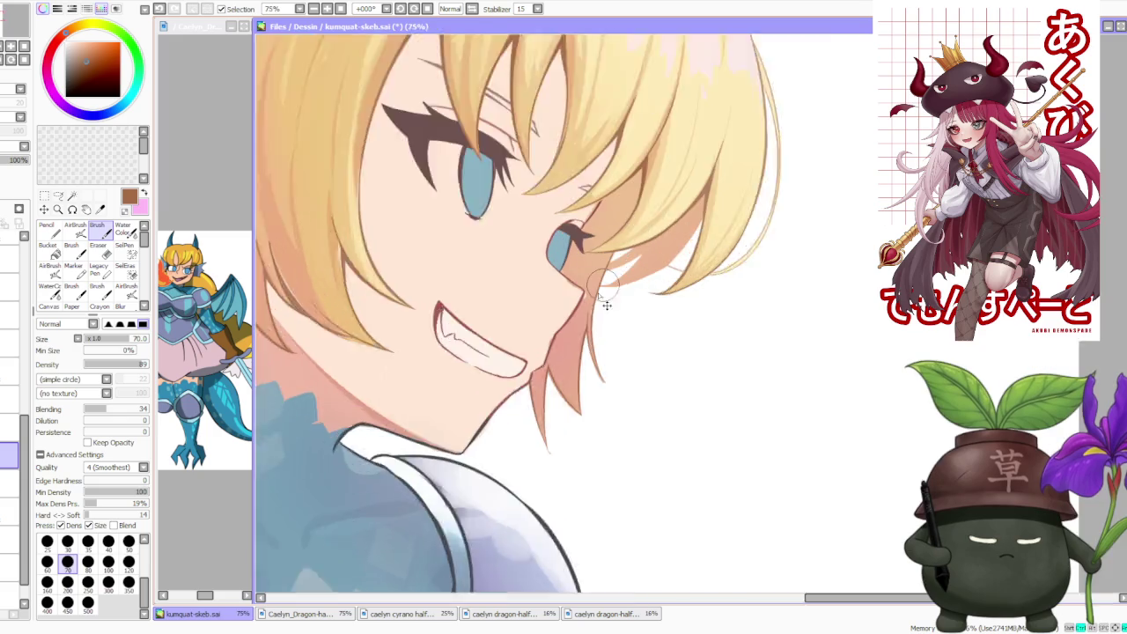
pyautogui.scroll(2, 619, 405)
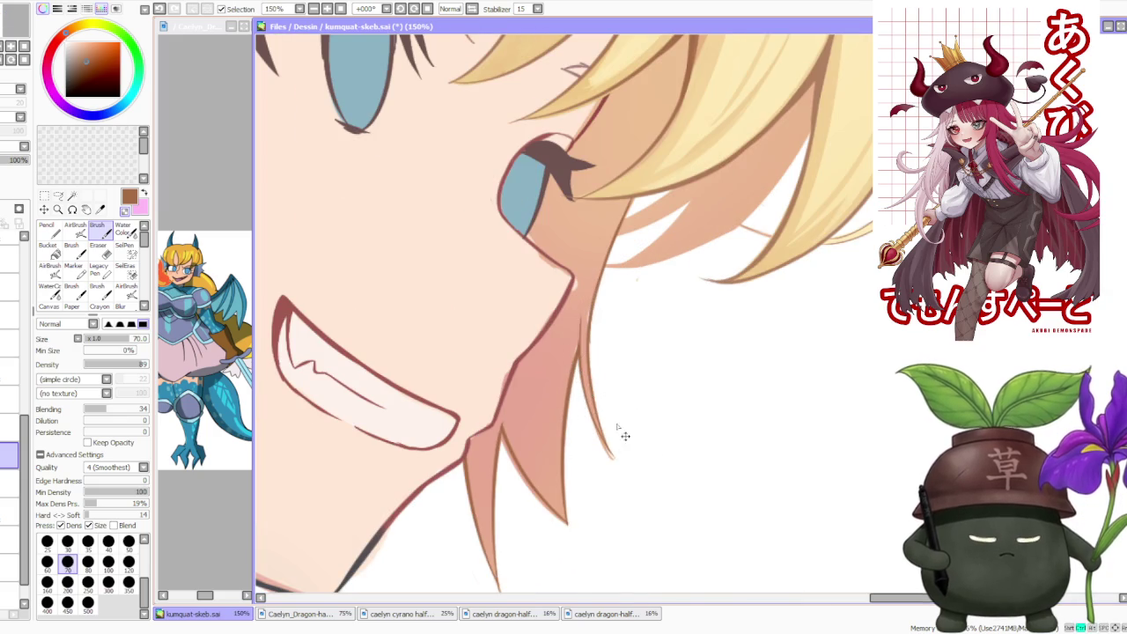
pyautogui.scroll(-3, 626, 432)
pyautogui.scroll(-2, 652, 278)
pyautogui.scroll(1, 647, 287)
pyautogui.scroll(3, 607, 335)
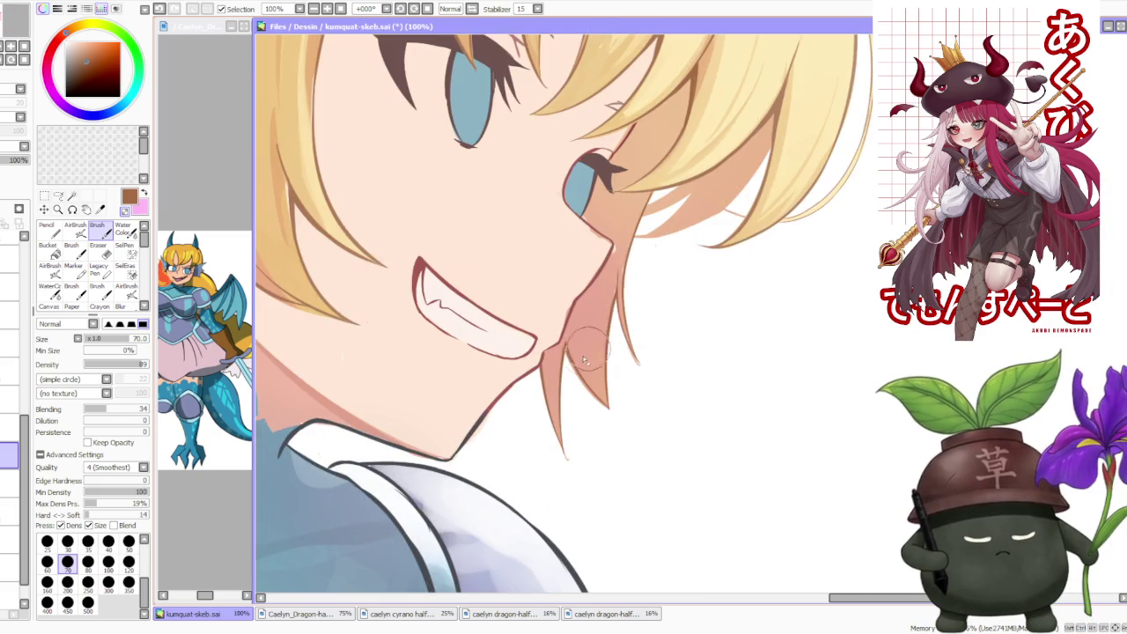
pyautogui.scroll(1, 578, 396)
pyautogui.scroll(-4, 572, 404)
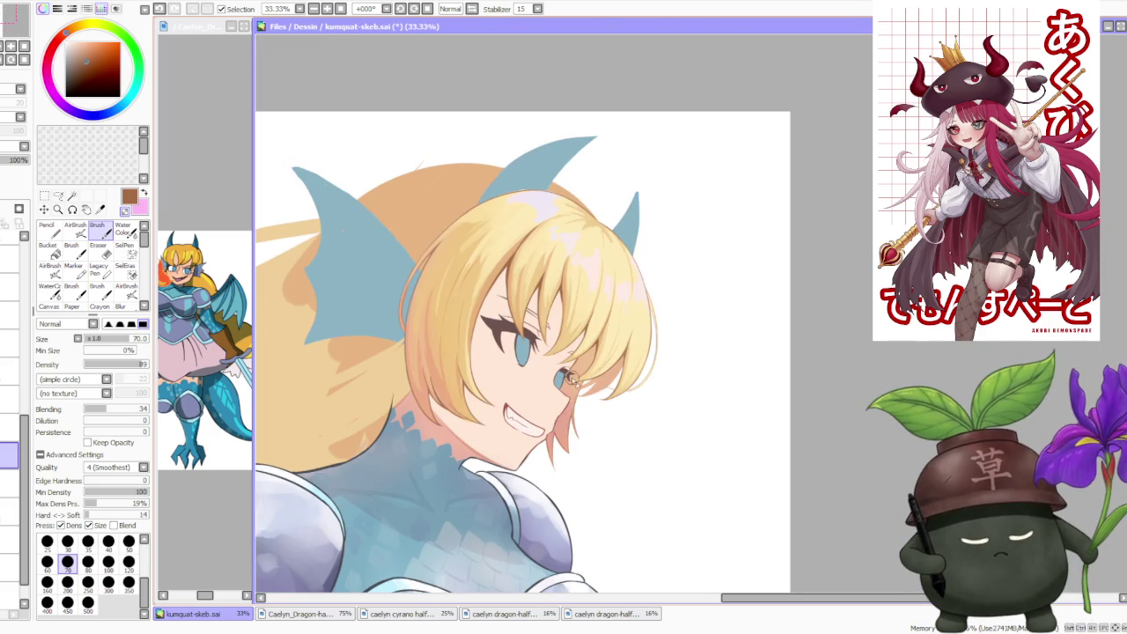
pyautogui.scroll(-1, 572, 379)
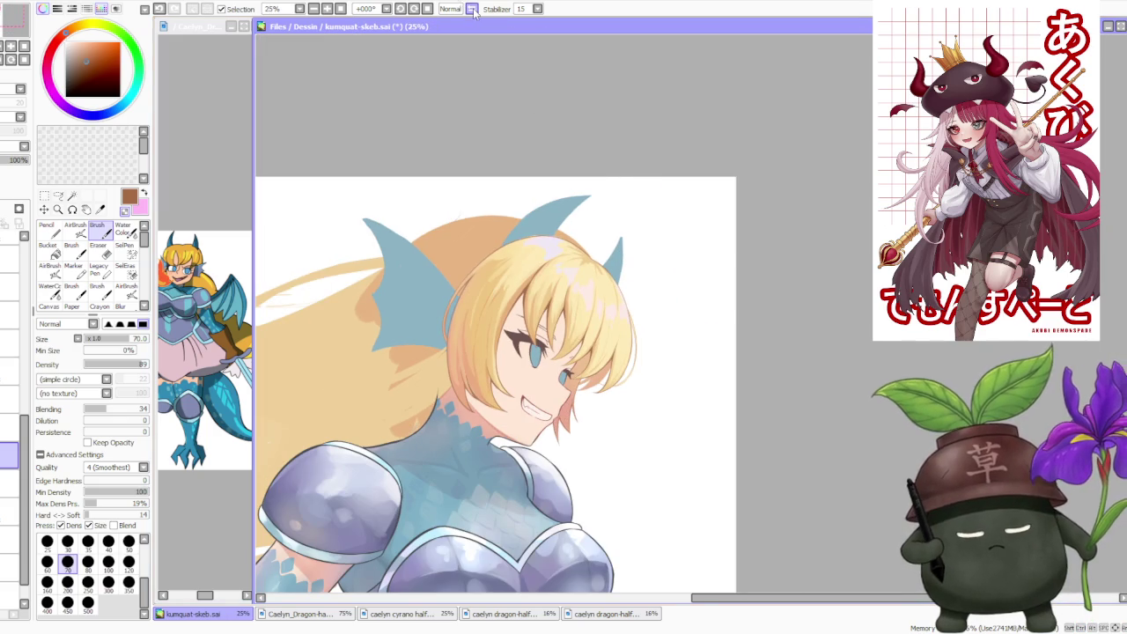
# - Mirror the canvas and zoom in to inspect the side hair and grinning face
pyautogui.click(473, 9)
pyautogui.scroll(1, 575, 370)
pyautogui.scroll(2, 575, 370)
pyautogui.scroll(1, 575, 370)
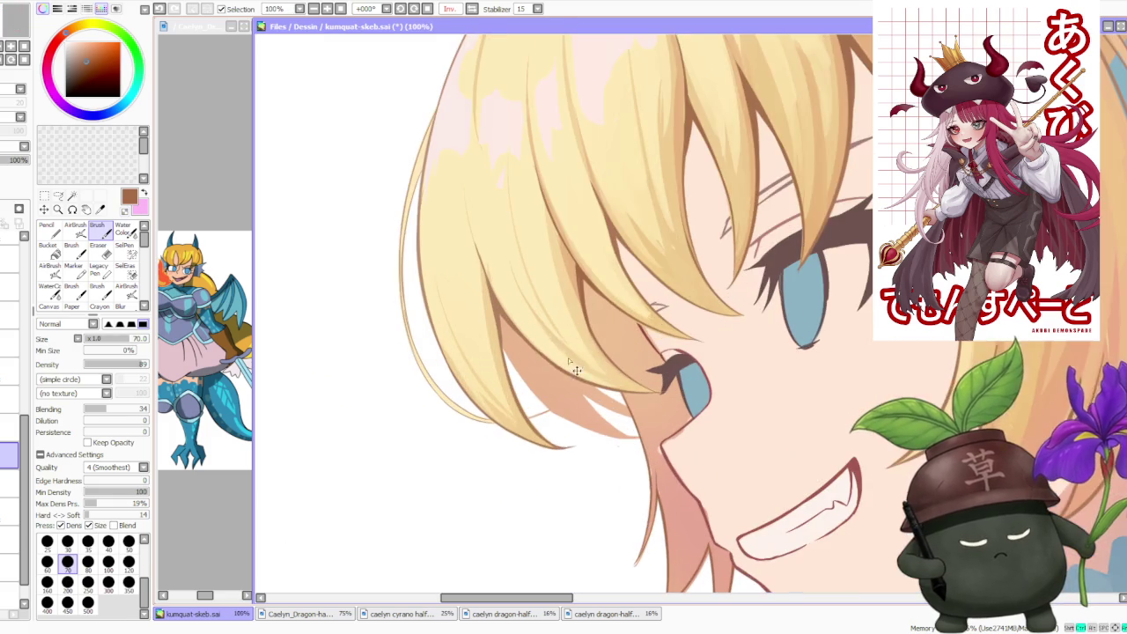
pyautogui.scroll(1, 596, 389)
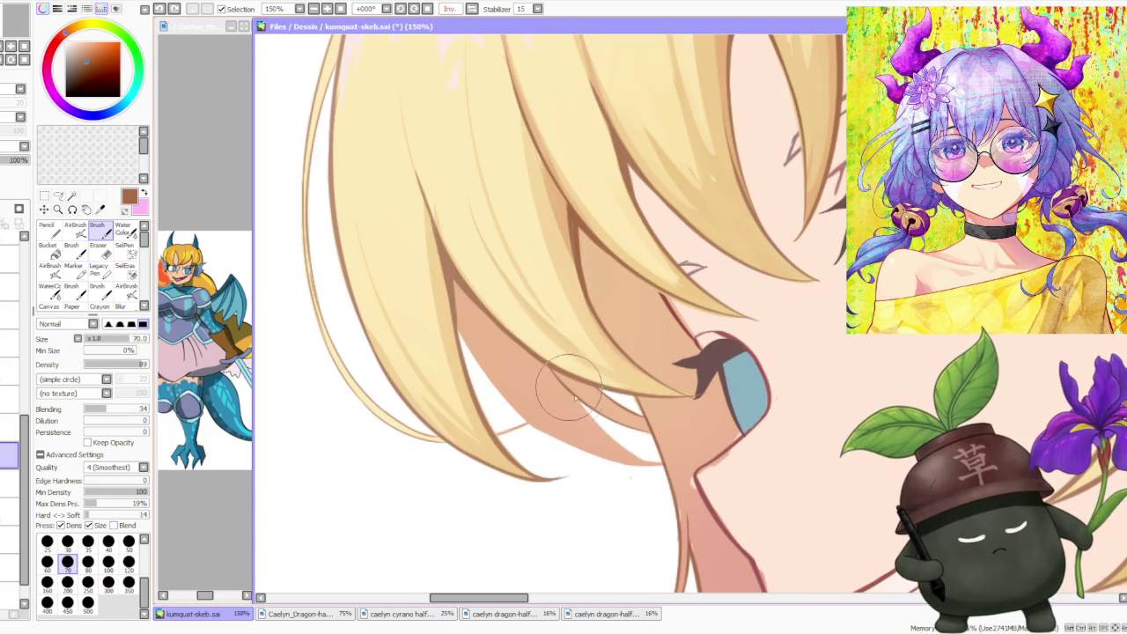
pyautogui.scroll(-1, 616, 449)
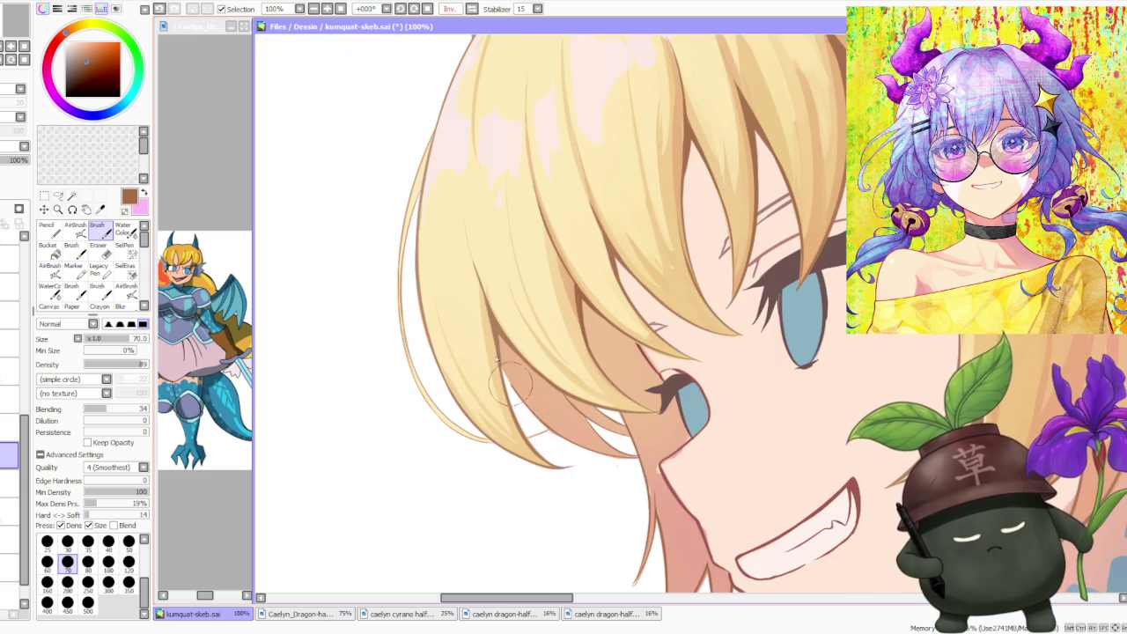
pyautogui.scroll(-2, 526, 335)
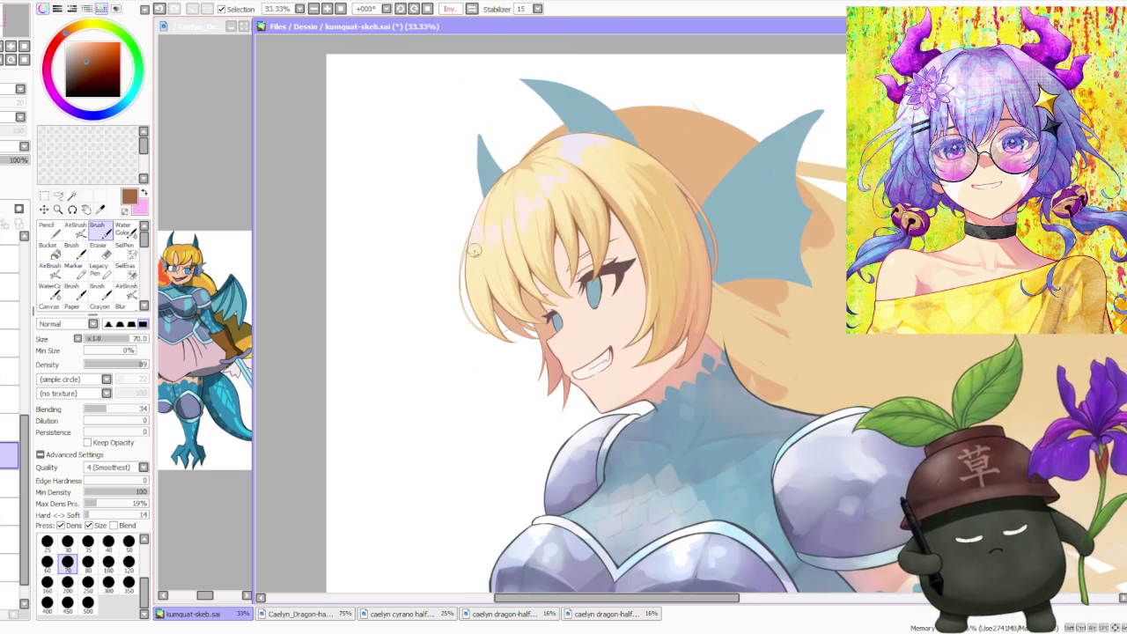
pyautogui.scroll(3, 532, 284)
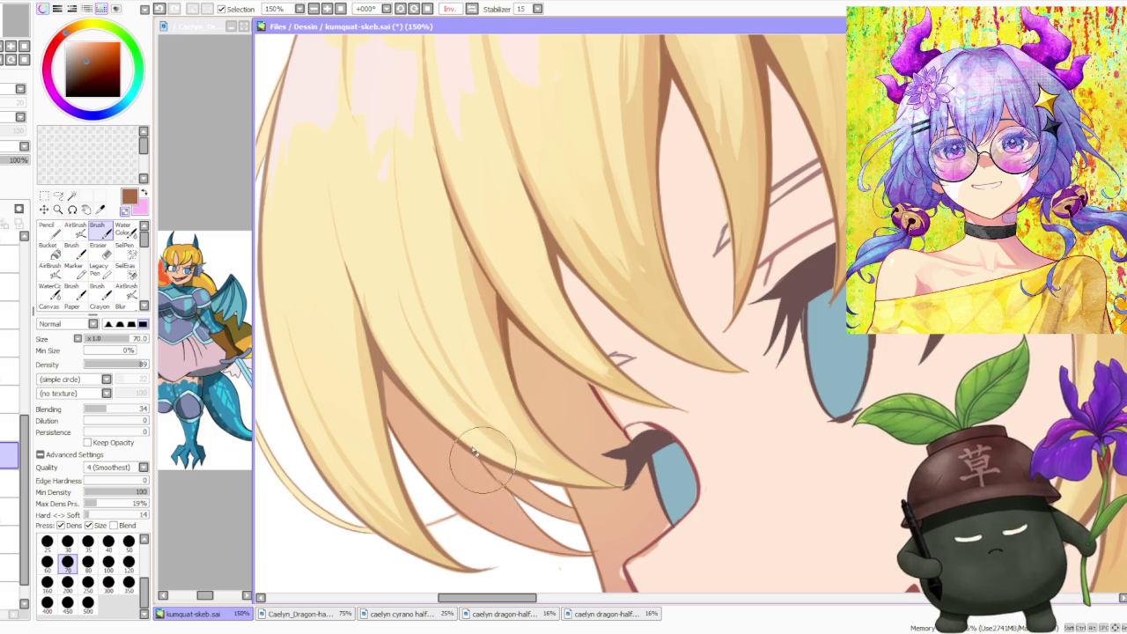
pyautogui.scroll(1, 490, 480)
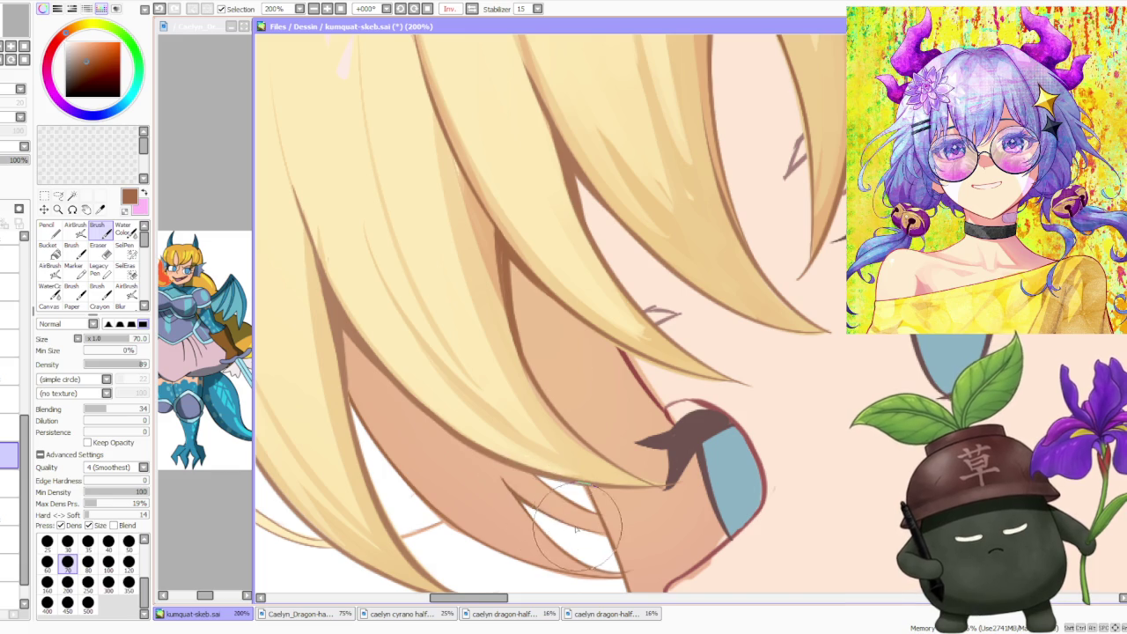
# - Zoom back out and select a different layer in the Layer panel
pyautogui.scroll(-3, 552, 515)
pyautogui.scroll(-2, 559, 493)
pyautogui.scroll(-2, 571, 450)
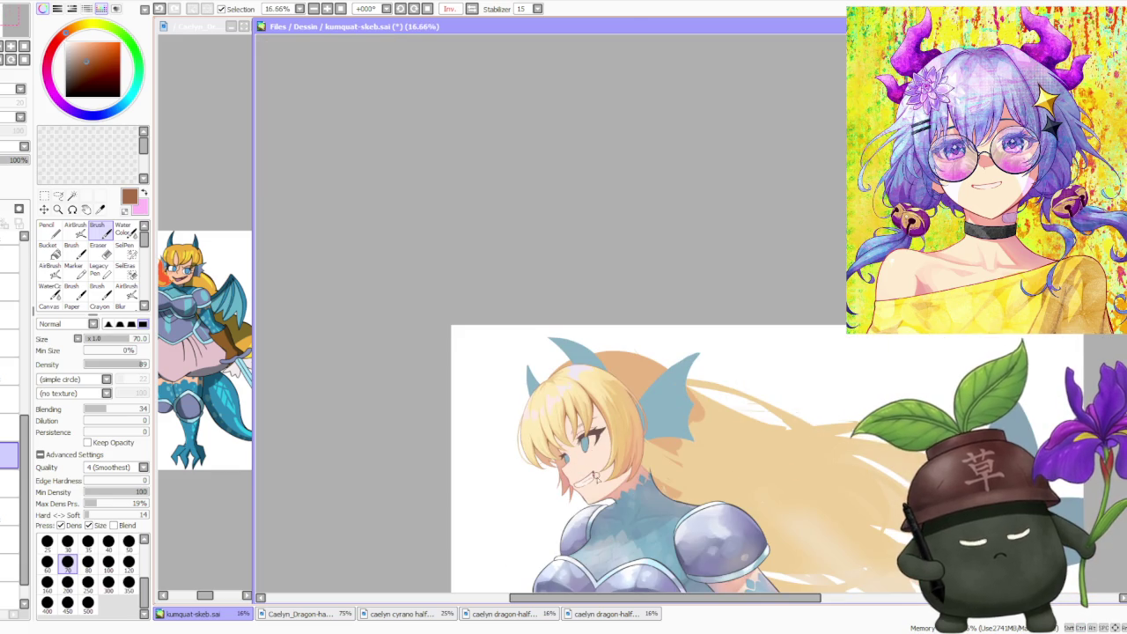
pyautogui.scroll(3, 593, 487)
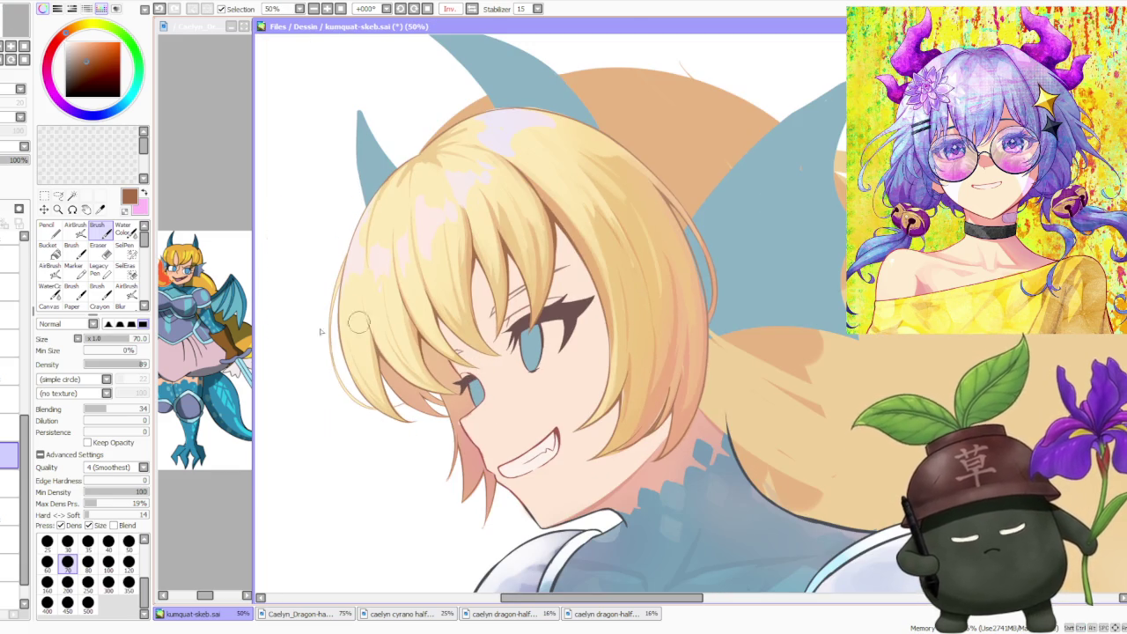
pyautogui.click(8, 370)
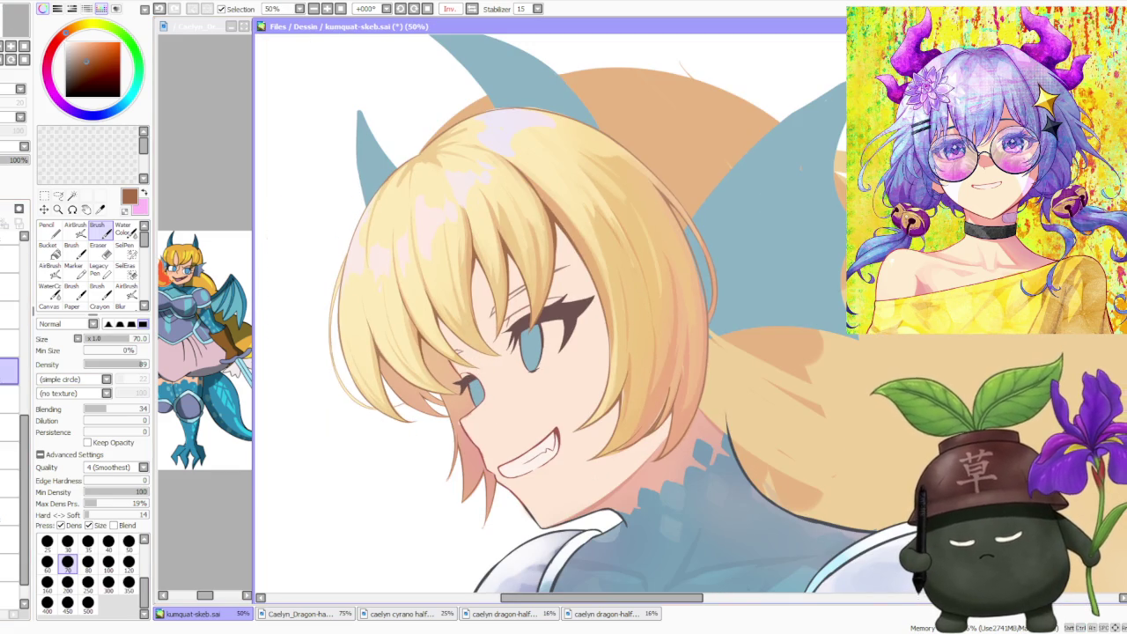
pyautogui.scroll(3, 463, 438)
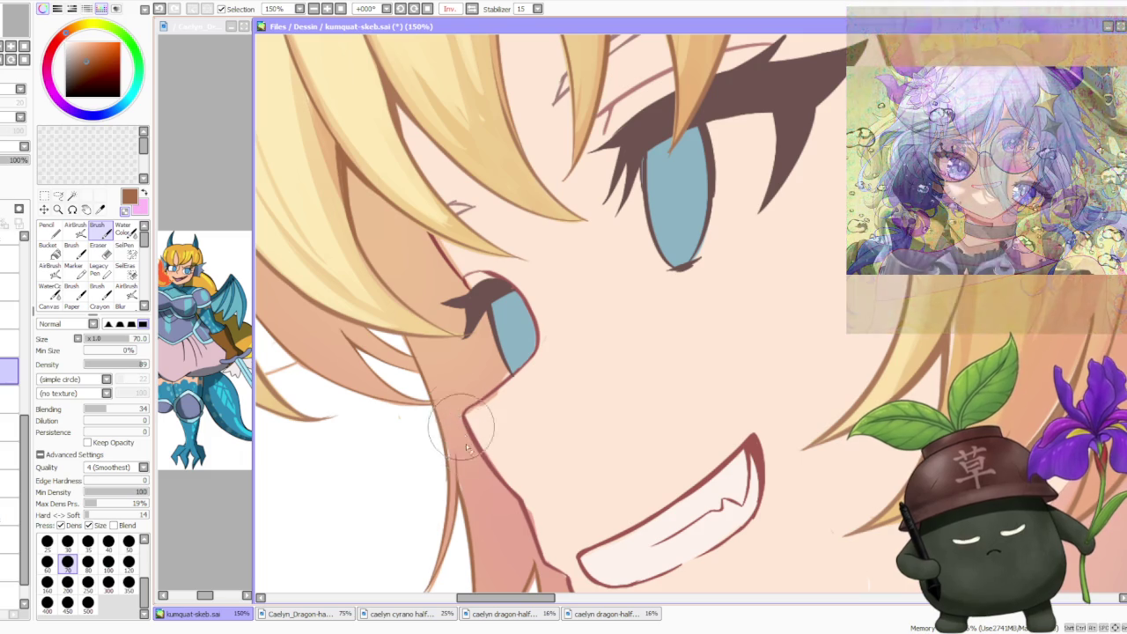
# - Pick a pale skin peach colour and zoom around the chin area
pyautogui.keyDown('alt'); pyautogui.click(493, 410); pyautogui.keyUp('alt')
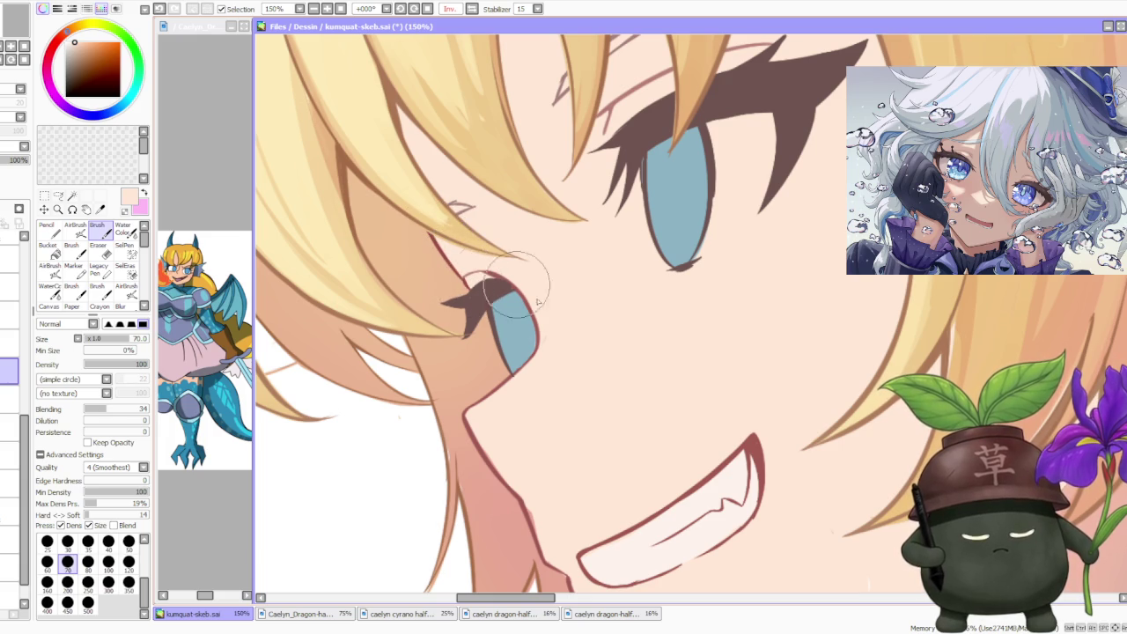
pyautogui.scroll(-1, 553, 336)
pyautogui.scroll(1, 546, 445)
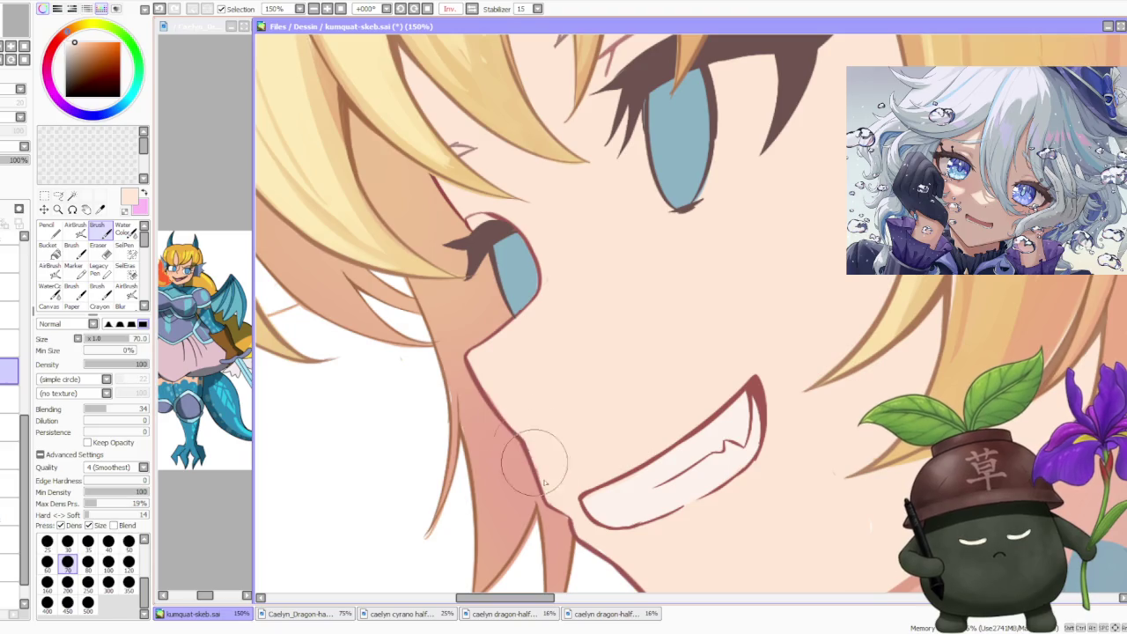
pyautogui.scroll(-1, 502, 396)
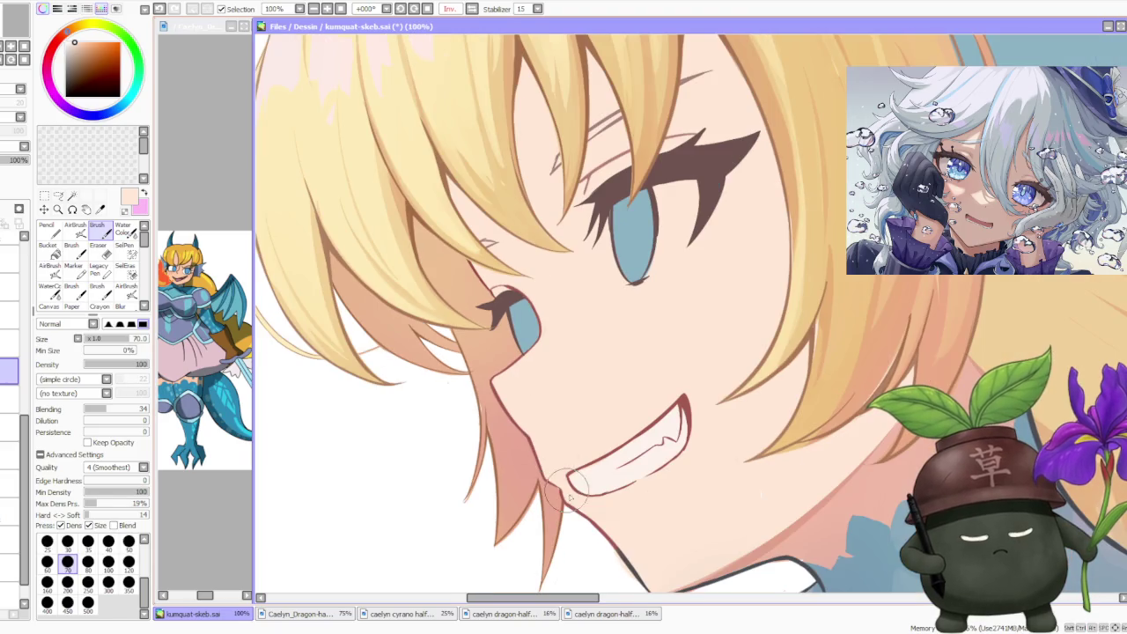
pyautogui.scroll(1, 551, 471)
pyautogui.scroll(-2, 590, 467)
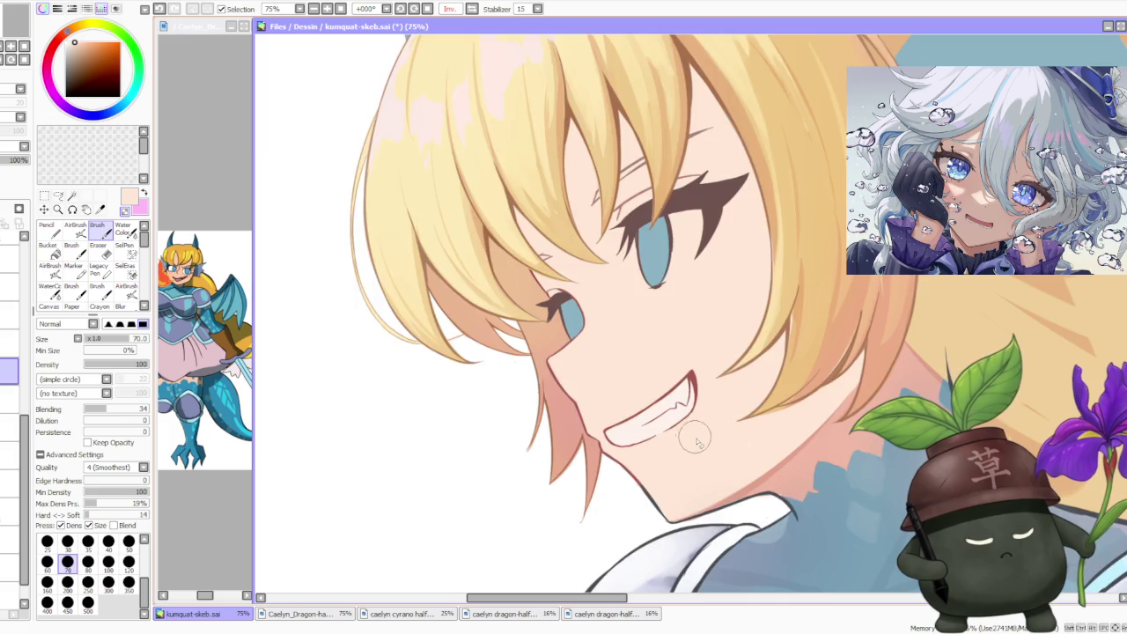
pyautogui.scroll(1, 748, 467)
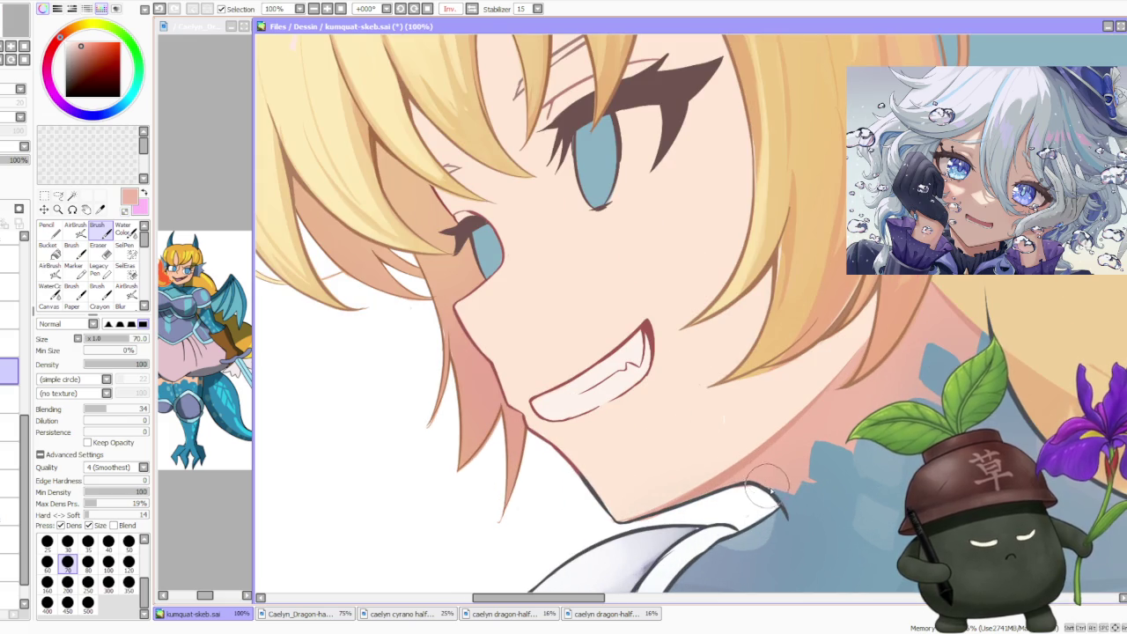
pyautogui.scroll(-3, 765, 471)
pyautogui.scroll(3, 788, 294)
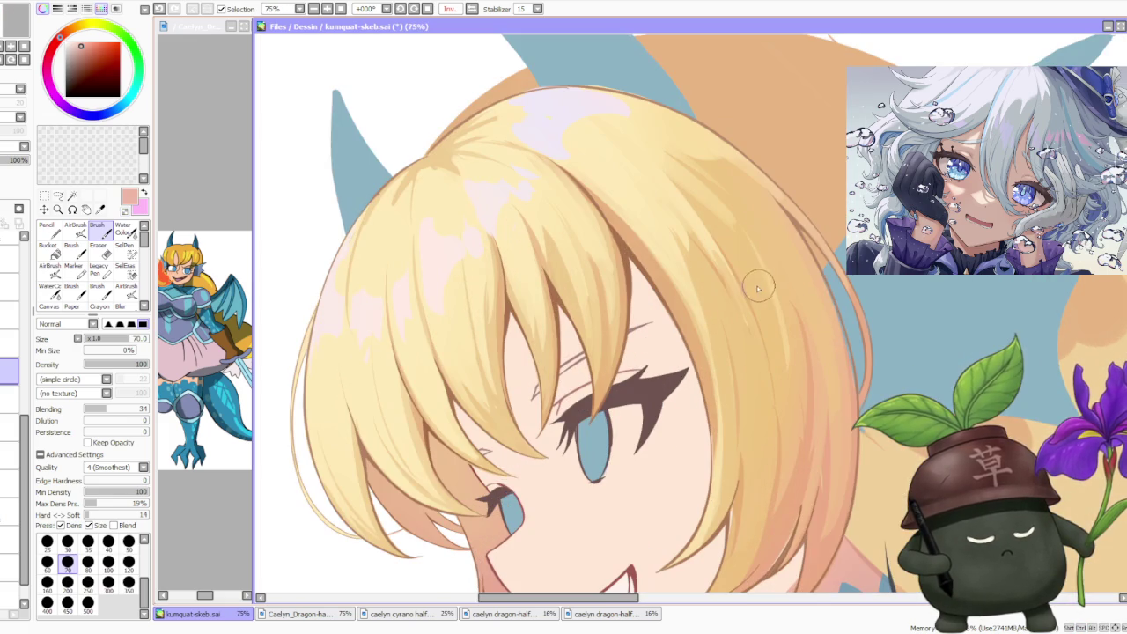
pyautogui.scroll(-2, 732, 284)
pyautogui.scroll(-2, 732, 285)
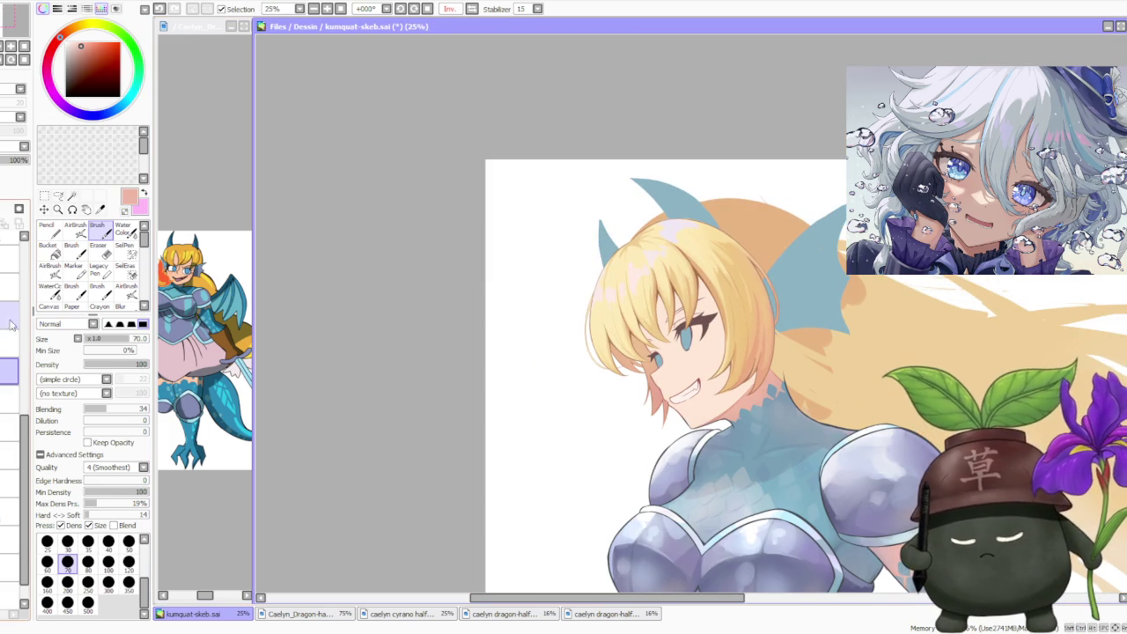
pyautogui.scroll(5, 25, 379)
pyautogui.scroll(2, 25, 379)
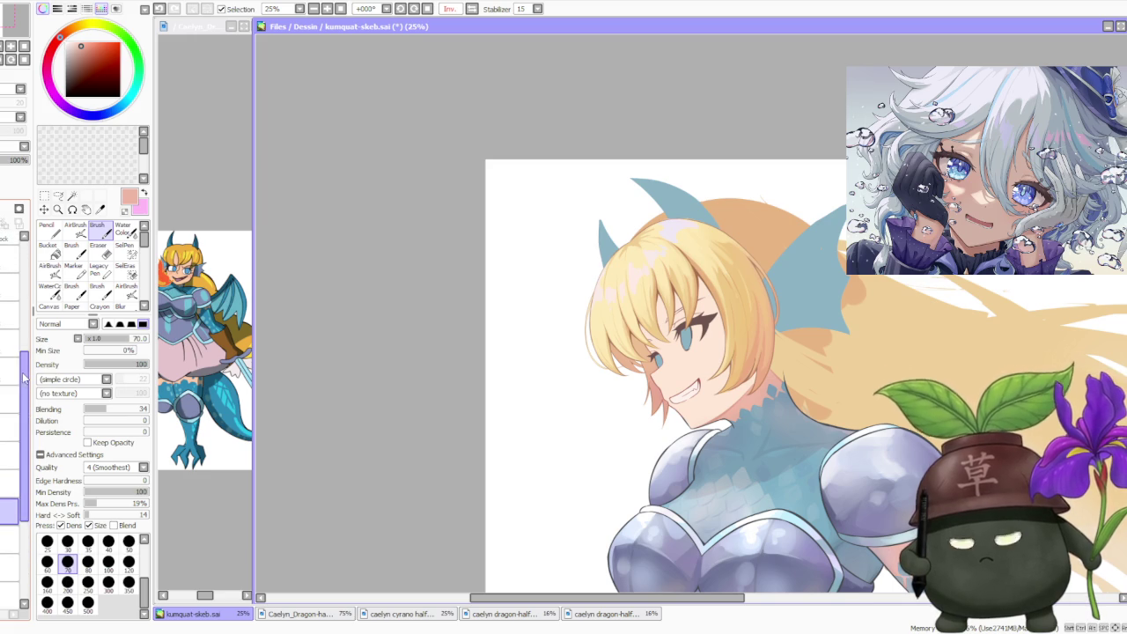
pyautogui.scroll(1, 17, 361)
pyautogui.scroll(-3, 11, 352)
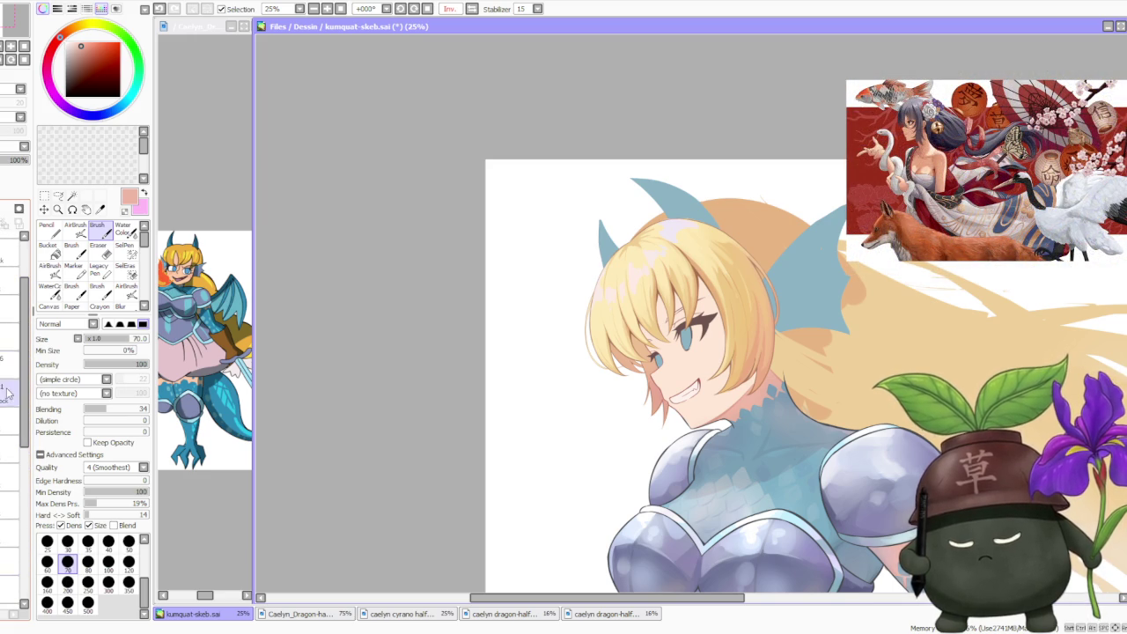
pyautogui.scroll(4, 678, 390)
pyautogui.scroll(1, 665, 409)
# - Eyedrop the dark red and airbrush it at size 20 along the chin toward the collar
pyautogui.keyDown('alt'); pyautogui.click(669, 396); pyautogui.keyUp('alt')
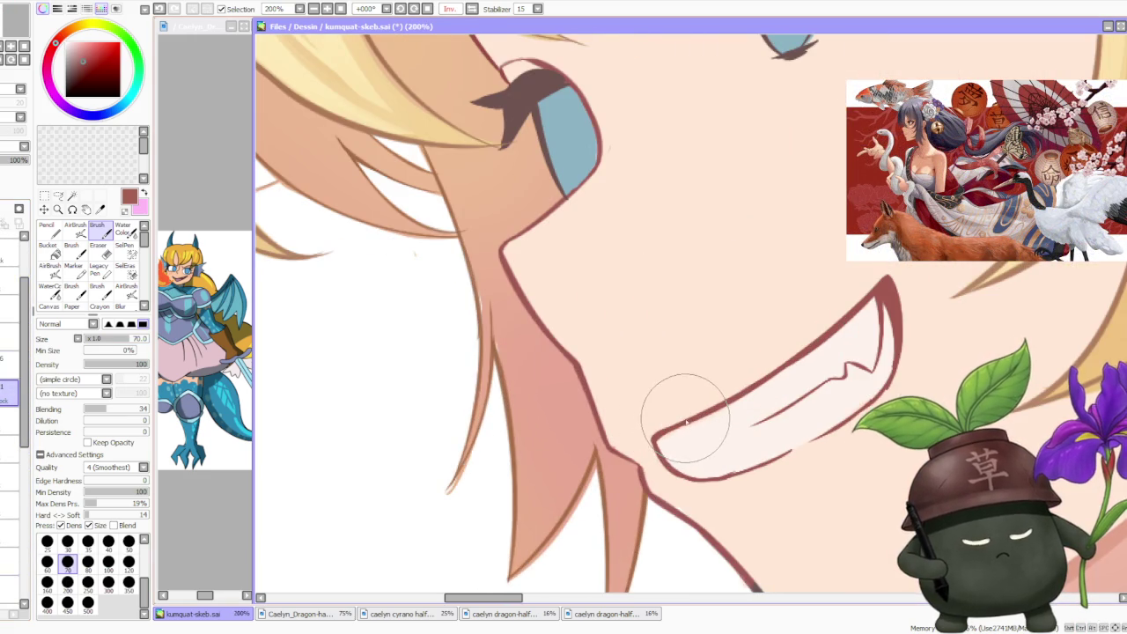
pyautogui.scroll(-2, 669, 396)
pyautogui.scroll(-1, 546, 272)
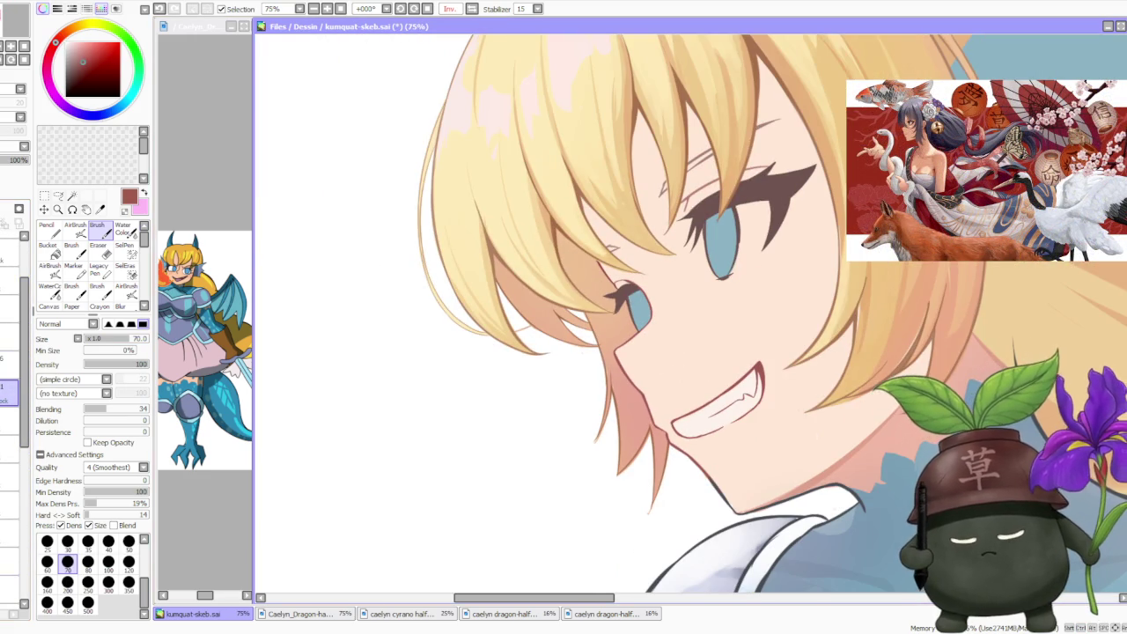
pyautogui.press('v')
pyautogui.click(129, 485)
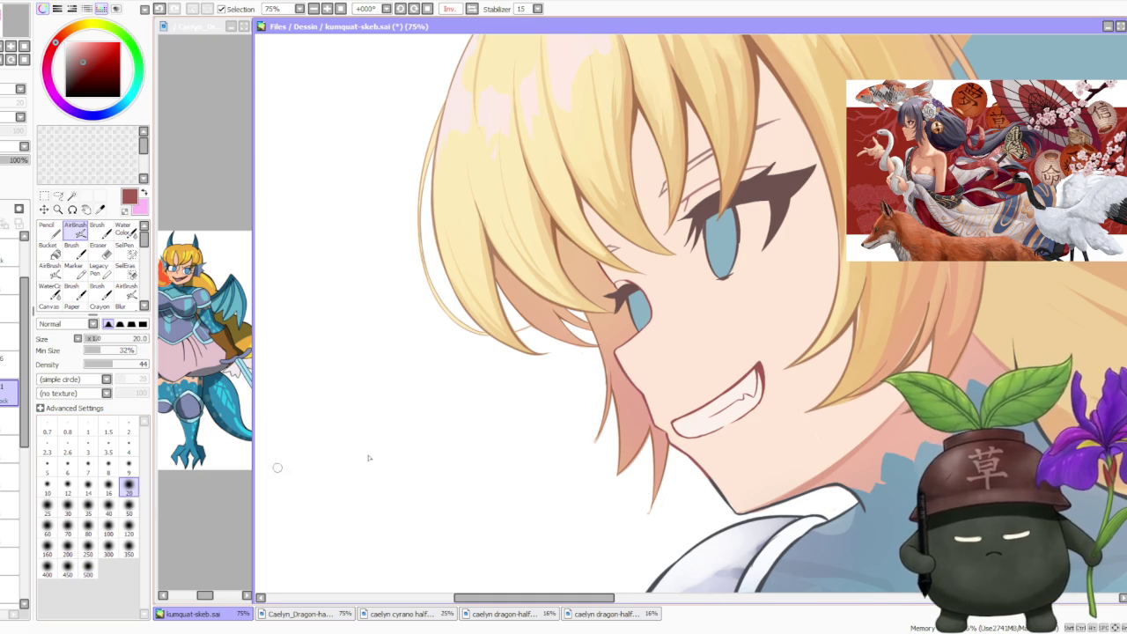
pyautogui.moveTo(707, 465)
pyautogui.mouseDown()
pyautogui.moveTo(728, 505)
pyautogui.moveTo(746, 514)
pyautogui.mouseUp()
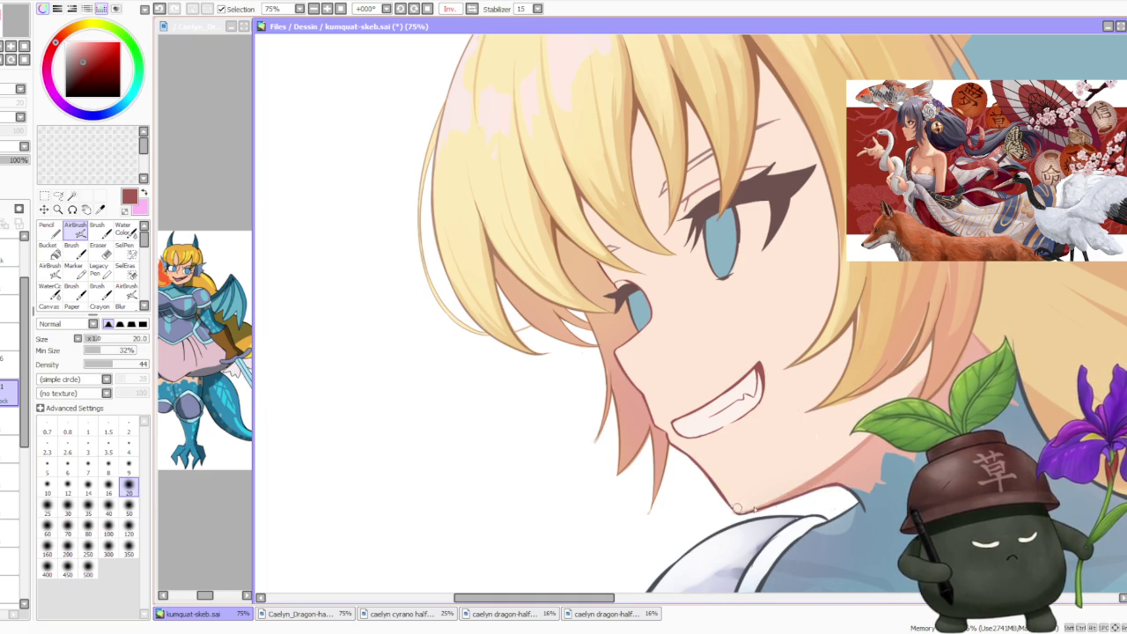
# - Review the chin shading and return to the regular Brush tool
pyautogui.scroll(-3, 782, 441)
pyautogui.scroll(3, 853, 327)
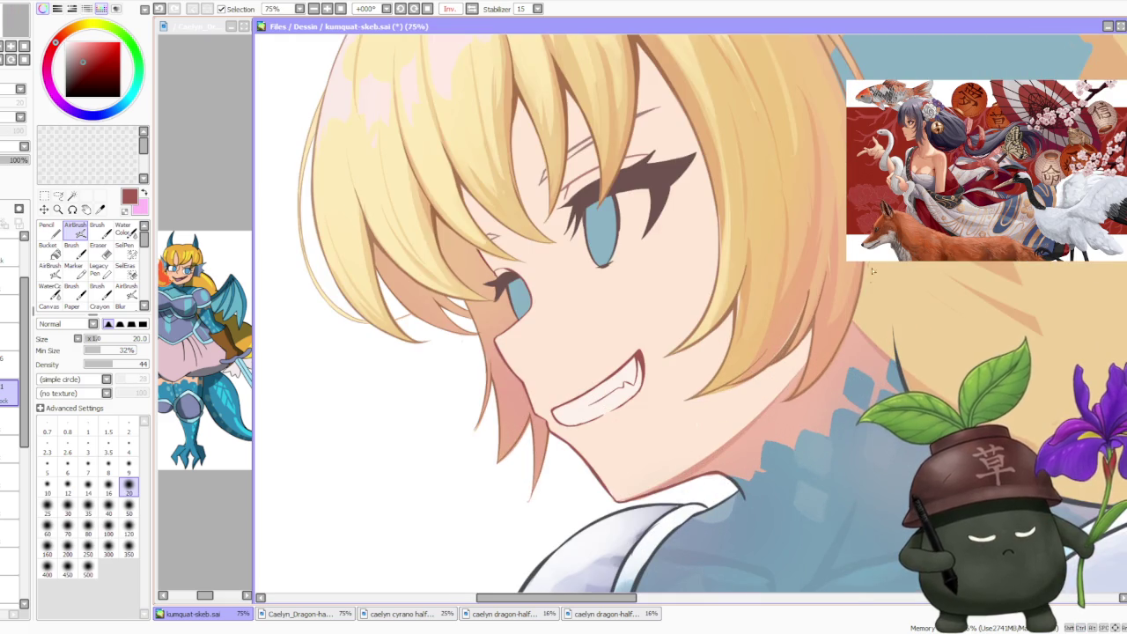
pyautogui.scroll(-2, 871, 271)
pyautogui.scroll(1, 651, 431)
pyautogui.scroll(1, 652, 432)
pyautogui.scroll(1, 640, 429)
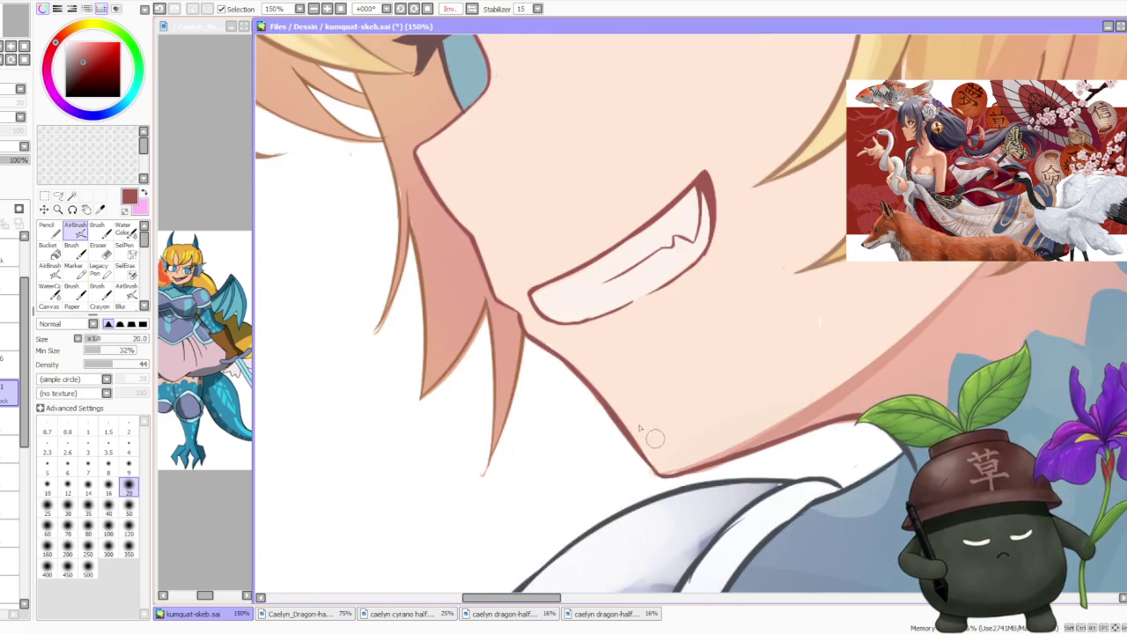
pyautogui.scroll(-1, 618, 359)
pyautogui.click(97, 226)
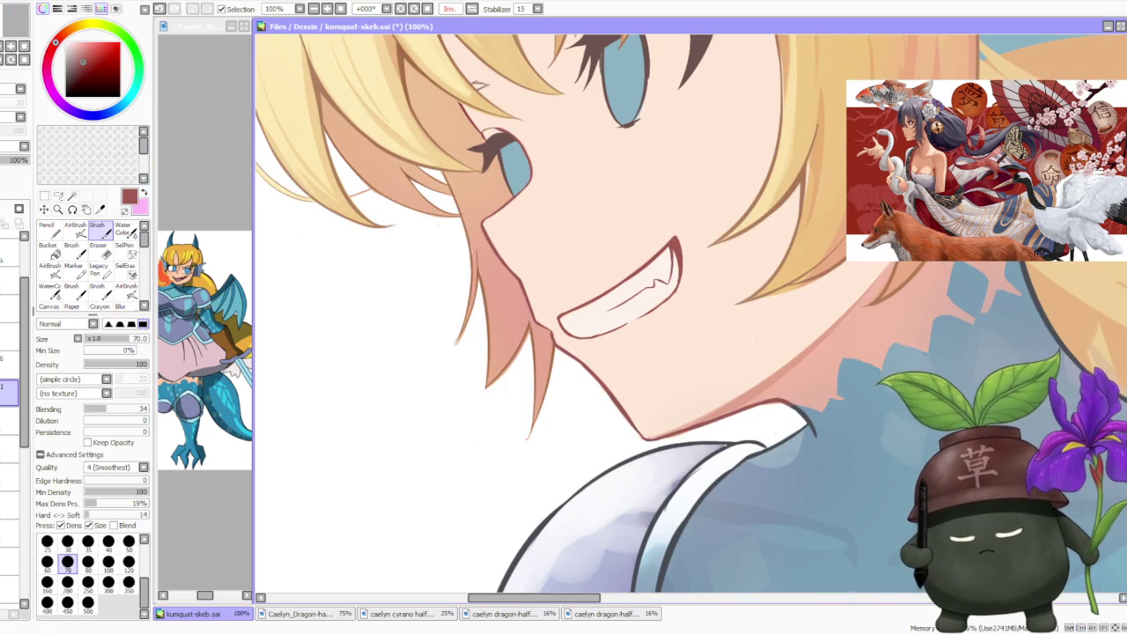
pyautogui.scroll(1, 616, 387)
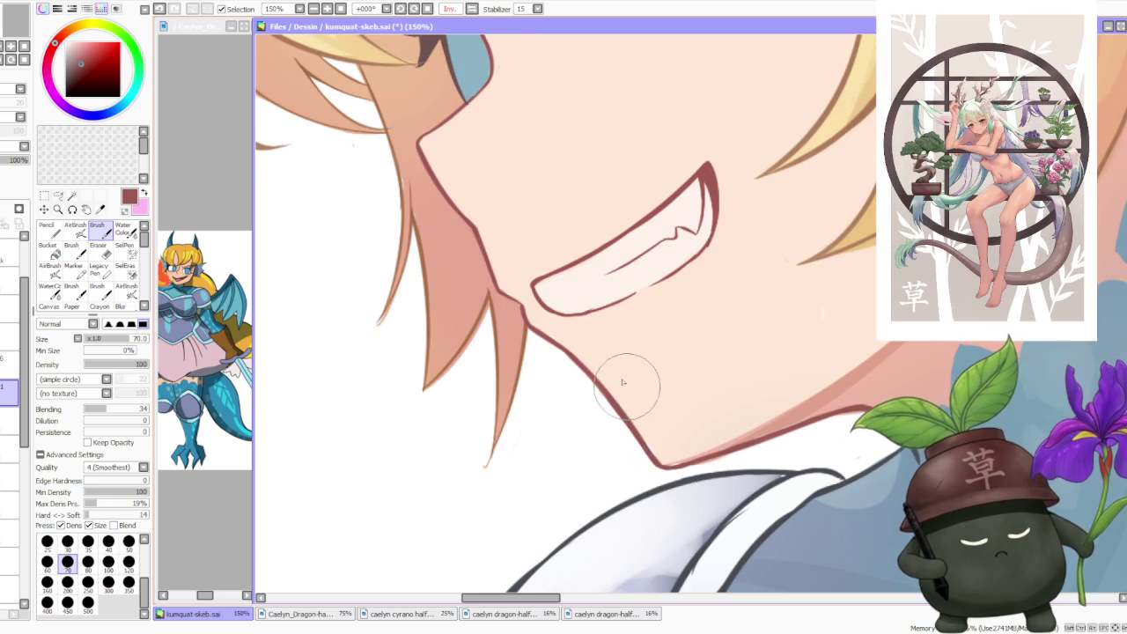
pyautogui.press('-')
pyautogui.press('-')
pyautogui.press('-')
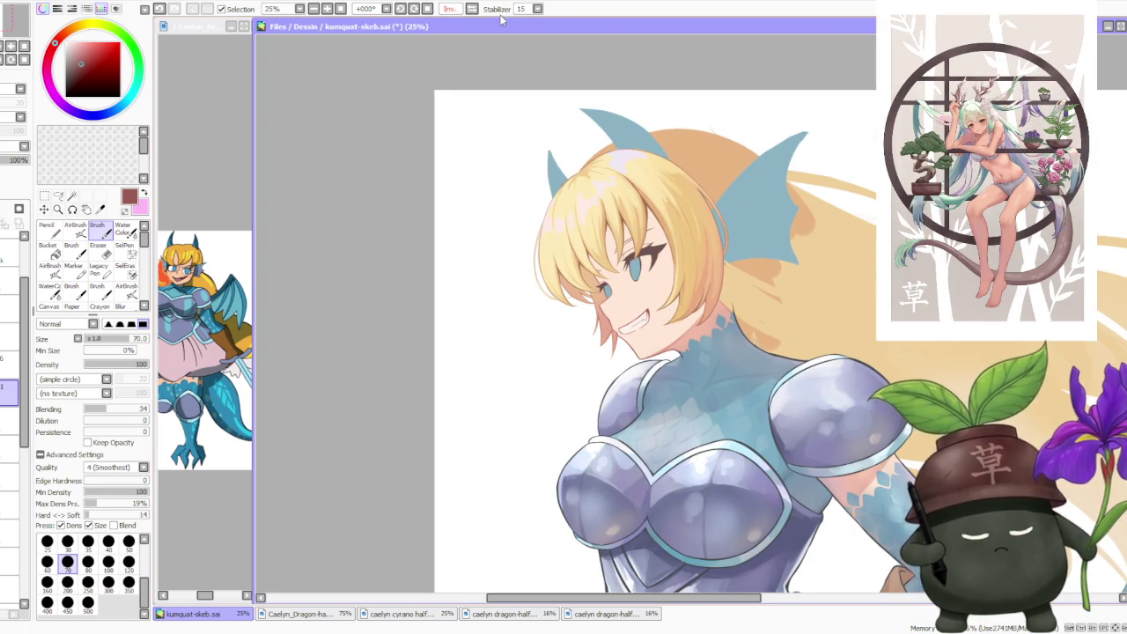
pyautogui.click(450, 9)
pyautogui.press('-')
pyautogui.press('+')
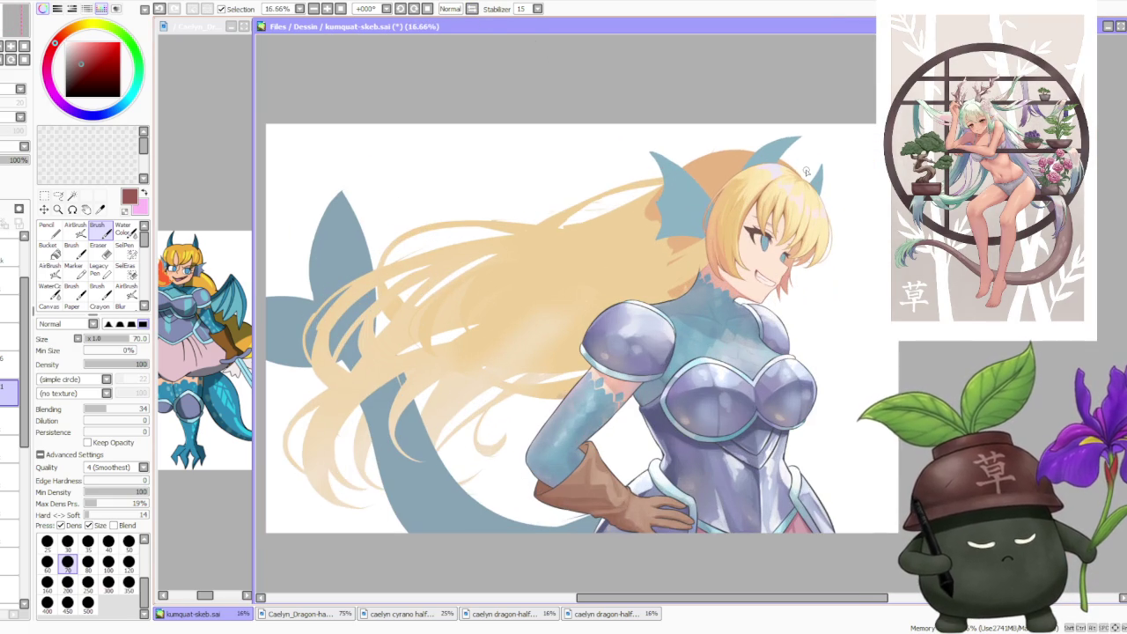
pyautogui.press('-')
pyautogui.press('-')
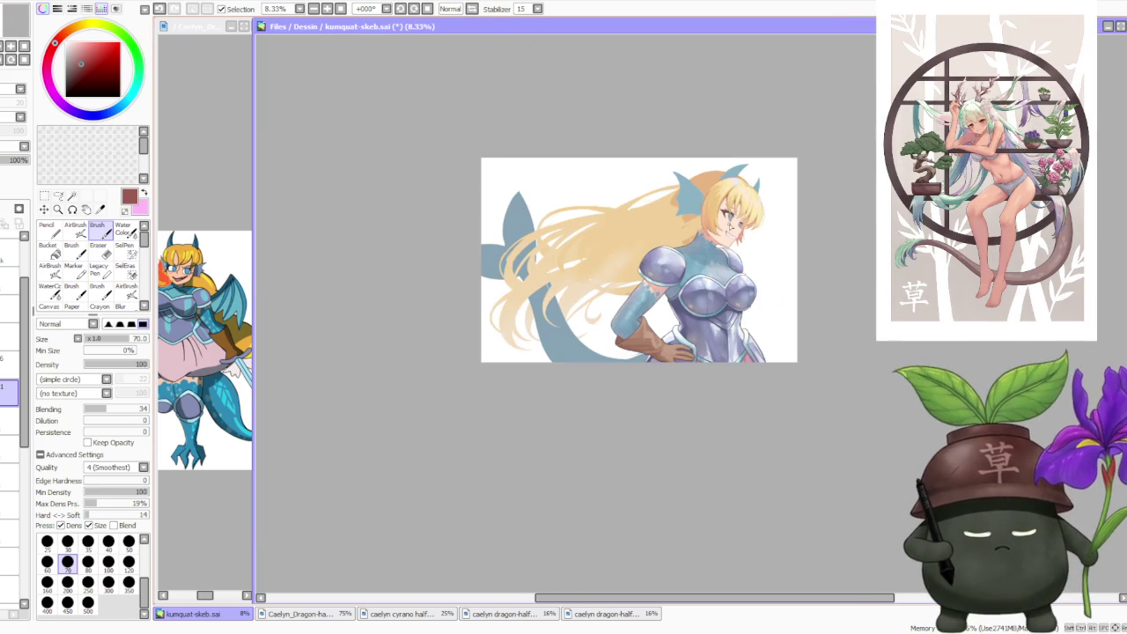
pyautogui.scroll(3, 753, 192)
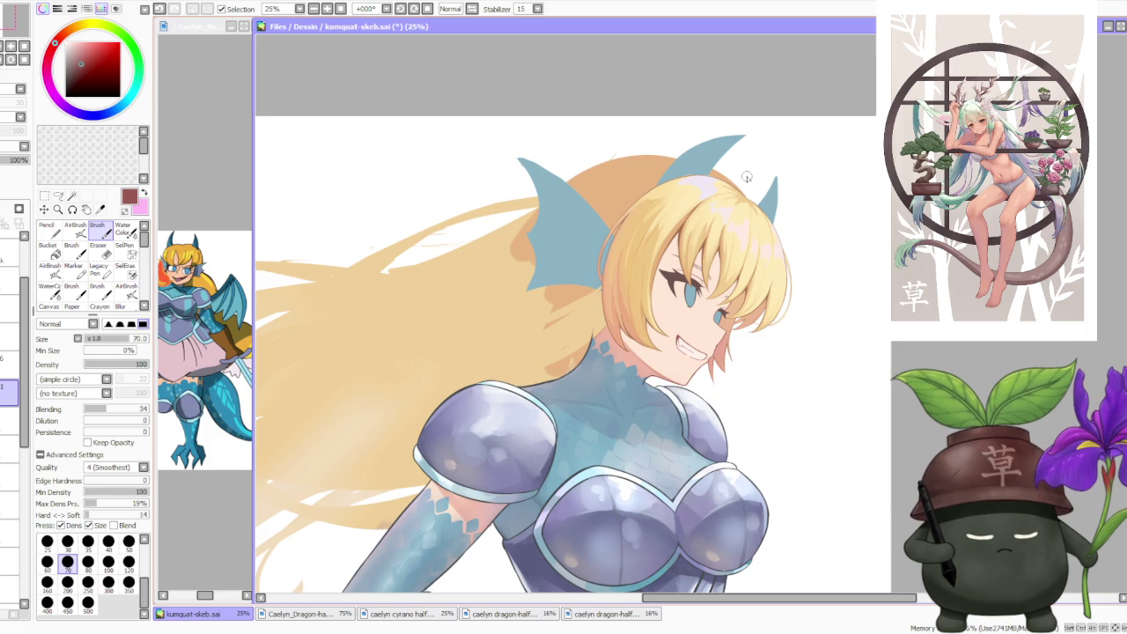
pyautogui.scroll(-2, 765, 166)
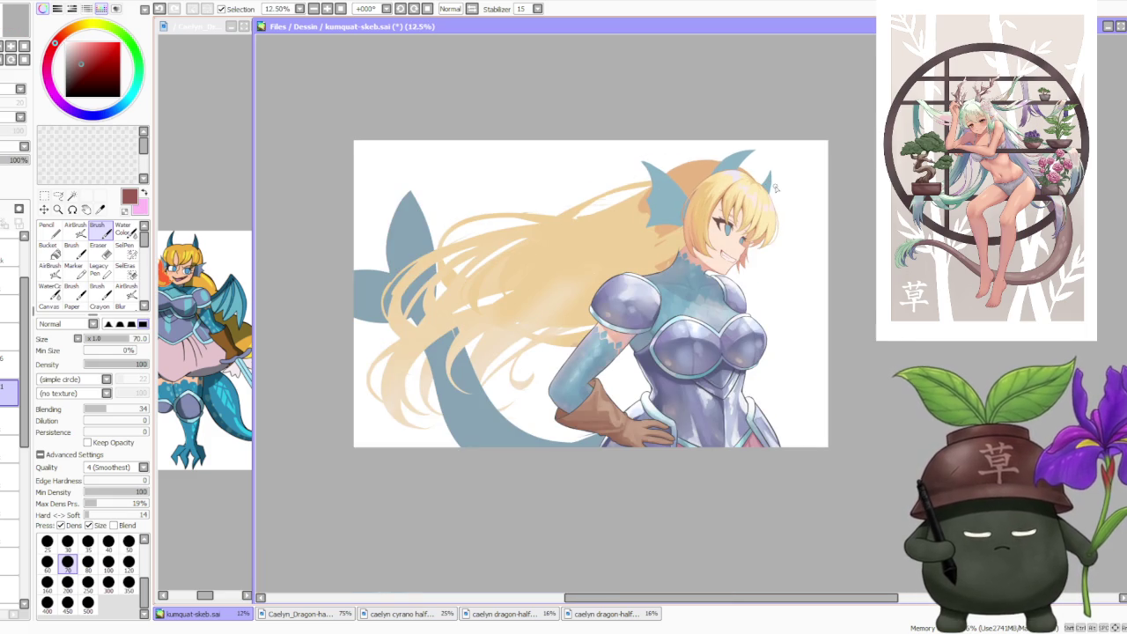
pyautogui.scroll(1, 805, 213)
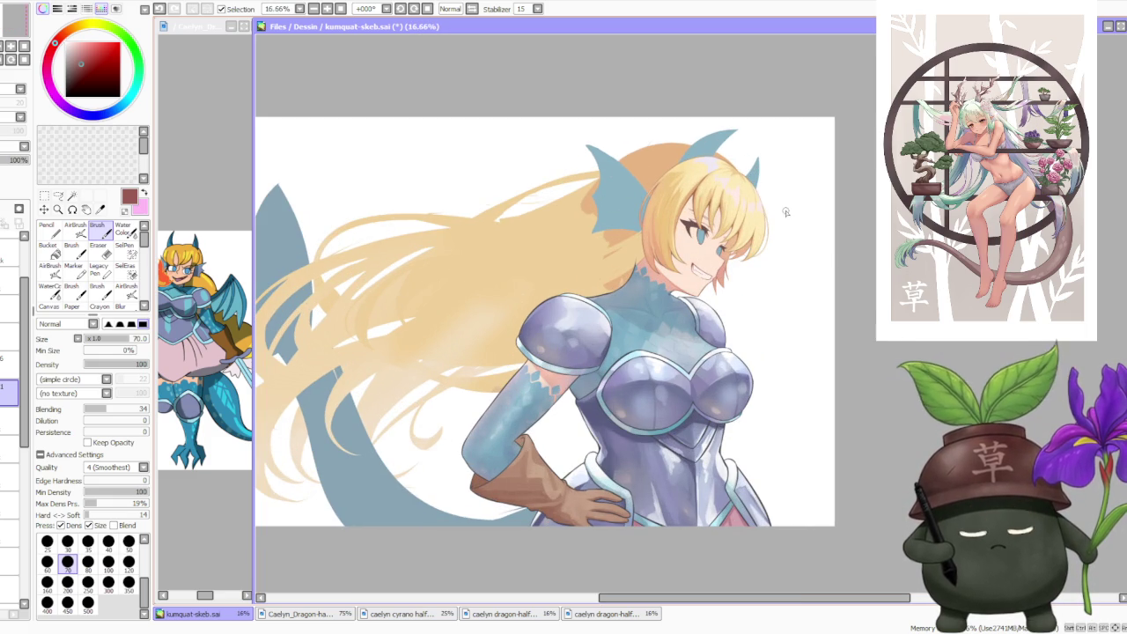
pyautogui.scroll(-1, 550, 315)
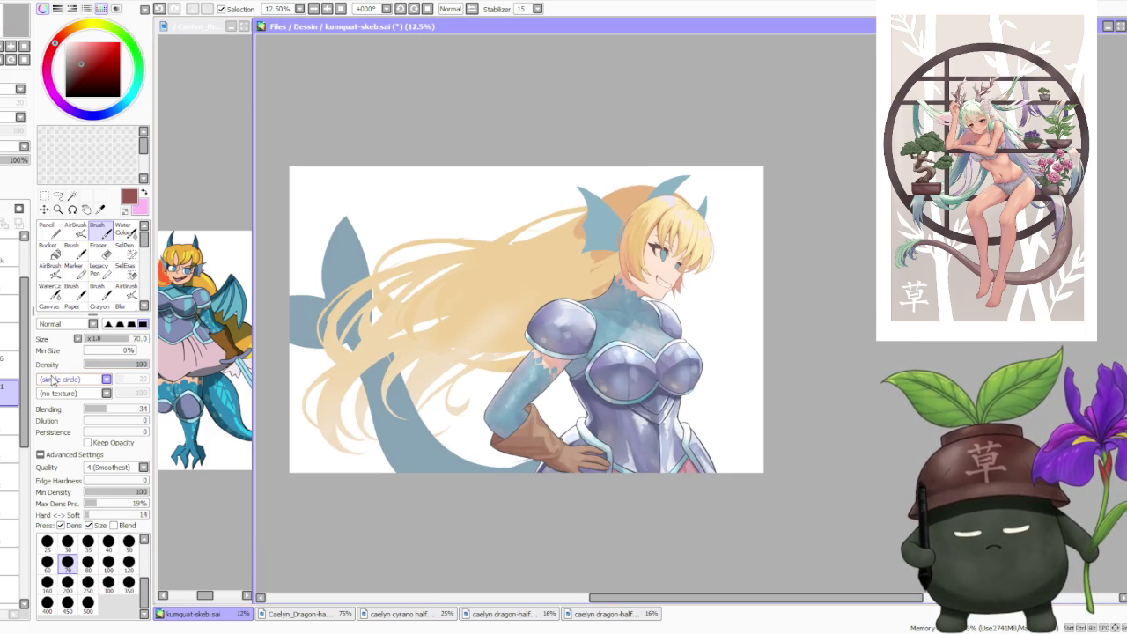
pyautogui.moveTo(24, 366); pyautogui.dragTo(11, 491)
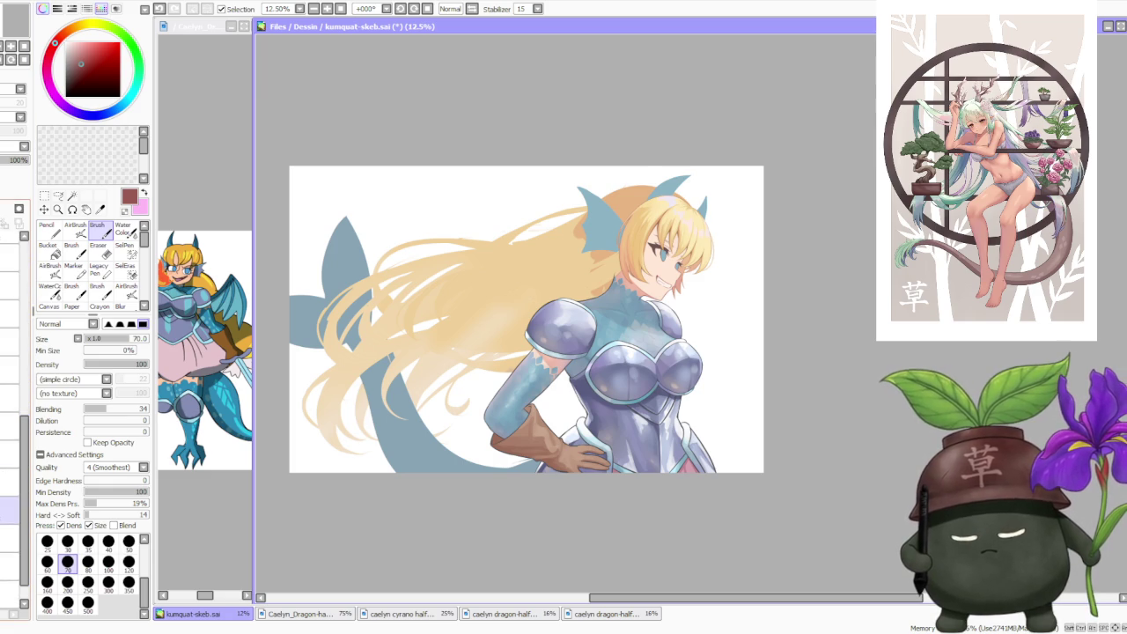
pyautogui.click(11, 497)
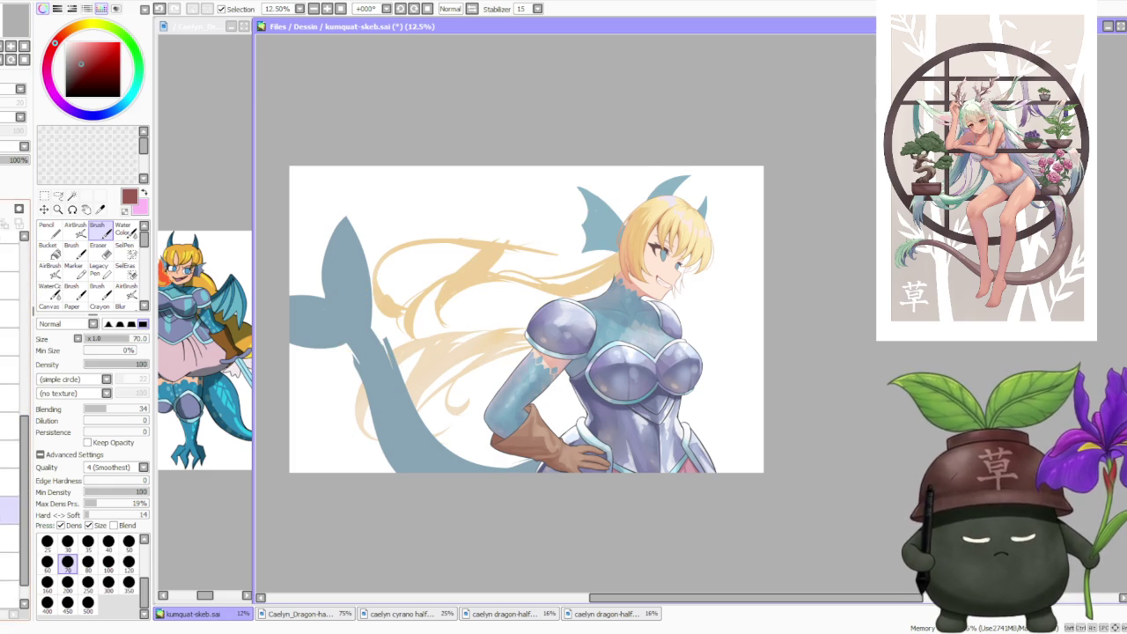
pyautogui.click(11, 498)
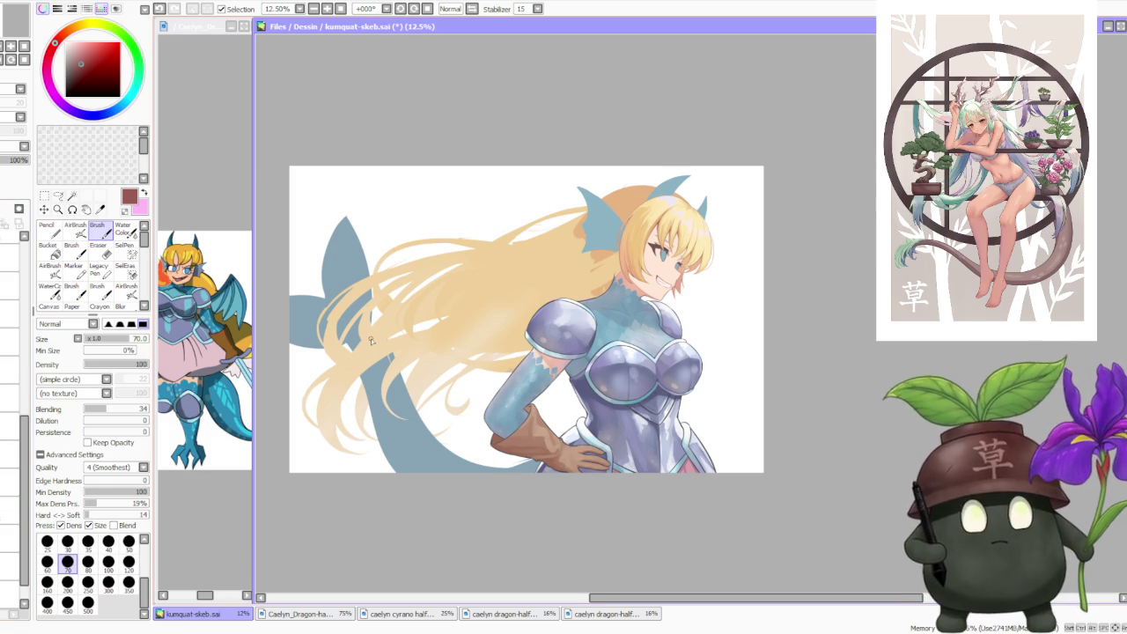
pyautogui.scroll(1, 676, 192)
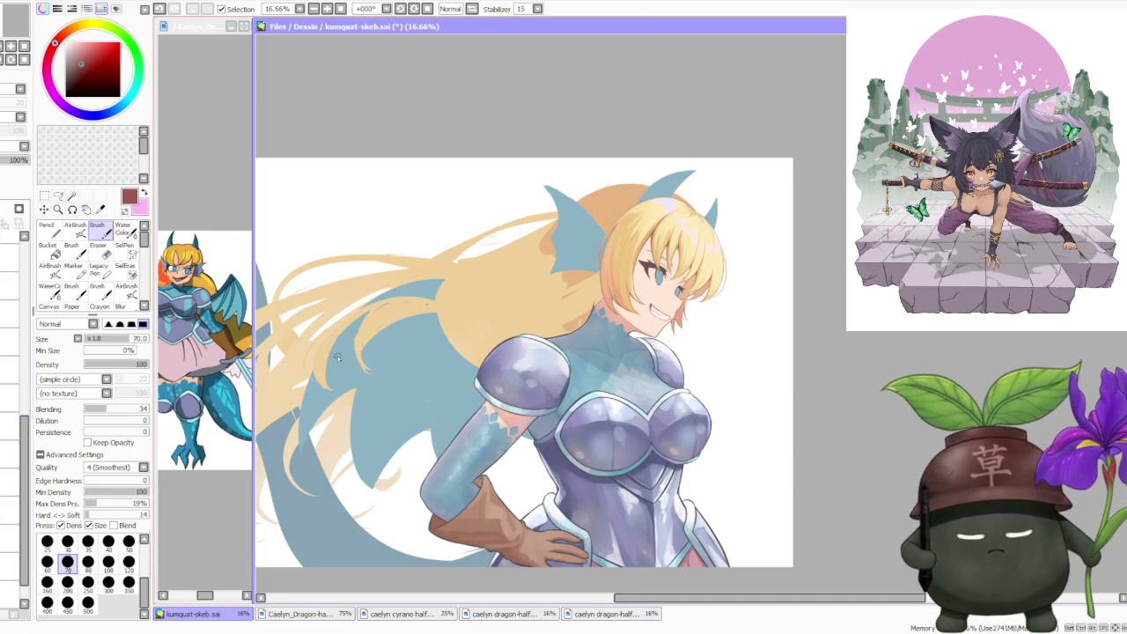
pyautogui.scroll(-1, 498, 250)
pyautogui.scroll(-1, 498, 250)
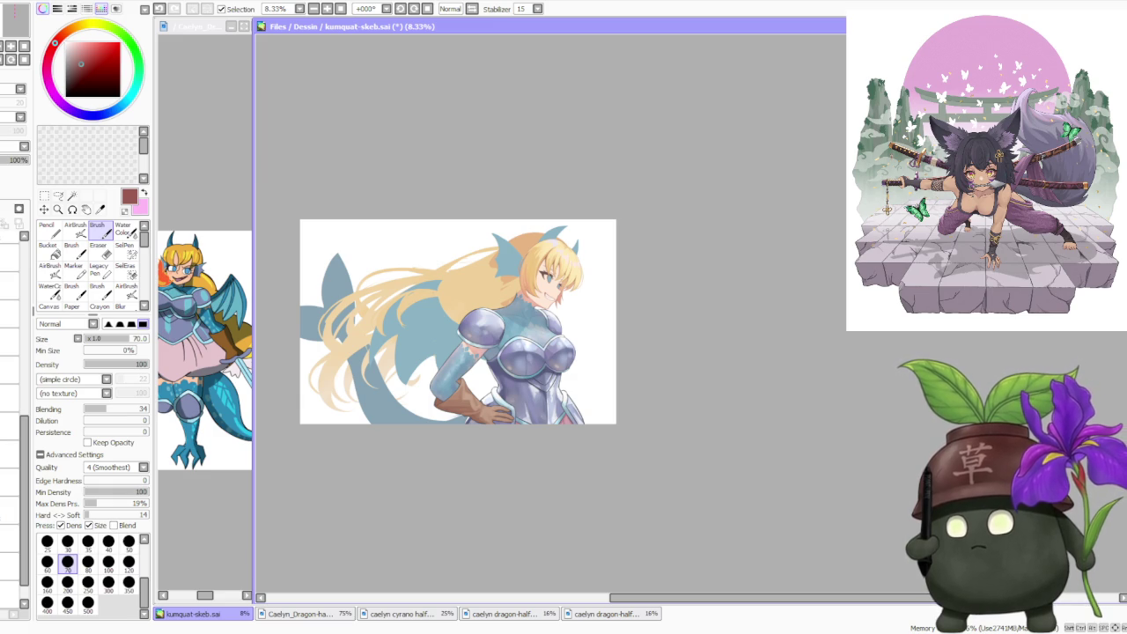
pyautogui.hotkey('alt', 'Tab')
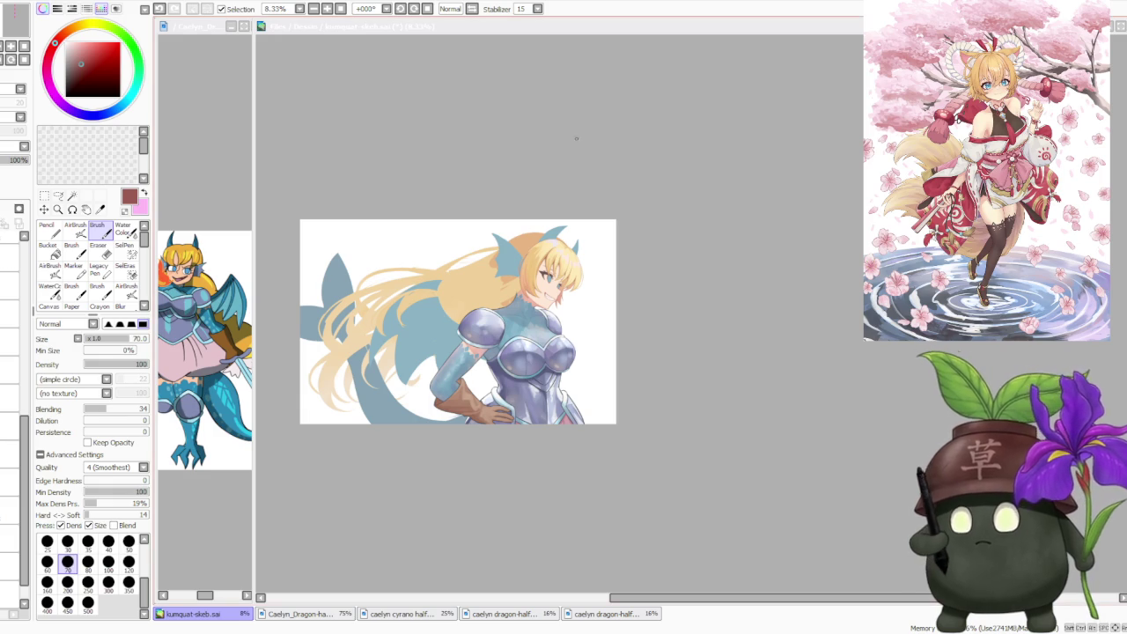
pyautogui.scroll(-1, 687, 163)
pyautogui.scroll(2, 451, 176)
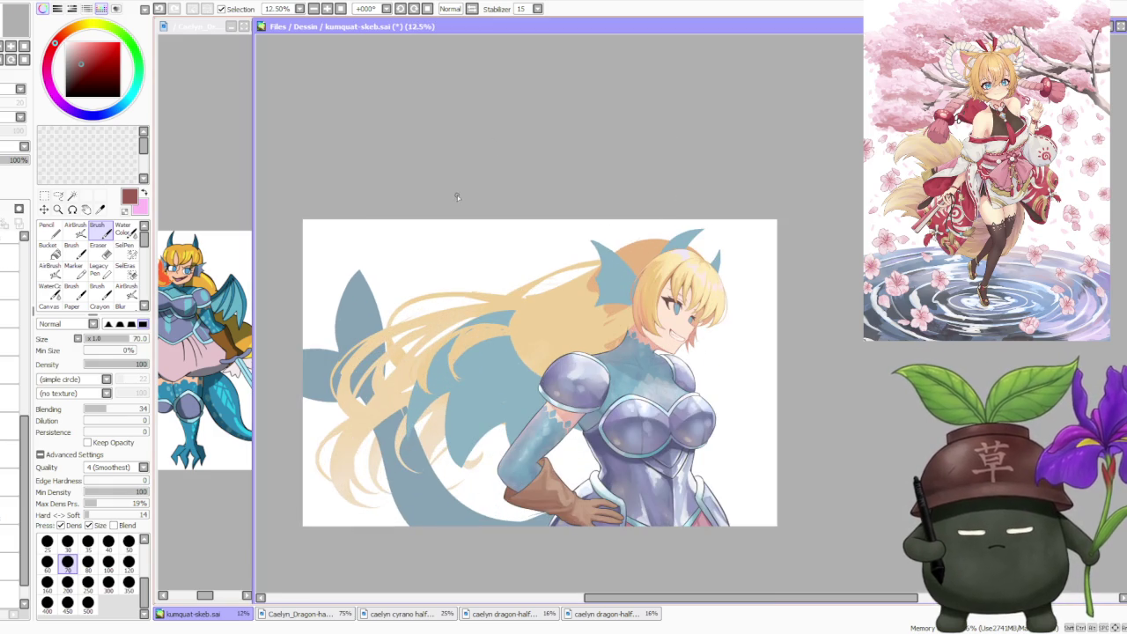
# - Flip the view to check the drawing, flip it back, and rotate it counter-clockwise
pyautogui.click(472, 9)
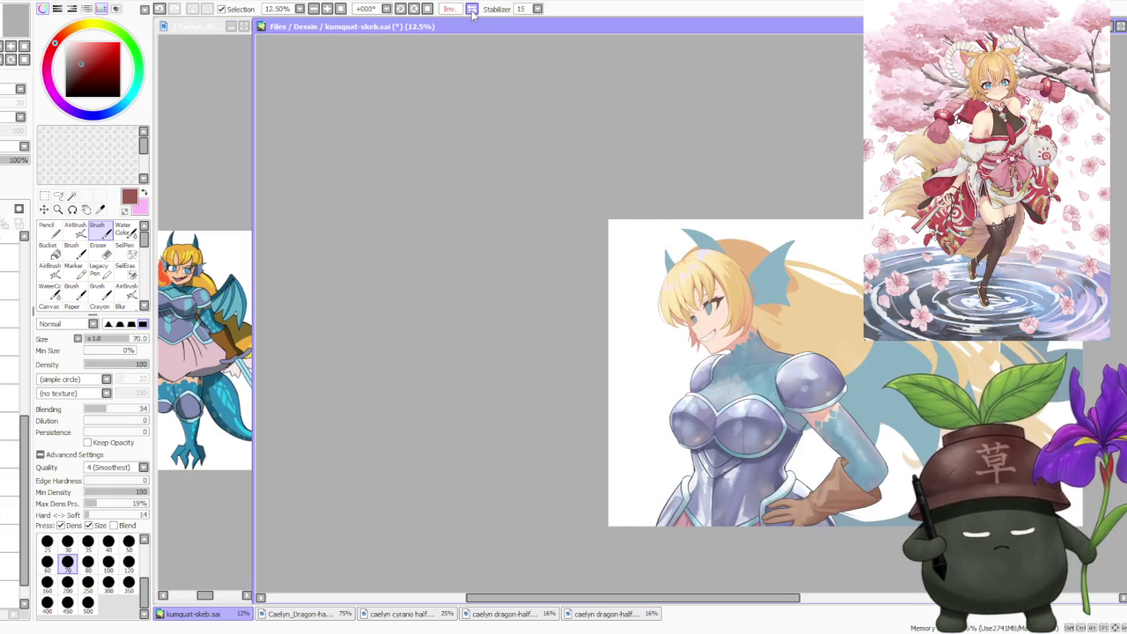
pyautogui.click(472, 10)
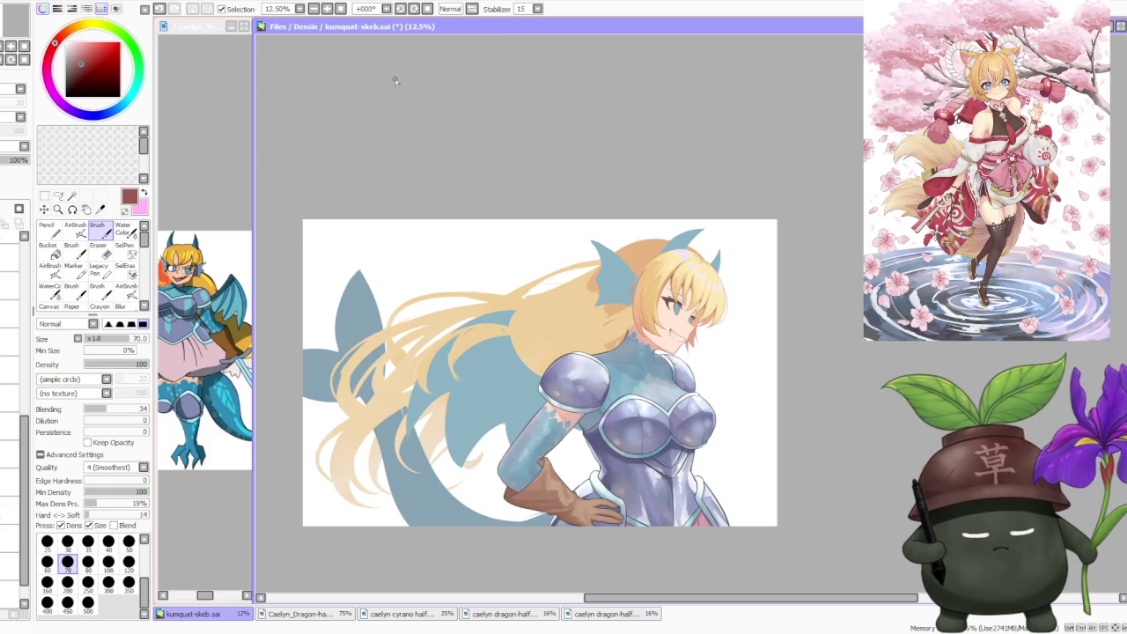
pyautogui.click(401, 8)
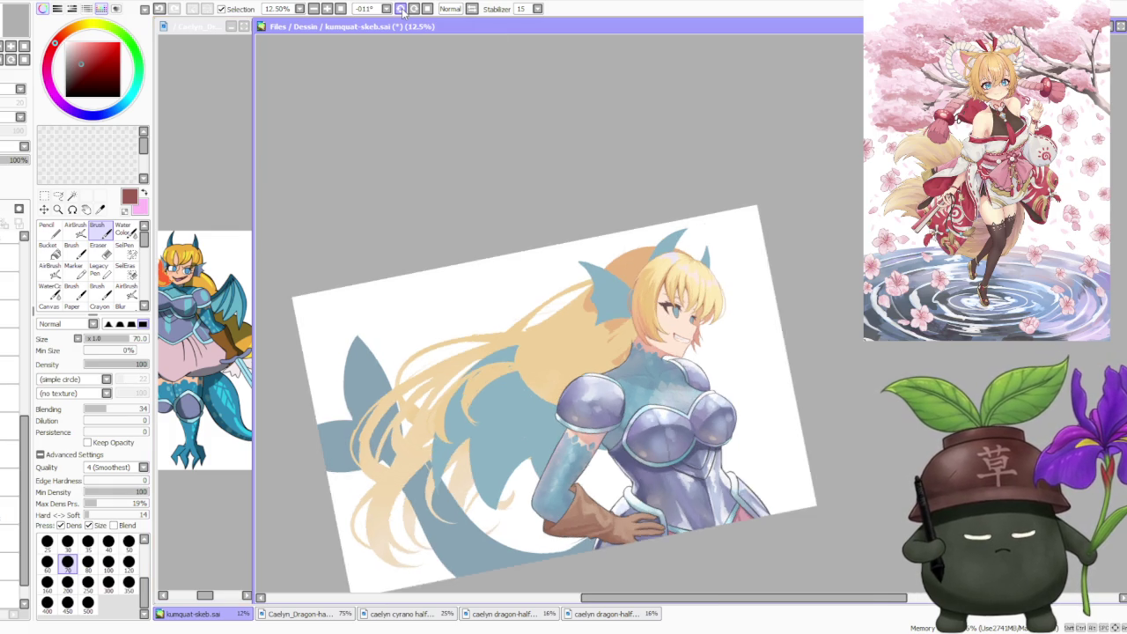
pyautogui.click(402, 9)
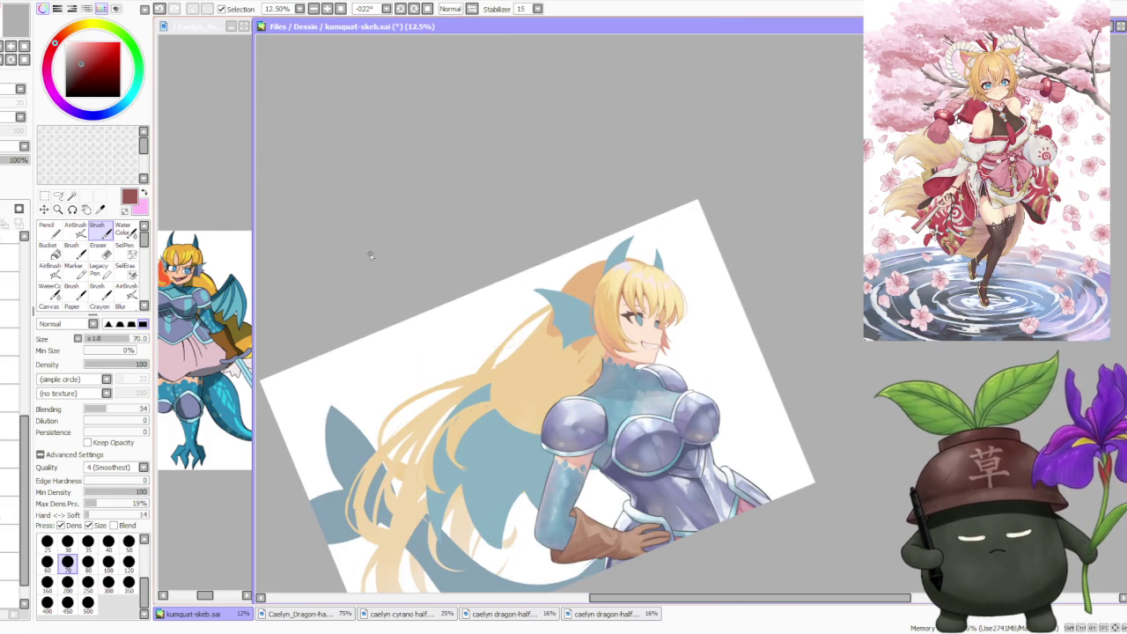
# - Lower the long hair layer's opacity to about 54%
pyautogui.click(8, 511)
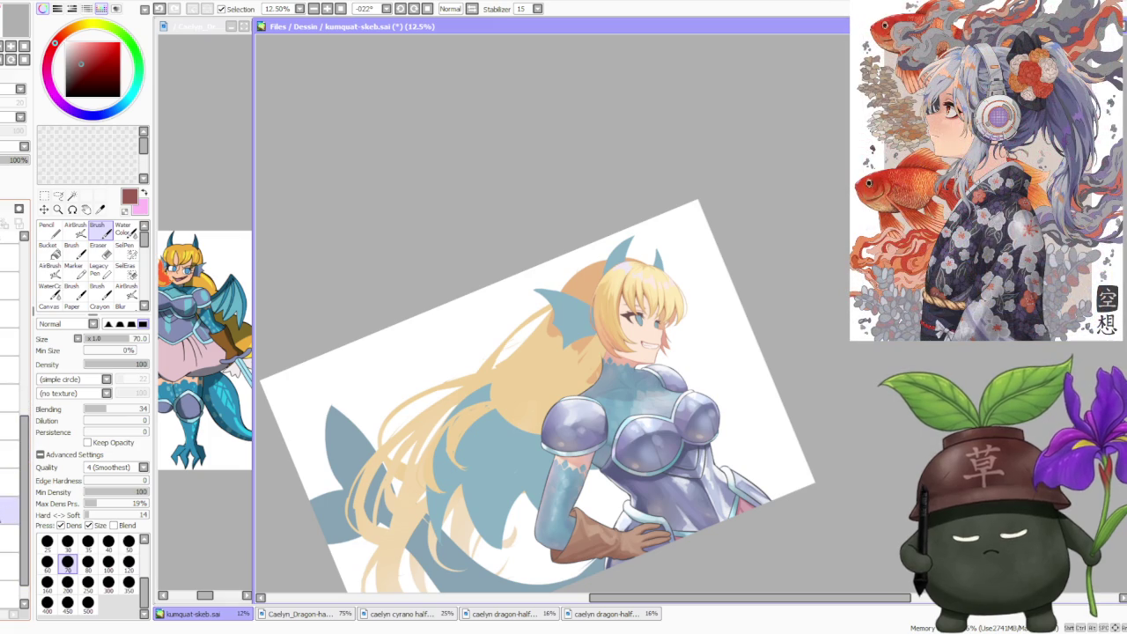
pyautogui.moveTo(5, 160); pyautogui.dragTo(2, 166)
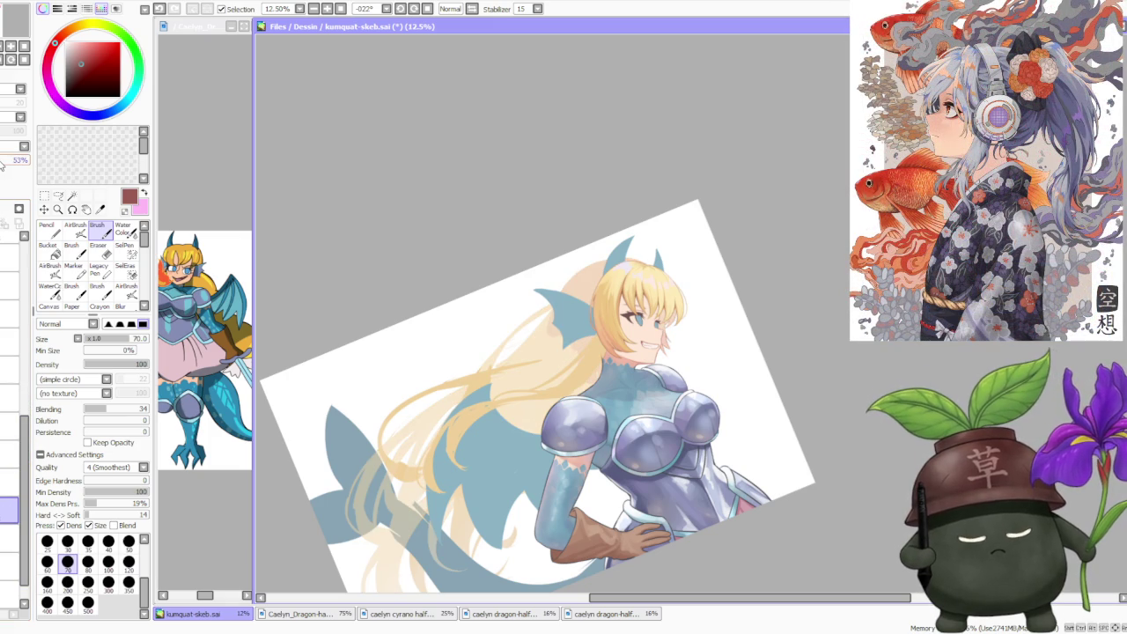
pyautogui.scroll(-1, 421, 303)
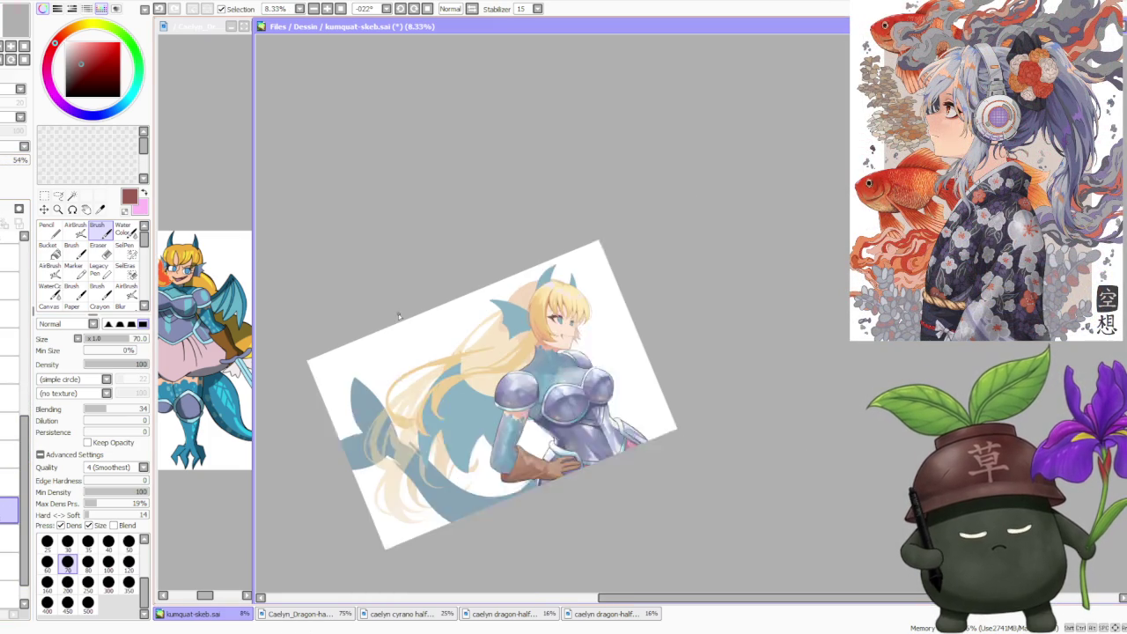
pyautogui.scroll(1, 458, 306)
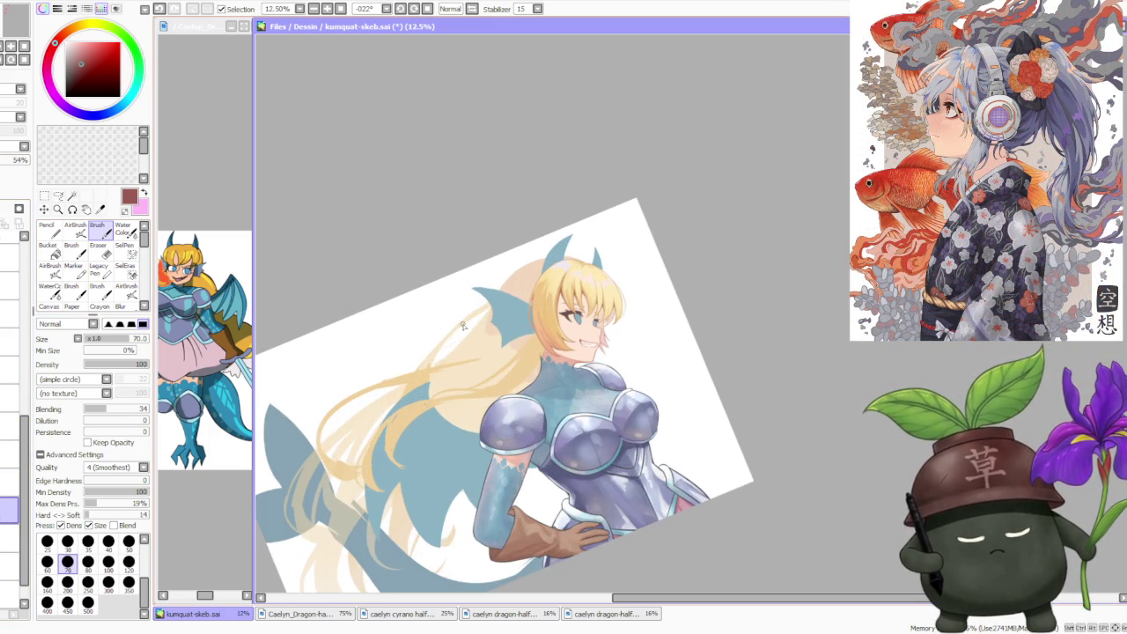
pyautogui.scroll(1, 464, 326)
pyautogui.scroll(-2, 414, 388)
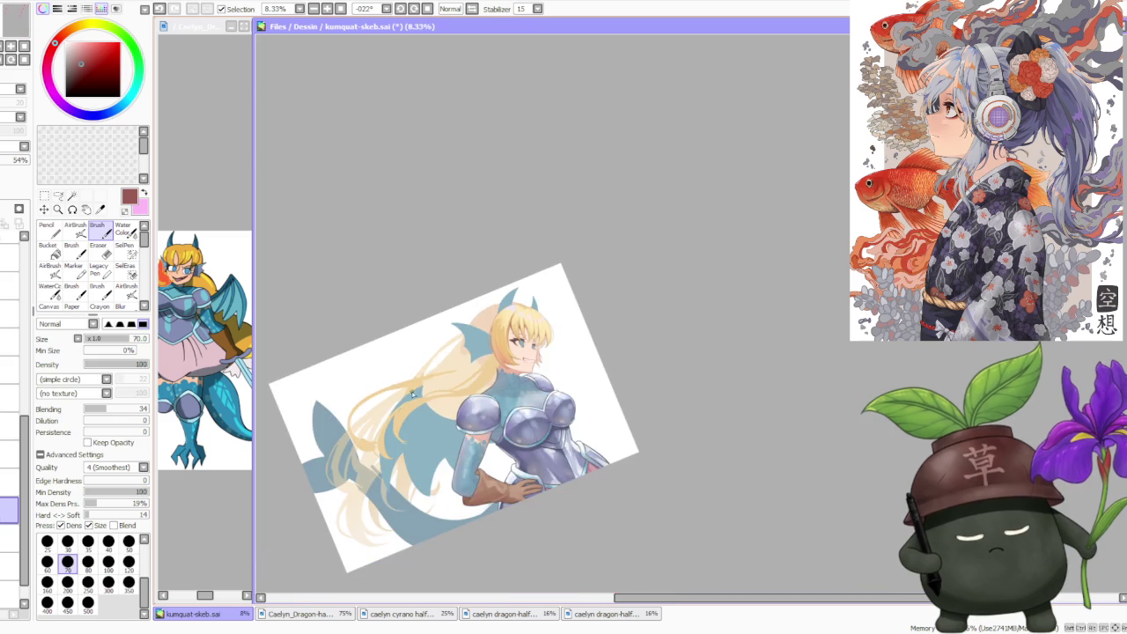
pyautogui.scroll(1, 467, 366)
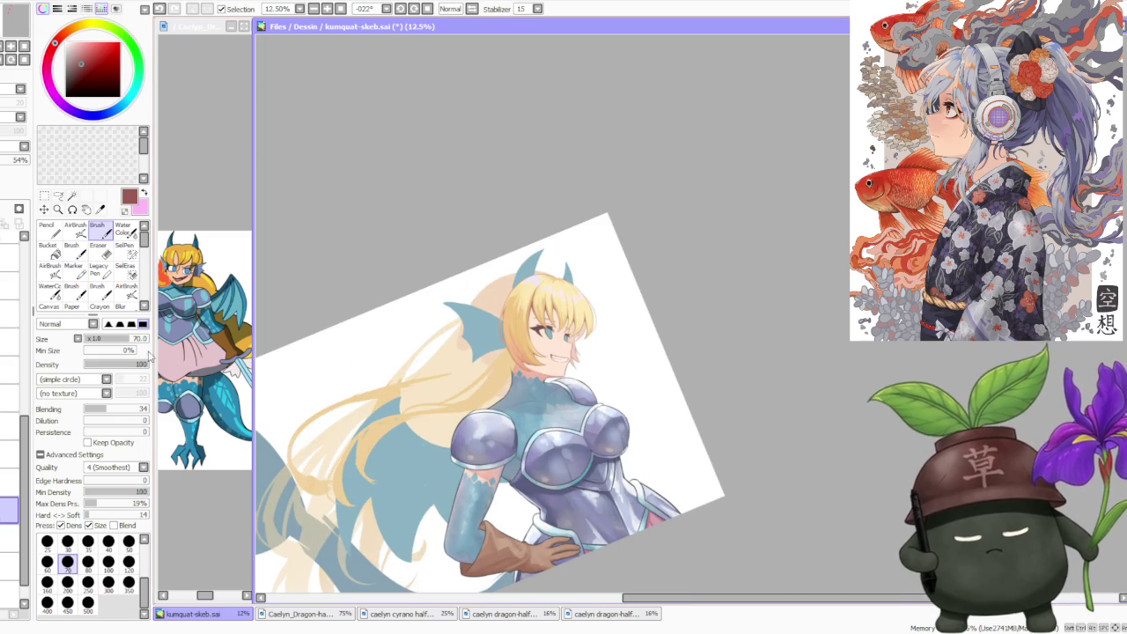
# - Select another layer and set the brush size to 300
pyautogui.moveTo(24, 426)
pyautogui.mouseDown()
pyautogui.moveTo(33, 280)
pyautogui.moveTo(25, 445)
pyautogui.moveTo(9, 443)
pyautogui.moveTo(10, 302)
pyautogui.mouseUp()
pyautogui.click(10, 302)
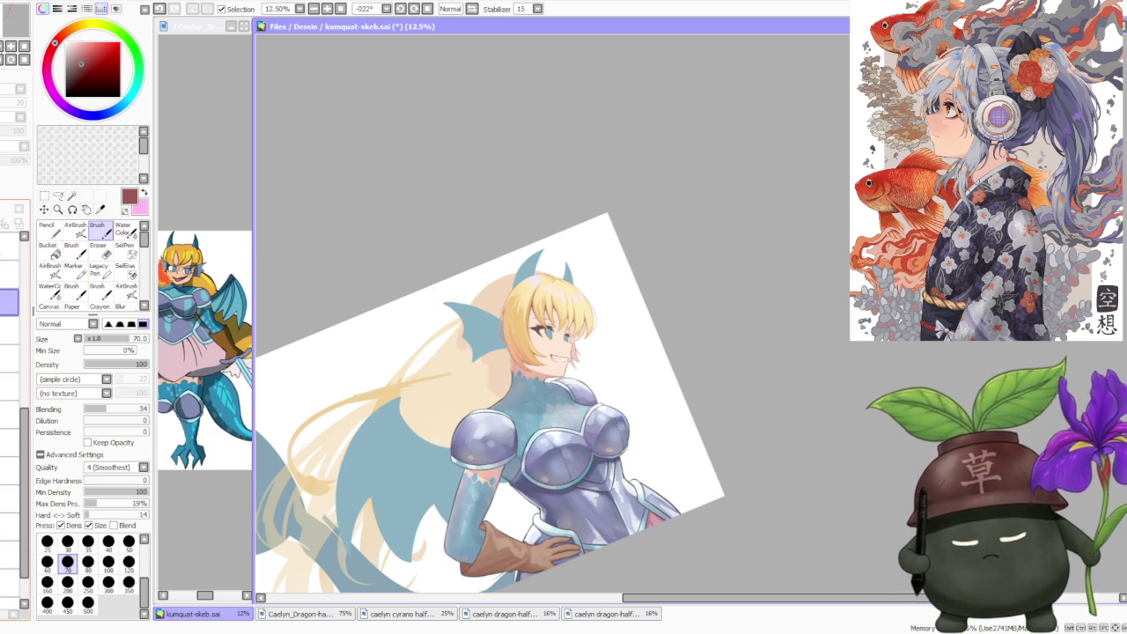
pyautogui.scroll(-1, 324, 351)
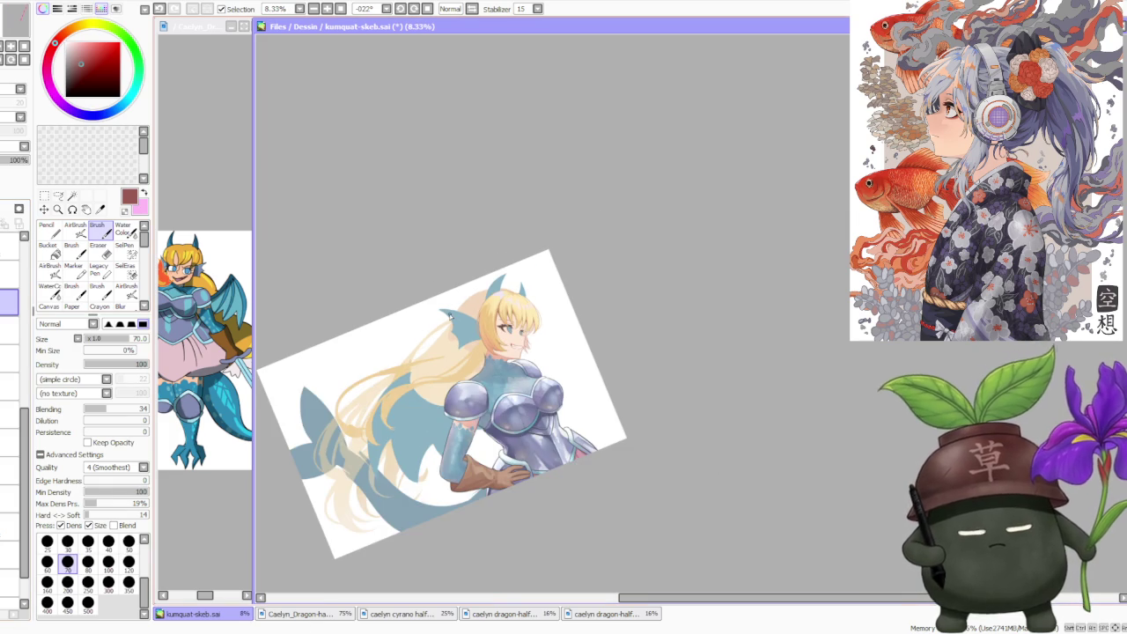
pyautogui.click(109, 581)
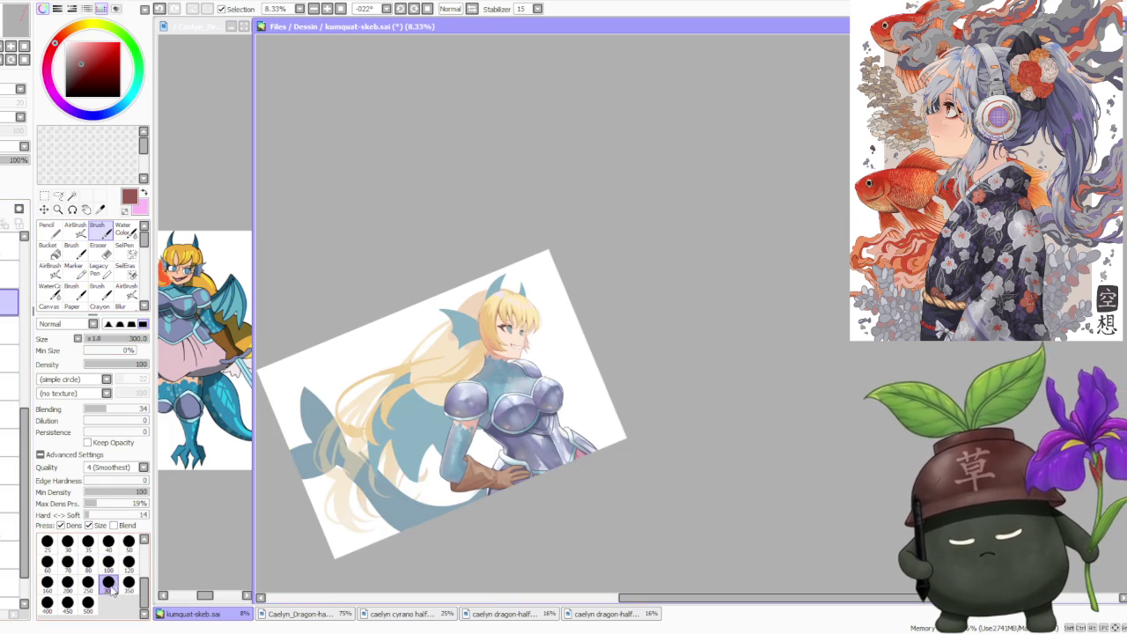
pyautogui.scroll(2, 467, 375)
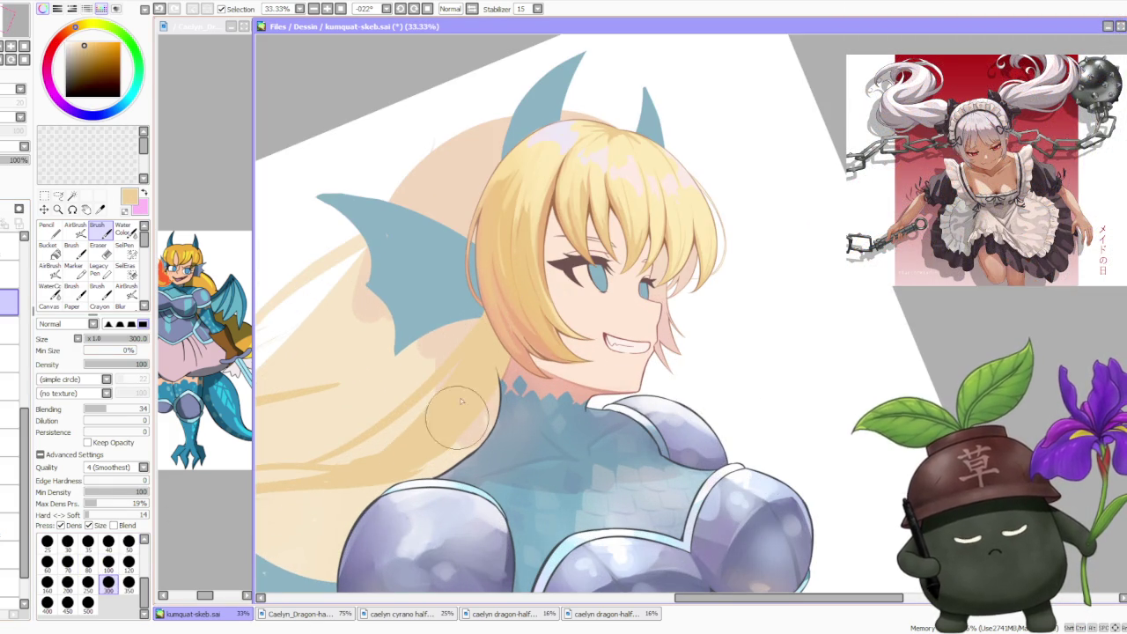
# - Rotate the view to about -56° and paint broad pale blonde strands over the faded long hair
pyautogui.scroll(-3, 467, 378)
pyautogui.moveTo(428, 103); pyautogui.dragTo(457, 57)
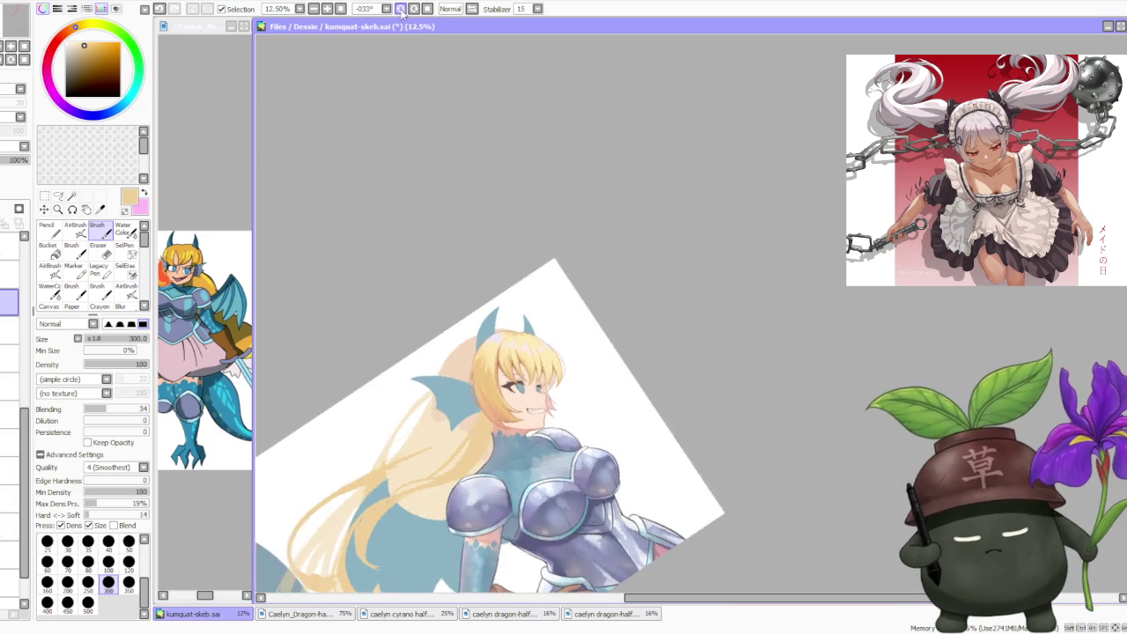
pyautogui.scroll(-1, 457, 57)
pyautogui.scroll(3, 539, 473)
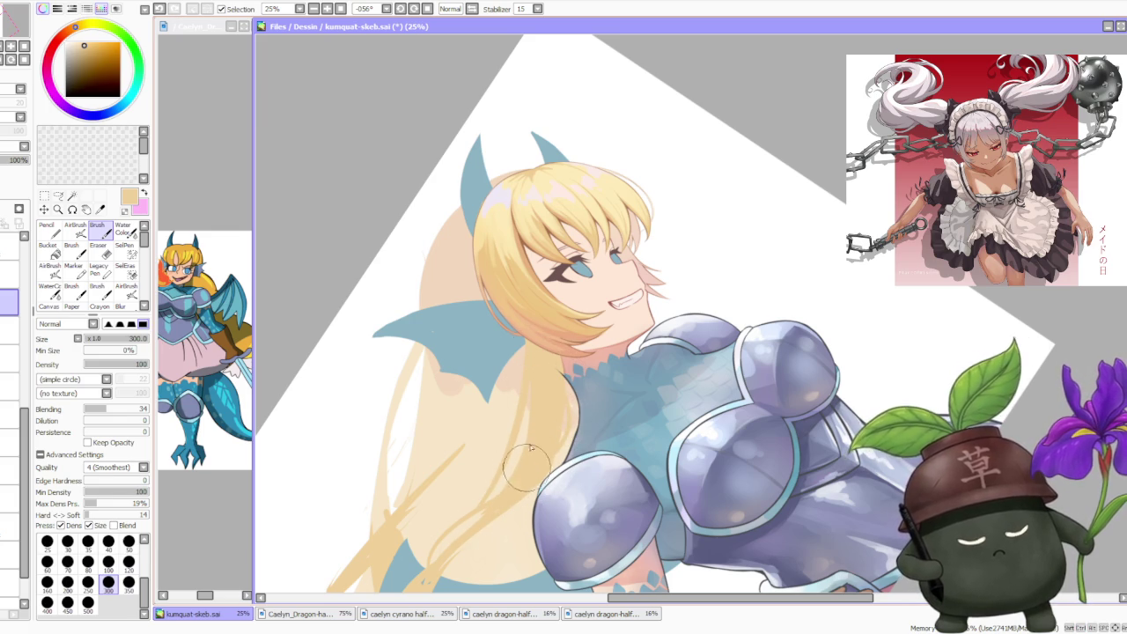
pyautogui.scroll(-2, 529, 388)
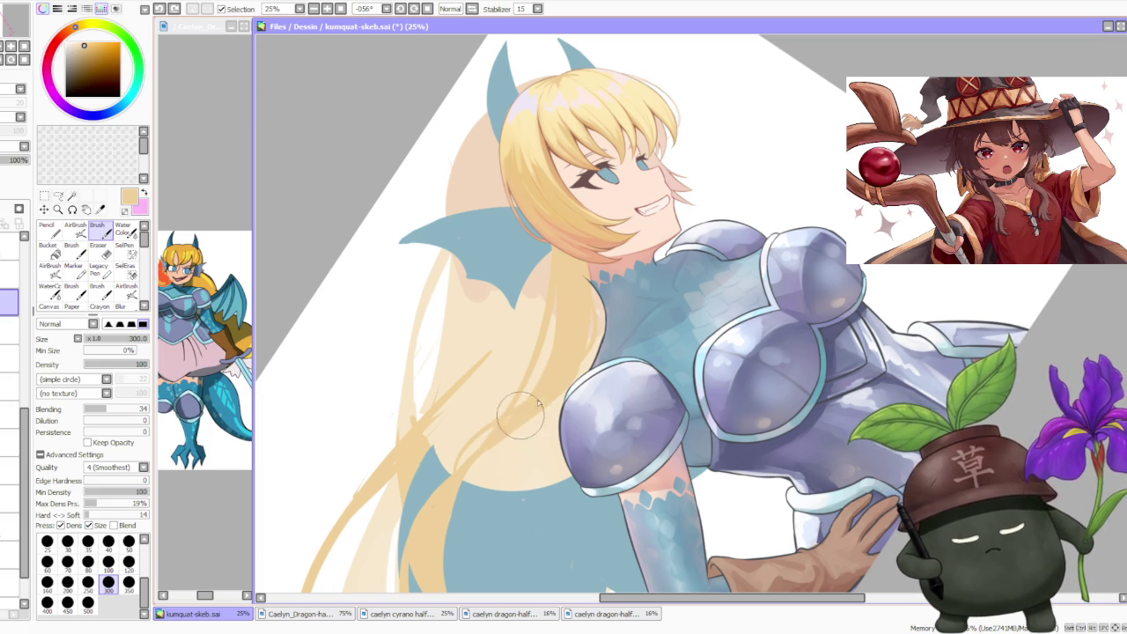
pyautogui.scroll(3, 539, 403)
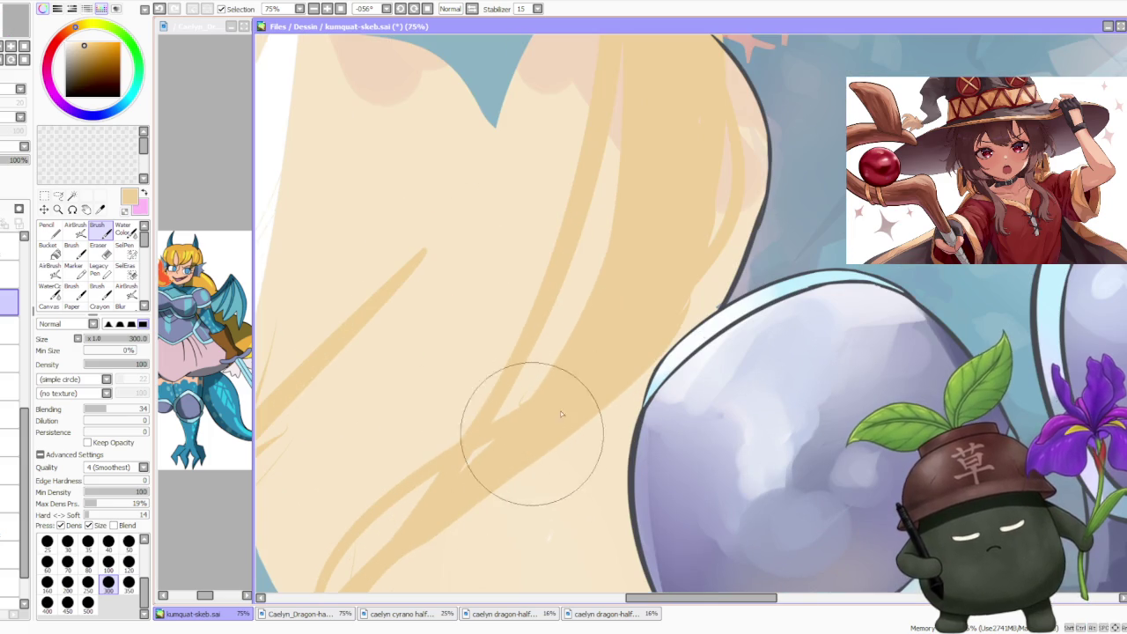
pyautogui.scroll(-3, 561, 414)
pyautogui.scroll(-3, 473, 490)
pyautogui.scroll(3, 480, 502)
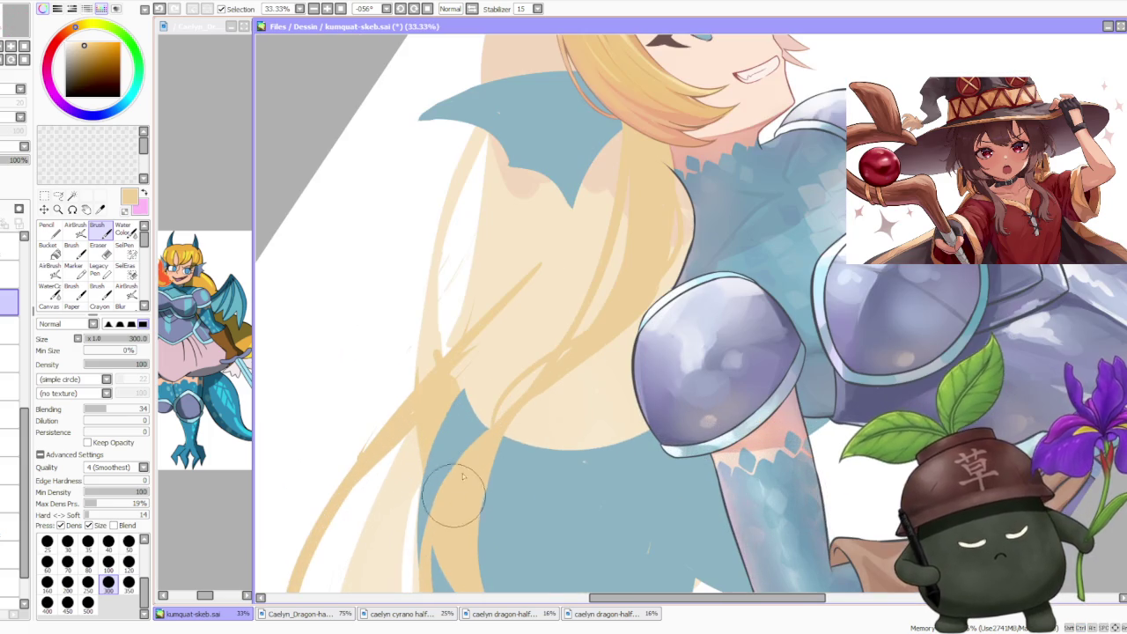
pyautogui.scroll(-1, 491, 537)
pyautogui.scroll(-3, 493, 546)
pyautogui.scroll(2, 483, 511)
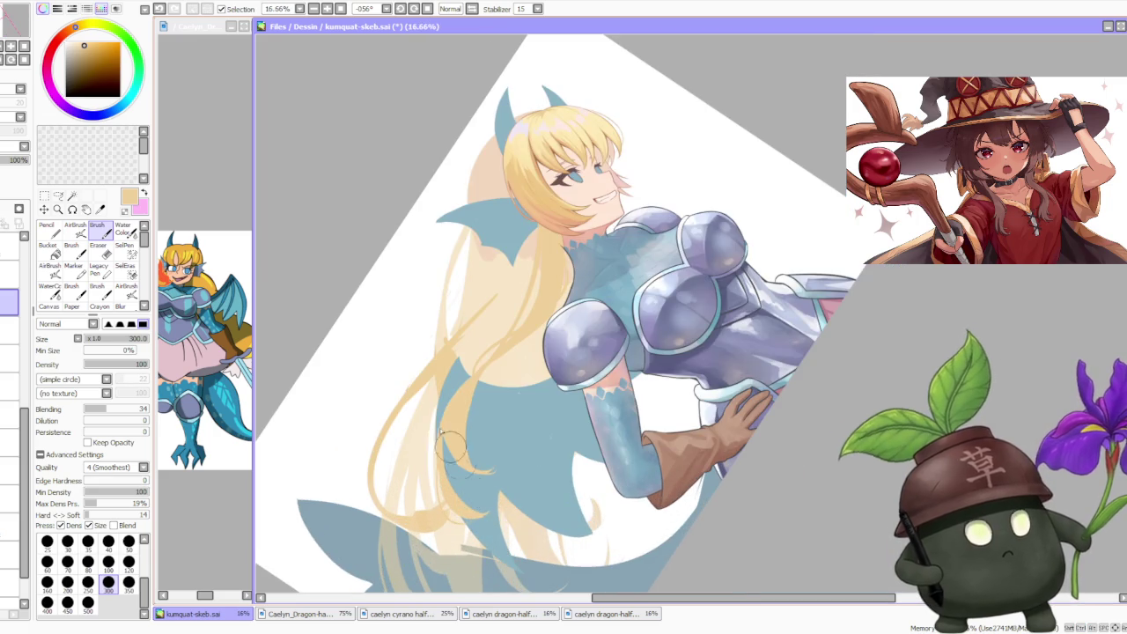
# - Zoom in and out to check the yellow-streaked hair across the figure, then pick a salmon shadow colour
pyautogui.scroll(1, 470, 473)
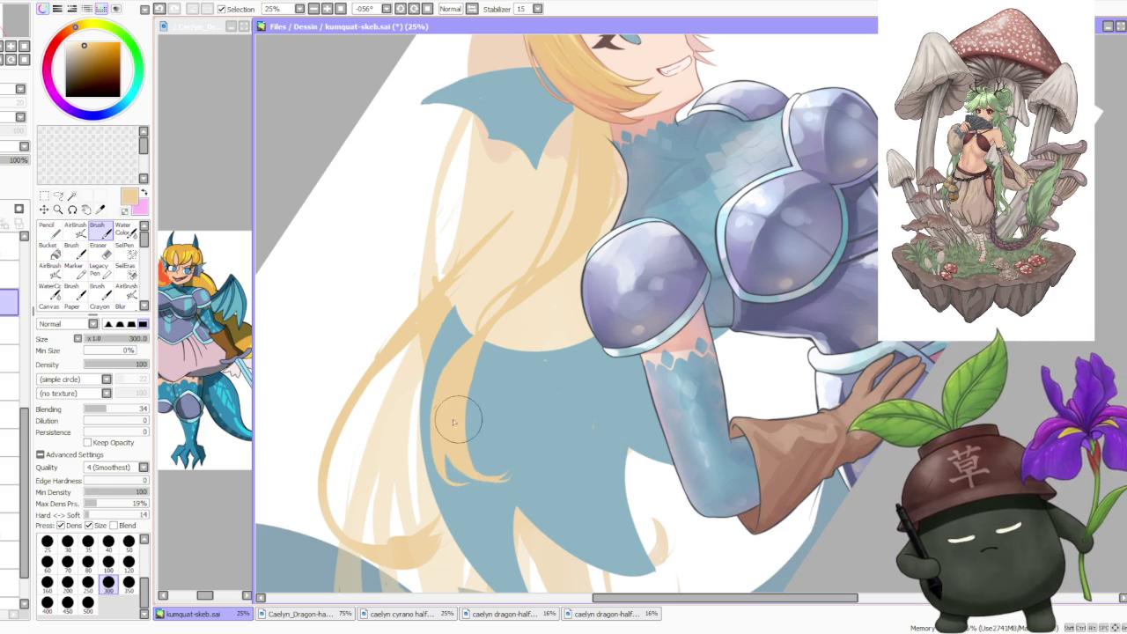
pyautogui.scroll(1, 473, 463)
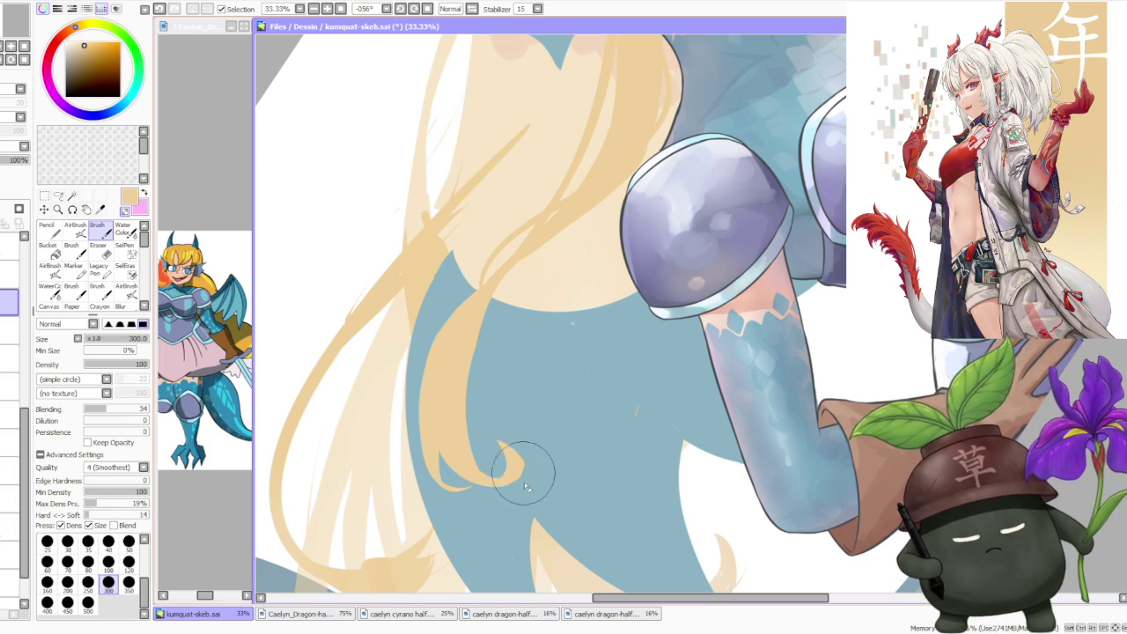
pyautogui.scroll(1, 499, 440)
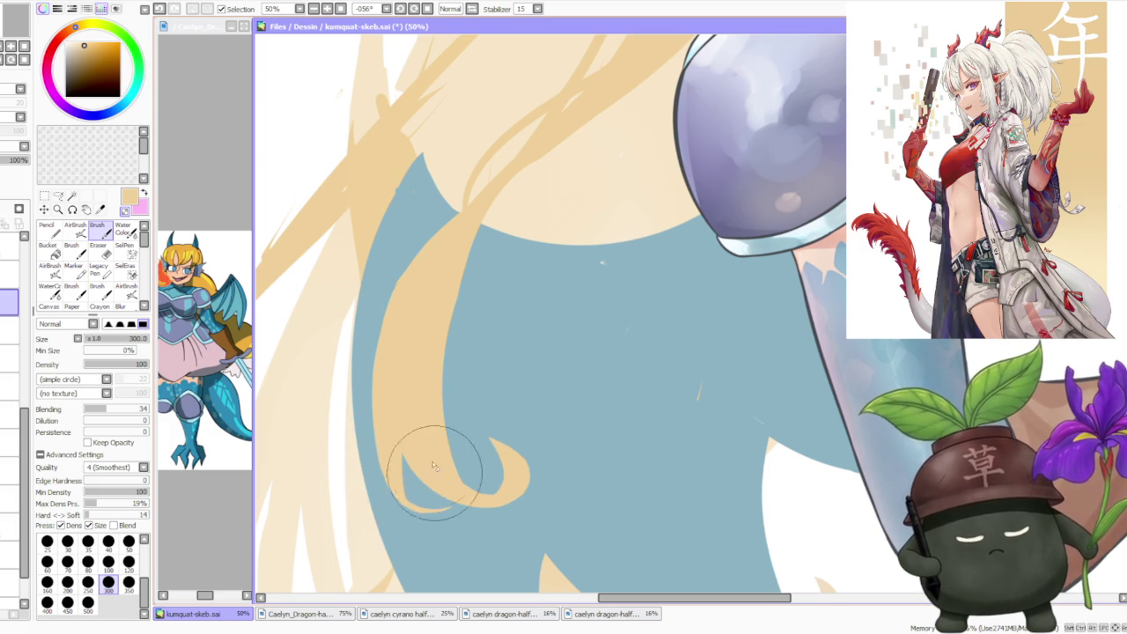
pyautogui.scroll(-4, 418, 284)
pyautogui.scroll(2, 418, 283)
pyautogui.scroll(-1, 402, 387)
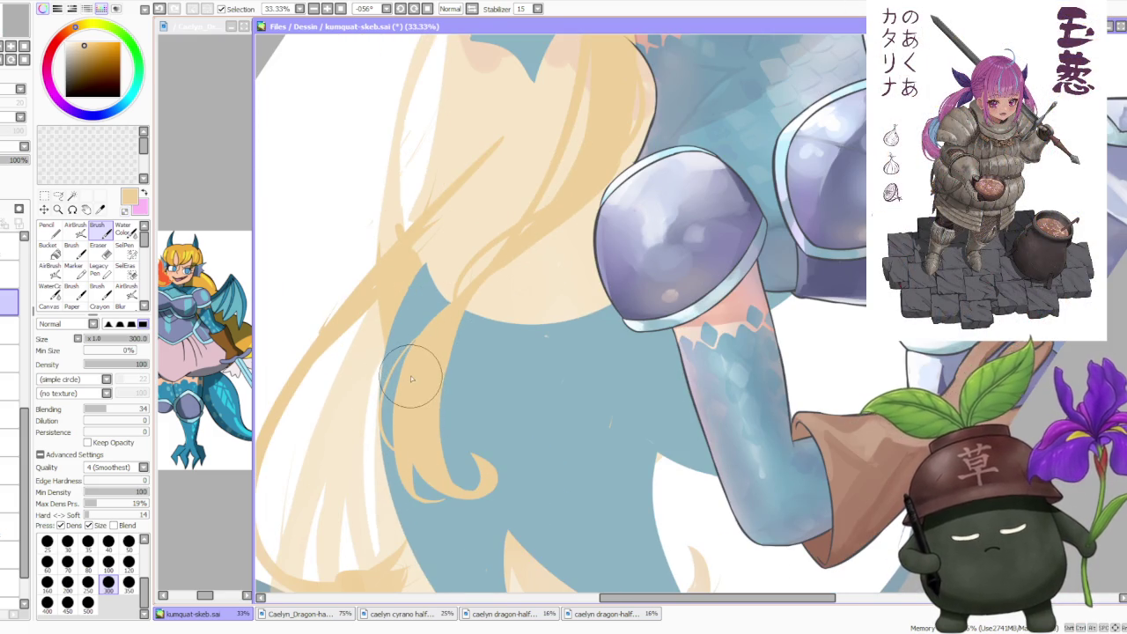
pyautogui.scroll(-1, 410, 379)
pyautogui.scroll(2, 414, 370)
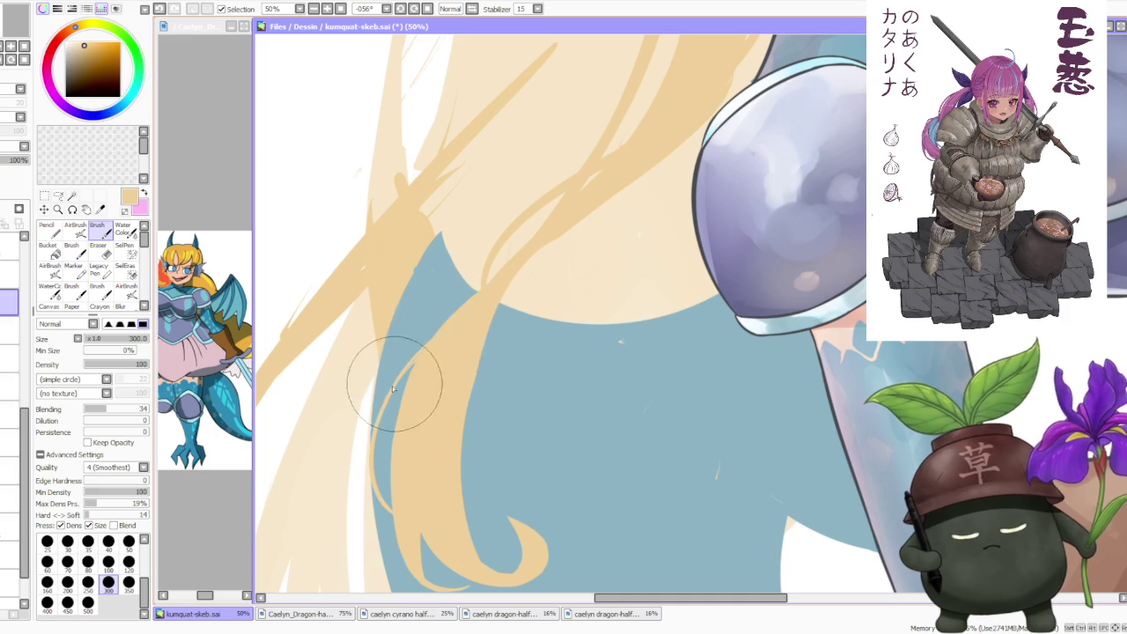
pyautogui.scroll(-1, 392, 381)
pyautogui.scroll(-3, 449, 332)
pyautogui.scroll(-1, 546, 286)
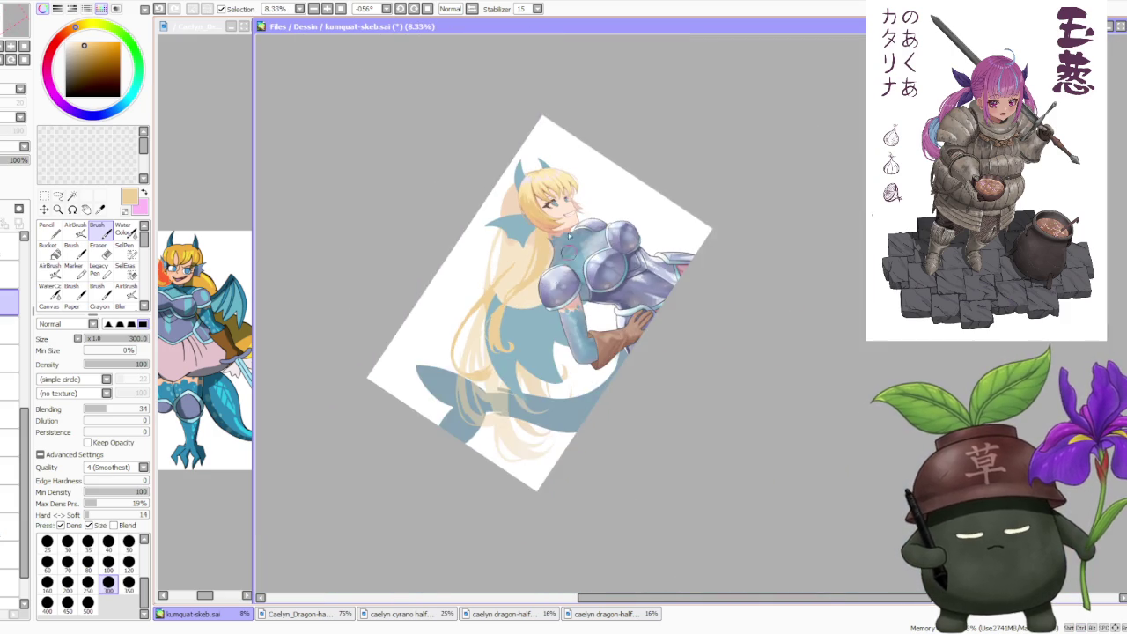
pyautogui.scroll(3, 569, 236)
pyautogui.scroll(2, 555, 224)
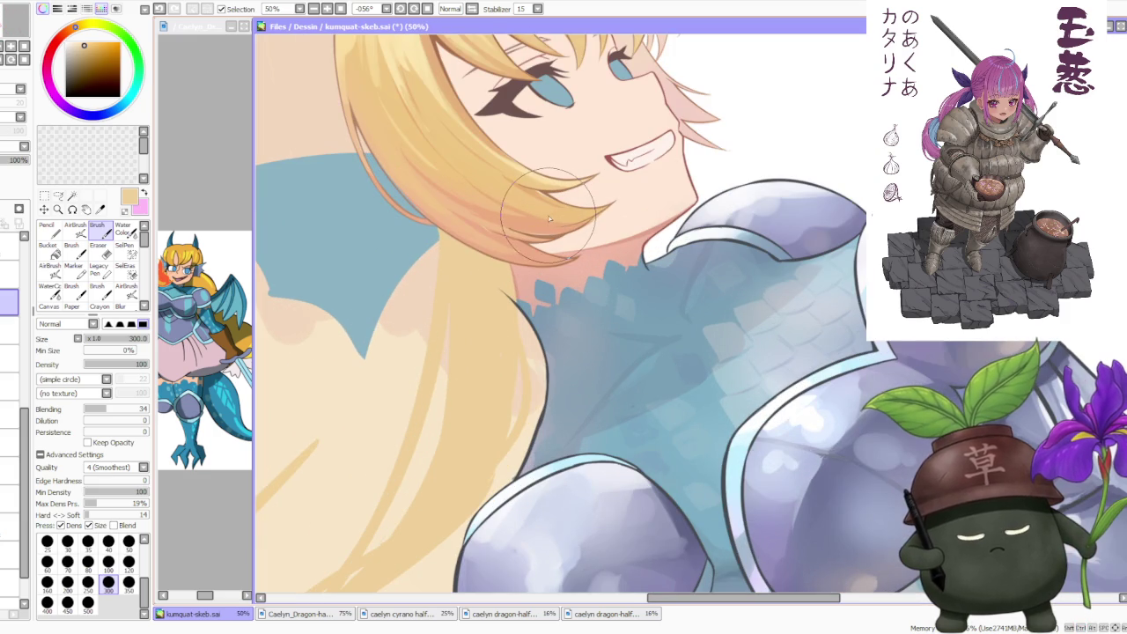
pyautogui.scroll(-4, 547, 217)
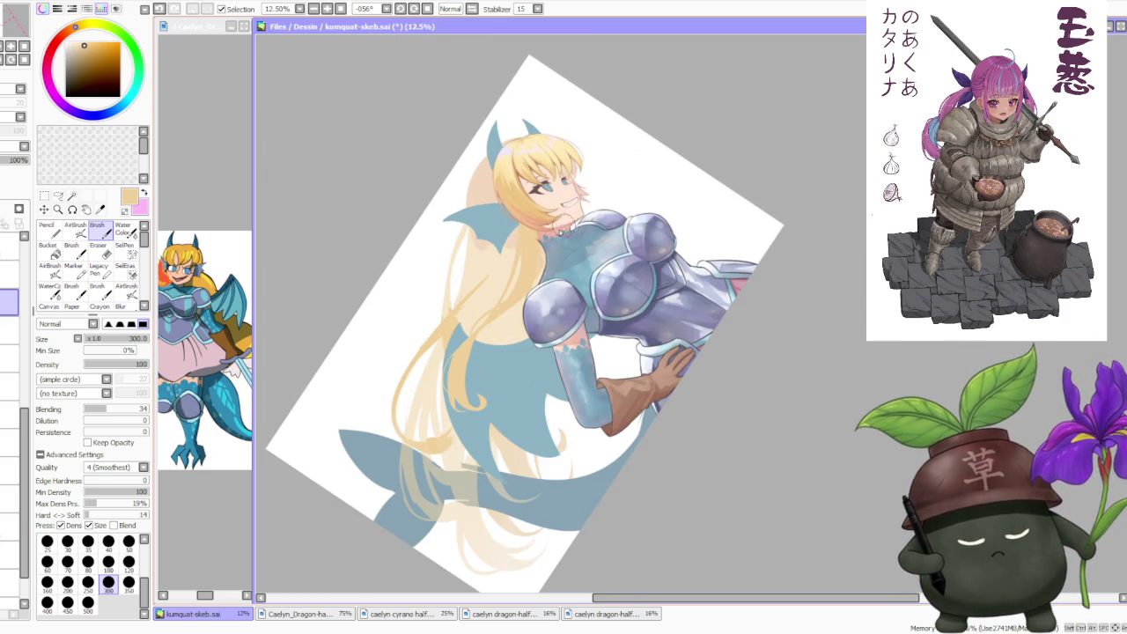
pyautogui.scroll(-1, 581, 180)
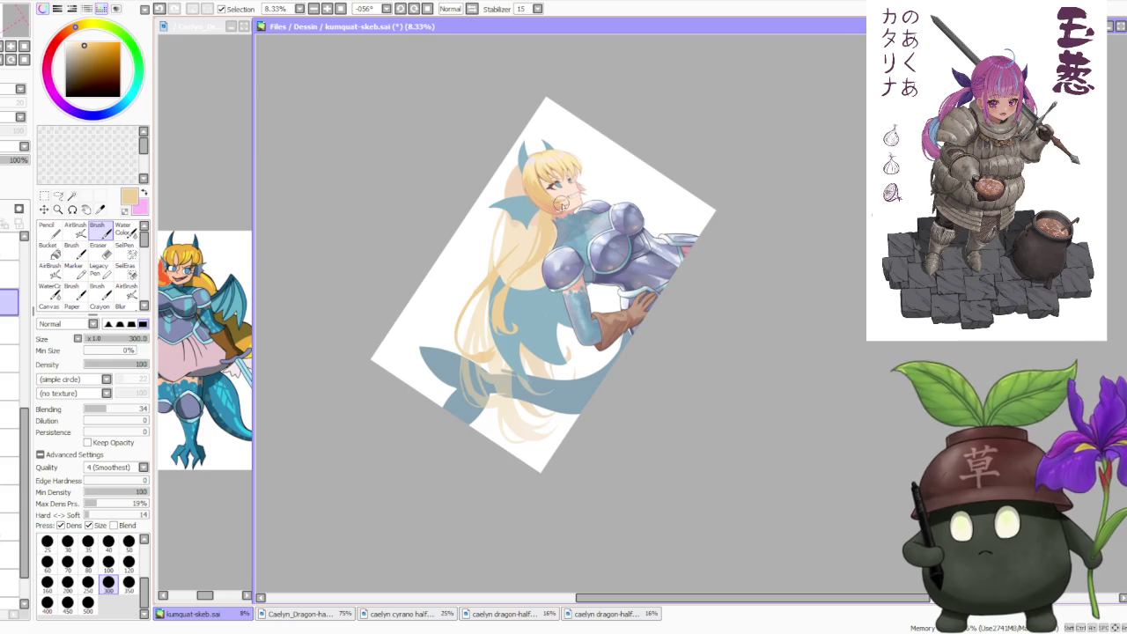
pyautogui.scroll(2, 558, 210)
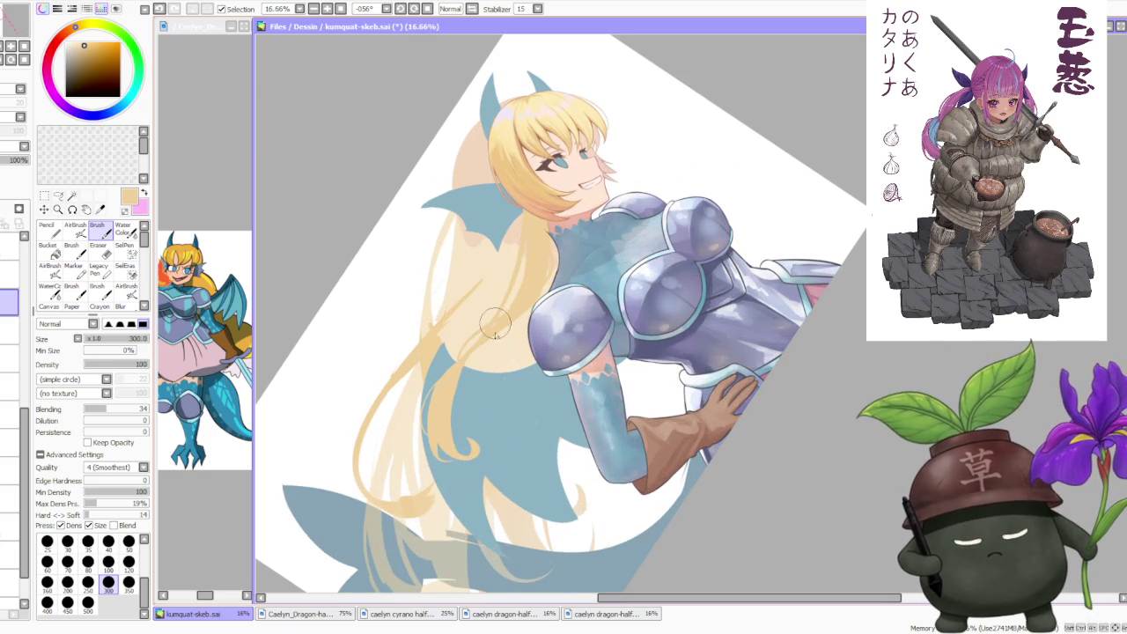
pyautogui.scroll(1, 495, 326)
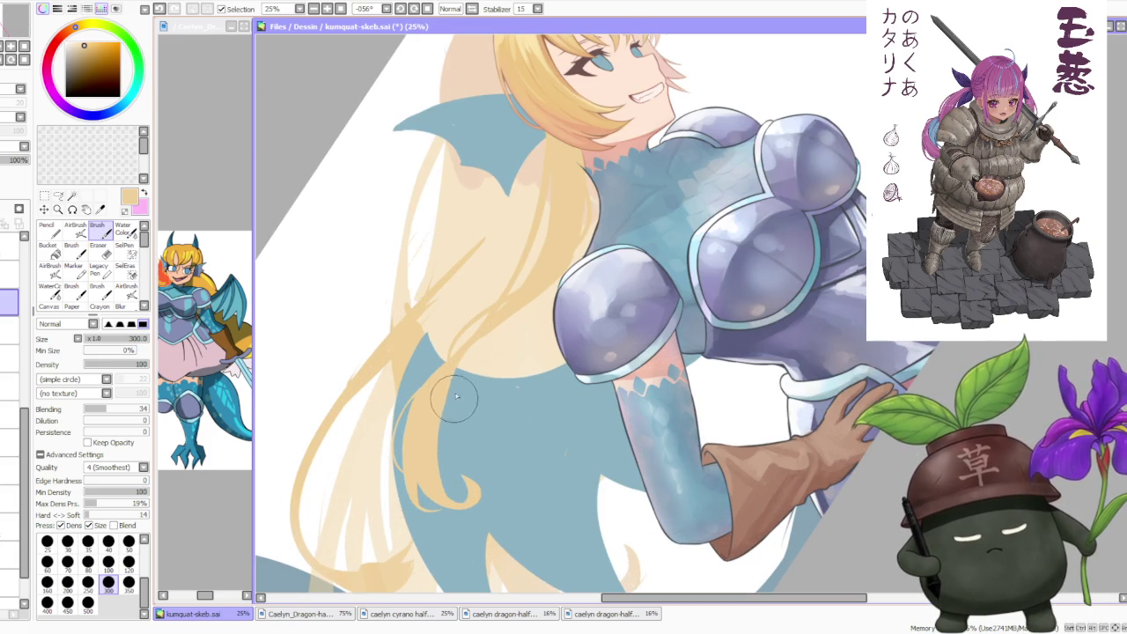
pyautogui.scroll(-1, 456, 398)
pyautogui.scroll(-1, 590, 229)
pyautogui.scroll(1, 572, 176)
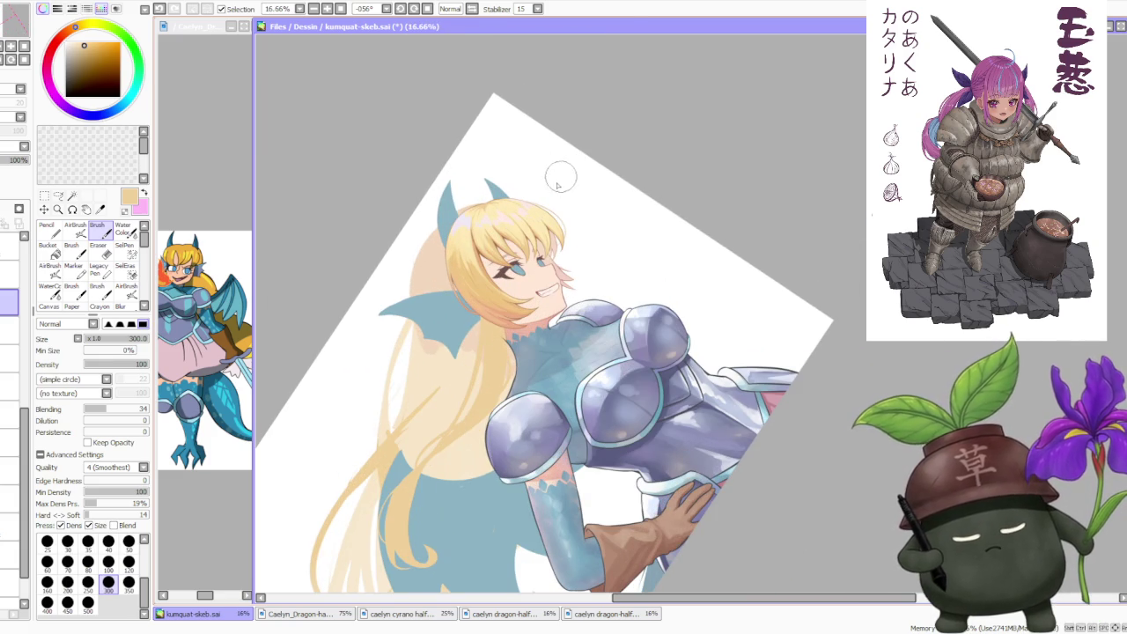
pyautogui.scroll(2, 510, 291)
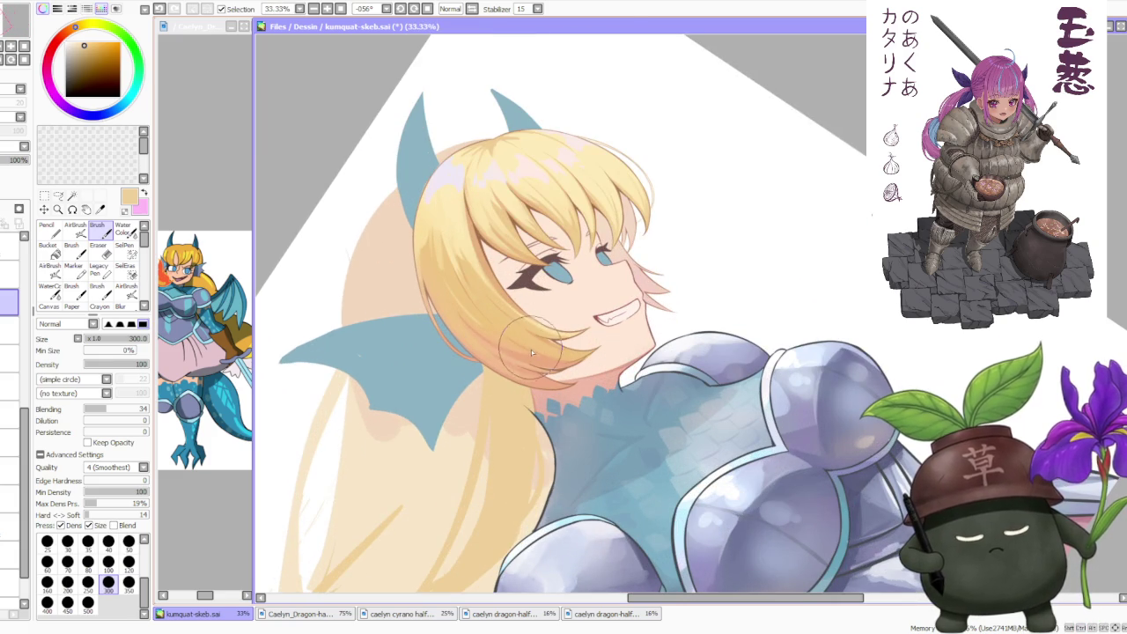
pyautogui.keyDown('alt'); pyautogui.click(528, 387); pyautogui.keyUp('alt')
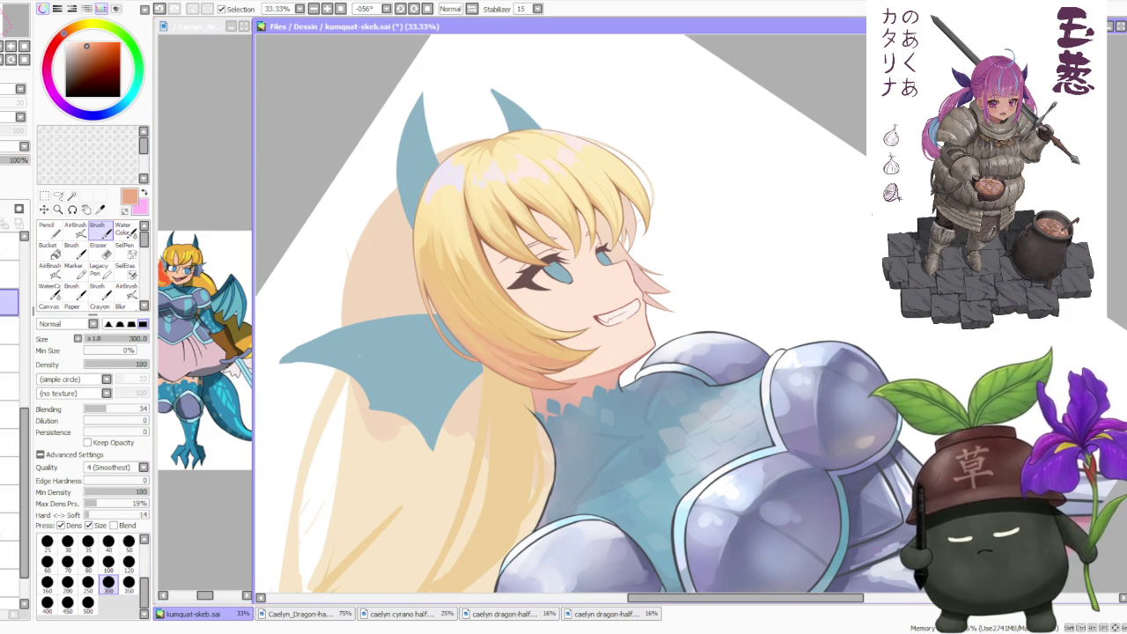
# - Set the brush to size 500, paint salmon shading below the chin, and sample its peach tone
pyautogui.click(88, 602)
pyautogui.moveTo(502, 387)
pyautogui.mouseDown()
pyautogui.moveTo(514, 321)
pyautogui.moveTo(512, 477)
pyautogui.moveTo(519, 428)
pyautogui.mouseUp()
pyautogui.keyDown('alt'); pyautogui.click(508, 352); pyautogui.keyUp('alt')
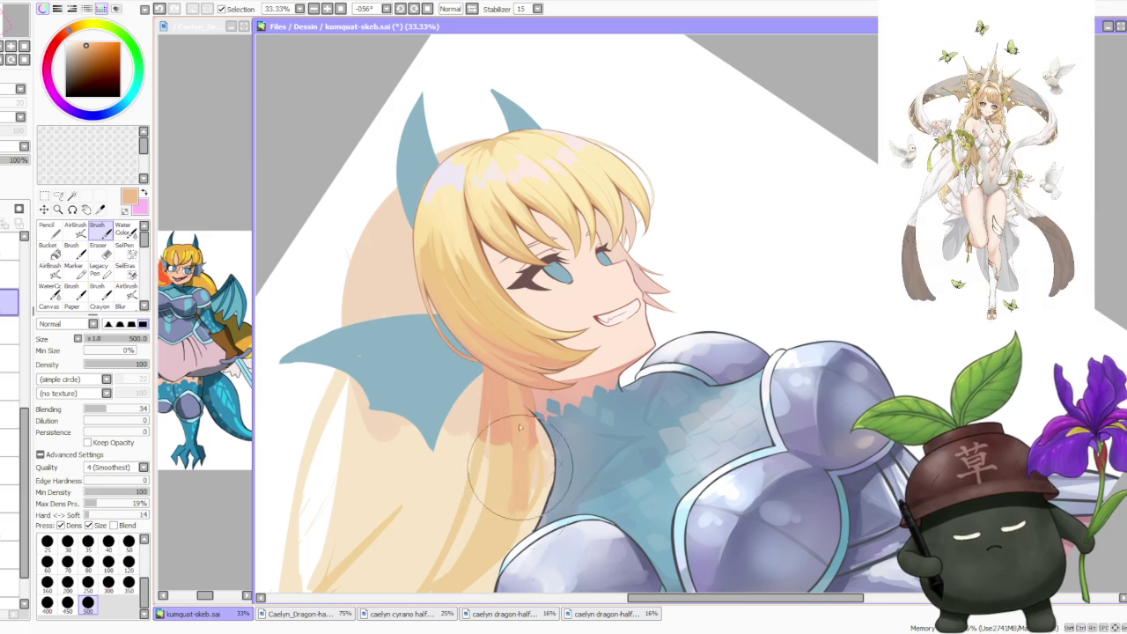
# - Sample a hair colour from the canvas and add a faint stroke over the lower hair
pyautogui.scroll(-2, 521, 352)
pyautogui.keyDown('alt'); pyautogui.click(526, 329); pyautogui.keyUp('alt')
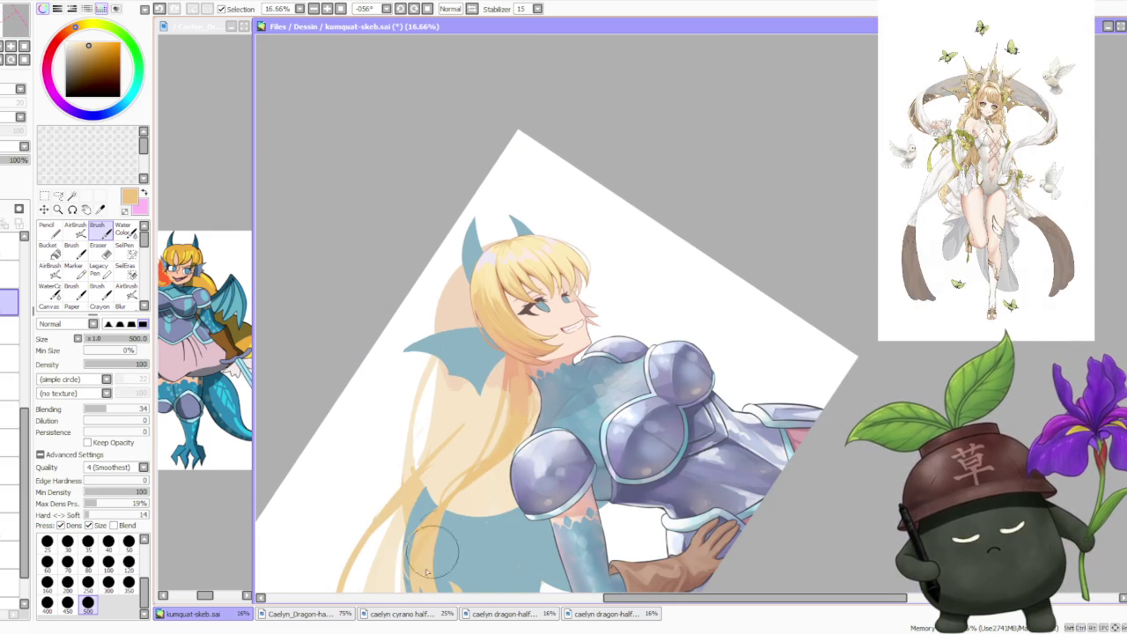
pyautogui.moveTo(480, 564); pyautogui.dragTo(467, 590)
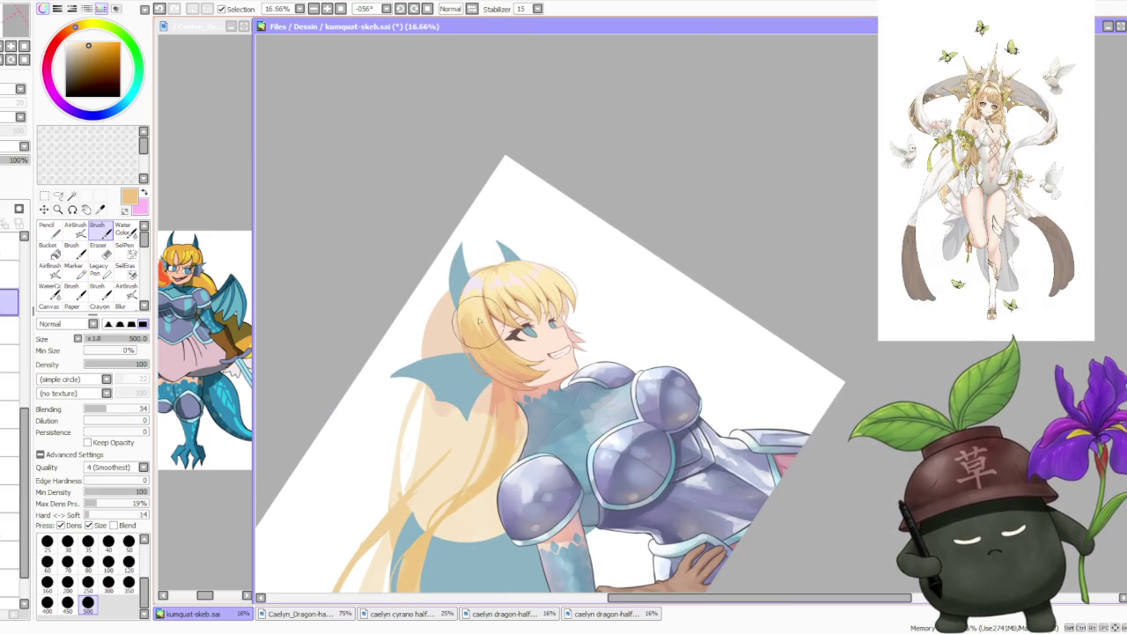
pyautogui.scroll(-2, 440, 467)
pyautogui.scroll(1, 441, 467)
pyautogui.moveTo(440, 471); pyautogui.dragTo(435, 459)
pyautogui.scroll(1, 437, 454)
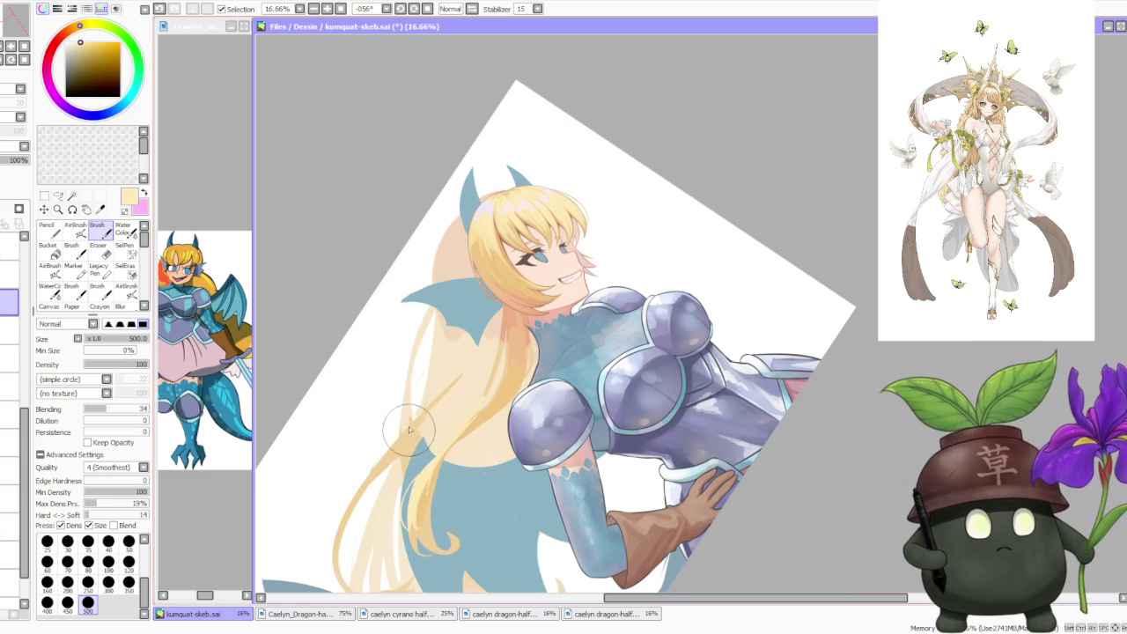
pyautogui.scroll(-1, 414, 422)
pyautogui.scroll(-1, 436, 484)
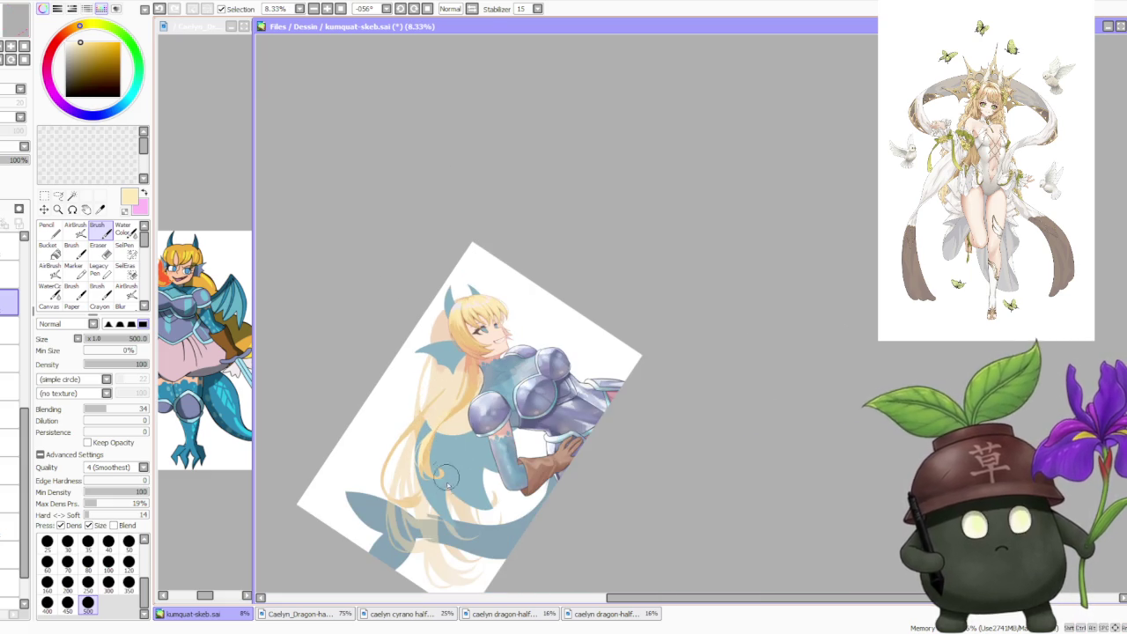
# - Pick salmon and paint a curl at the tip of the long hair lock
pyautogui.scroll(3, 432, 462)
pyautogui.scroll(1, 428, 443)
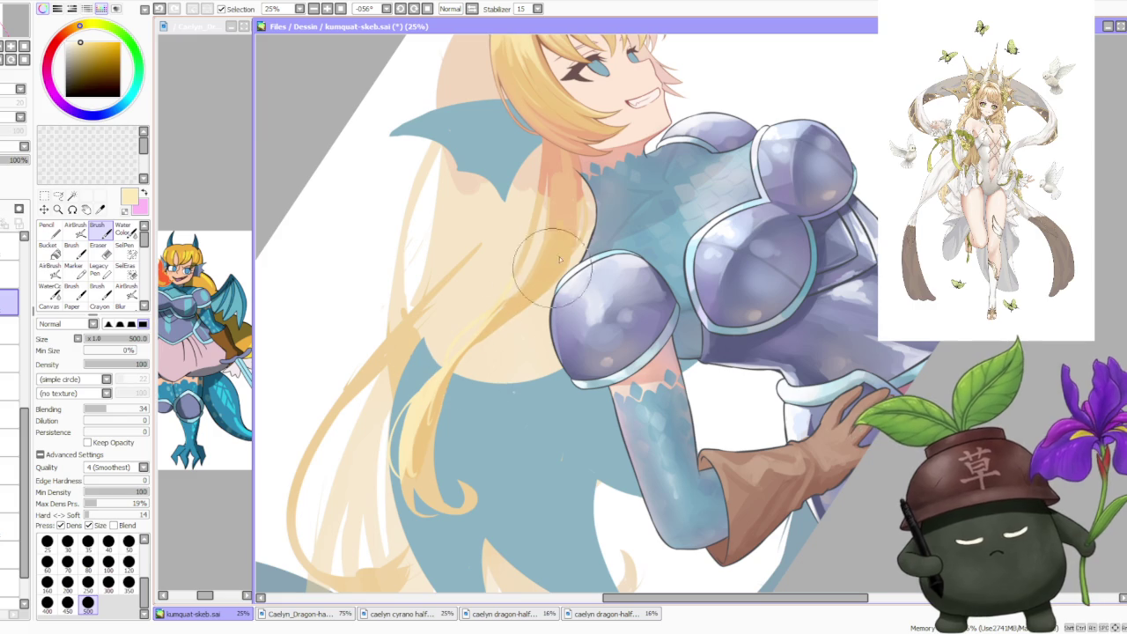
pyautogui.keyDown('alt'); pyautogui.click(546, 176); pyautogui.keyUp('alt')
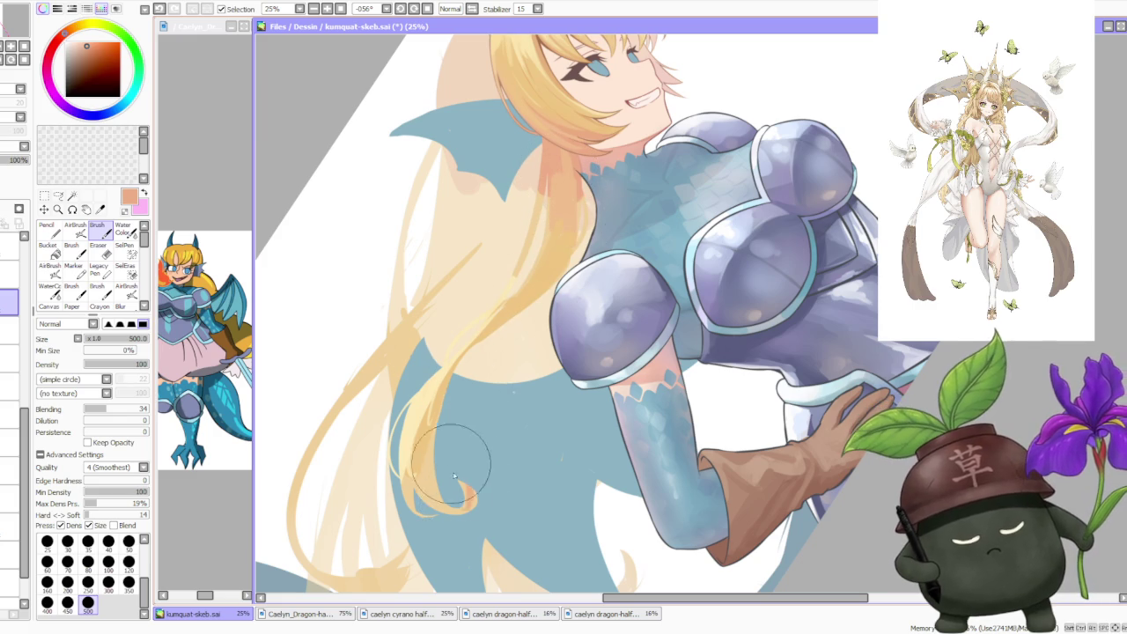
pyautogui.moveTo(460, 483)
pyautogui.mouseDown()
pyautogui.moveTo(468, 497)
pyautogui.moveTo(458, 498)
pyautogui.mouseUp()
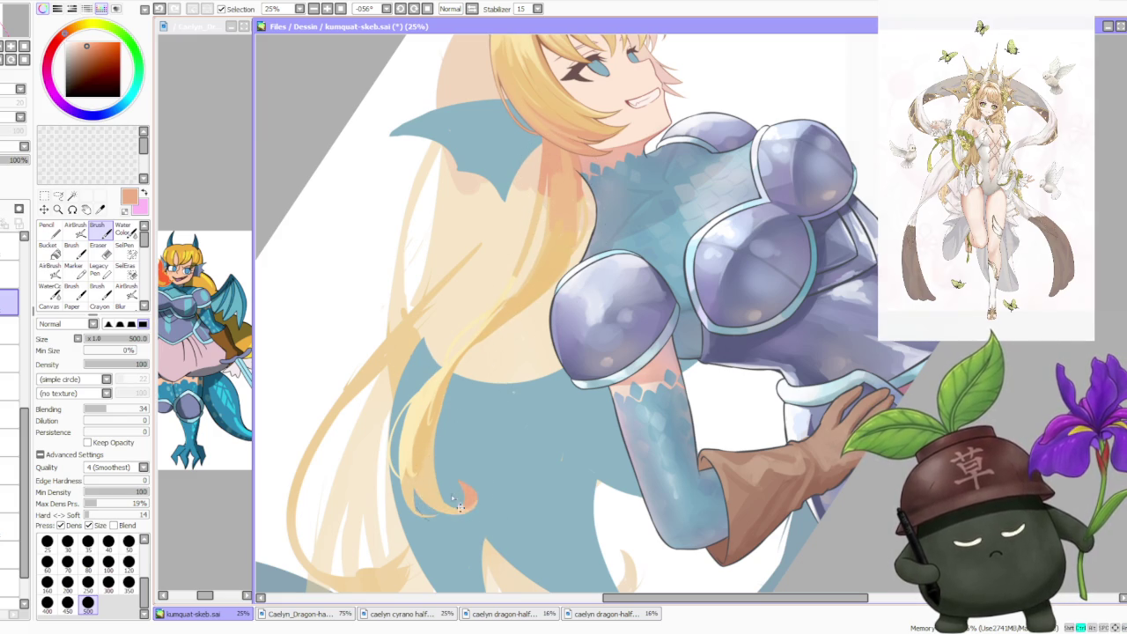
# - Eyedrop pale yellow, salmon and deeper yellow-orange tones from the hair to blend the lock
pyautogui.keyDown('alt'); pyautogui.click(472, 474); pyautogui.keyUp('alt')
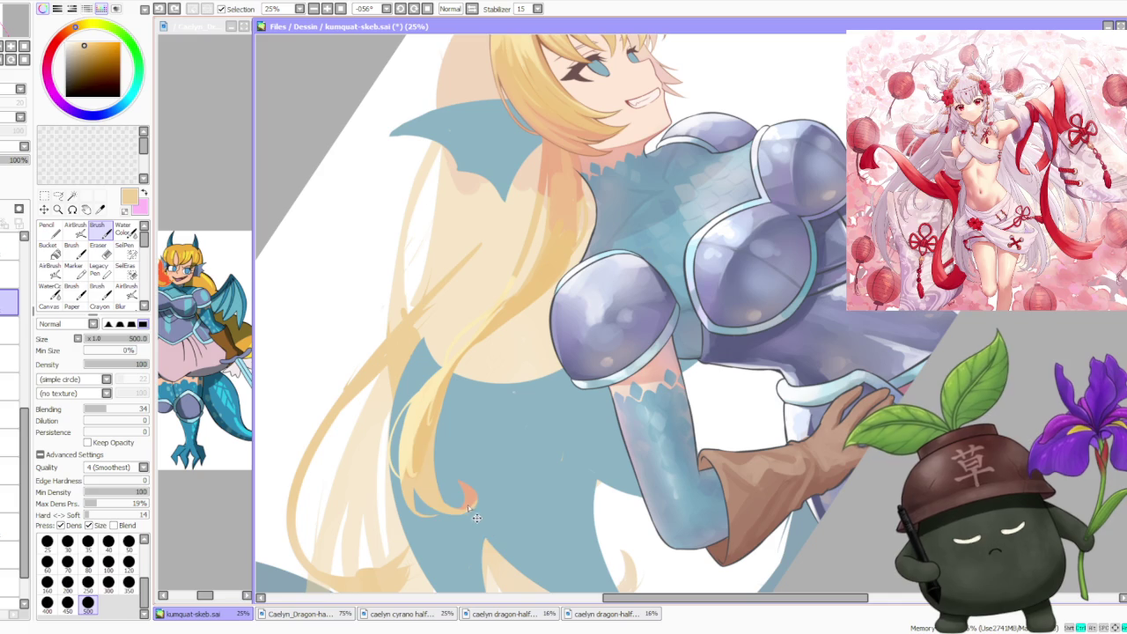
pyautogui.keyDown('alt'); pyautogui.click(458, 486); pyautogui.keyUp('alt')
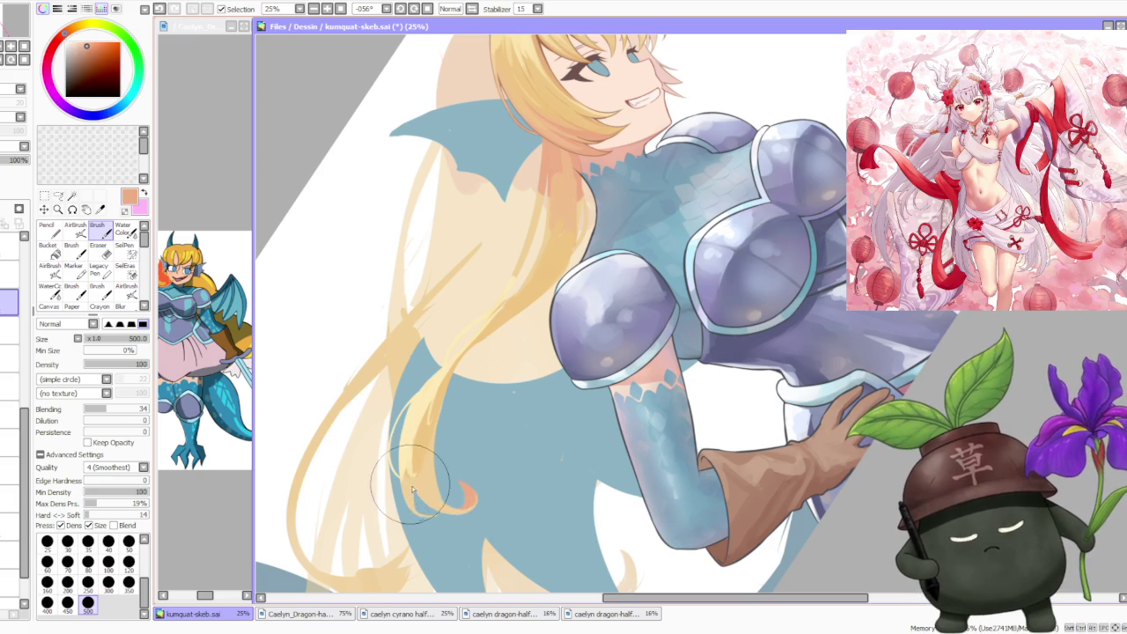
pyautogui.keyDown('alt'); pyautogui.click(422, 440); pyautogui.keyUp('alt')
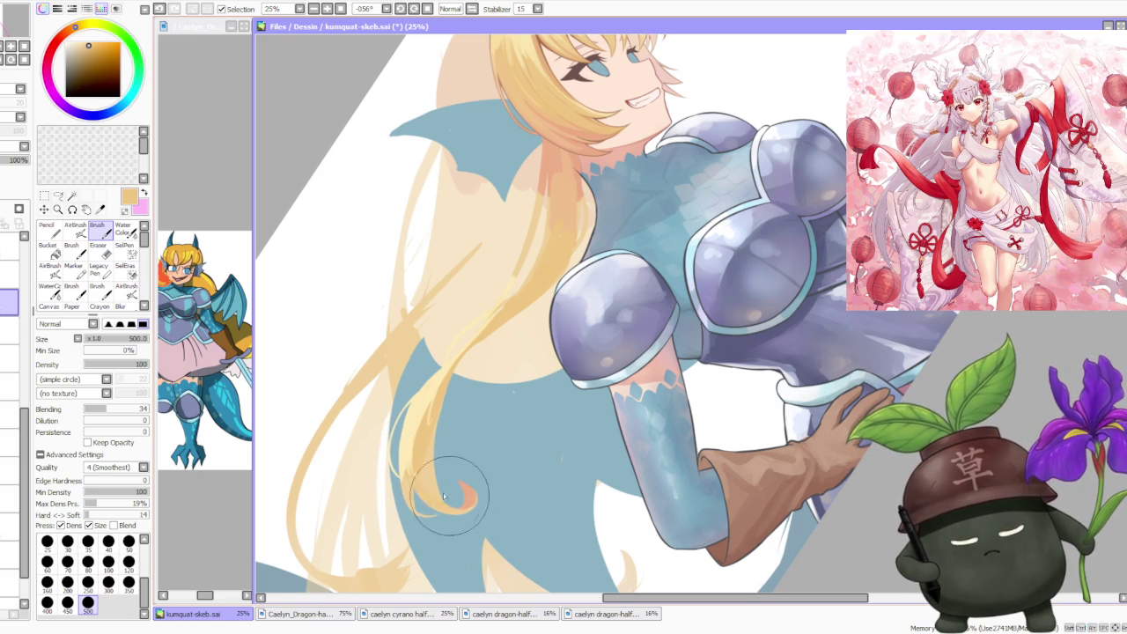
pyautogui.keyDown('alt'); pyautogui.click(418, 419); pyautogui.keyUp('alt')
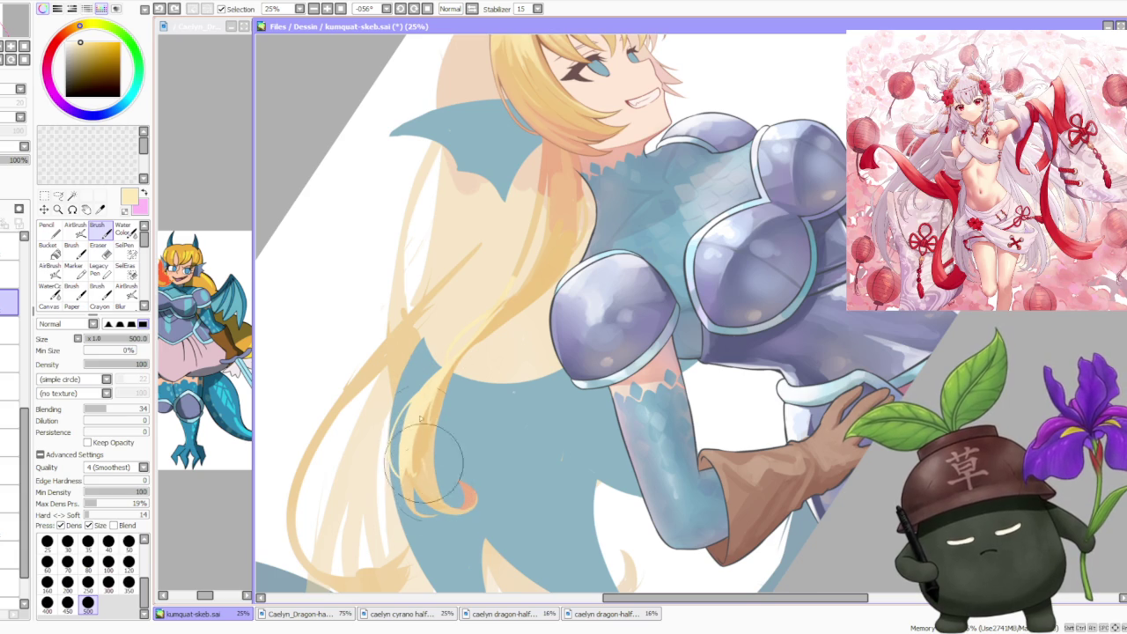
pyautogui.keyDown('alt'); pyautogui.click(418, 445); pyautogui.keyUp('alt')
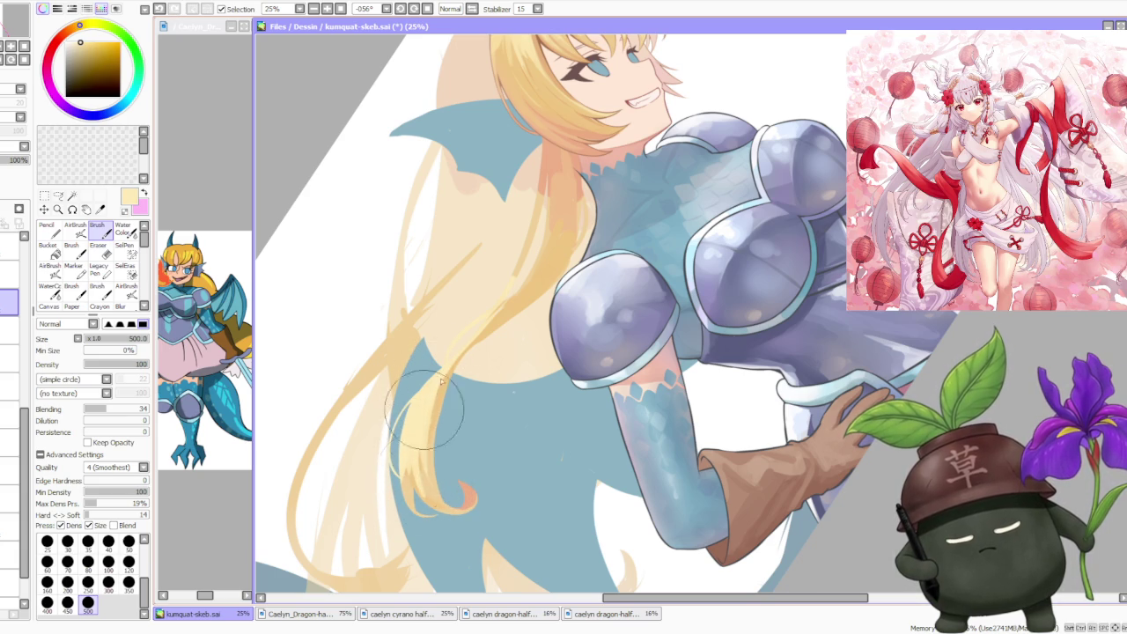
pyautogui.moveTo(413, 445); pyautogui.dragTo(385, 524)
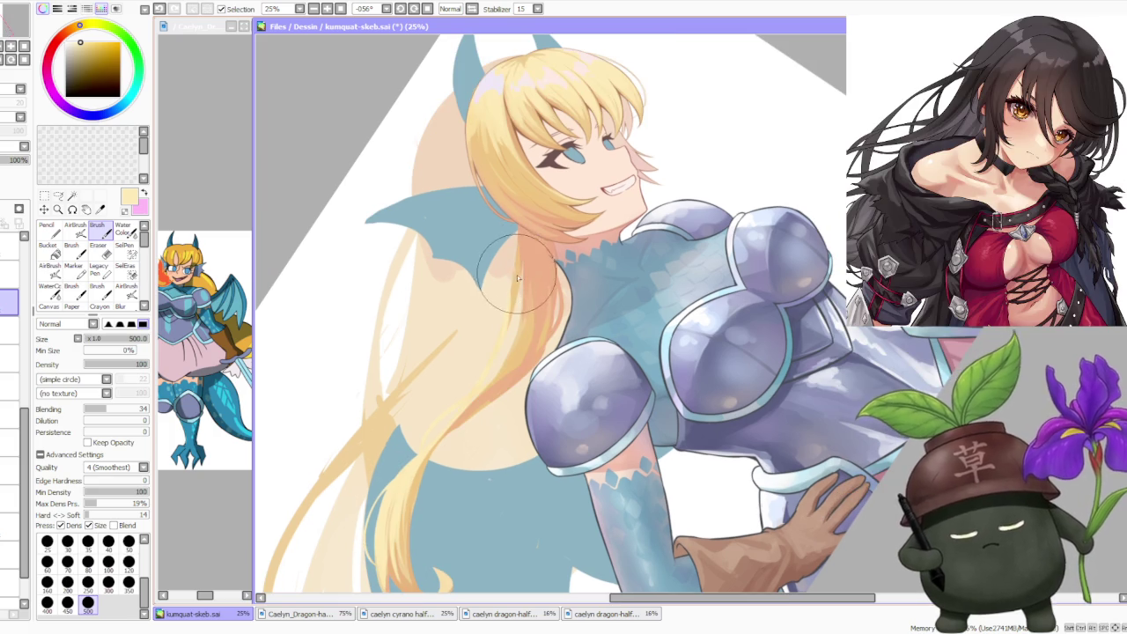
# - Sample orange-peach hair tones and paint an orange strand down the hair, redoing it twice
pyautogui.keyDown('alt'); pyautogui.click(509, 322); pyautogui.keyUp('alt')
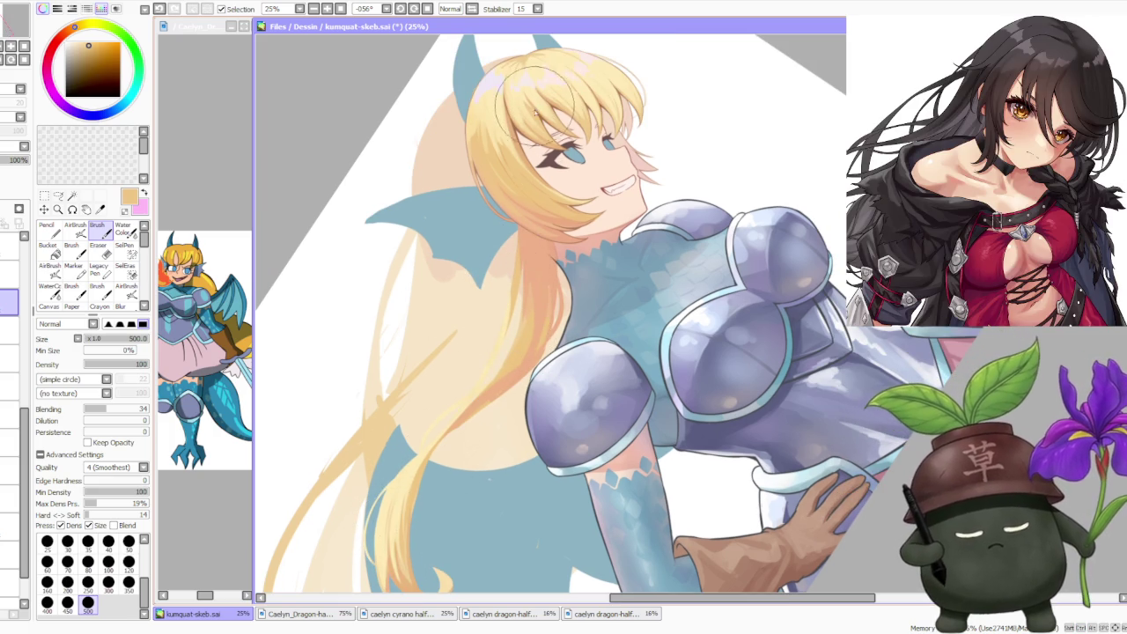
pyautogui.keyDown('alt'); pyautogui.click(490, 130); pyautogui.keyUp('alt')
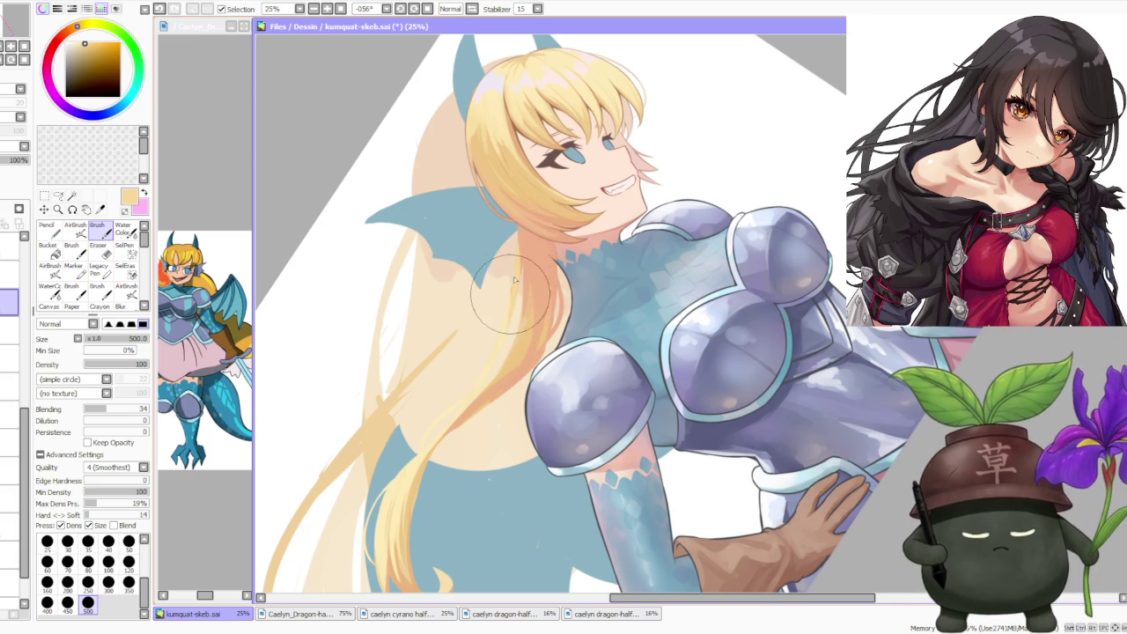
pyautogui.keyDown('alt'); pyautogui.click(513, 280); pyautogui.keyUp('alt')
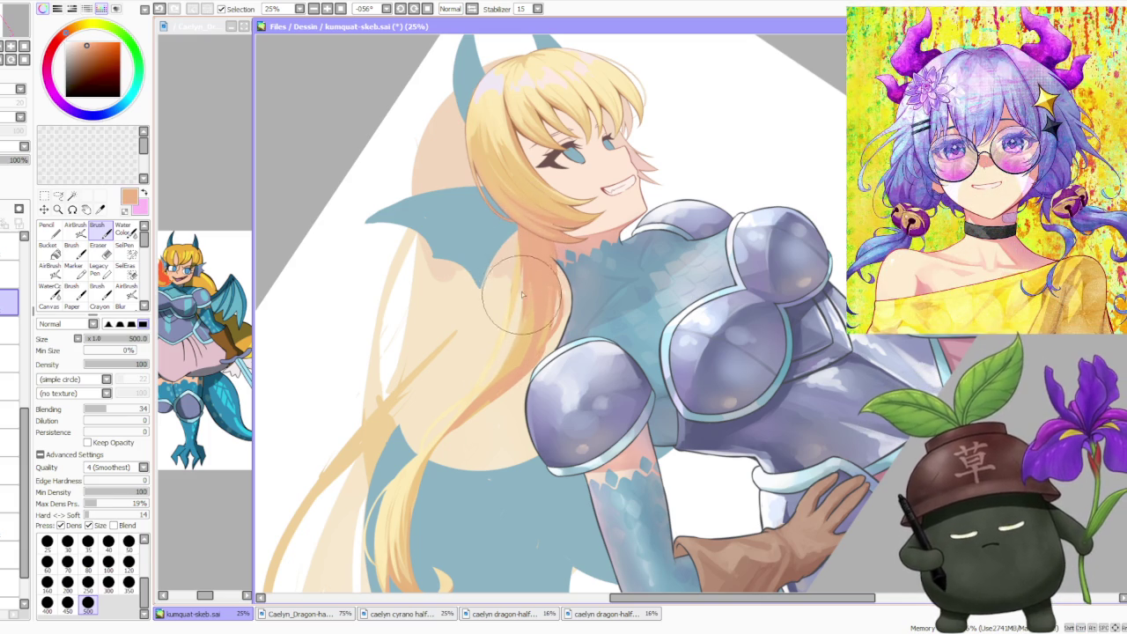
pyautogui.moveTo(521, 284); pyautogui.dragTo(521, 317)
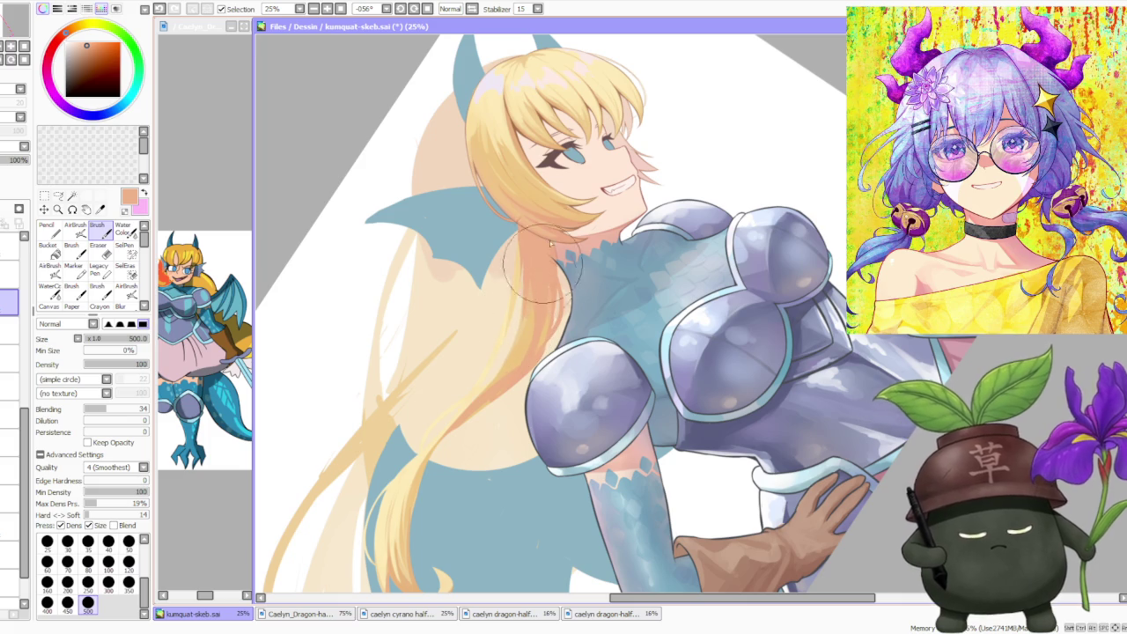
pyautogui.keyDown('alt'); pyautogui.click(586, 128); pyautogui.keyUp('alt')
pyautogui.hotkey('ctrl', 'z')
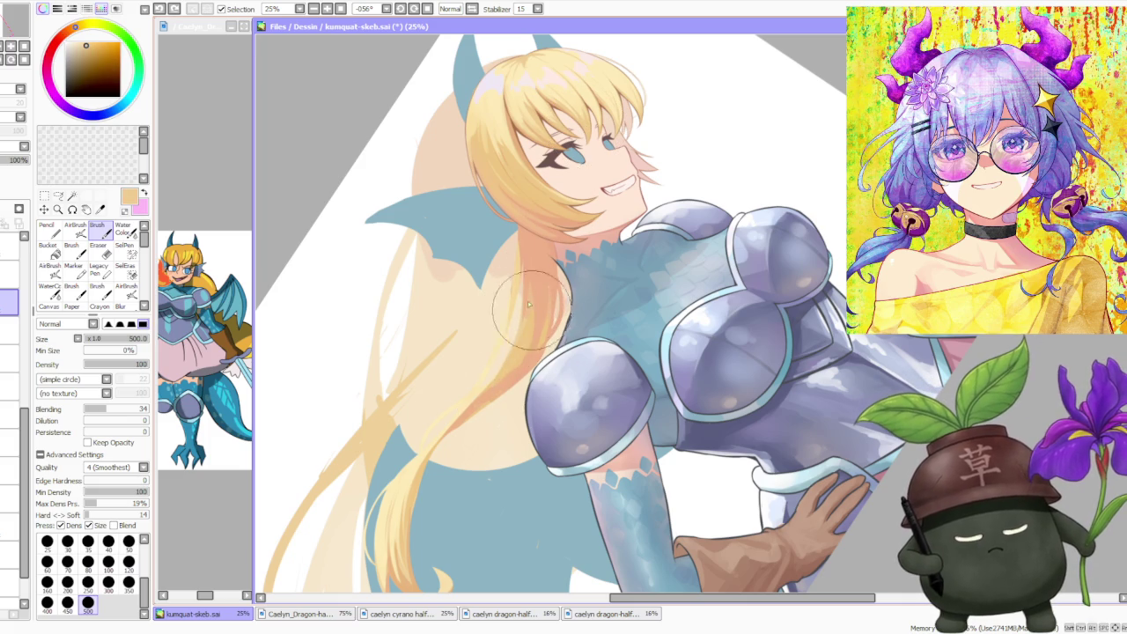
pyautogui.moveTo(523, 340); pyautogui.dragTo(506, 317)
pyautogui.hotkey('ctrl', 'z')
pyautogui.moveTo(480, 388); pyautogui.dragTo(531, 283)
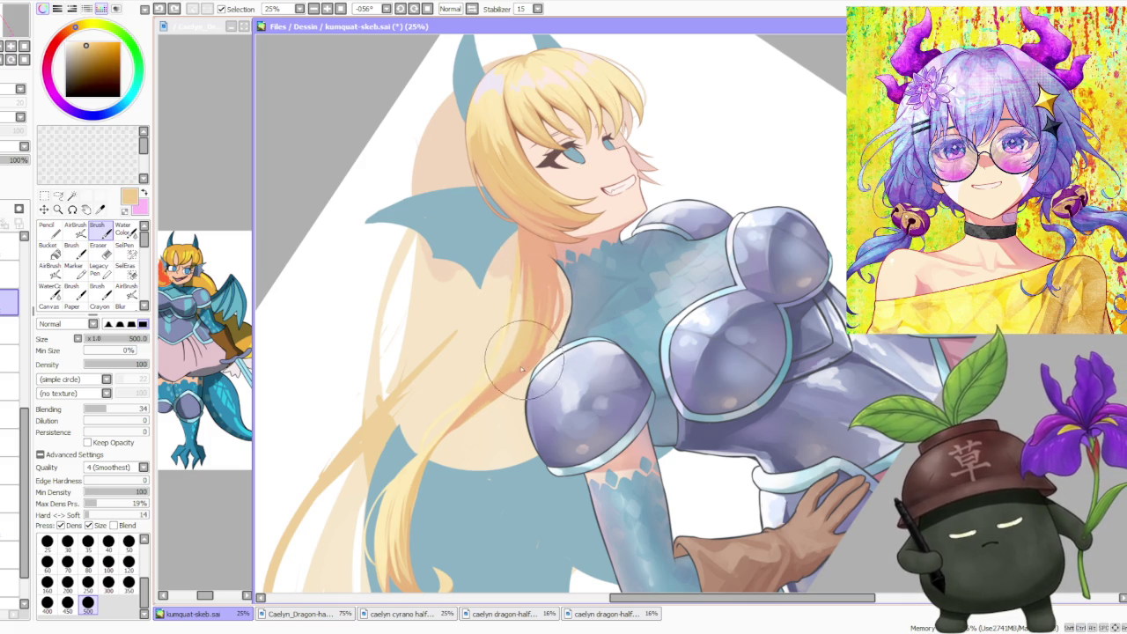
# - Zoom out to check the figure, then choose lighter peach and warmer yellow-orange hair colours
pyautogui.scroll(-2, 520, 374)
pyautogui.press('End')
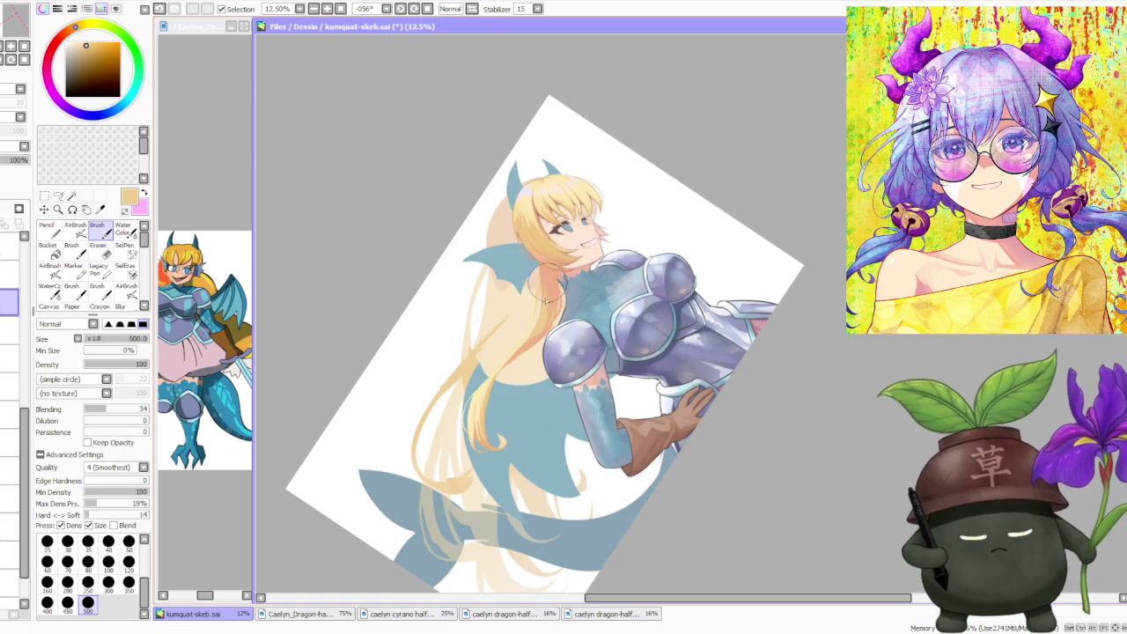
pyautogui.press('Delete')
pyautogui.scroll(2, 515, 375)
pyautogui.keyDown('alt'); pyautogui.click(510, 374); pyautogui.keyUp('alt')
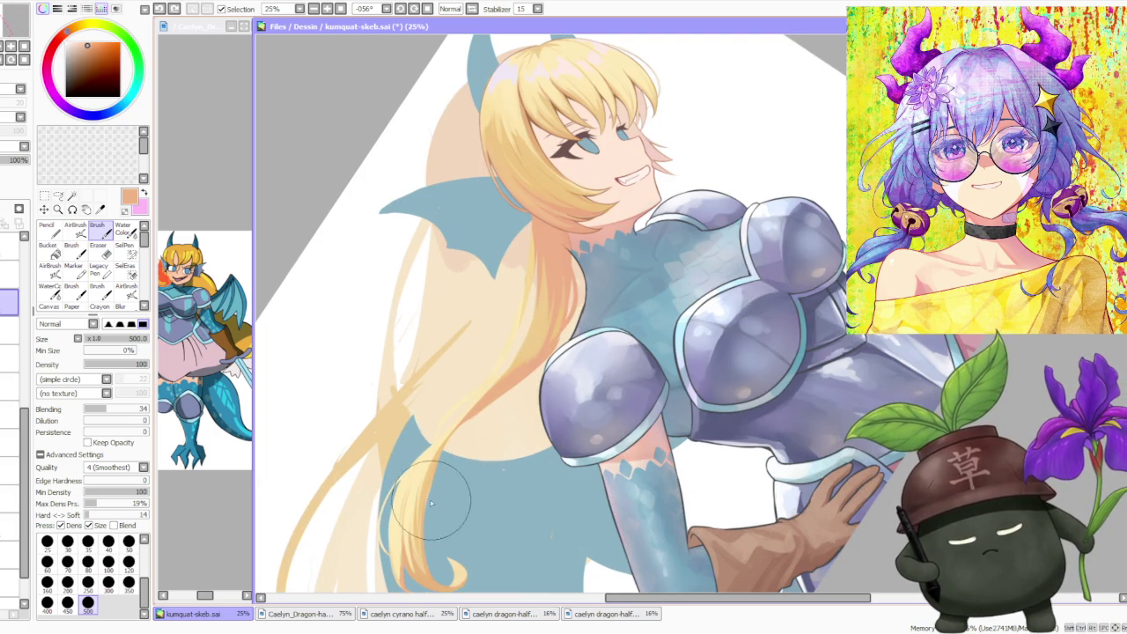
pyautogui.keyDown('alt'); pyautogui.click(471, 403); pyautogui.keyUp('alt')
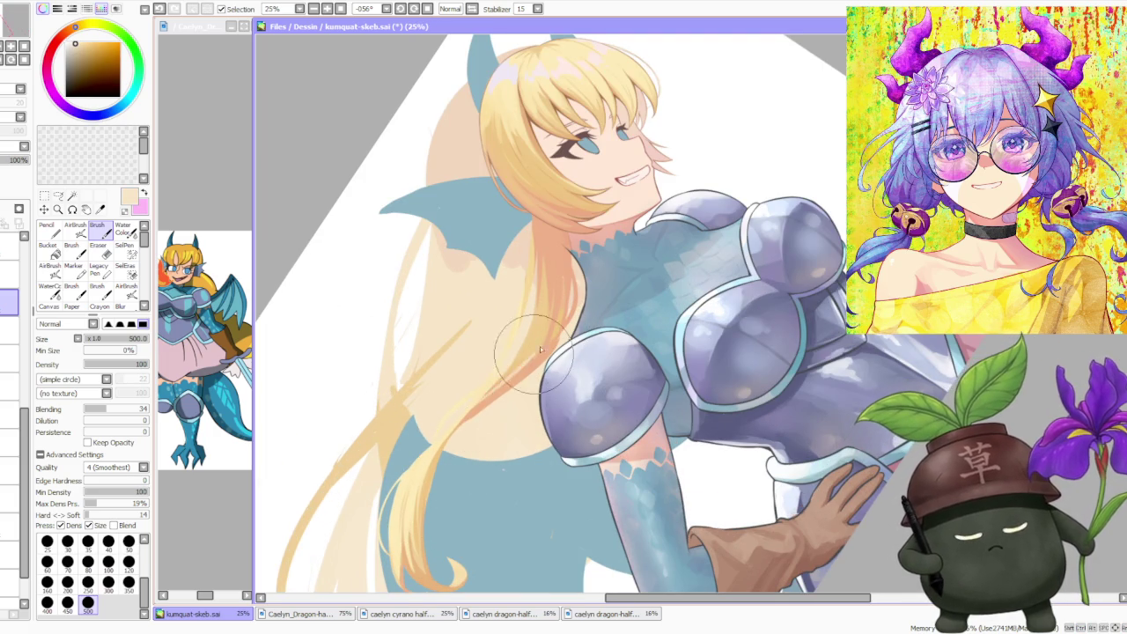
pyautogui.keyDown('alt'); pyautogui.click(483, 398); pyautogui.keyUp('alt')
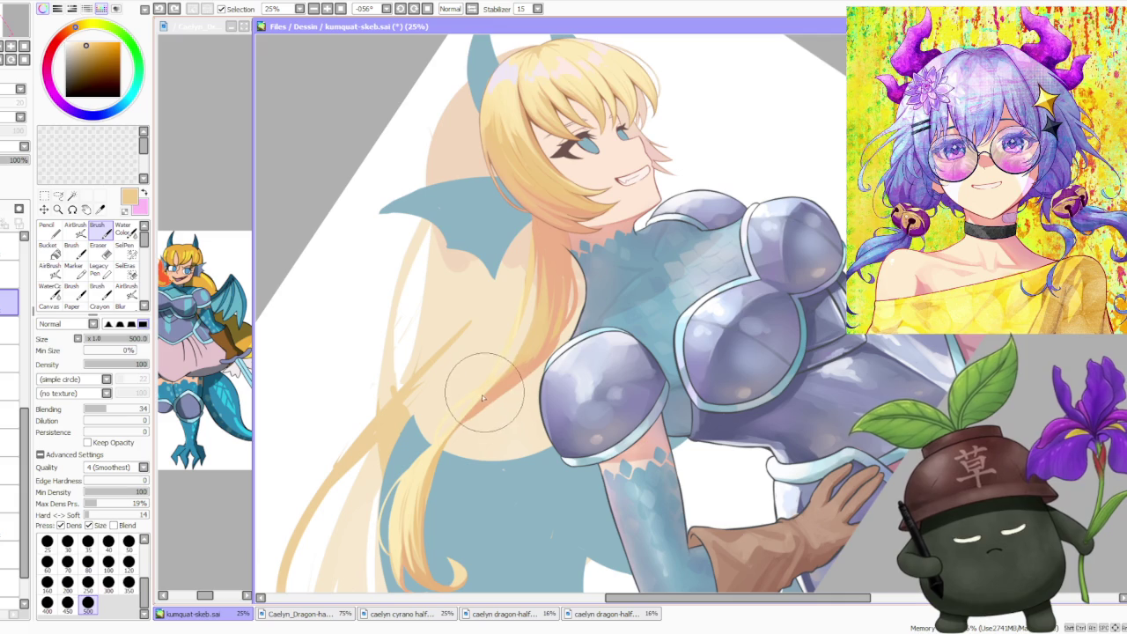
pyautogui.keyDown('alt'); pyautogui.click(491, 391); pyautogui.keyUp('alt')
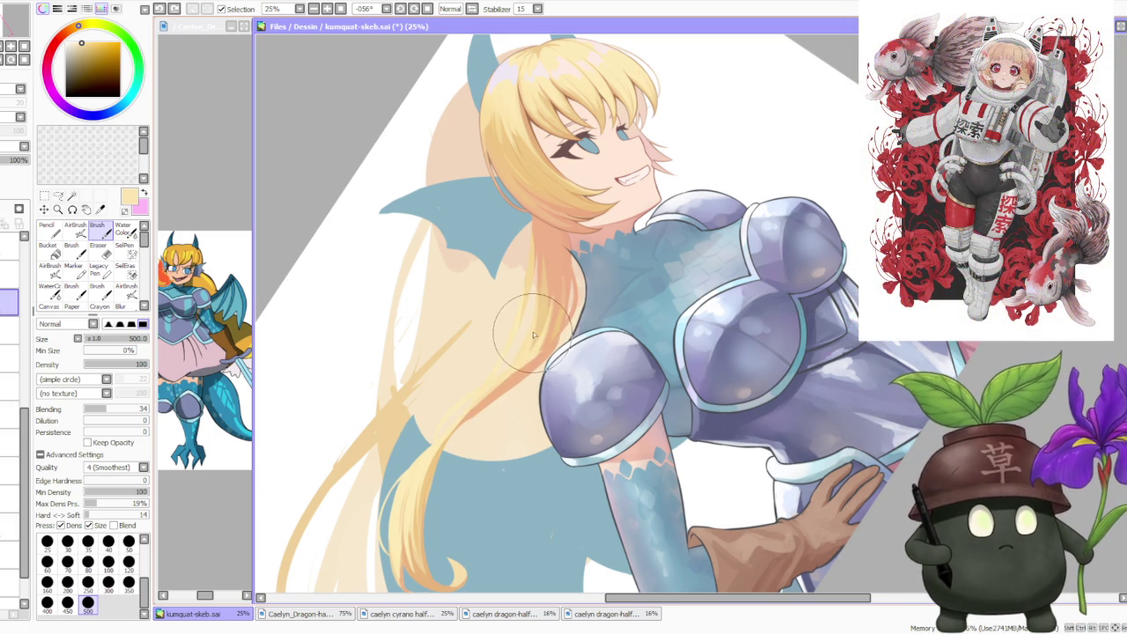
# - Mirror the canvas, zoom in to sample the hair's orange, then reset the view rotation upright
pyautogui.press('h')
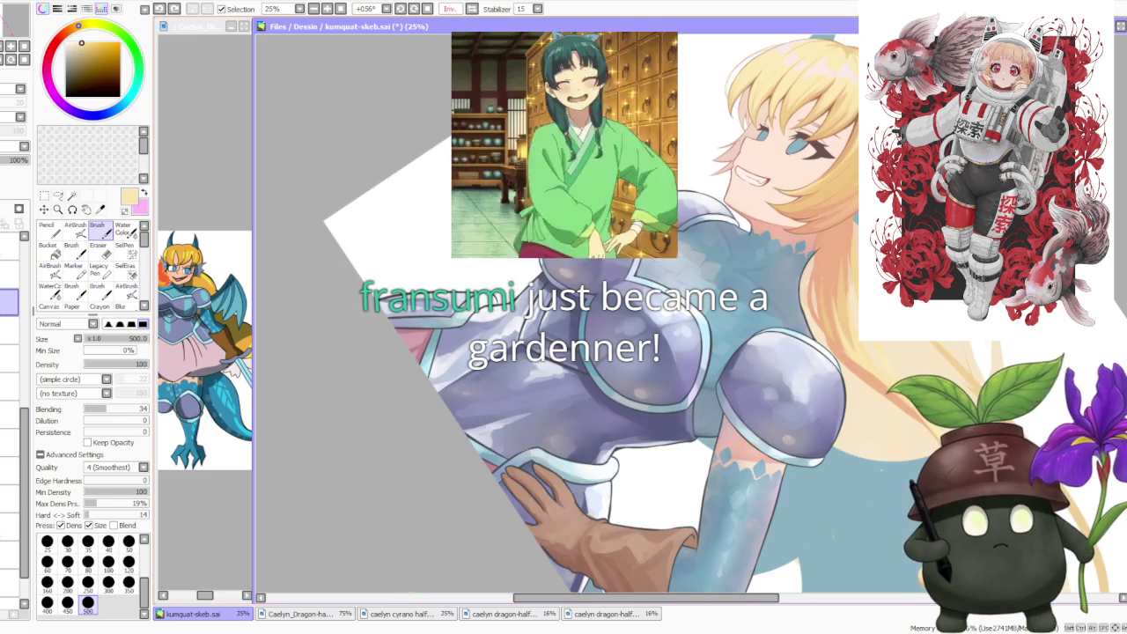
pyautogui.scroll(-3, 839, 261)
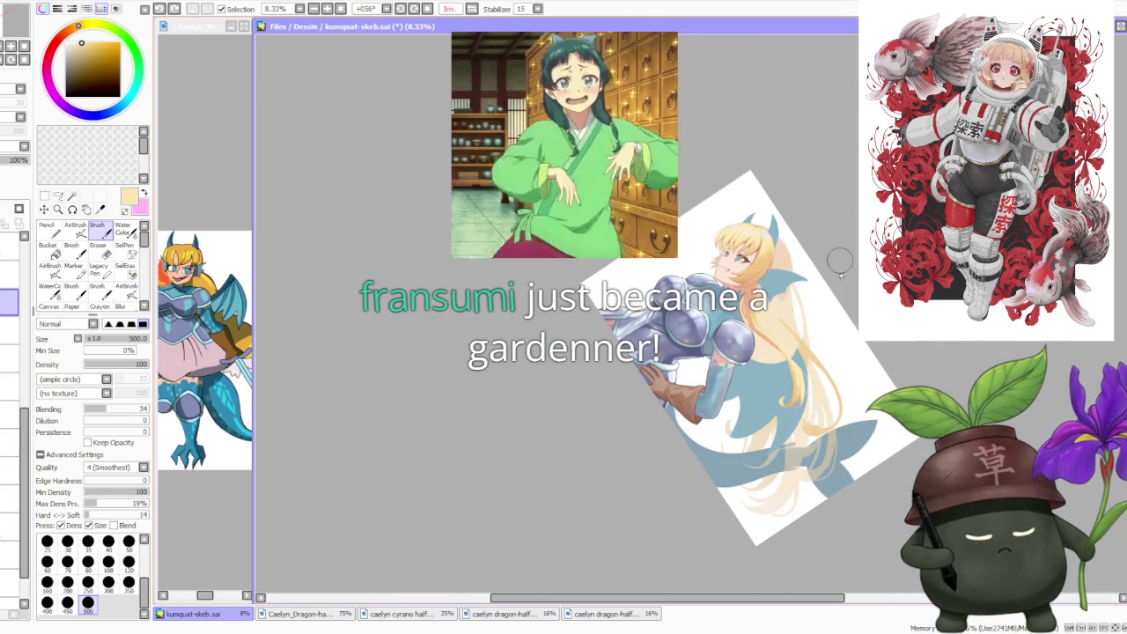
pyautogui.scroll(3, 840, 261)
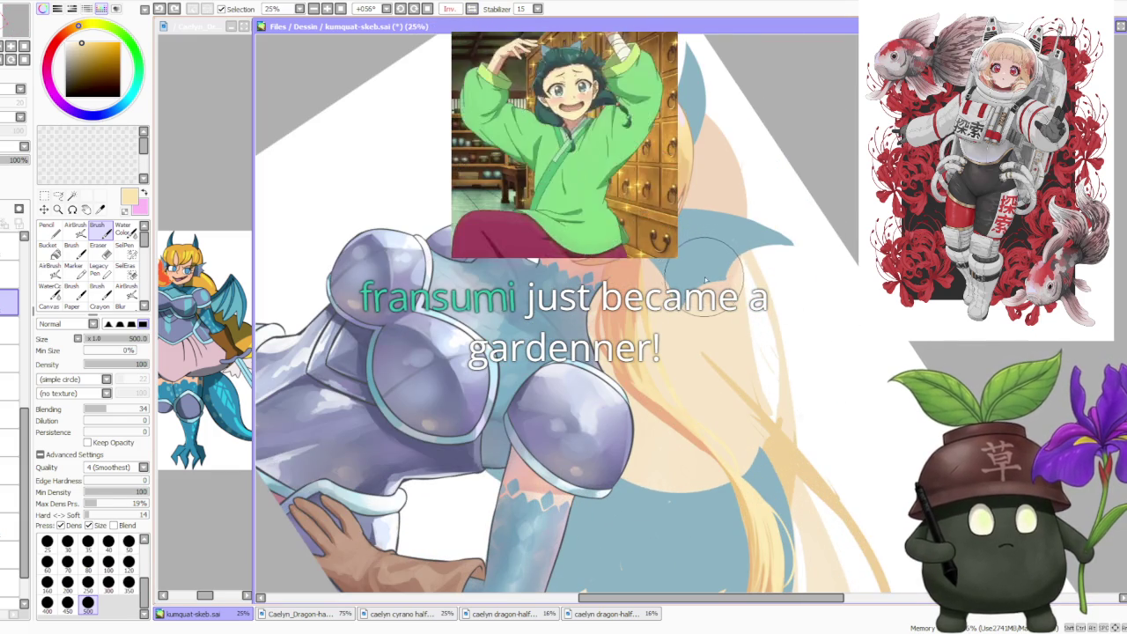
pyautogui.scroll(1, 630, 381)
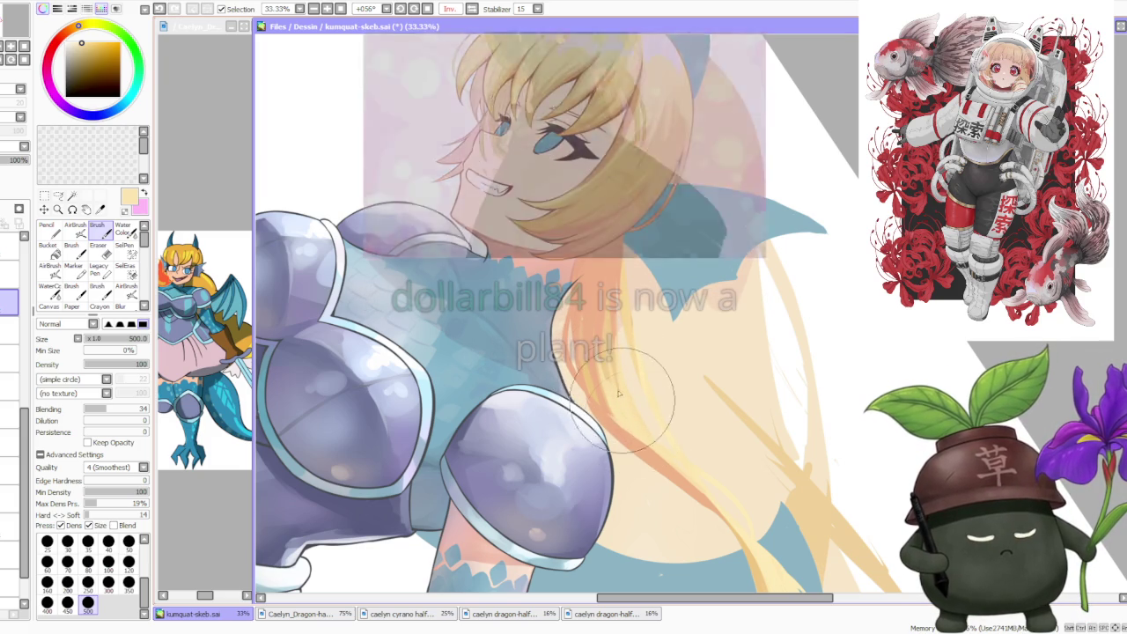
pyautogui.keyDown('alt'); pyautogui.click(613, 401); pyautogui.keyUp('alt')
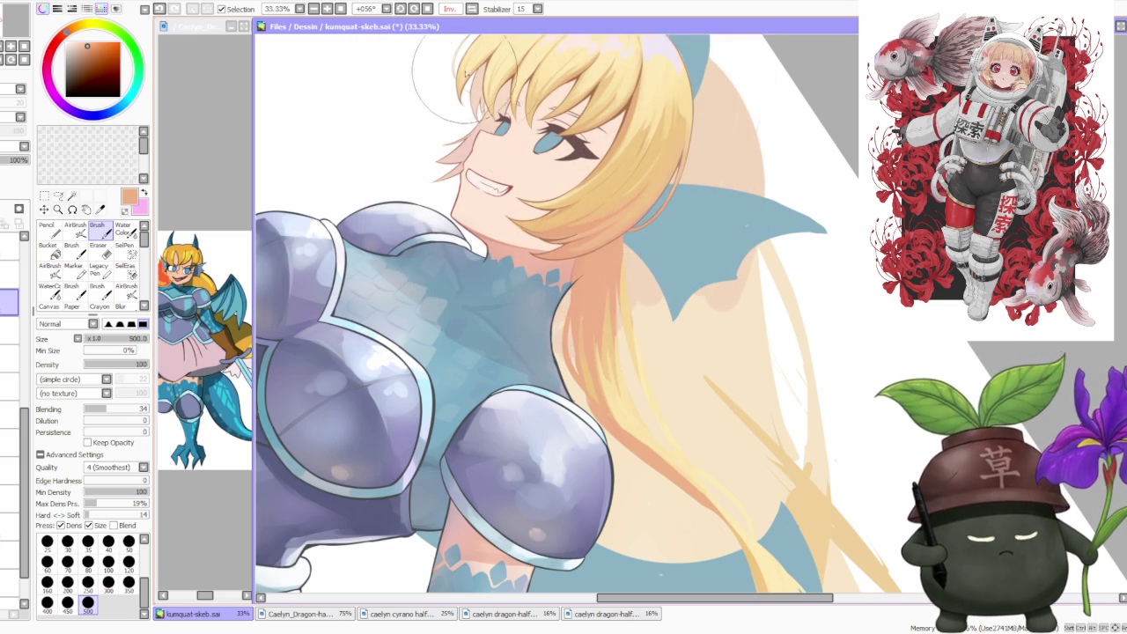
pyautogui.click(428, 8)
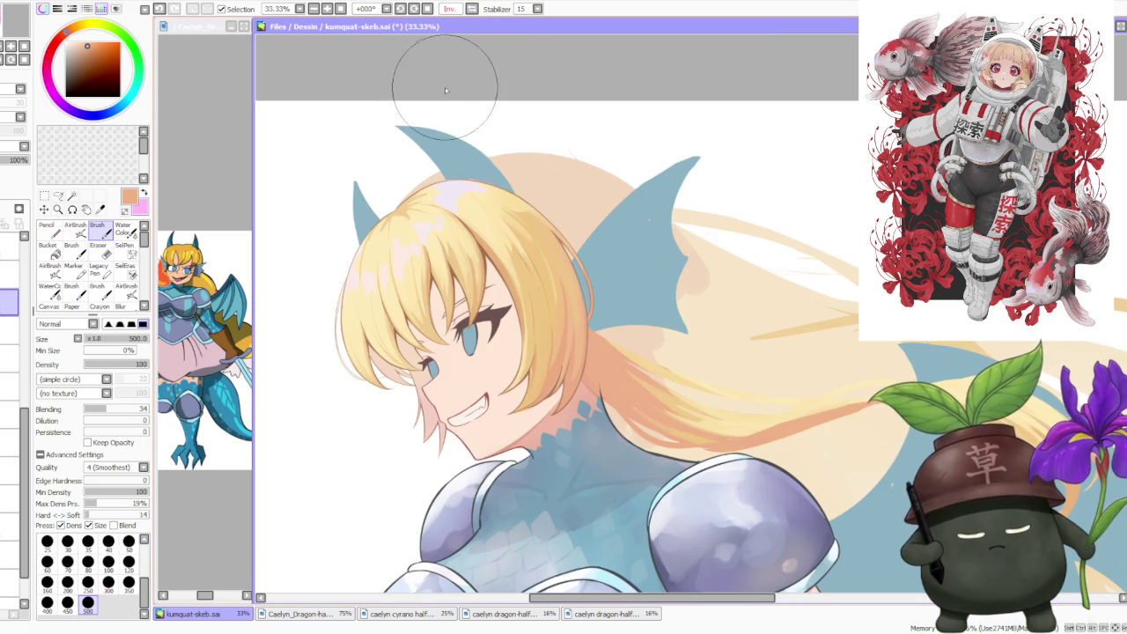
# - Return the canvas to Normal unmirrored view and zoom out to 12.5% to see the whole illustration
pyautogui.click(473, 8)
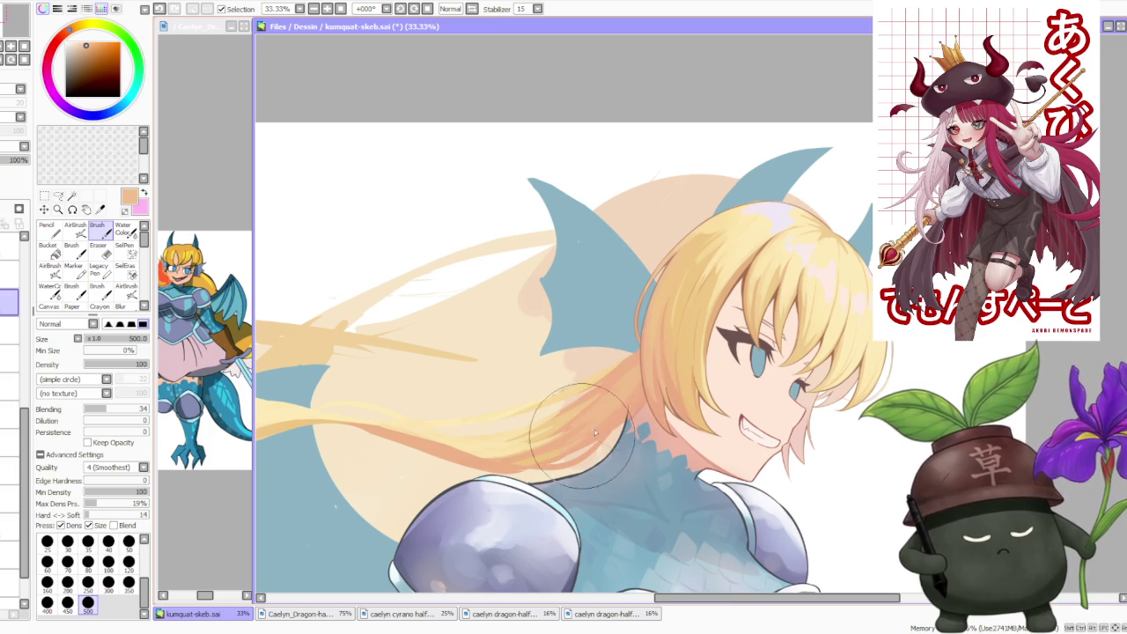
pyautogui.scroll(-2, 674, 328)
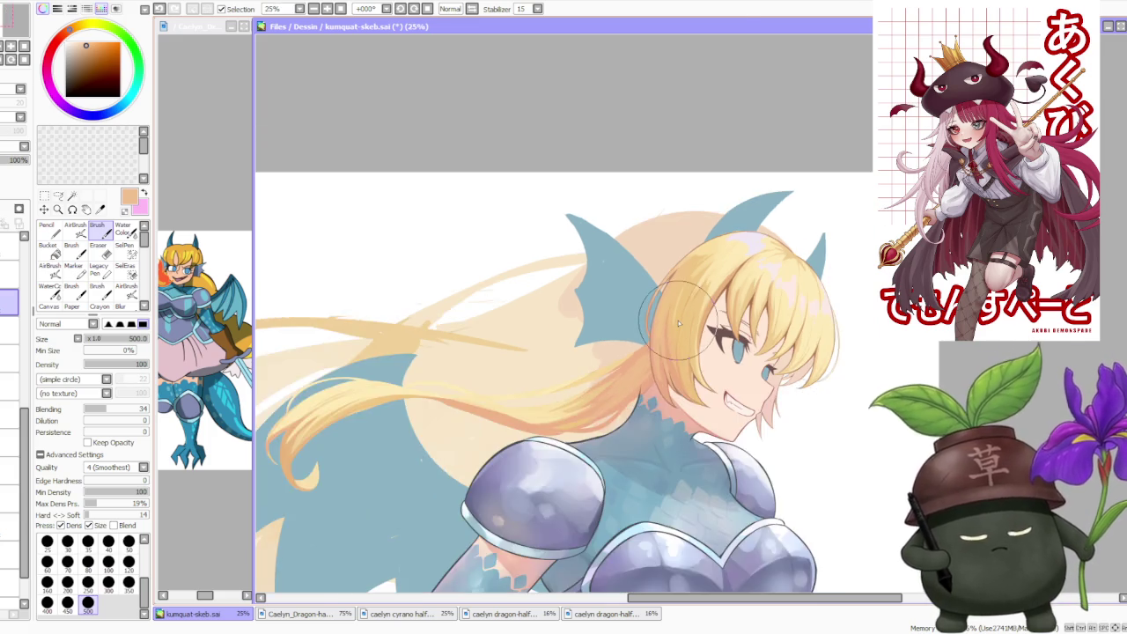
pyautogui.scroll(-2, 678, 324)
pyautogui.scroll(1, 656, 310)
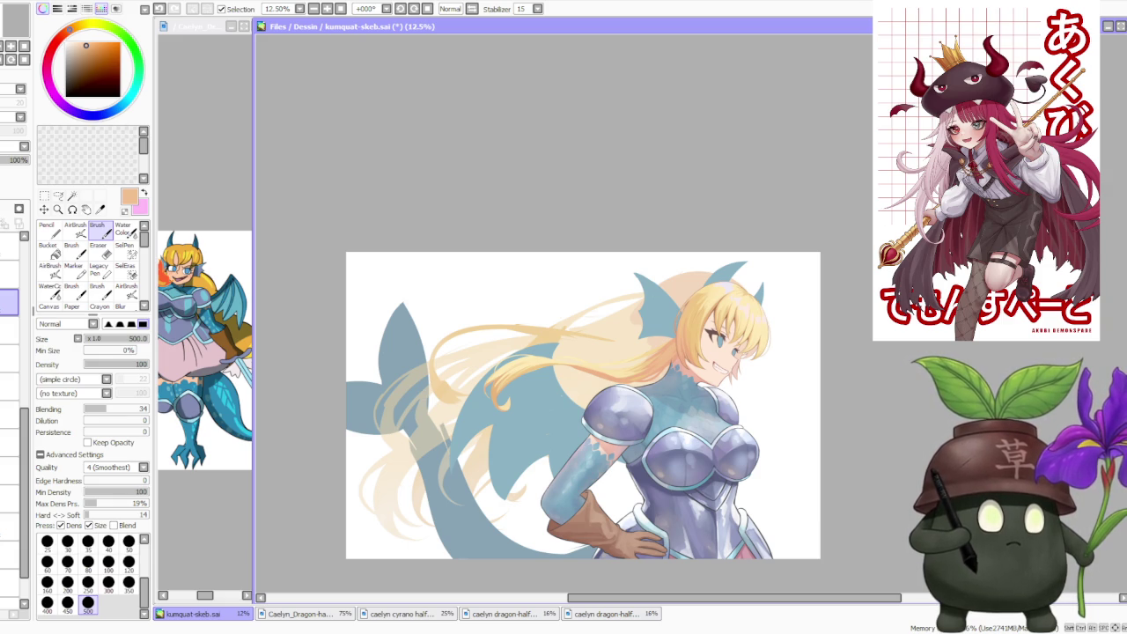
pyautogui.hotkey('alt', 'Tab')
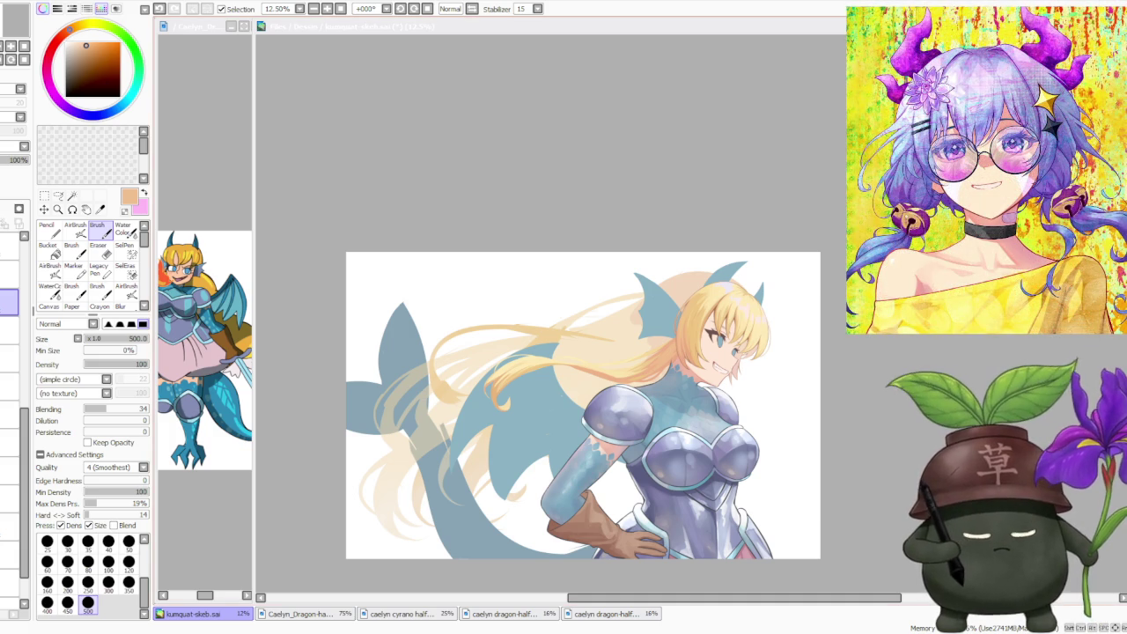
pyautogui.scroll(-3, 555, 291)
pyautogui.scroll(3, 564, 295)
pyautogui.scroll(3, 608, 300)
pyautogui.scroll(1, 615, 301)
pyautogui.scroll(-2, 614, 300)
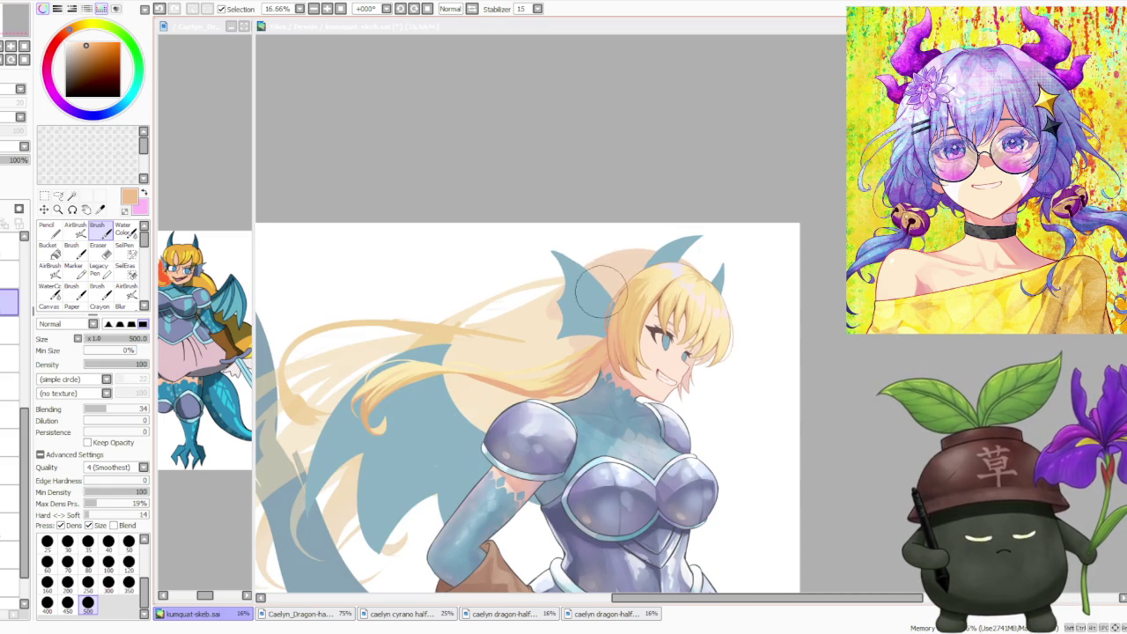
pyautogui.scroll(-2, 604, 261)
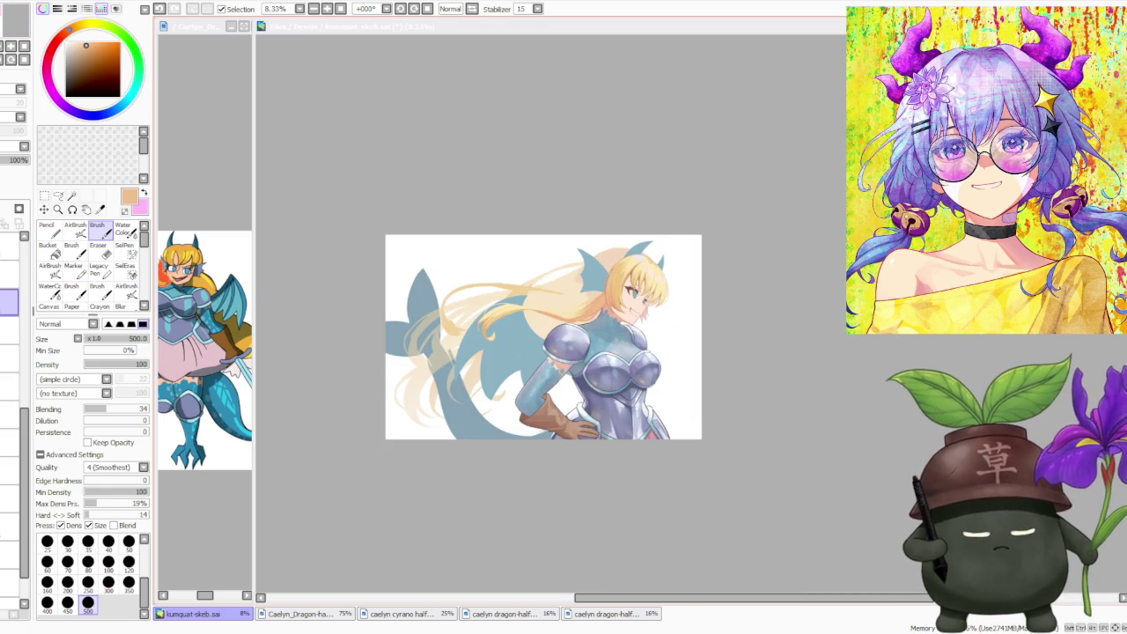
pyautogui.press('h')
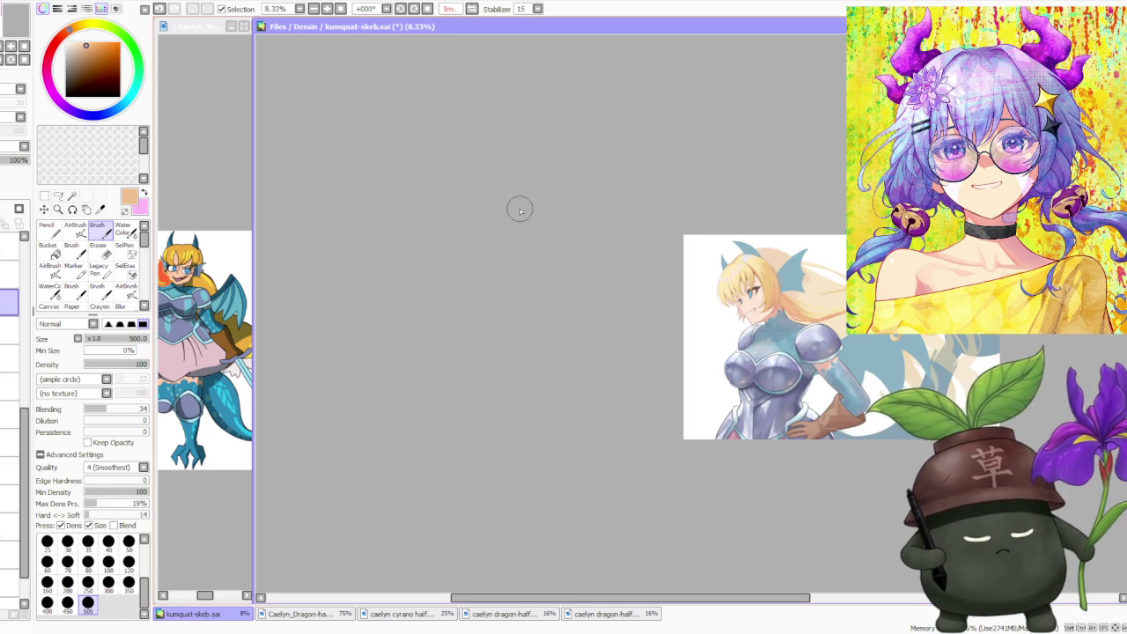
pyautogui.click(473, 9)
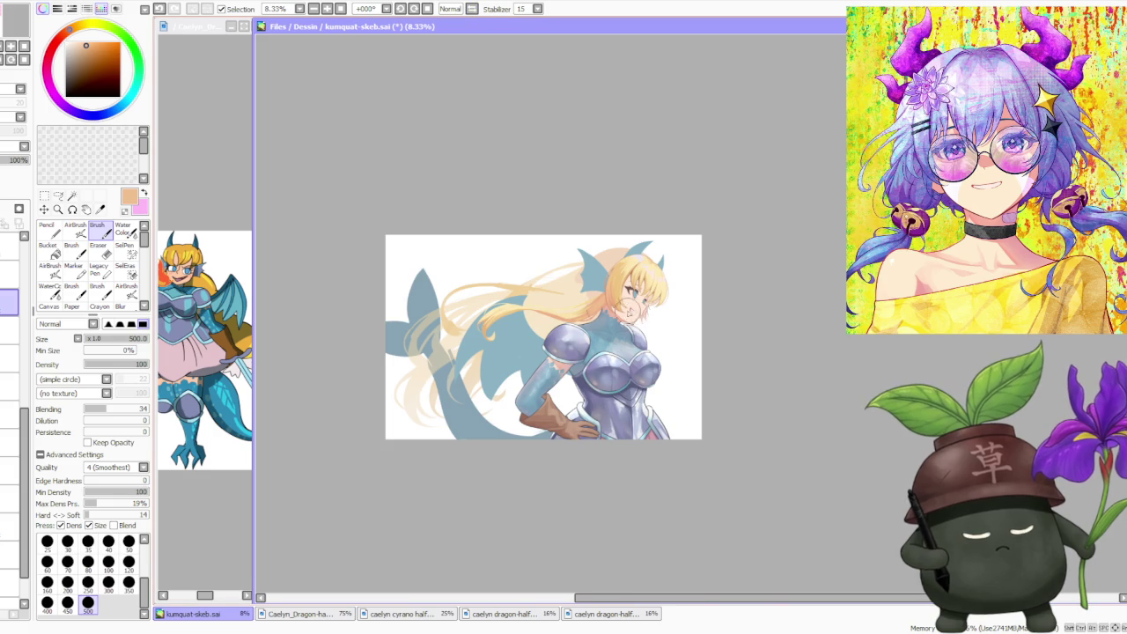
# - Choose a light yellow and then a peach tone for the hair strands
pyautogui.scroll(2, 629, 310)
pyautogui.scroll(2, 520, 292)
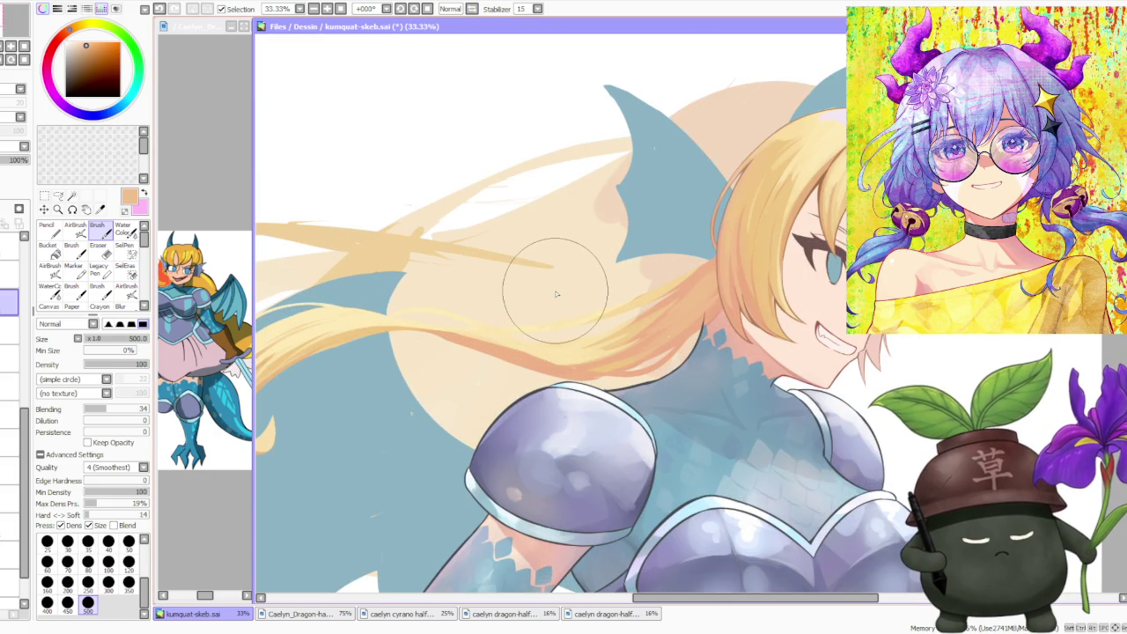
pyautogui.keyDown('alt'); pyautogui.click(418, 310); pyautogui.keyUp('alt')
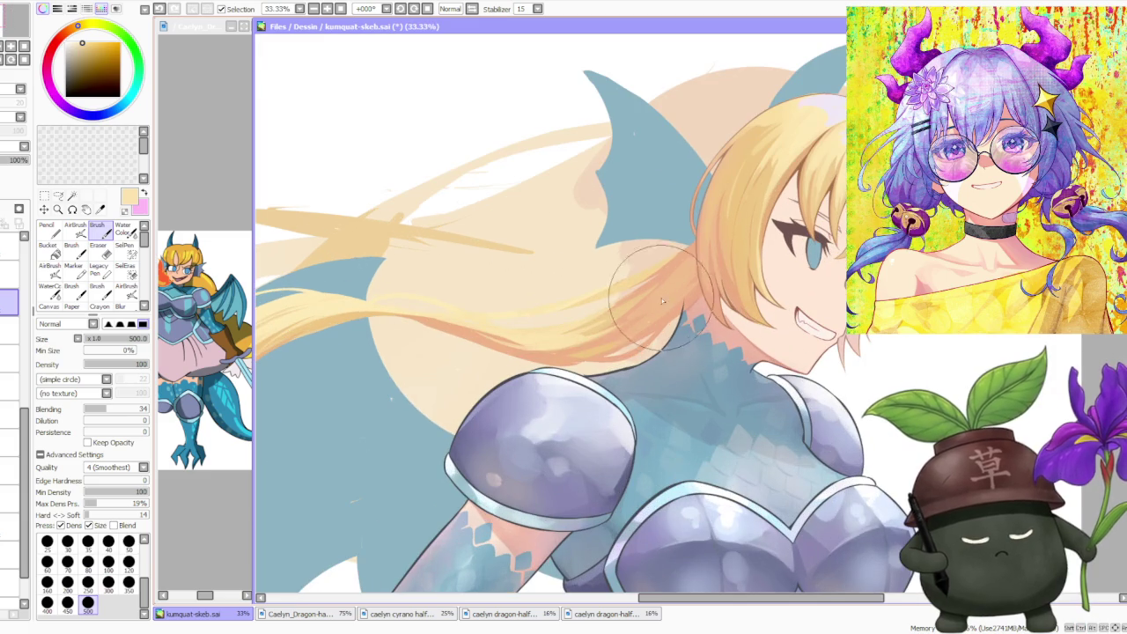
pyautogui.keyDown('alt'); pyautogui.click(639, 309); pyautogui.keyUp('alt')
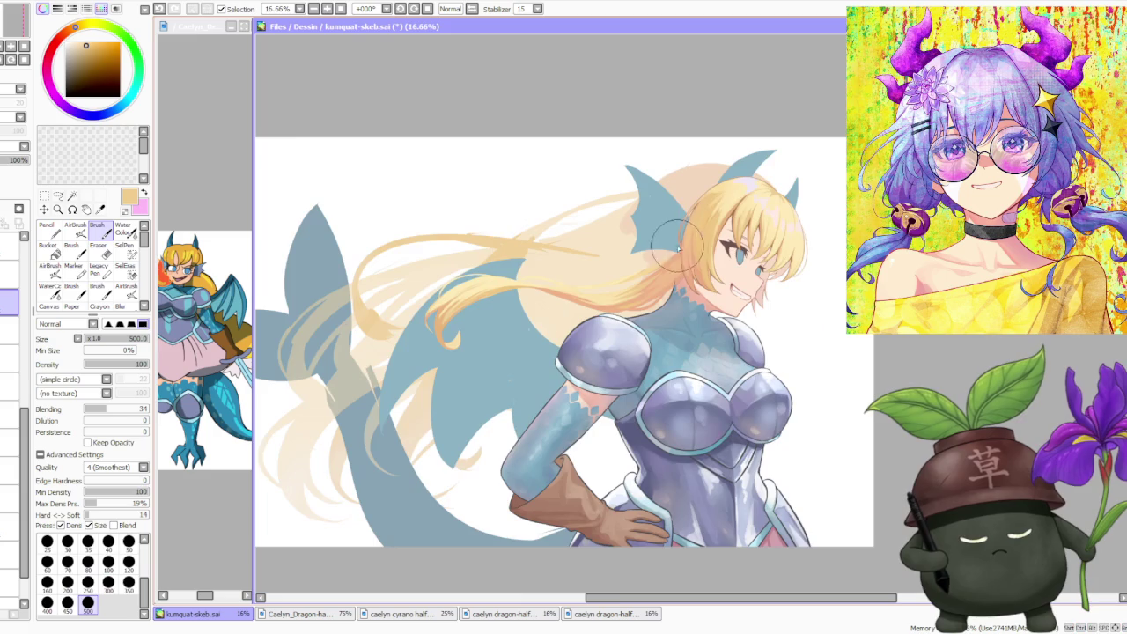
# - Use brush size 300 for finer strands where the hair sweeps back, then mirror the view
pyautogui.scroll(-2, 616, 309)
pyautogui.scroll(3, 678, 278)
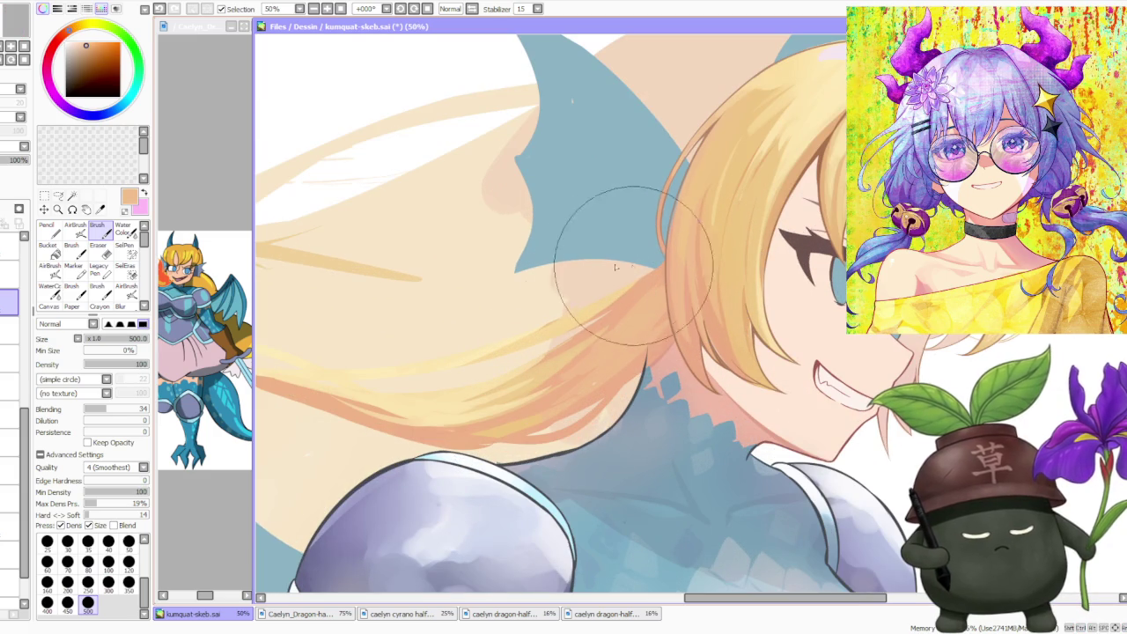
pyautogui.click(108, 581)
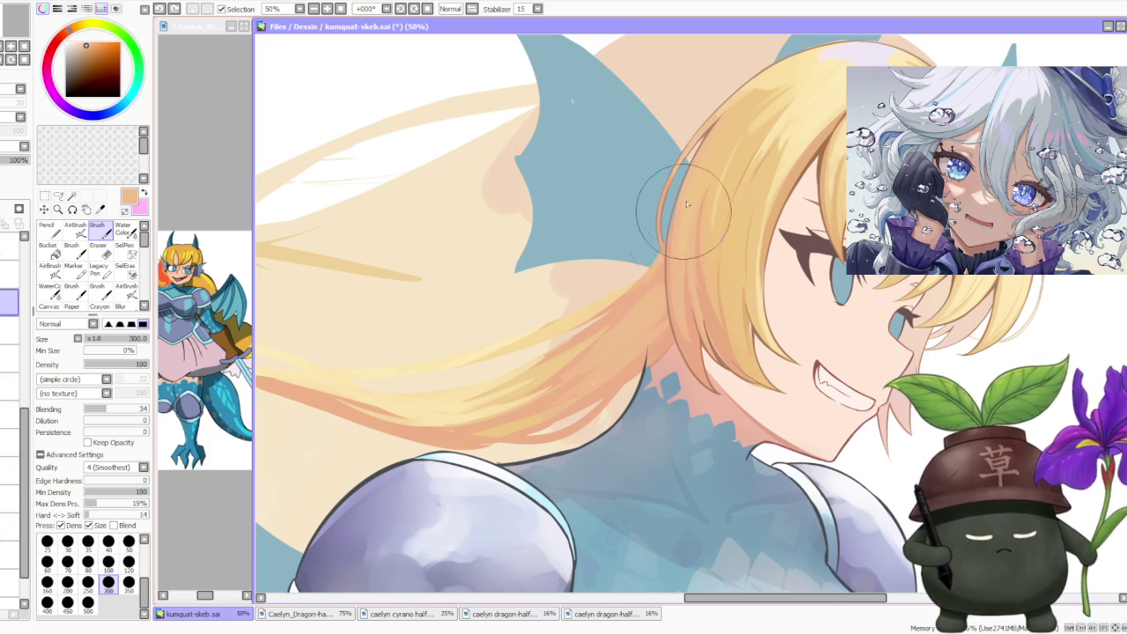
pyautogui.scroll(-1, 692, 202)
pyautogui.scroll(-1, 731, 216)
pyautogui.scroll(-1, 763, 225)
pyautogui.scroll(2, 762, 225)
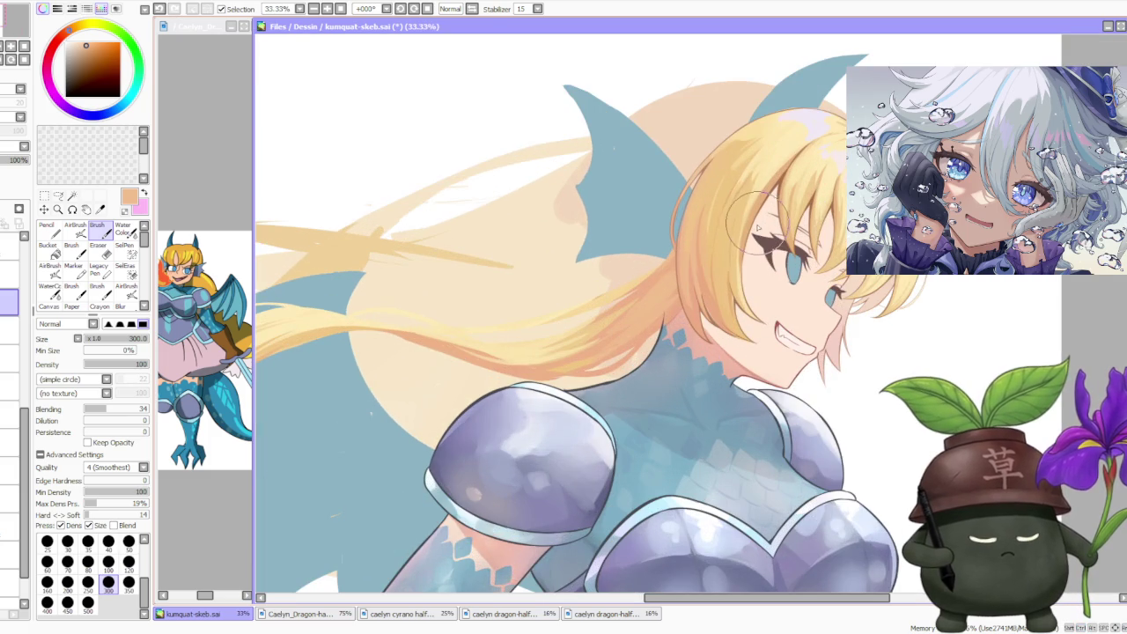
pyautogui.scroll(-1, 747, 227)
pyautogui.scroll(-1, 748, 238)
pyautogui.scroll(-1, 748, 246)
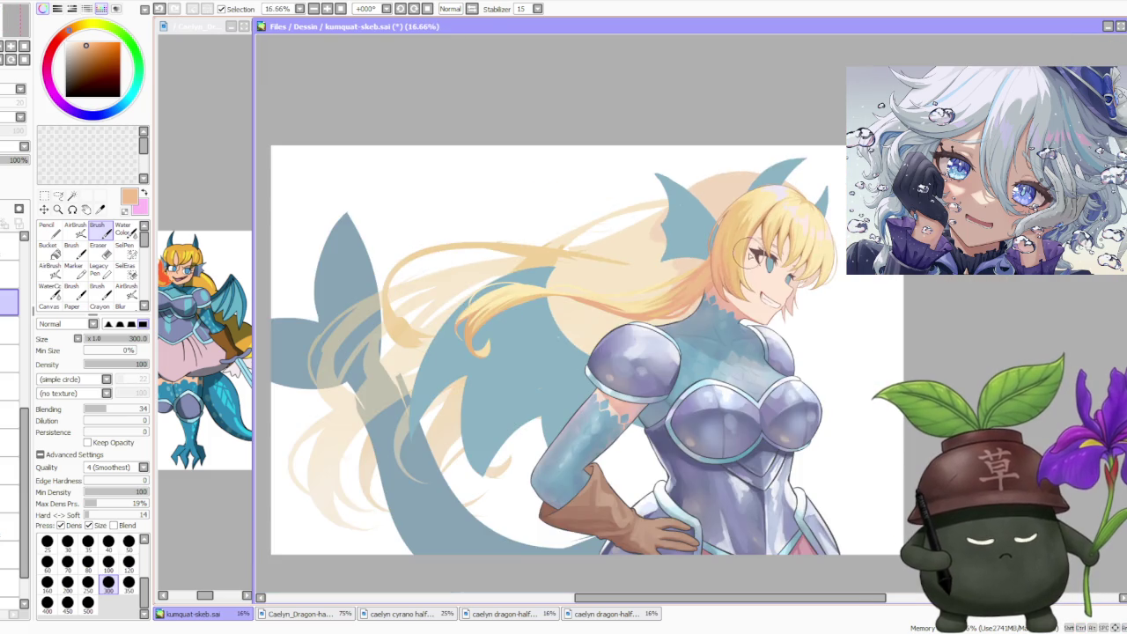
pyautogui.scroll(-1, 750, 253)
pyautogui.scroll(2, 763, 231)
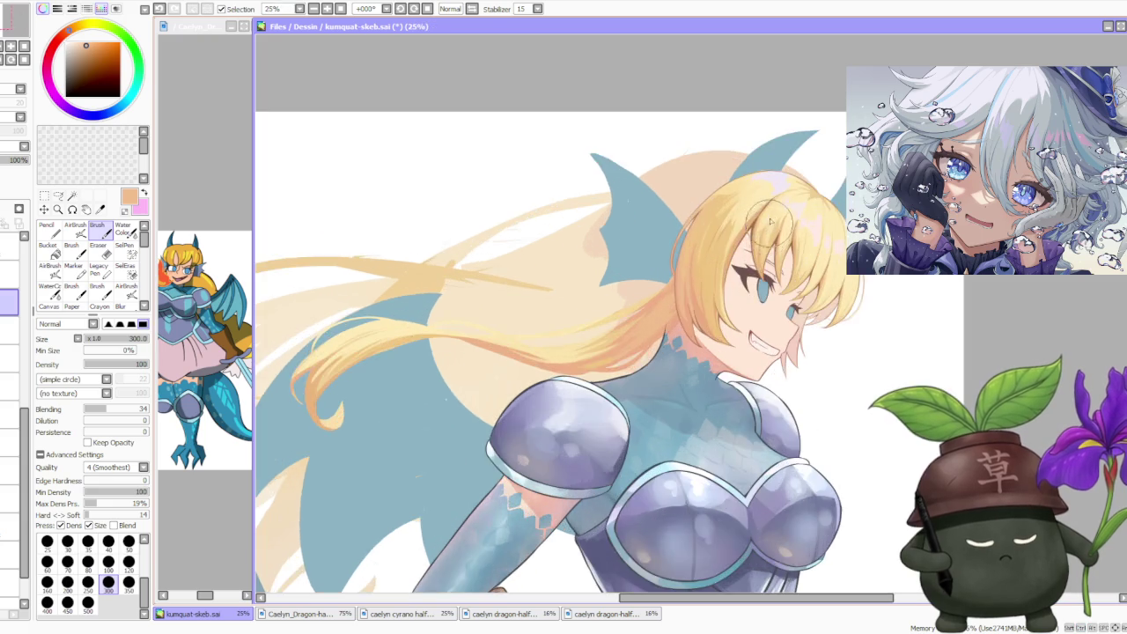
pyautogui.scroll(-2, 764, 211)
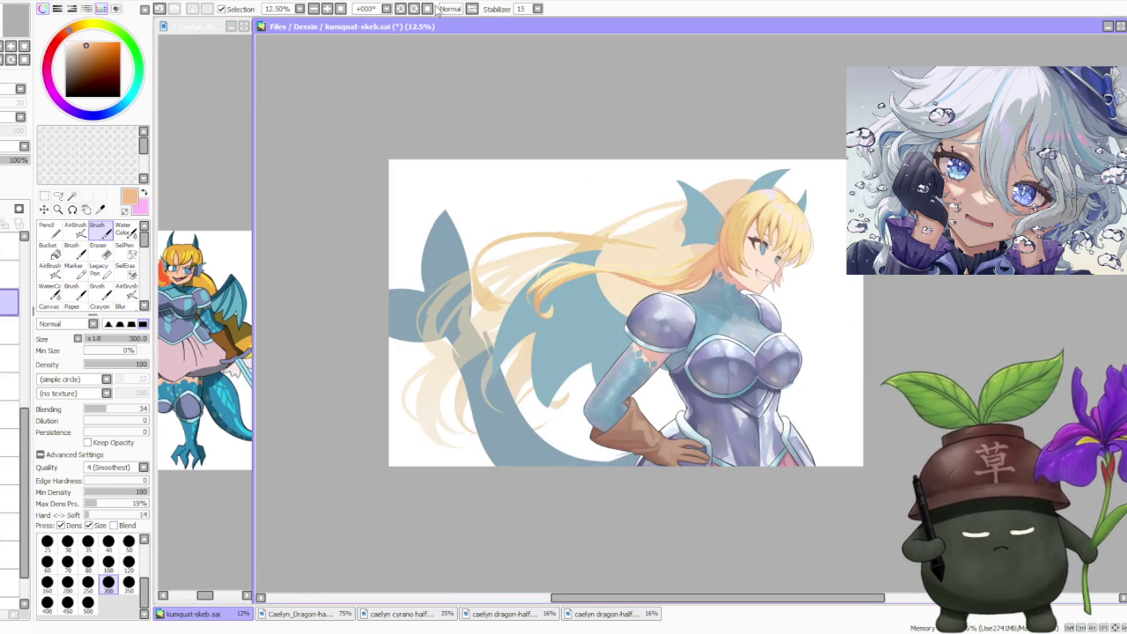
pyautogui.click(473, 9)
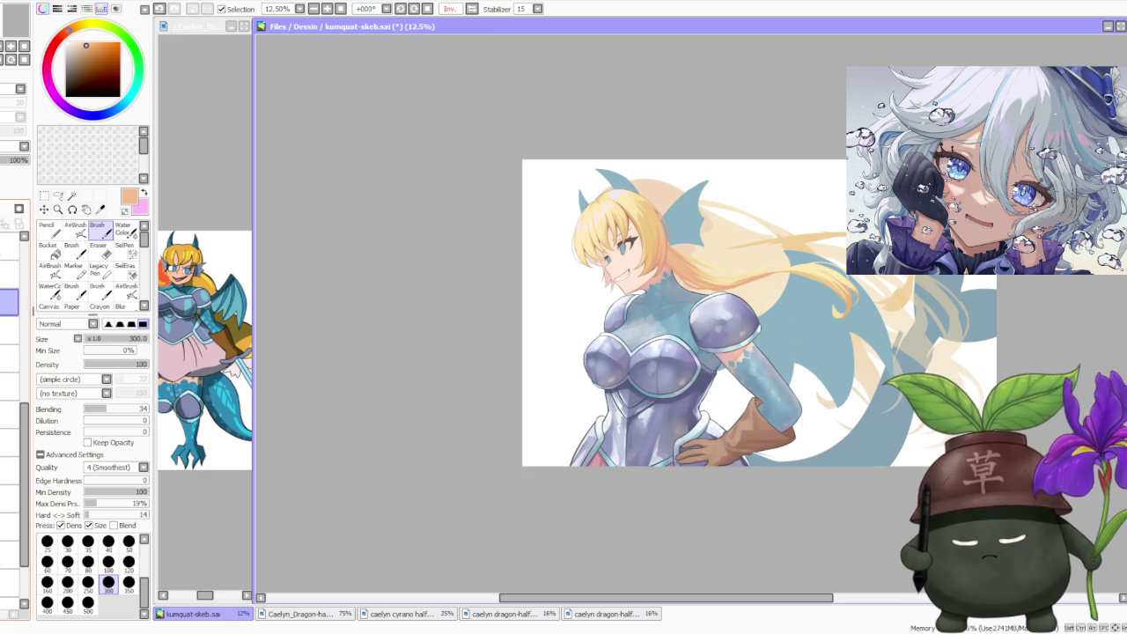
# - Select the 54% opacity beige background layer and delete its fill behind the hair and wing
pyautogui.click(9, 329)
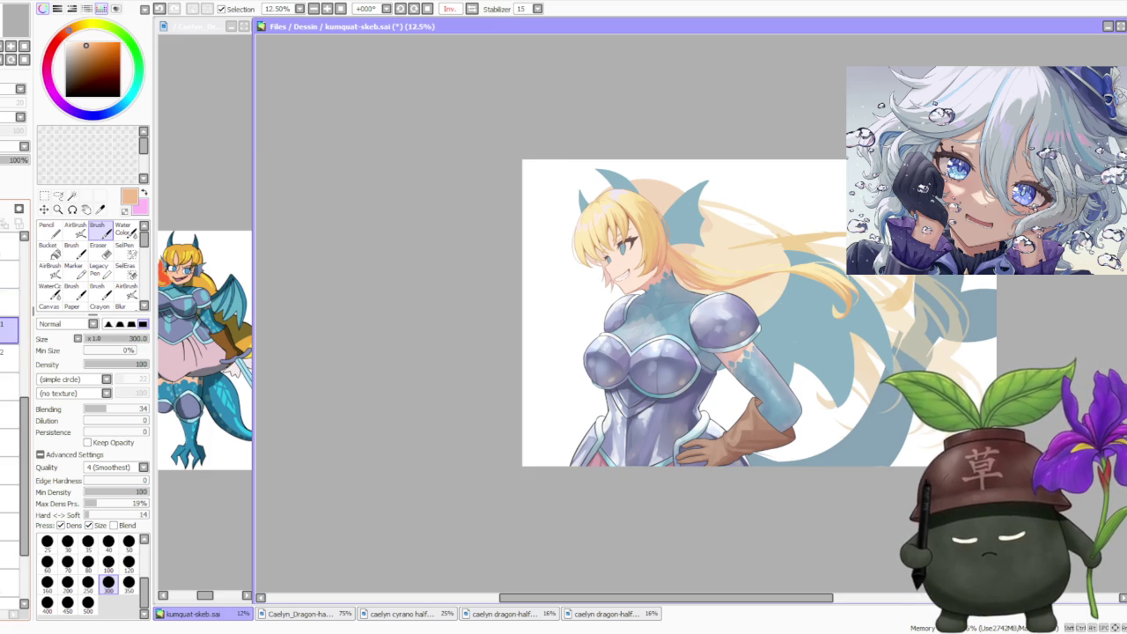
pyautogui.scroll(-1, 285, 367)
pyautogui.scroll(1, 615, 264)
pyautogui.scroll(1, 618, 291)
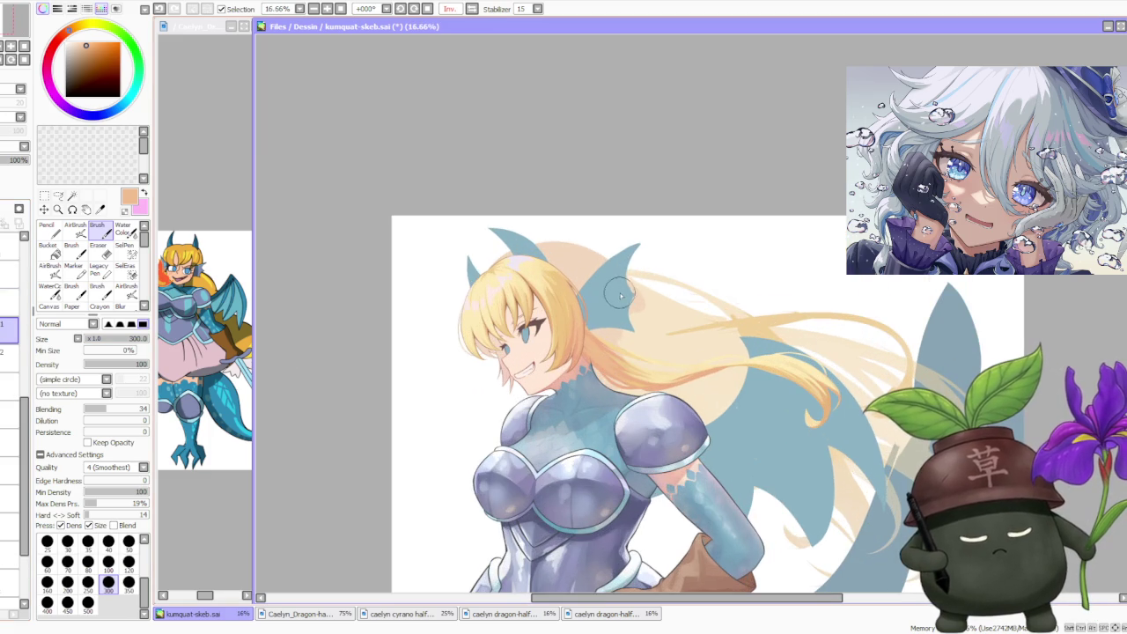
pyautogui.scroll(-1, 620, 295)
pyautogui.scroll(1, 892, 416)
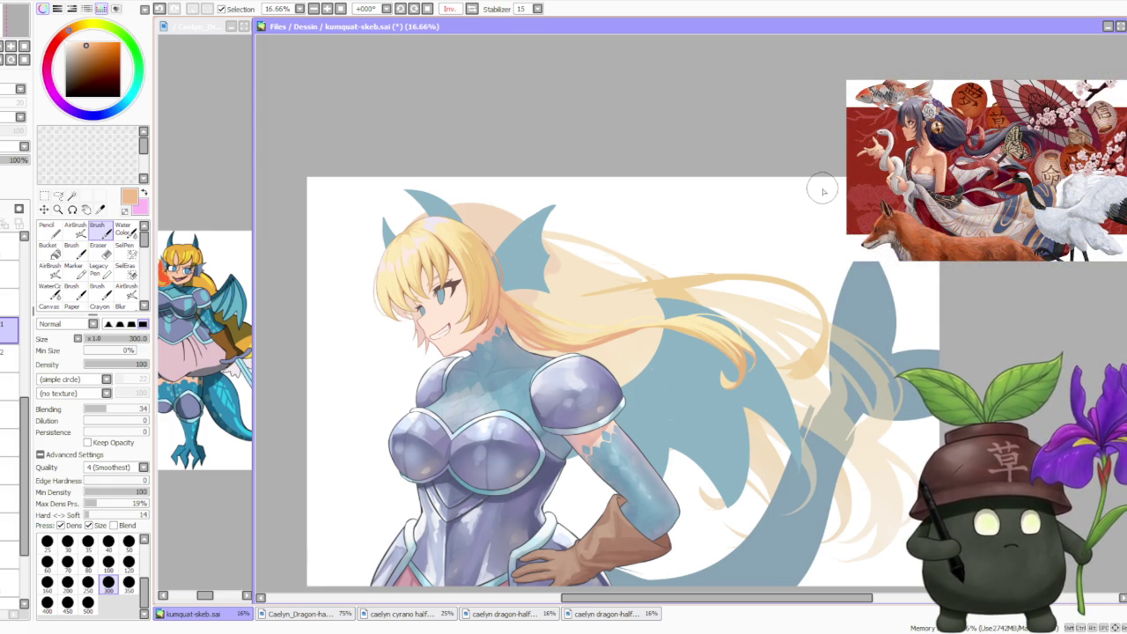
pyautogui.scroll(-1, 636, 323)
pyautogui.scroll(1, 594, 304)
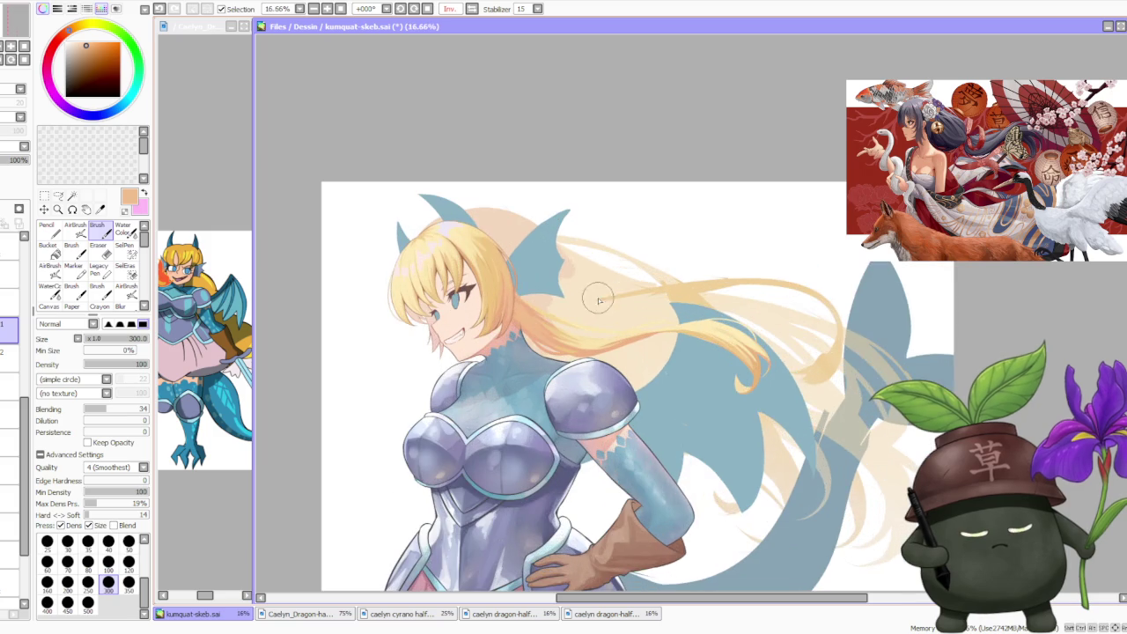
pyautogui.scroll(2, 545, 297)
pyautogui.scroll(1, 532, 333)
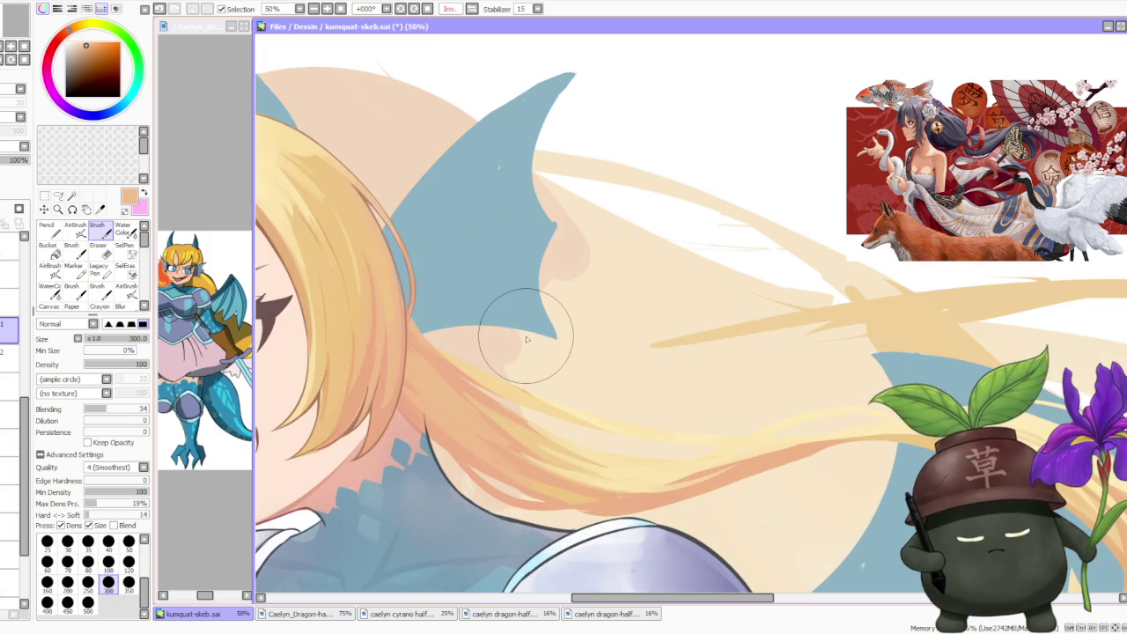
pyautogui.scroll(-1, 498, 322)
pyautogui.scroll(1, 509, 362)
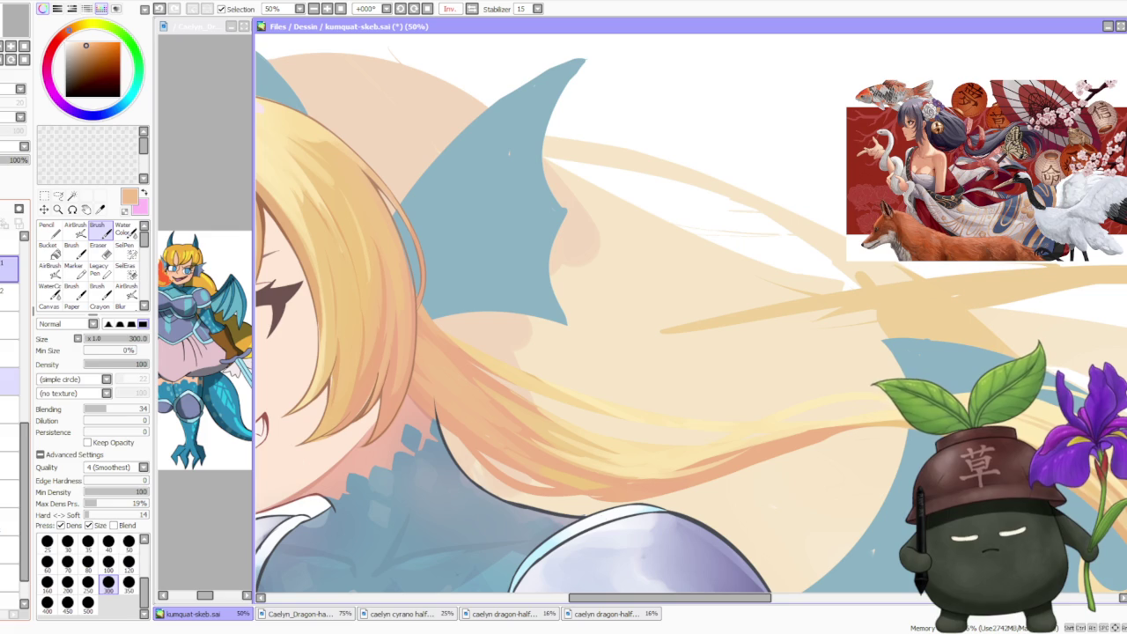
pyautogui.click(9, 236)
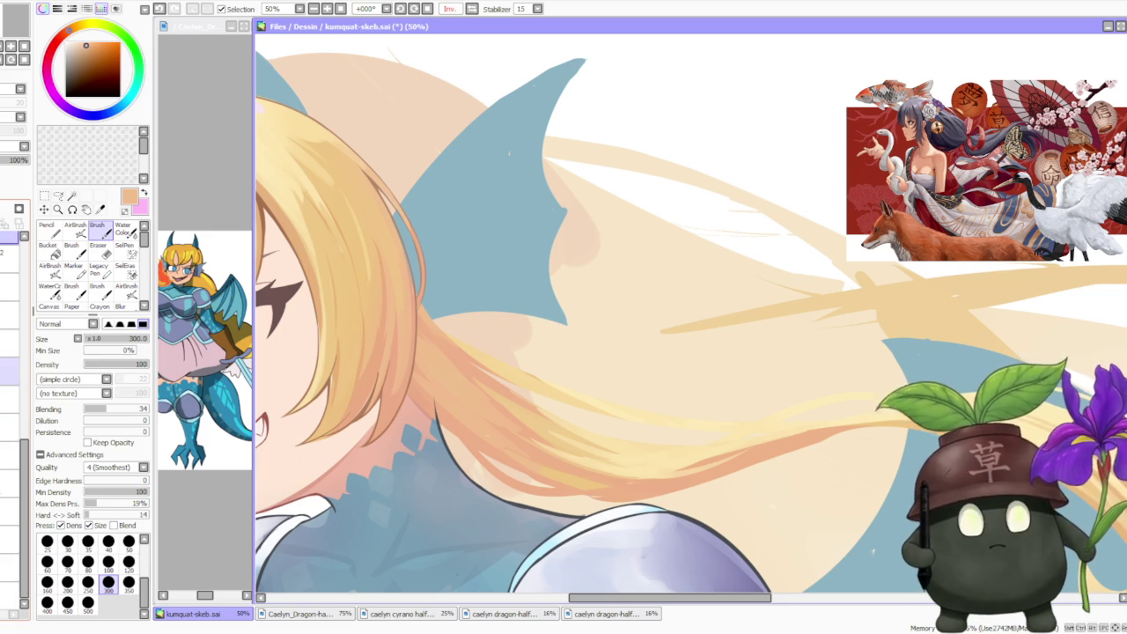
pyautogui.click(9, 484)
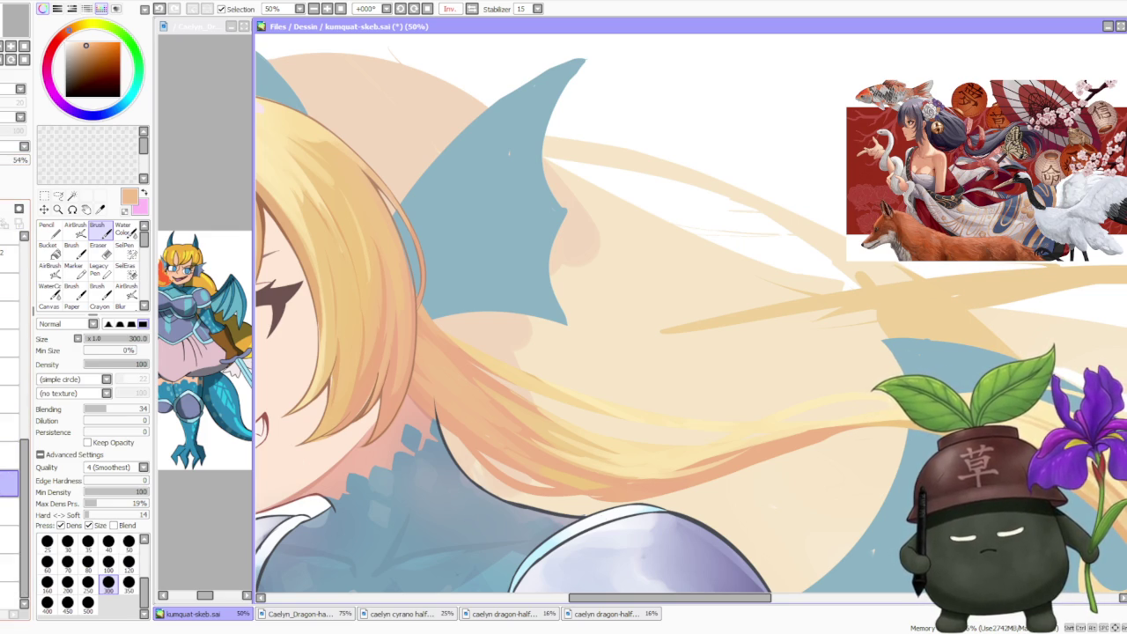
pyautogui.press('Delete')
# - Zoom out to the whole figure and eyedrop the brown outline colour
pyautogui.scroll(-2, 691, 317)
pyautogui.scroll(-2, 691, 317)
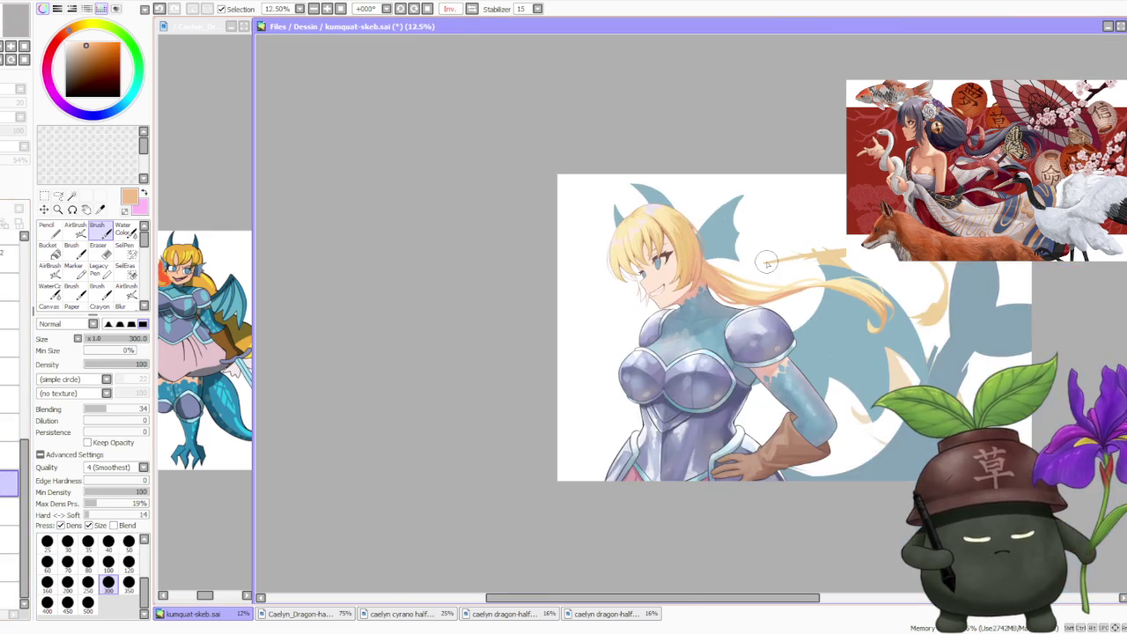
pyautogui.scroll(1, 691, 317)
pyautogui.scroll(1, 691, 317)
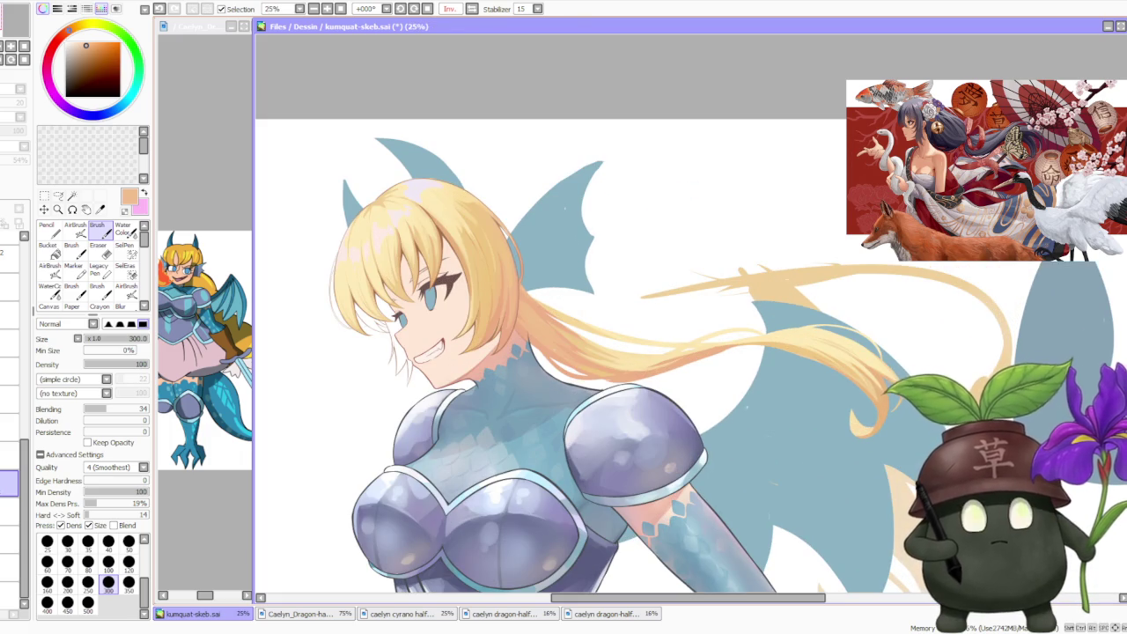
pyautogui.scroll(1, 445, 211)
pyautogui.keyDown('alt'); pyautogui.click(445, 211); pyautogui.keyUp('alt')
pyautogui.scroll(-1, 445, 209)
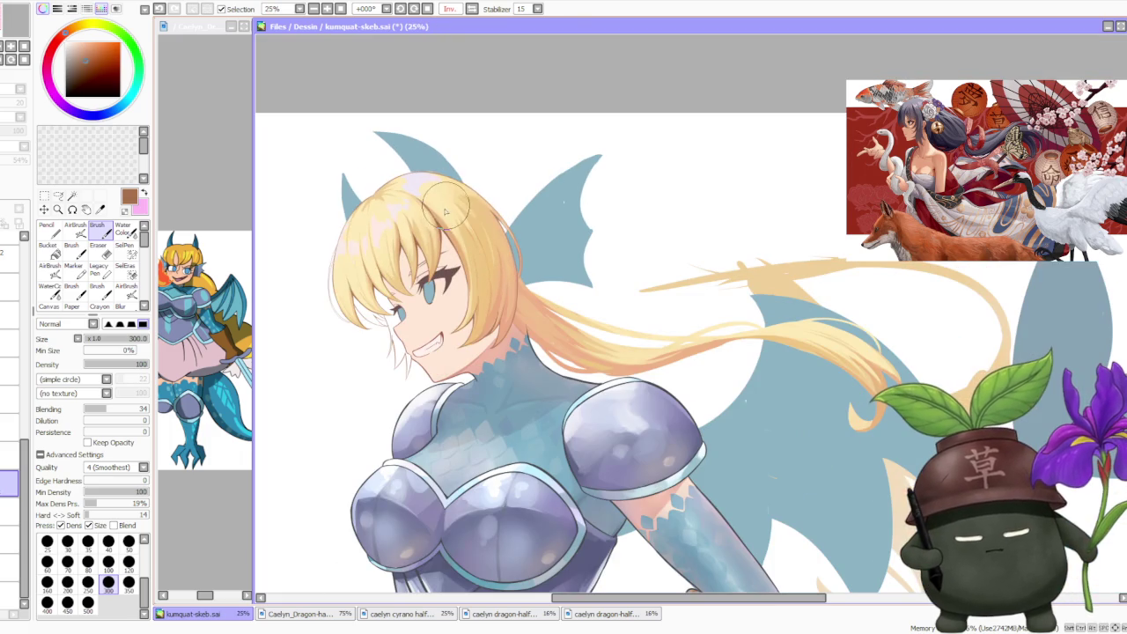
# - Switch to the fully opaque layer and reduce the brush to size 120
pyautogui.click(7, 456)
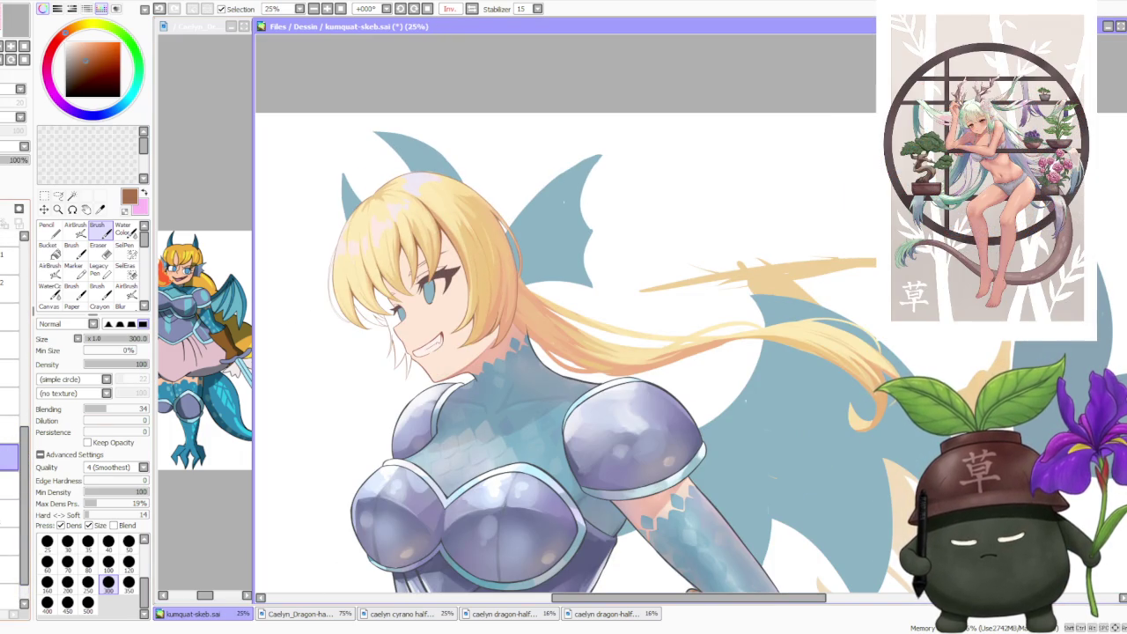
pyautogui.moveTo(28, 437)
pyautogui.mouseDown()
pyautogui.moveTo(29, 416)
pyautogui.moveTo(29, 483)
pyautogui.mouseUp()
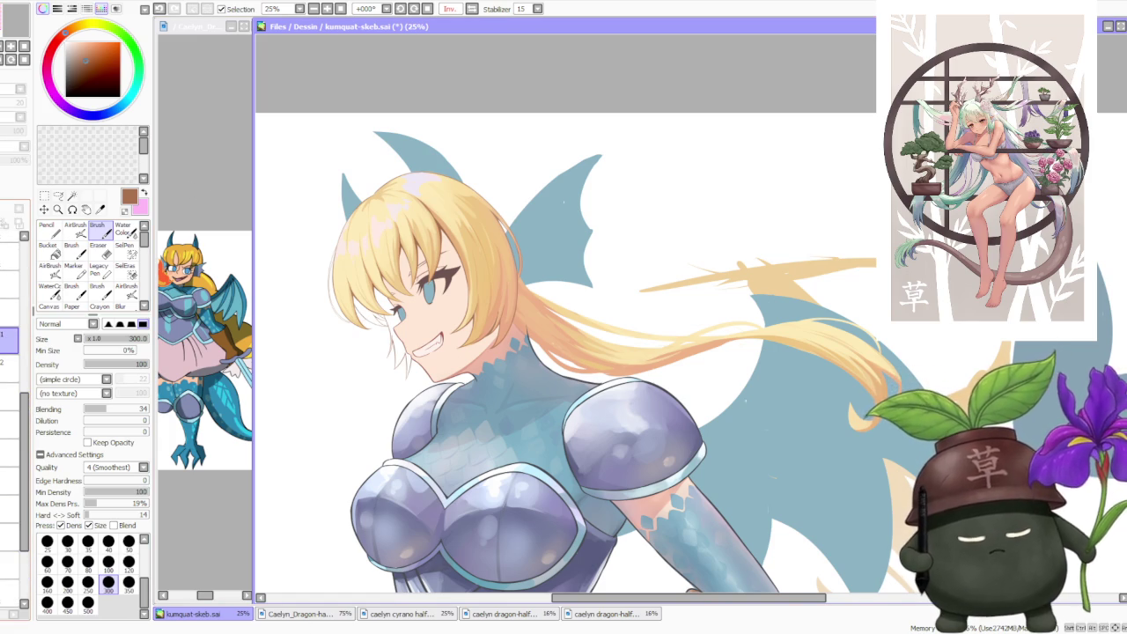
pyautogui.scroll(2, 502, 246)
pyautogui.scroll(1, 385, 236)
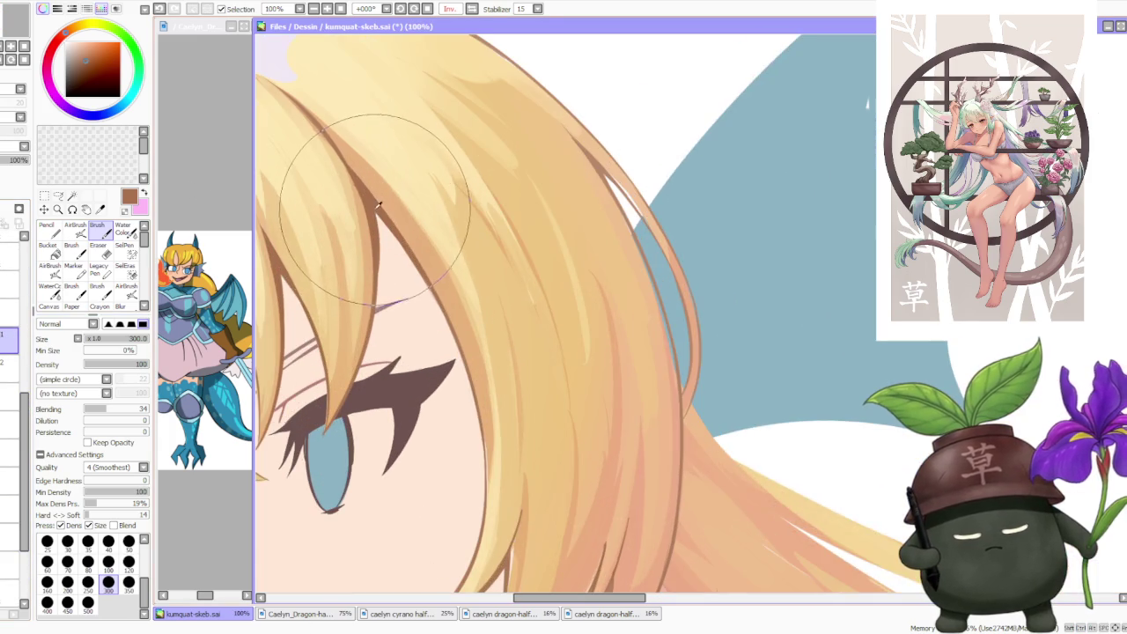
pyautogui.scroll(-2, 385, 236)
pyautogui.press('[')
pyautogui.press('[')
pyautogui.press('[')
# - Draw a thin brown outline along the hair edge where it meets the neck
pyautogui.scroll(3, 449, 298)
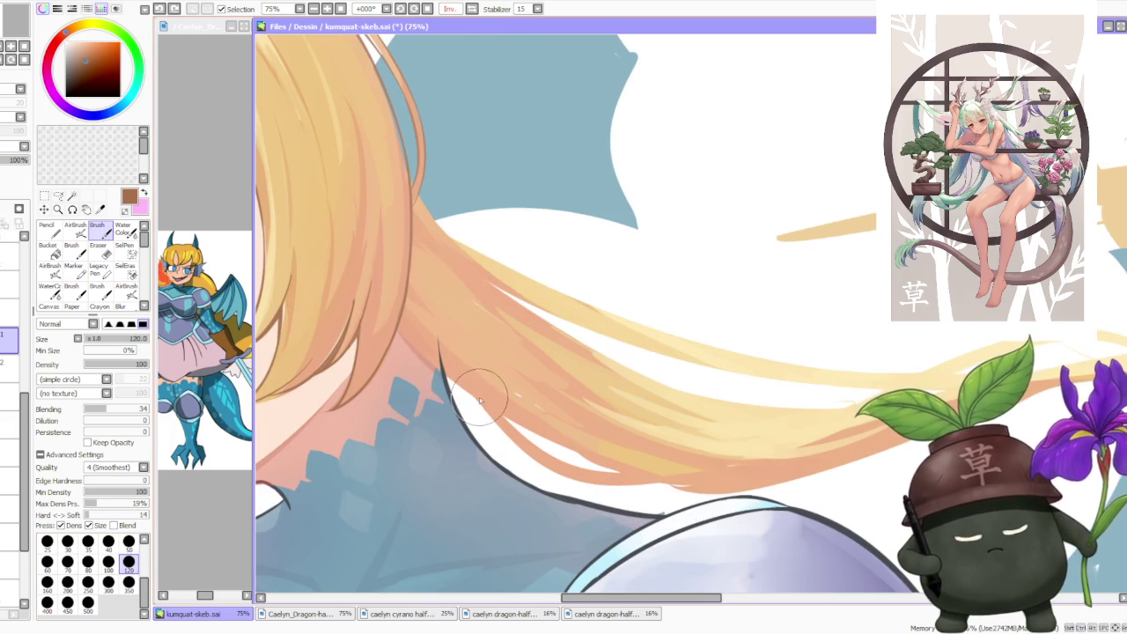
pyautogui.scroll(-1, 441, 353)
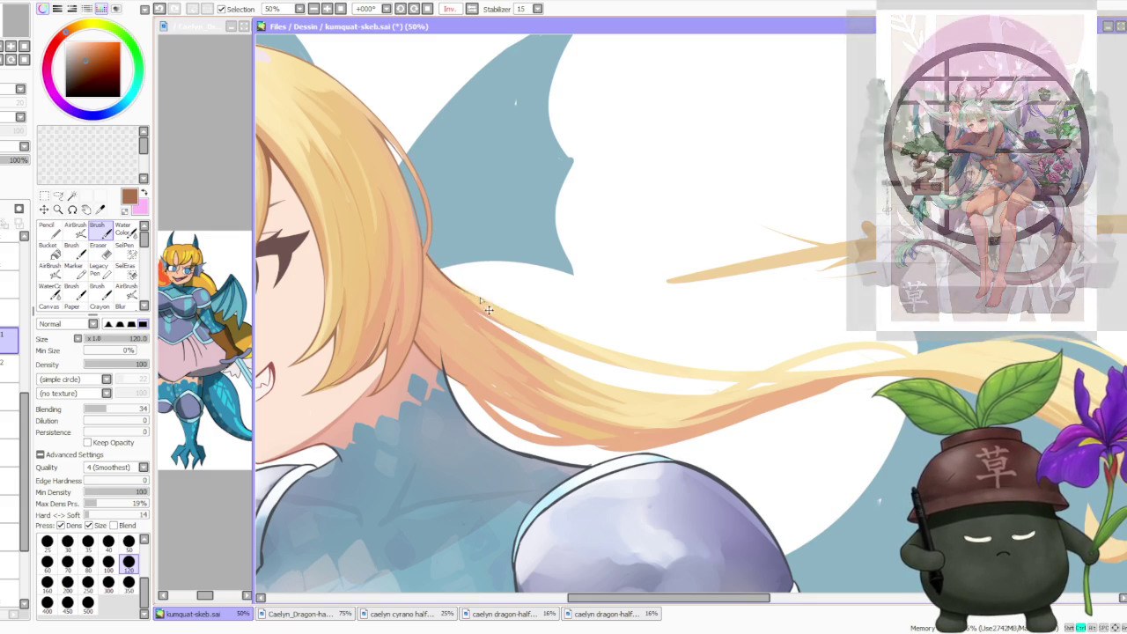
pyautogui.moveTo(457, 286); pyautogui.dragTo(530, 326)
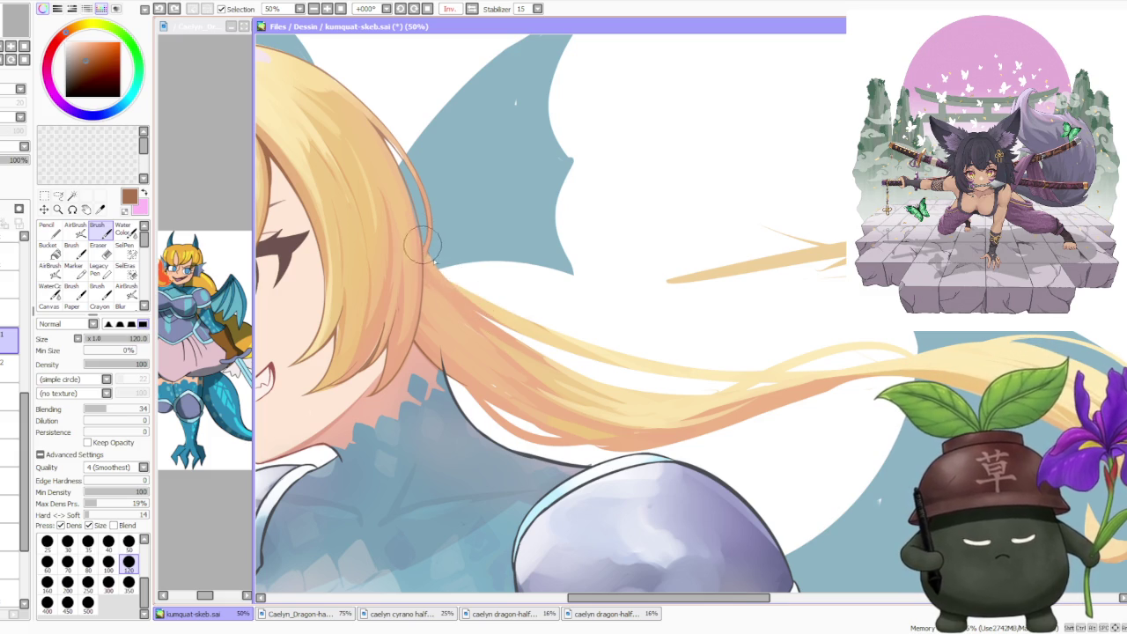
pyautogui.click(487, 319)
# - Trace a thin brown line along the hair's lower edge over the neck, redrawing until clean
pyautogui.scroll(-3, 444, 273)
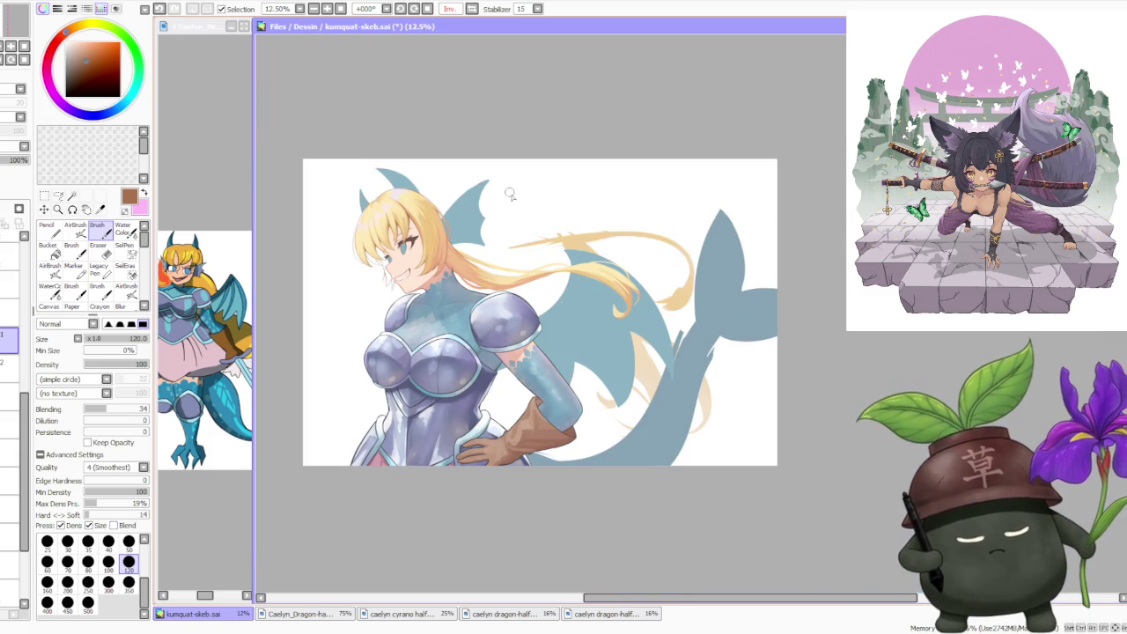
pyautogui.scroll(4, 508, 211)
pyautogui.scroll(1, 428, 281)
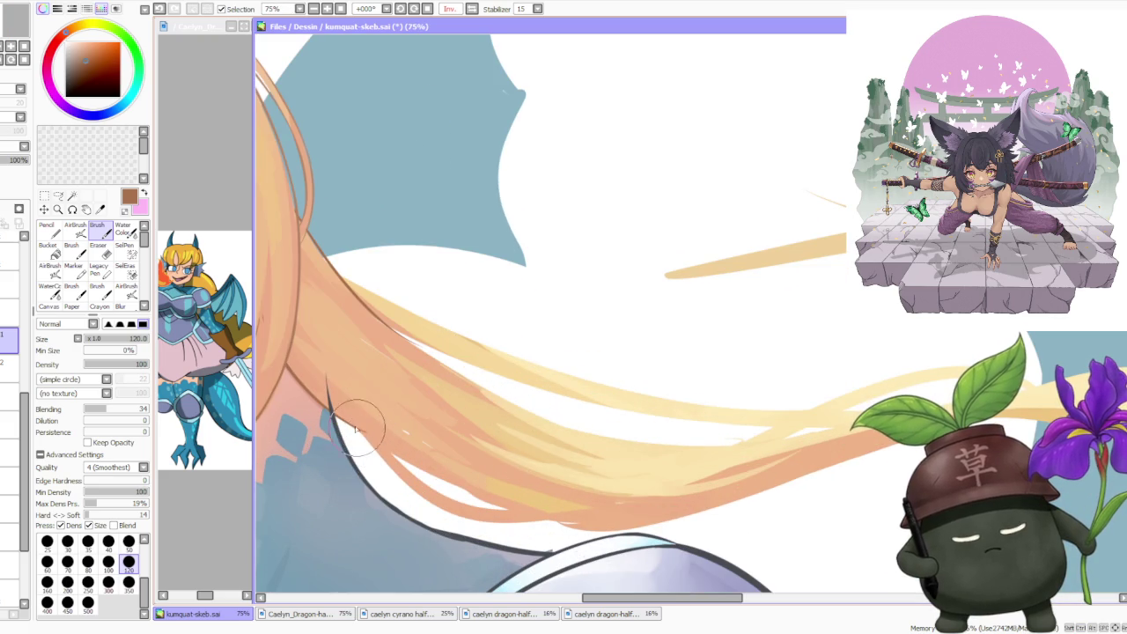
pyautogui.hotkey('ctrl', 'z')
pyautogui.hotkey('ctrl', 'z')
pyautogui.hotkey('ctrl', 'z')
pyautogui.moveTo(370, 466)
pyautogui.mouseDown()
pyautogui.moveTo(421, 502)
pyautogui.moveTo(340, 416)
pyautogui.moveTo(411, 480)
pyautogui.moveTo(510, 548)
pyautogui.moveTo(533, 546)
pyautogui.mouseUp()
pyautogui.hotkey('ctrl', 'z')
pyautogui.hotkey('ctrl', 'z')
pyautogui.moveTo(388, 467); pyautogui.dragTo(522, 520)
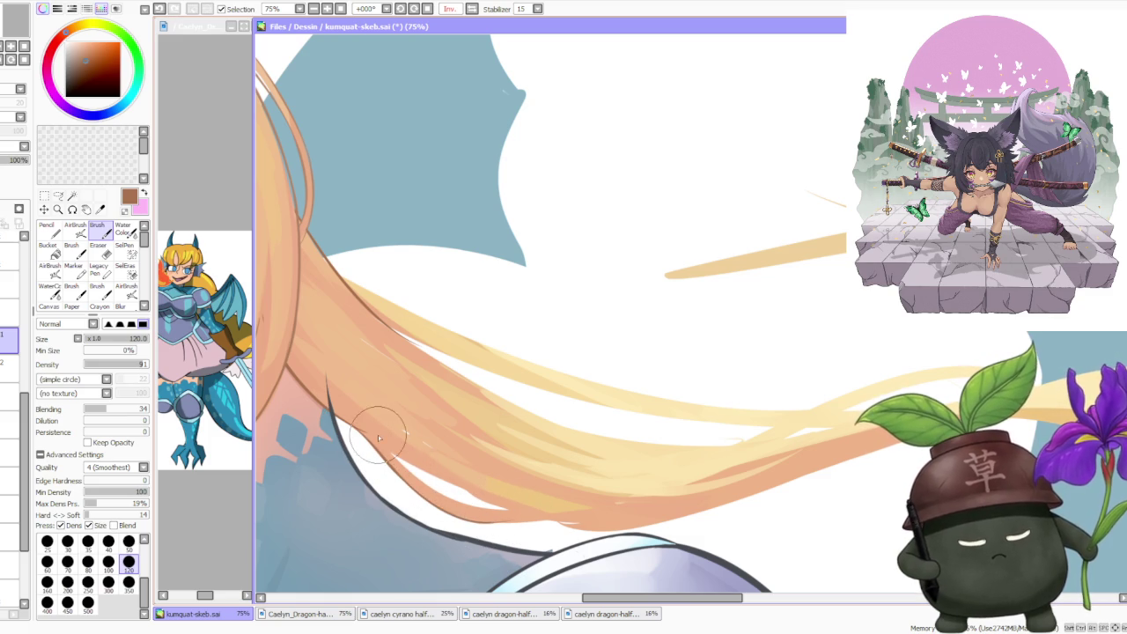
pyautogui.hotkey('ctrl', 'z')
pyautogui.moveTo(440, 482); pyautogui.dragTo(532, 533)
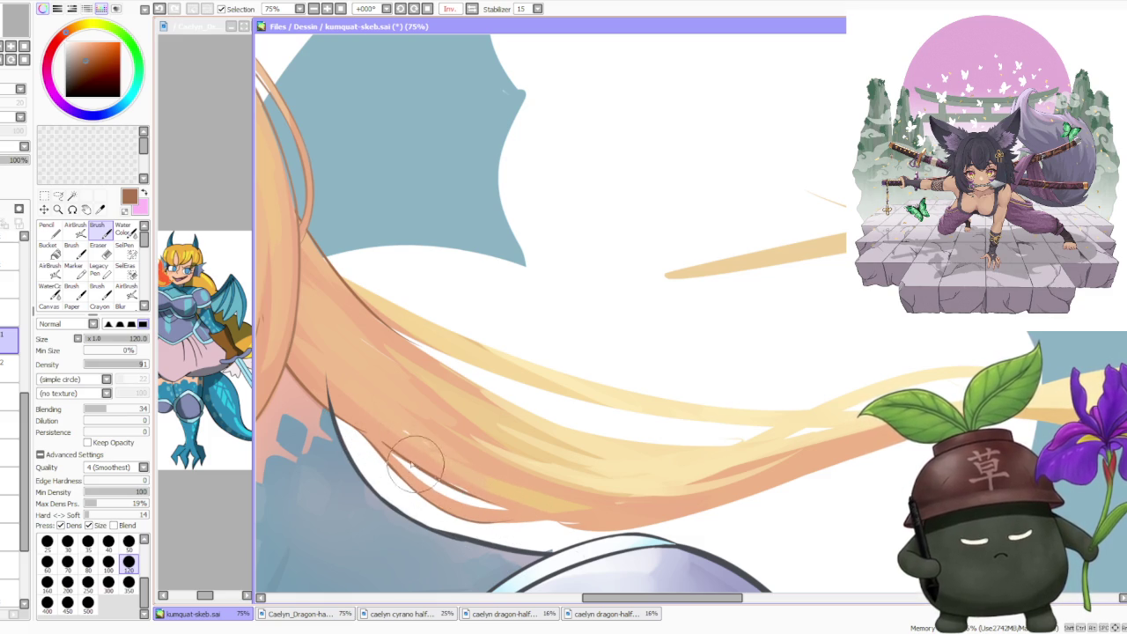
pyautogui.hotkey('ctrl', 'z')
pyautogui.hotkey('ctrl', 'z')
pyautogui.moveTo(450, 480); pyautogui.dragTo(550, 535)
pyautogui.hotkey('ctrl', 'z')
pyautogui.hotkey('ctrl', 'z')
pyautogui.moveTo(398, 460); pyautogui.dragTo(486, 527)
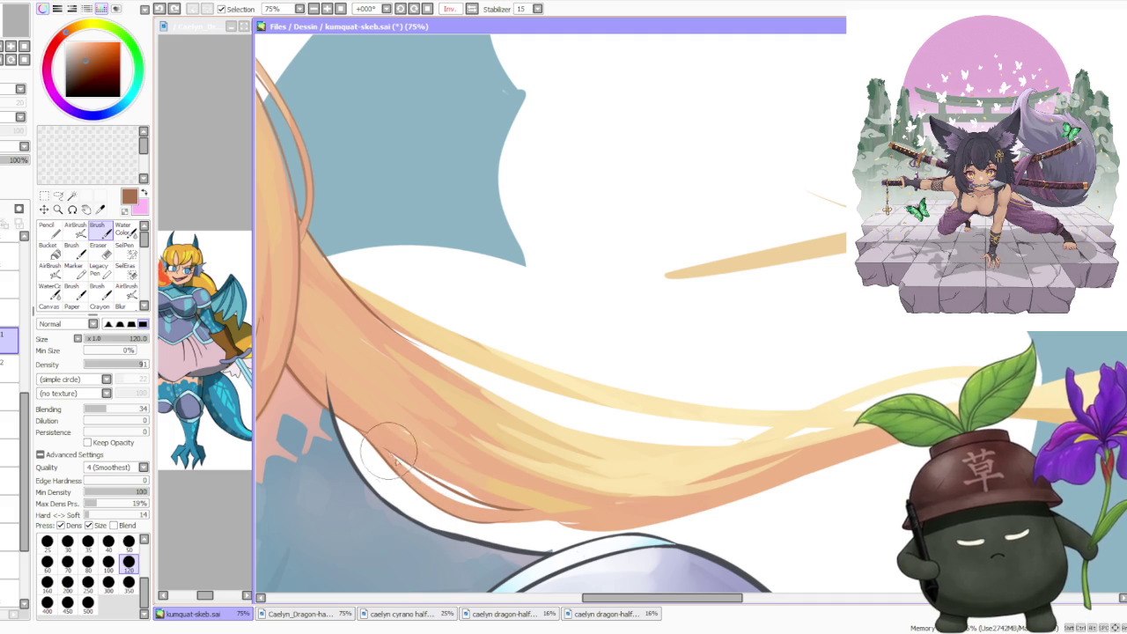
pyautogui.hotkey('ctrl', 'z')
pyautogui.moveTo(388, 449); pyautogui.dragTo(466, 516)
pyautogui.hotkey('ctrl', 'z')
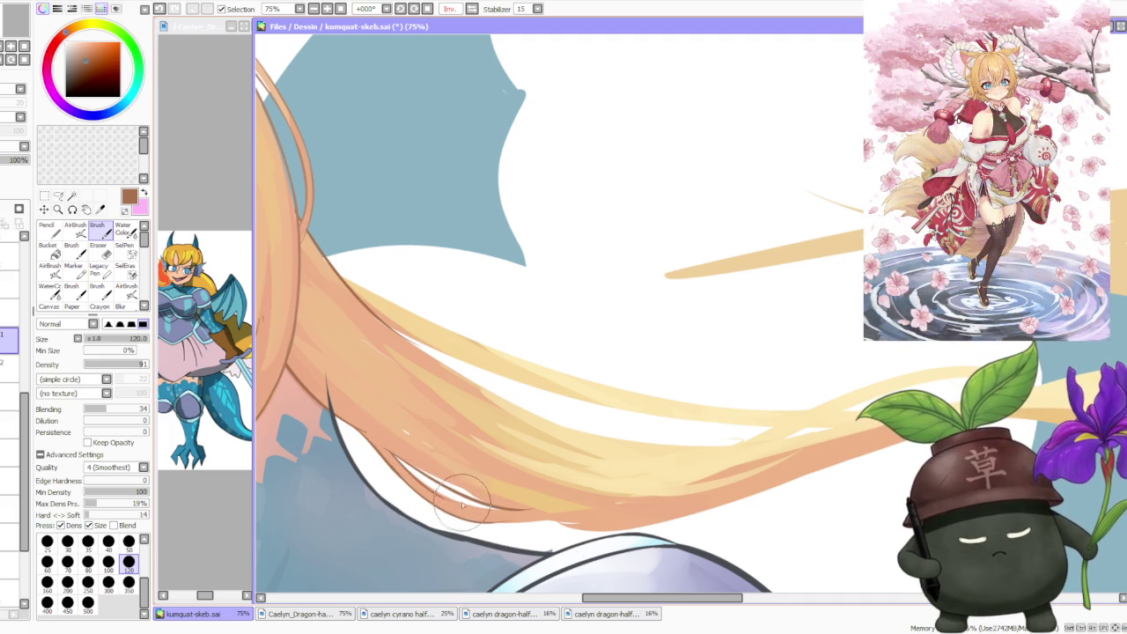
pyautogui.hotkey('ctrl', 'z')
pyautogui.moveTo(404, 463); pyautogui.dragTo(537, 534)
pyautogui.hotkey('ctrl', 'z')
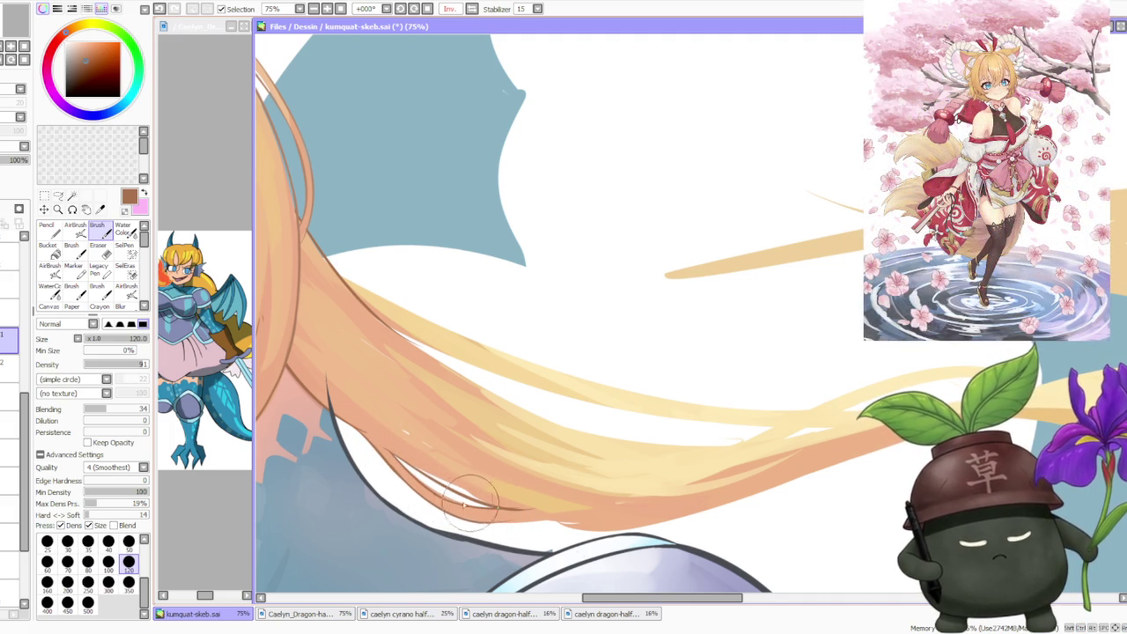
pyautogui.hotkey('ctrl', 'z')
pyautogui.moveTo(415, 493); pyautogui.dragTo(608, 534)
pyautogui.hotkey('ctrl', 'z')
pyautogui.moveTo(440, 501); pyautogui.dragTo(616, 534)
pyautogui.hotkey('ctrl', 'z')
pyautogui.moveTo(428, 499); pyautogui.dragTo(613, 534)
pyautogui.hotkey('ctrl', 'z')
pyautogui.moveTo(476, 515); pyautogui.dragTo(607, 533)
pyautogui.hotkey('ctrl', 'z')
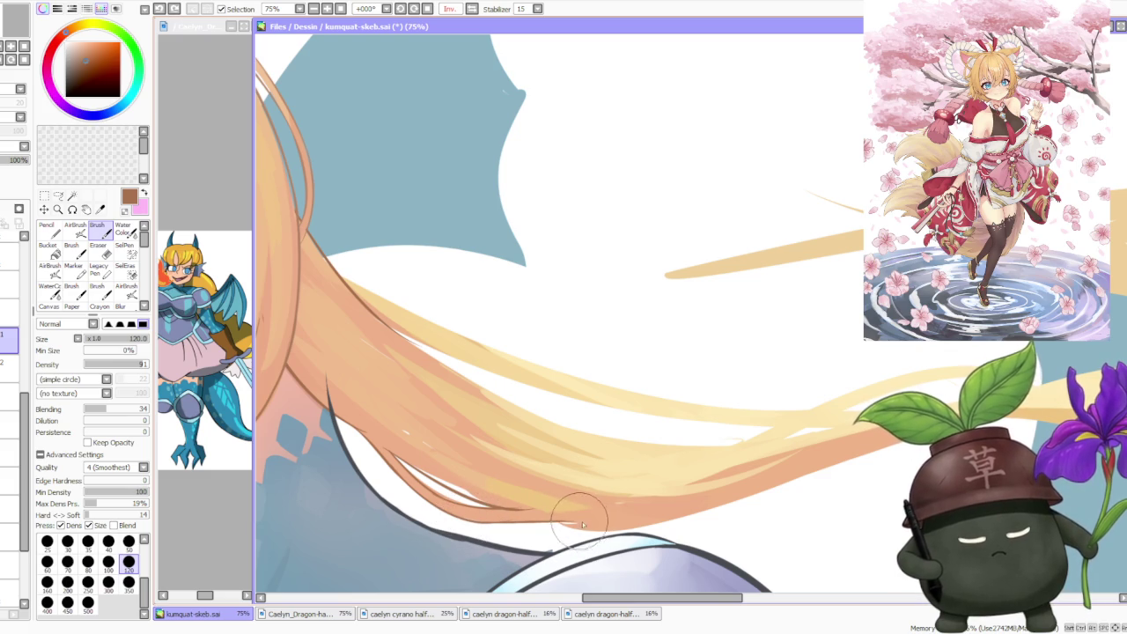
pyautogui.moveTo(480, 516); pyautogui.dragTo(609, 533)
# - Outline the ponytail's edge above the shoulder with a thin brown line, retrying until clean
pyautogui.scroll(-2, 503, 494)
pyautogui.scroll(2, 503, 494)
pyautogui.scroll(2, 572, 476)
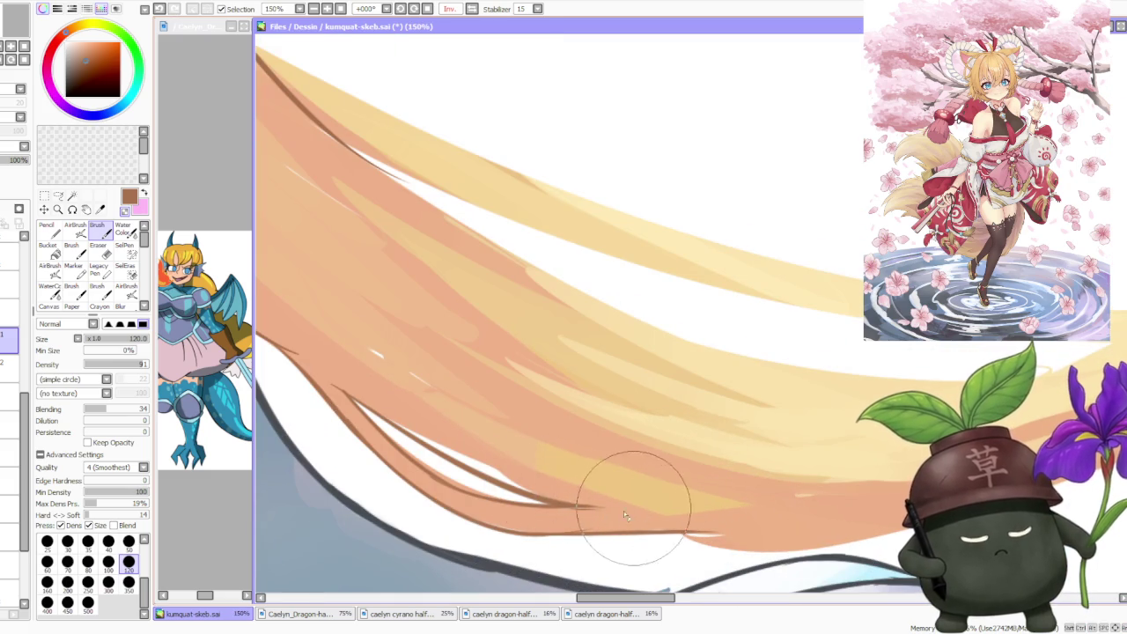
pyautogui.scroll(-1, 429, 416)
pyautogui.scroll(-1, 428, 416)
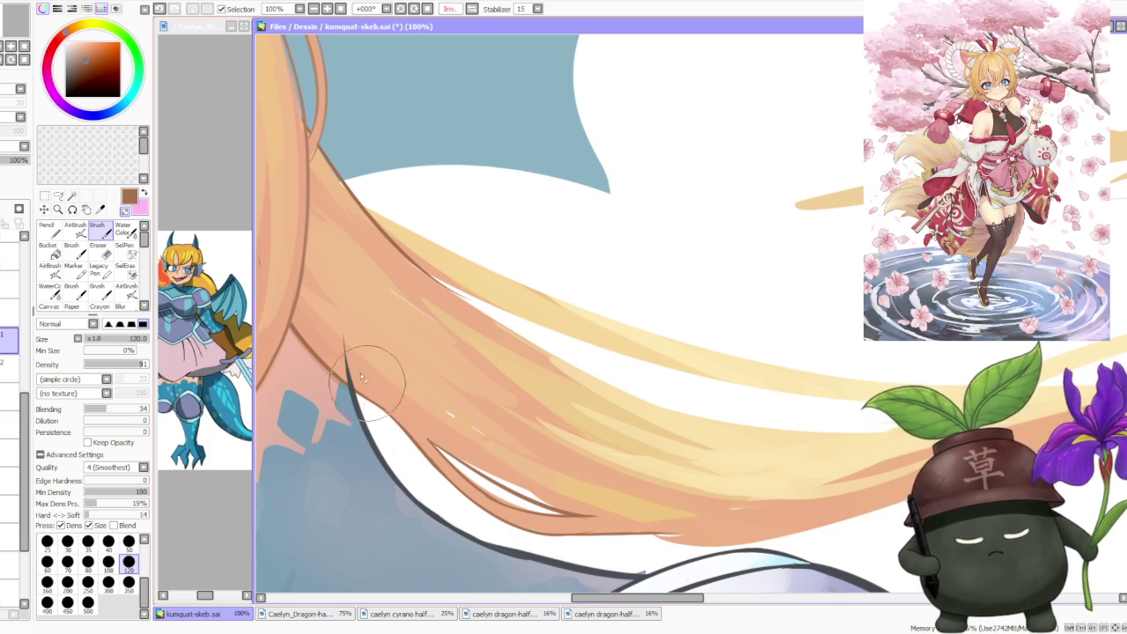
pyautogui.scroll(-3, 374, 277)
pyautogui.scroll(-2, 374, 277)
pyautogui.scroll(3, 399, 215)
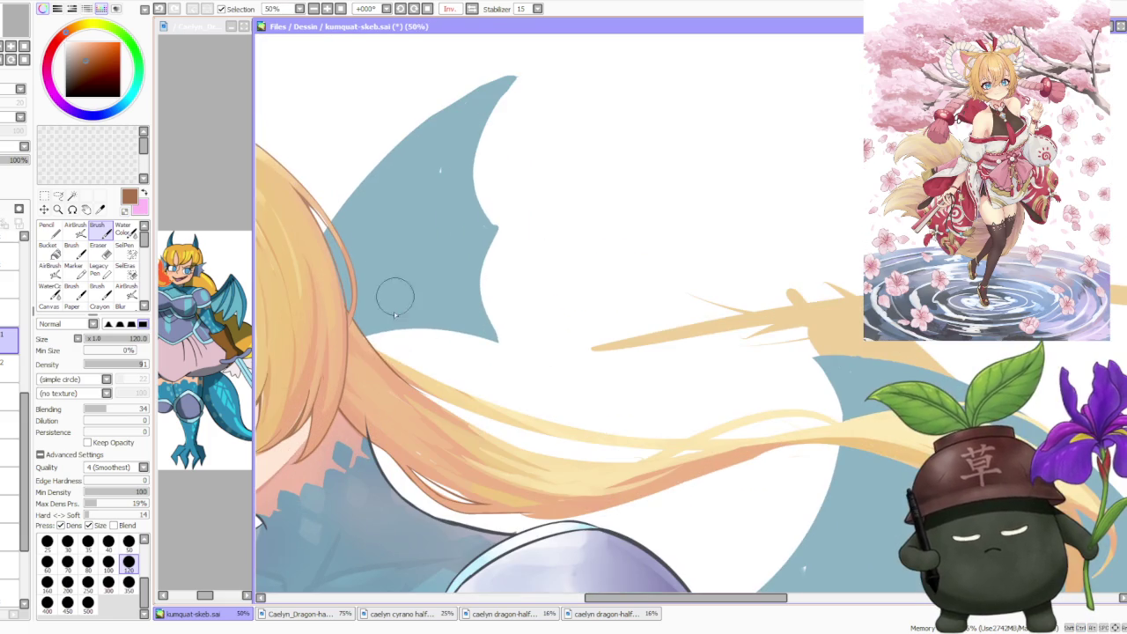
pyautogui.scroll(1, 371, 340)
pyautogui.scroll(-1, 371, 340)
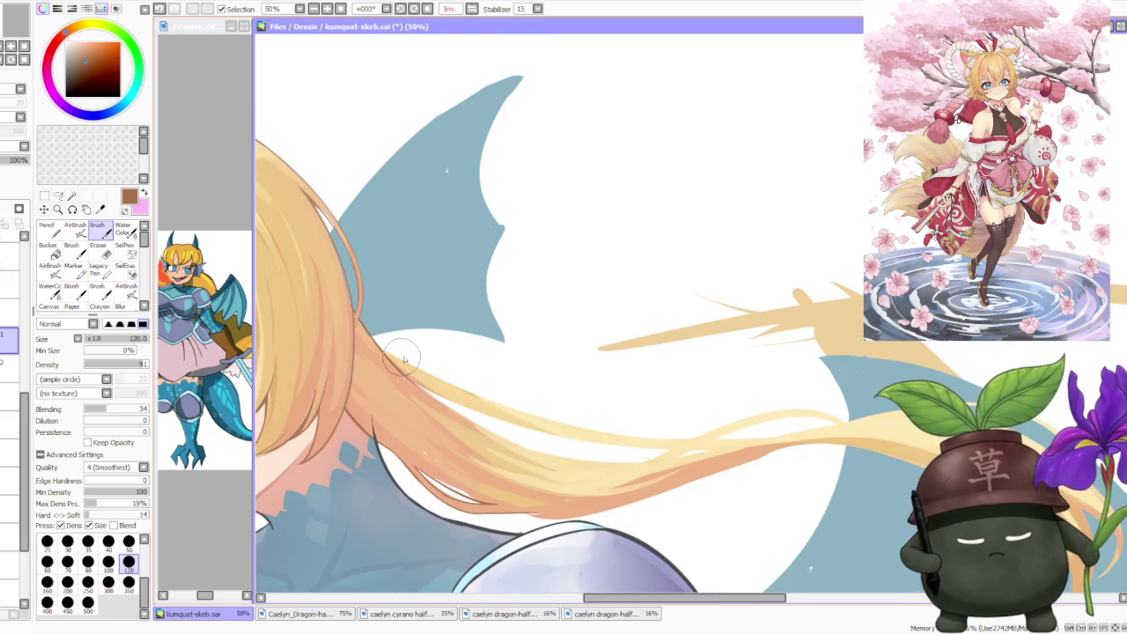
pyautogui.hotkey('ctrl', 'z')
pyautogui.moveTo(371, 340); pyautogui.dragTo(476, 406)
pyautogui.hotkey('ctrl', 'z')
pyautogui.hotkey('ctrl', 'z')
pyautogui.moveTo(379, 339)
pyautogui.mouseDown()
pyautogui.moveTo(519, 420)
pyautogui.moveTo(515, 409)
pyautogui.mouseUp()
pyautogui.hotkey('ctrl', 'z')
pyautogui.moveTo(355, 317); pyautogui.dragTo(517, 418)
pyautogui.hotkey('ctrl', 'z')
pyautogui.moveTo(368, 327); pyautogui.dragTo(514, 422)
pyautogui.hotkey('ctrl', 'z')
pyautogui.hotkey('ctrl', 'z')
pyautogui.moveTo(354, 318); pyautogui.dragTo(494, 414)
pyautogui.hotkey('ctrl', 'z')
pyautogui.hotkey('ctrl', 'z')
pyautogui.moveTo(370, 325); pyautogui.dragTo(520, 425)
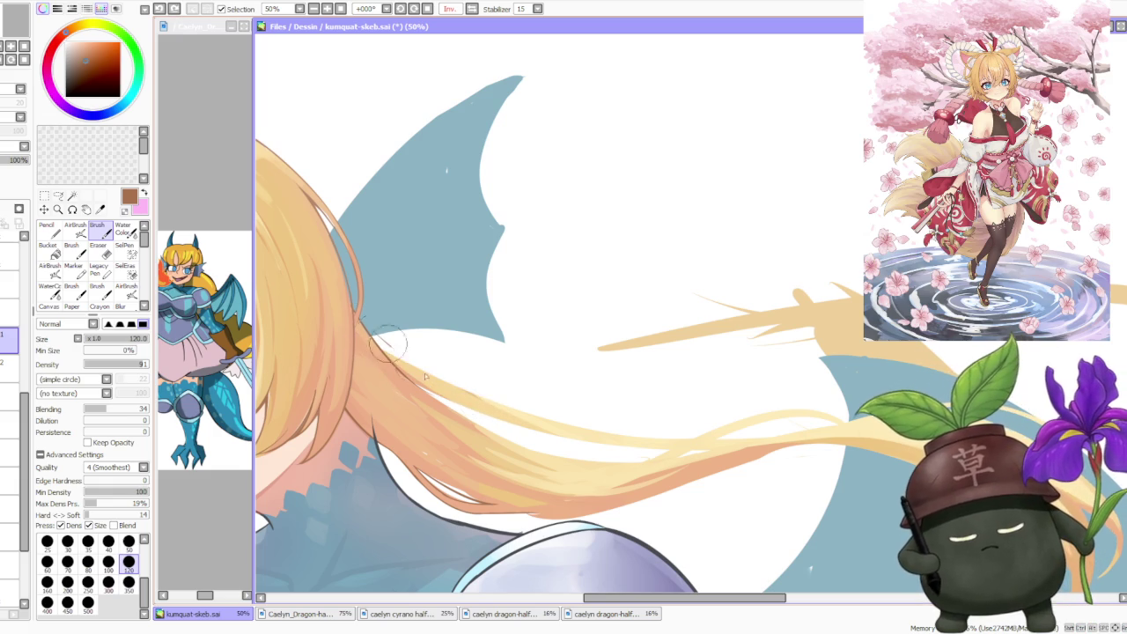
pyautogui.hotkey('ctrl', 'z')
pyautogui.moveTo(361, 317); pyautogui.dragTo(520, 423)
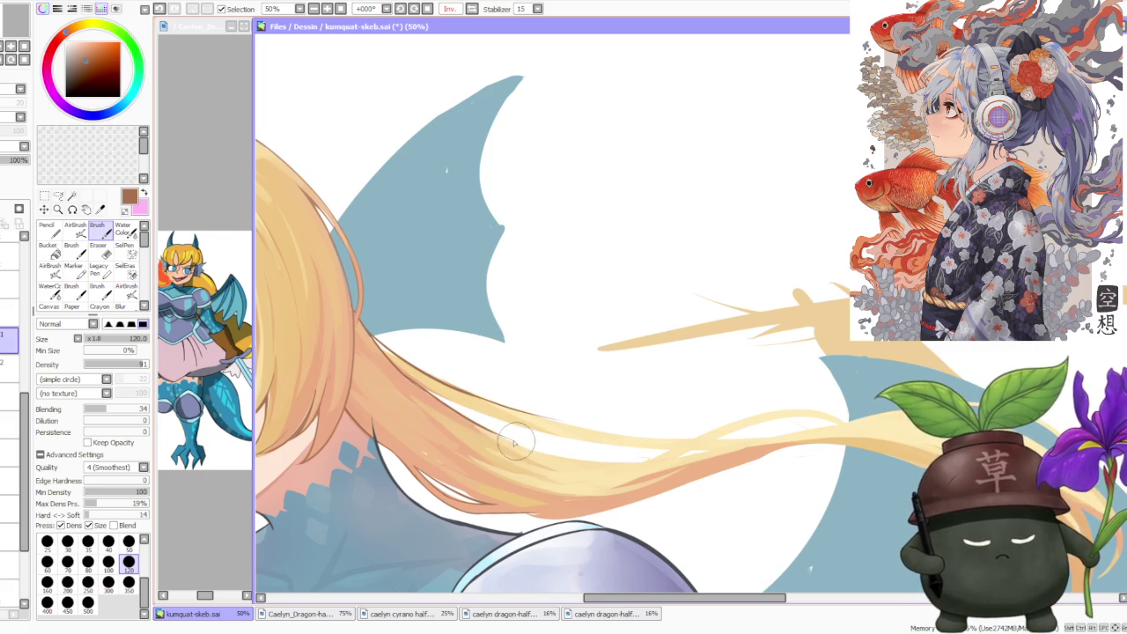
# - Pan and zoom out to check the traced ponytail outline
pyautogui.scroll(-1, 458, 400)
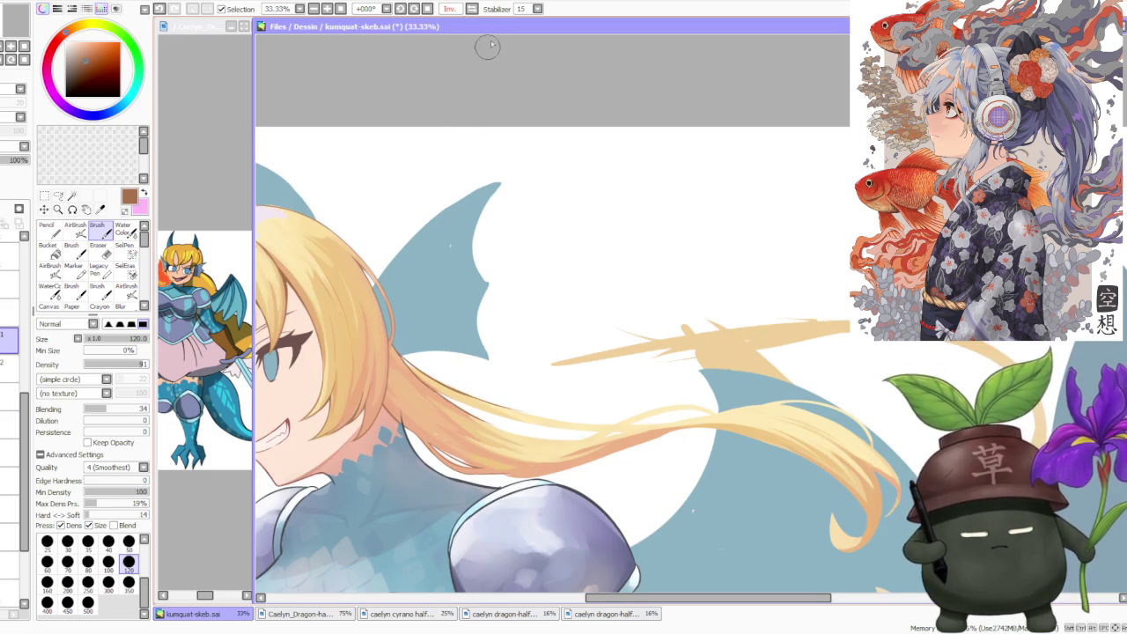
pyautogui.moveTo(488, 46); pyautogui.dragTo(667, 156)
pyautogui.scroll(-2, 666, 156)
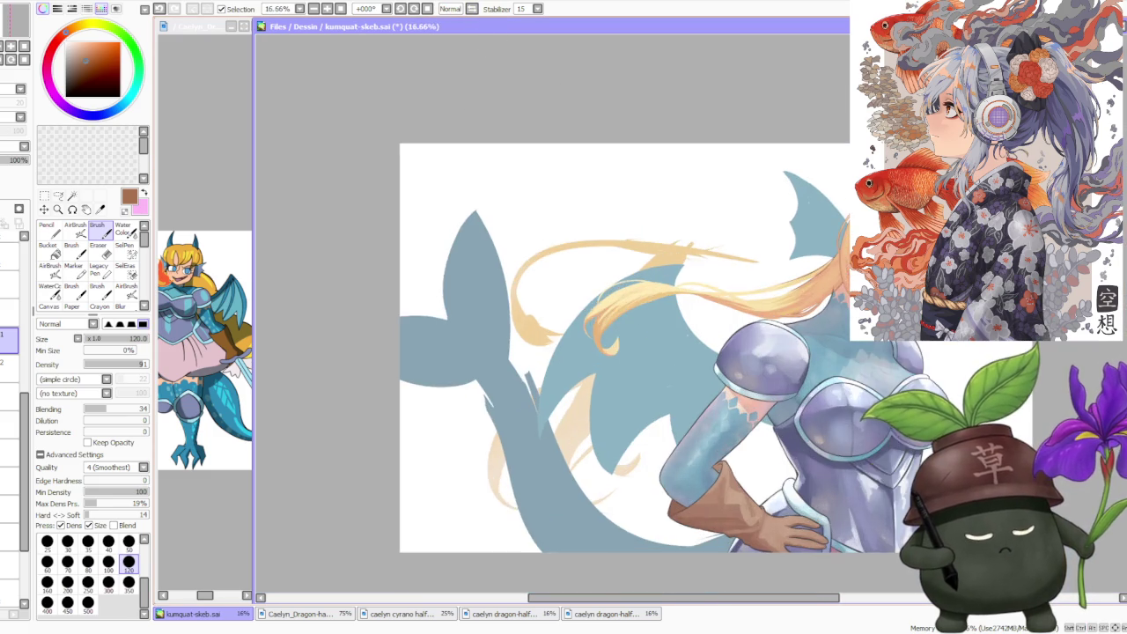
pyautogui.scroll(2, 844, 208)
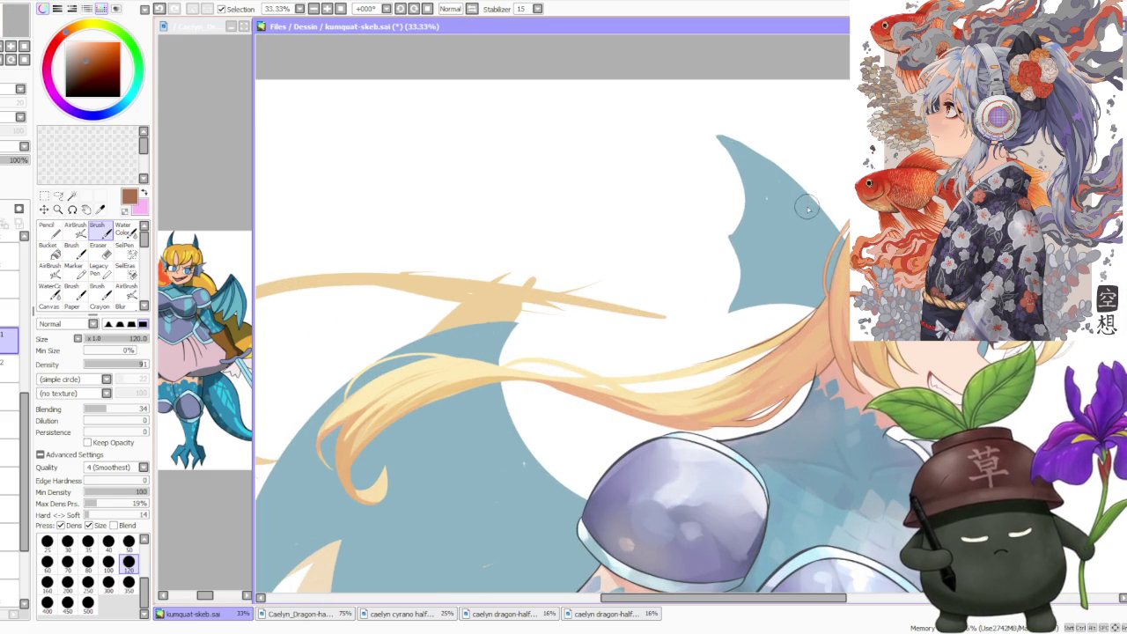
pyautogui.click(402, 7)
pyautogui.click(402, 8)
pyautogui.click(401, 8)
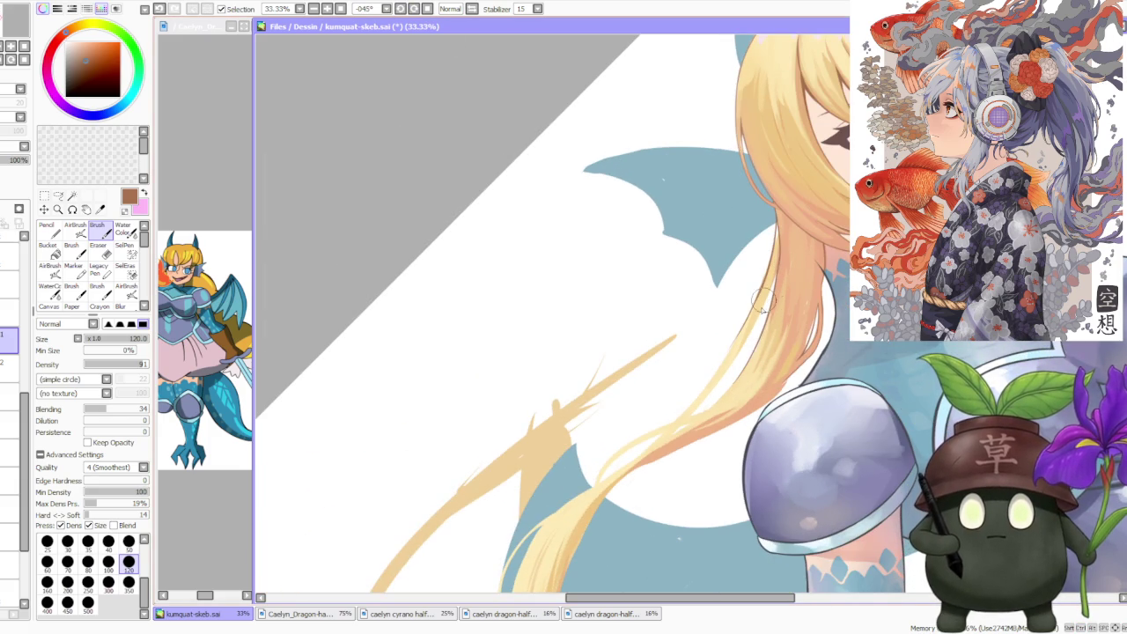
pyautogui.scroll(1, 786, 369)
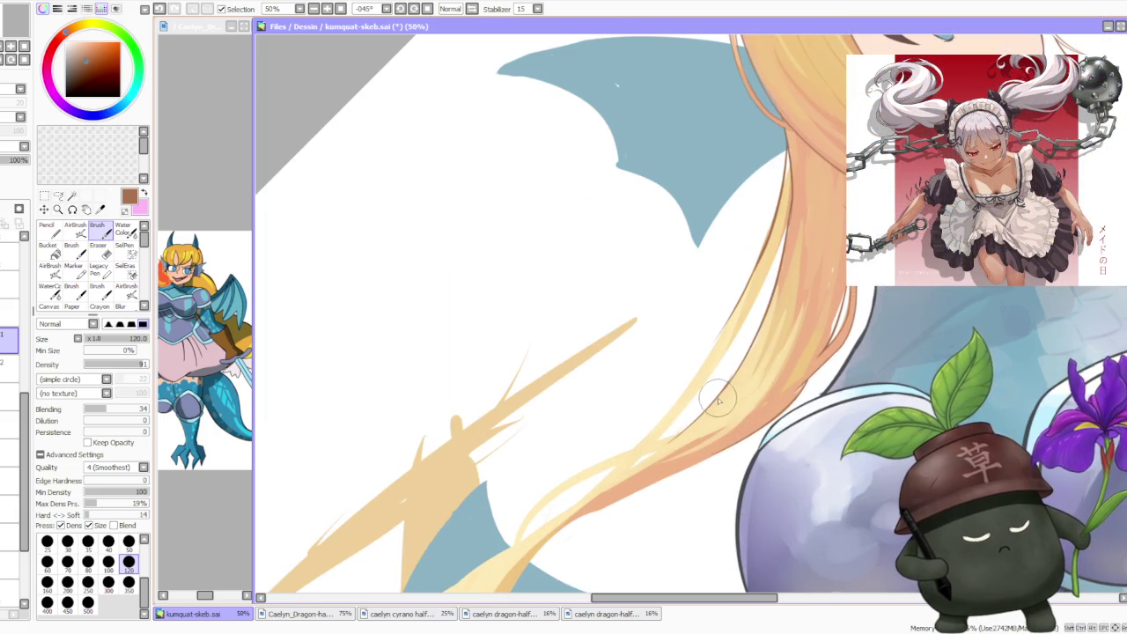
pyautogui.scroll(-1, 717, 390)
pyautogui.scroll(1, 733, 355)
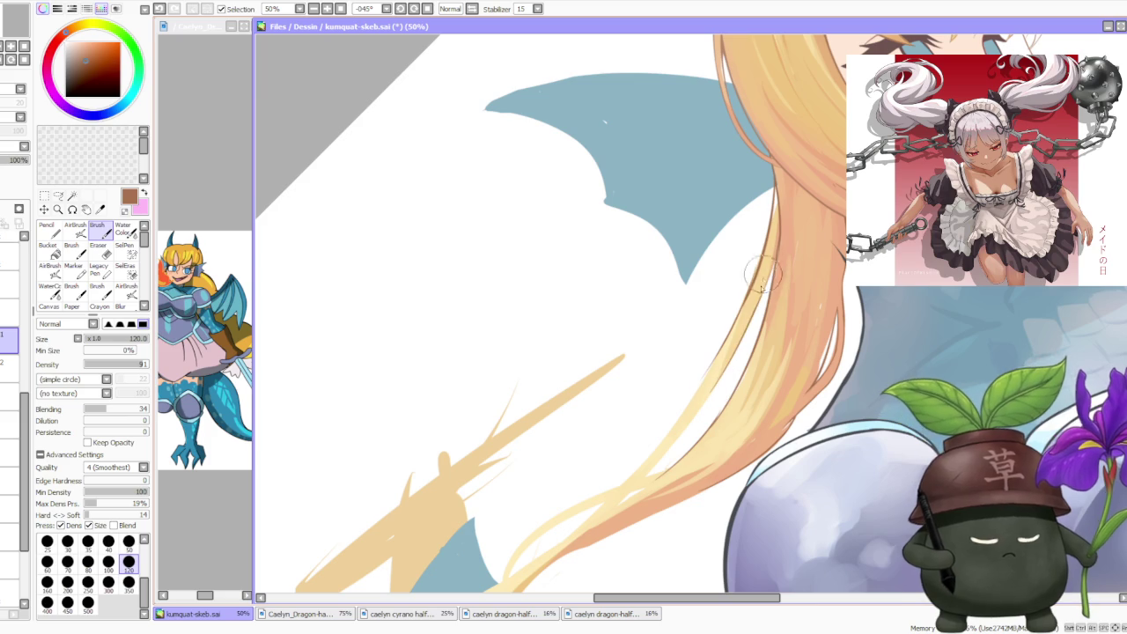
pyautogui.scroll(-2, 771, 262)
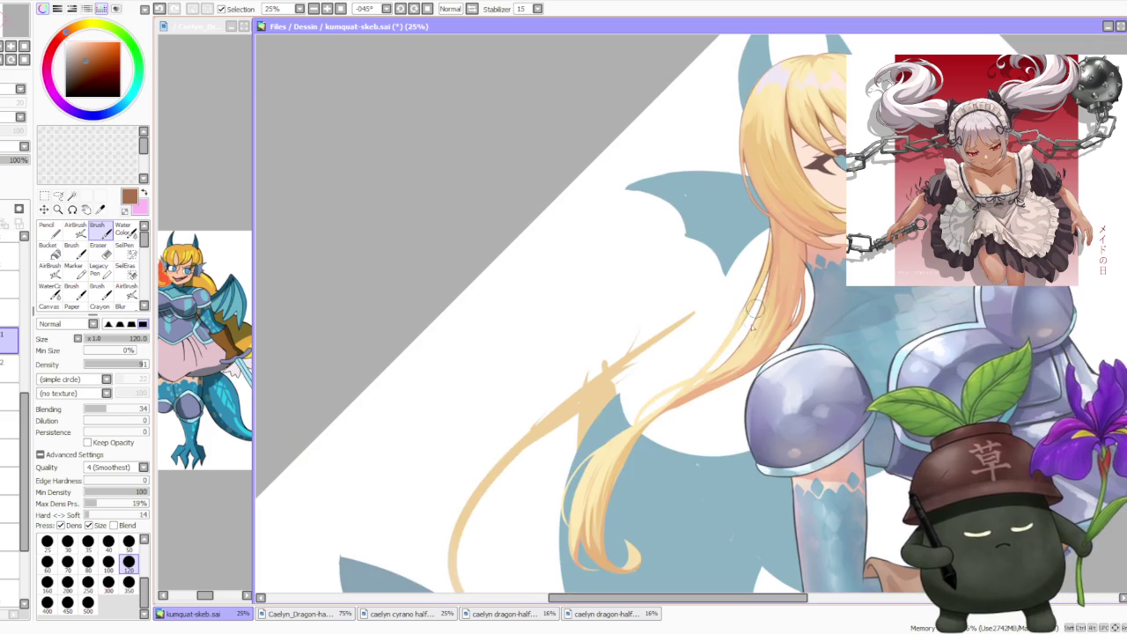
pyautogui.scroll(1, 747, 322)
pyautogui.scroll(1, 758, 326)
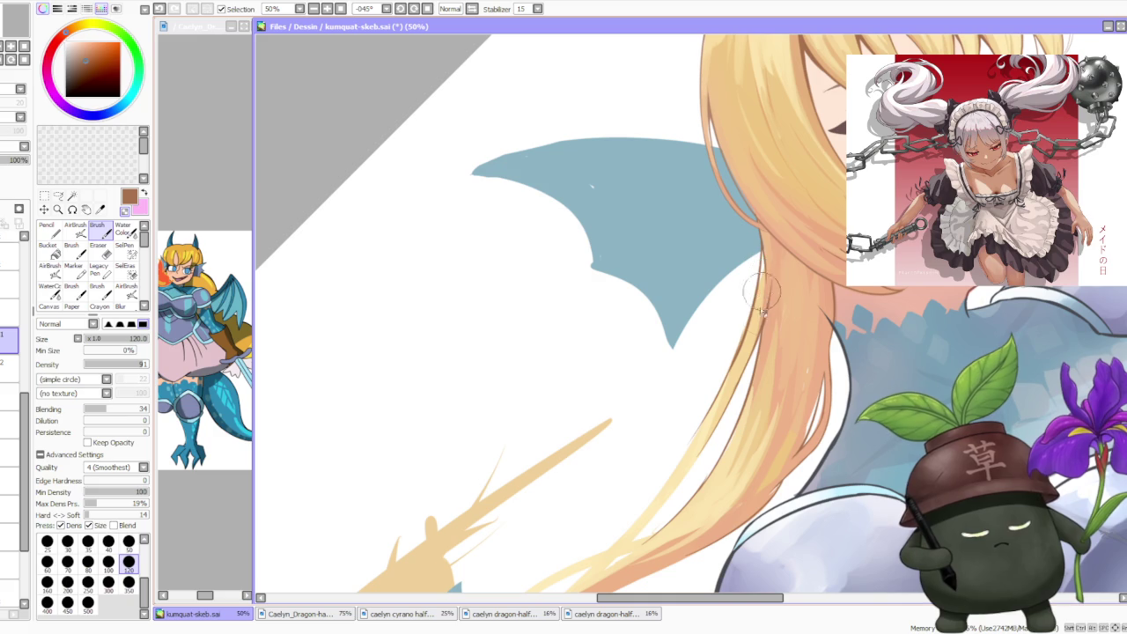
pyautogui.scroll(-2, 763, 260)
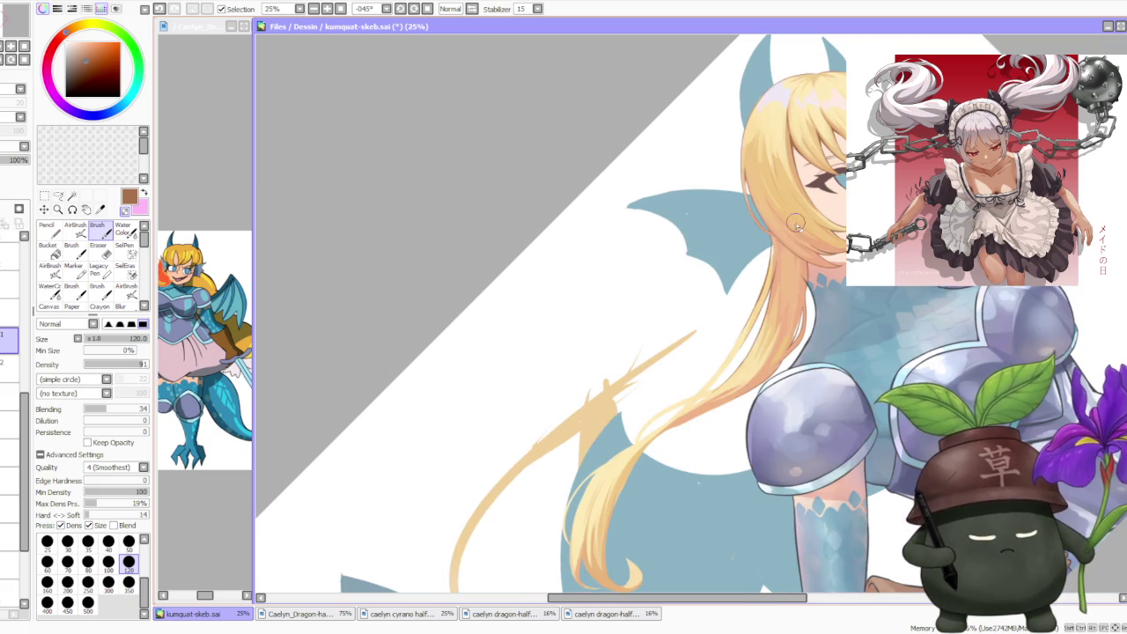
pyautogui.scroll(-1, 829, 241)
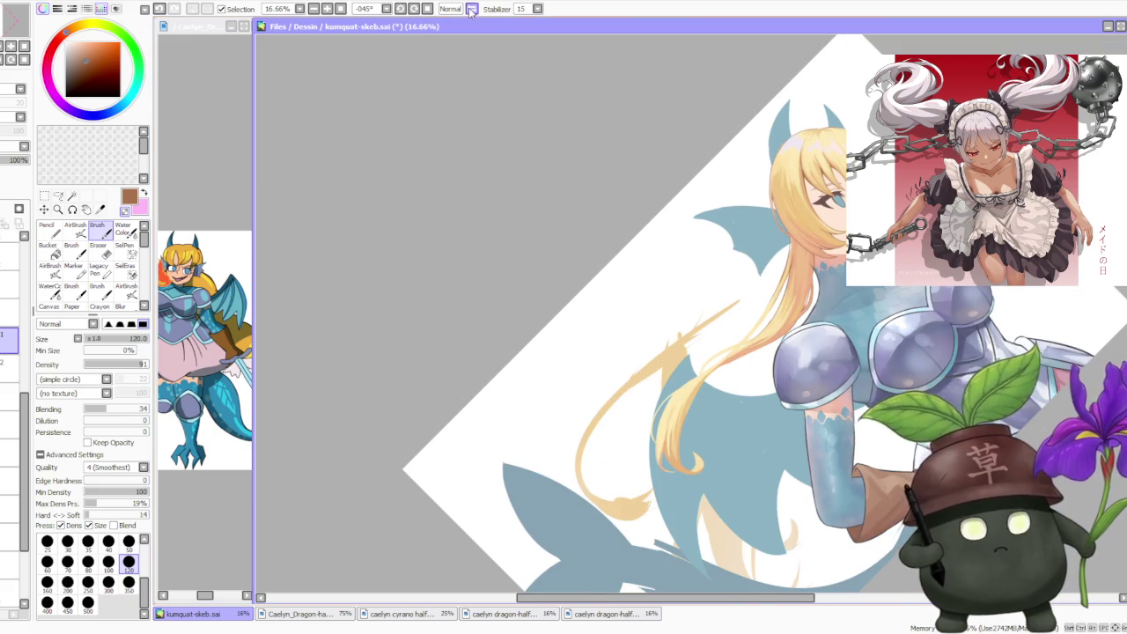
pyautogui.click(471, 9)
pyautogui.scroll(-1, 704, 148)
pyautogui.scroll(2, 687, 199)
pyautogui.scroll(1, 586, 325)
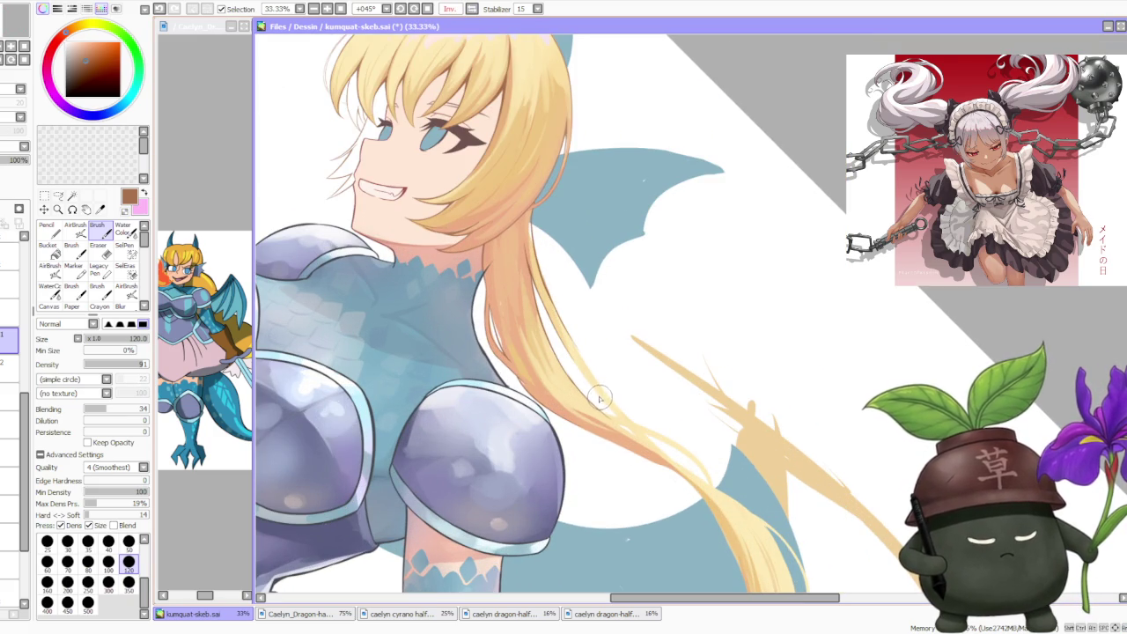
pyautogui.scroll(1, 613, 417)
pyautogui.scroll(-1, 614, 416)
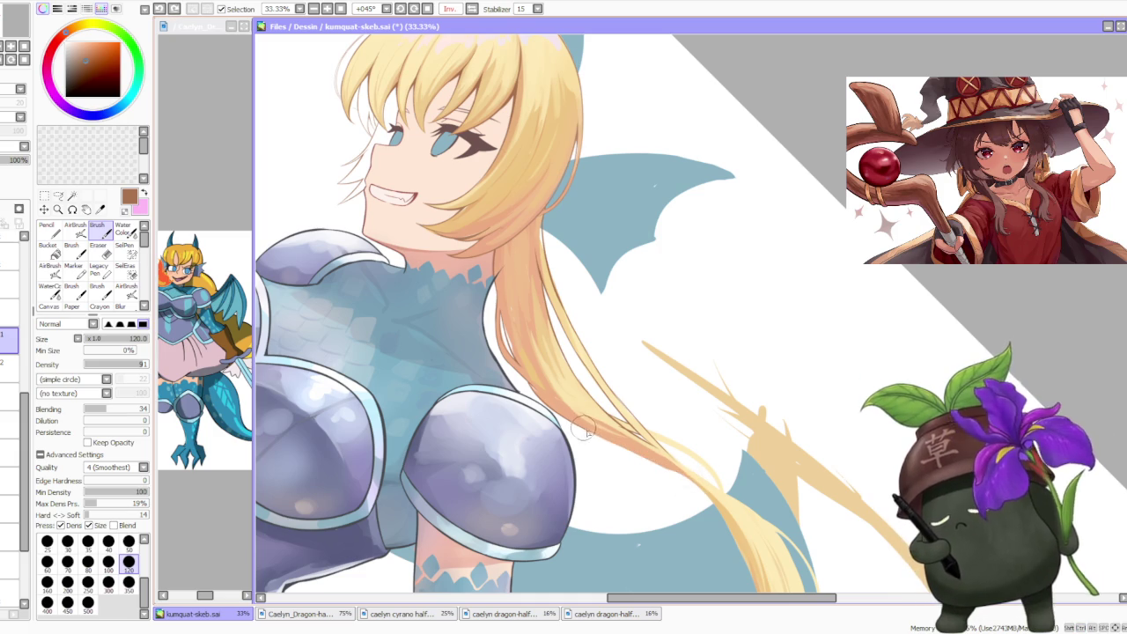
pyautogui.scroll(-2, 643, 369)
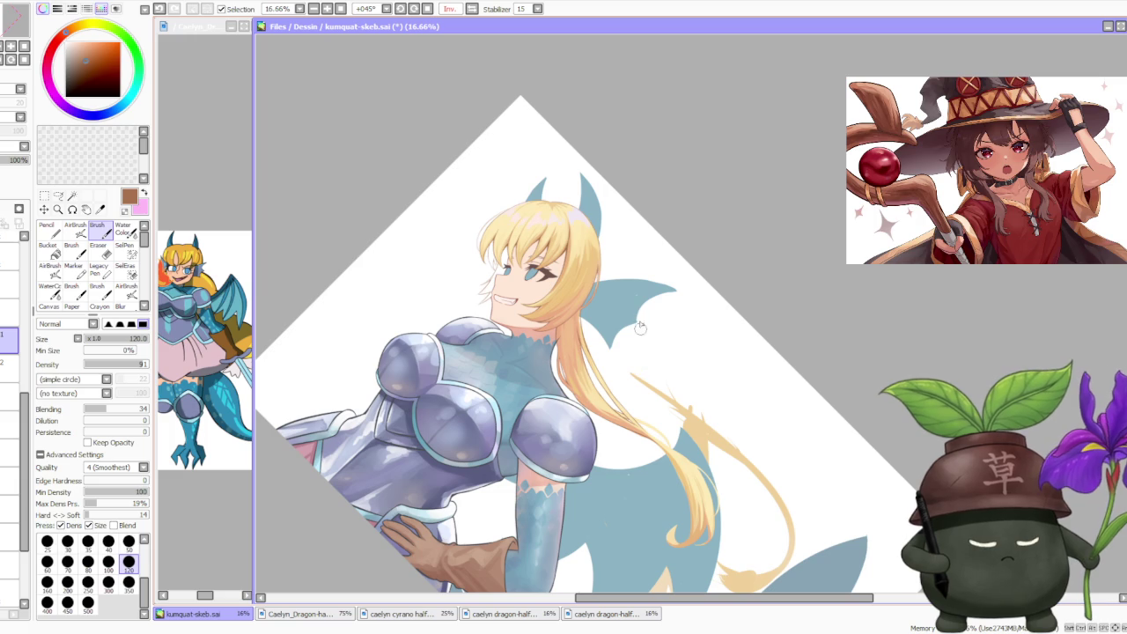
pyautogui.click(472, 9)
pyautogui.scroll(1, 705, 352)
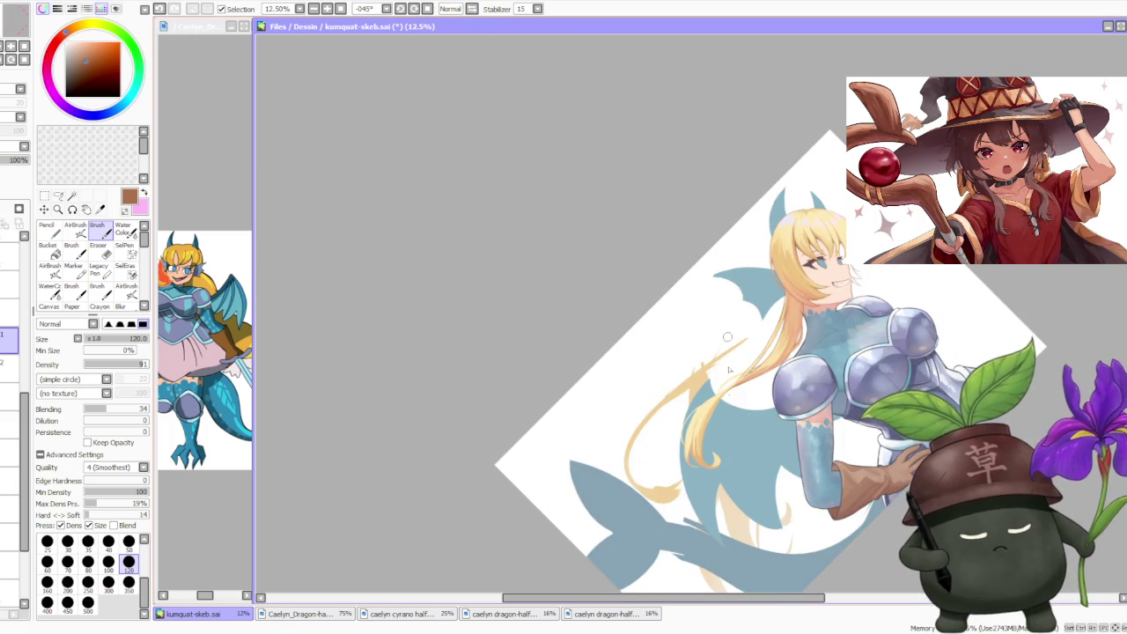
pyautogui.scroll(2, 704, 352)
pyautogui.scroll(1, 702, 357)
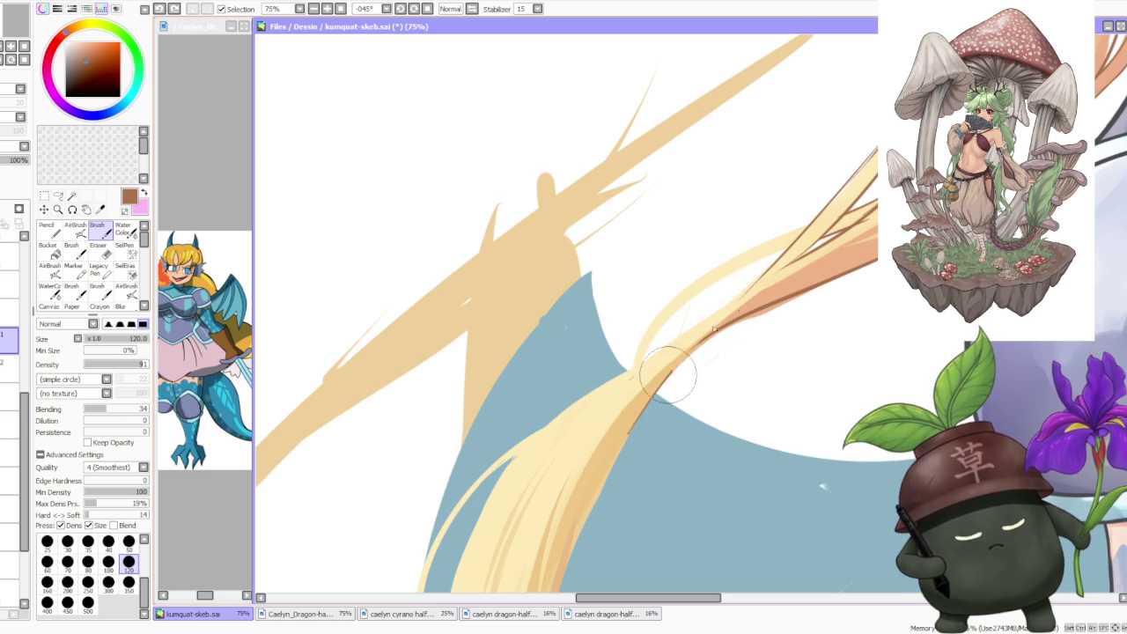
# - Paint darker orange edge lines along the lower and left edges of the hair strand
pyautogui.scroll(-2, 624, 444)
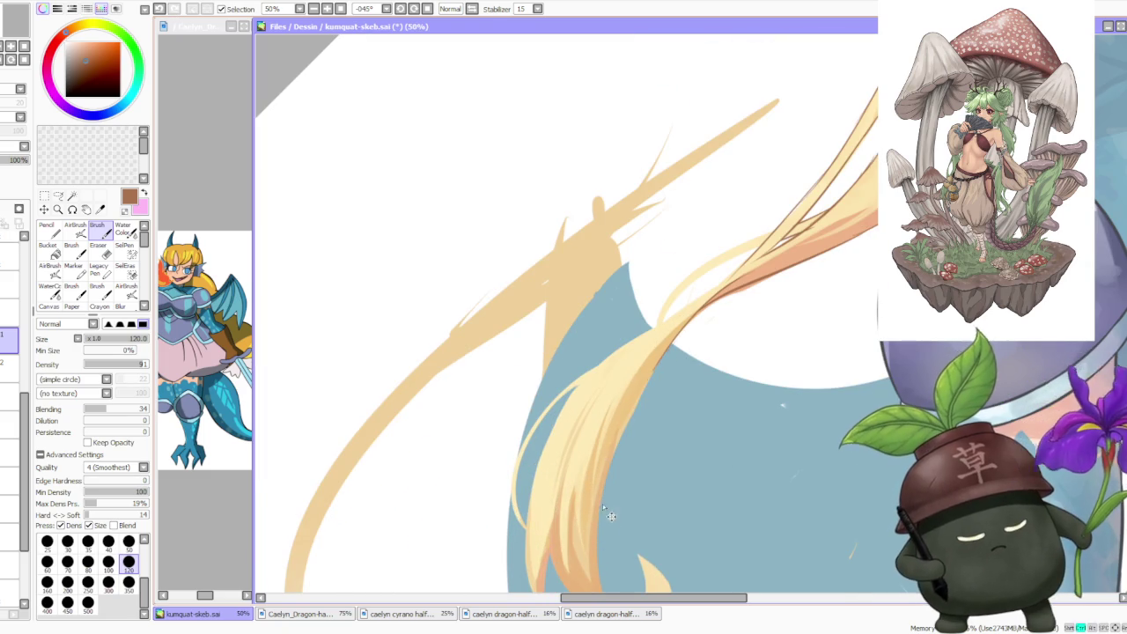
pyautogui.moveTo(611, 441); pyautogui.dragTo(683, 328)
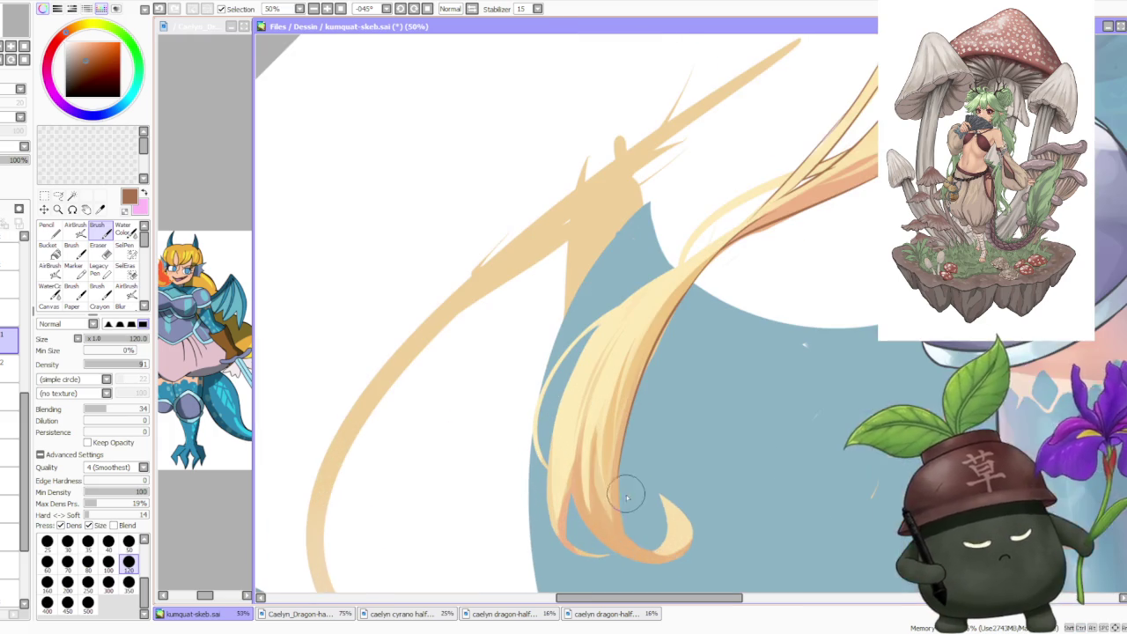
pyautogui.hotkey('ctrl', 'z')
pyautogui.moveTo(617, 445); pyautogui.dragTo(630, 533)
pyautogui.hotkey('ctrl', 'z')
pyautogui.moveTo(621, 458); pyautogui.dragTo(626, 530)
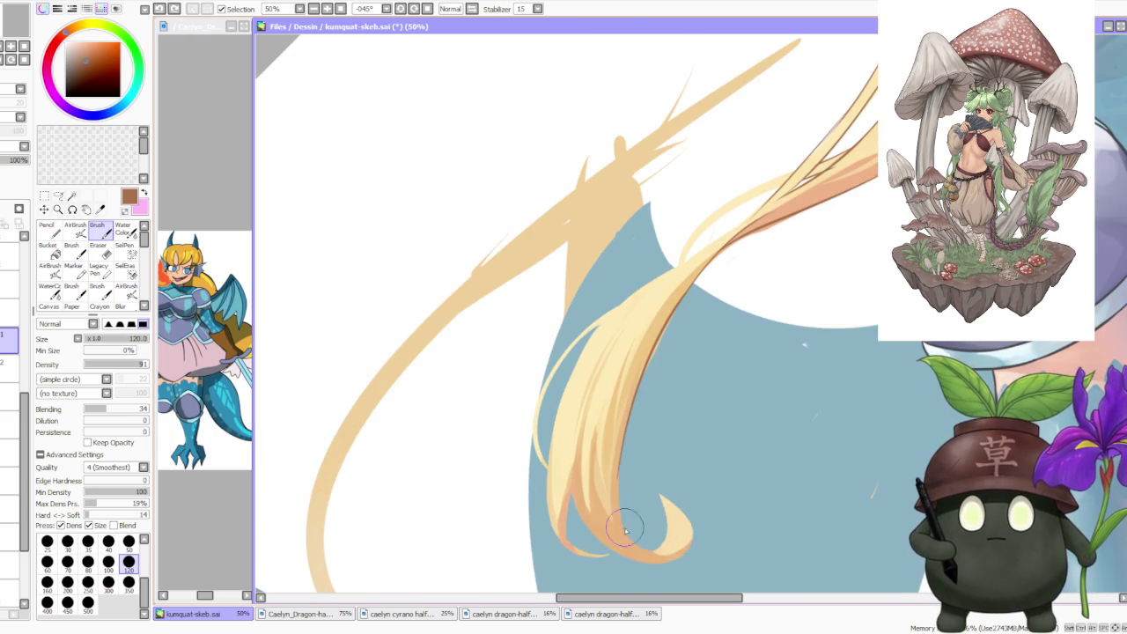
pyautogui.moveTo(622, 471); pyautogui.dragTo(600, 516)
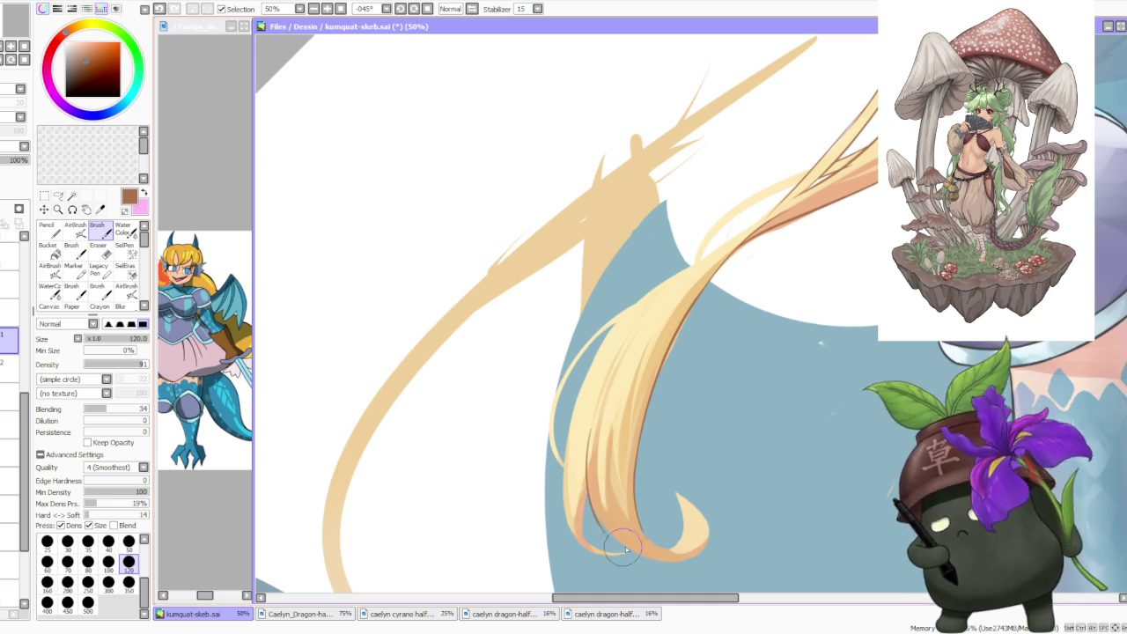
pyautogui.scroll(1, 588, 467)
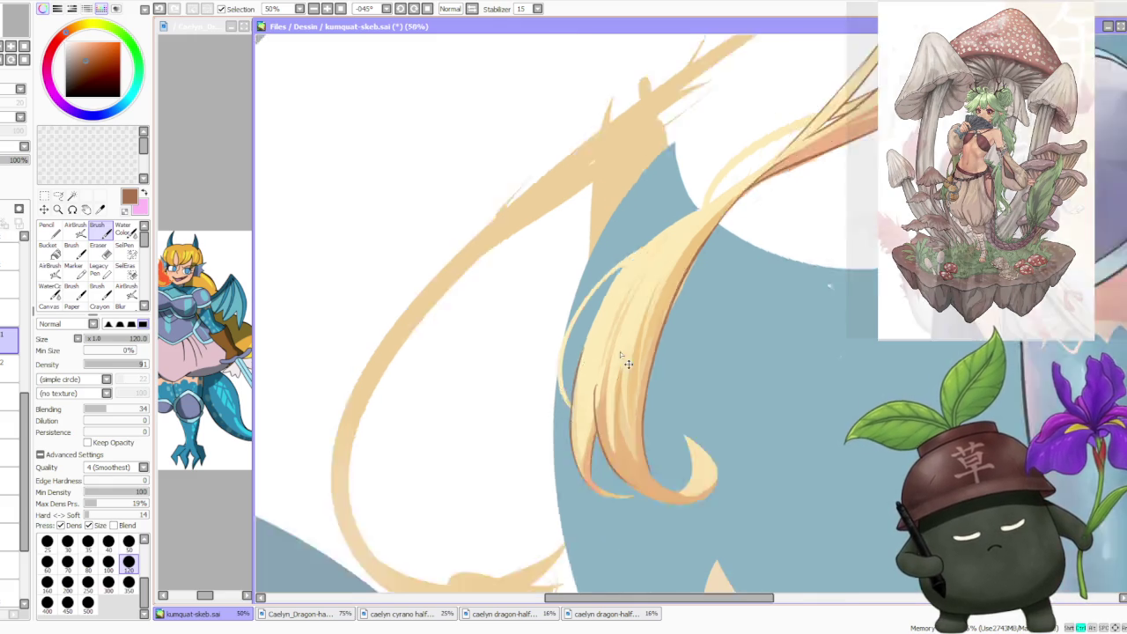
pyautogui.scroll(-2, 559, 353)
pyautogui.scroll(-1, 679, 230)
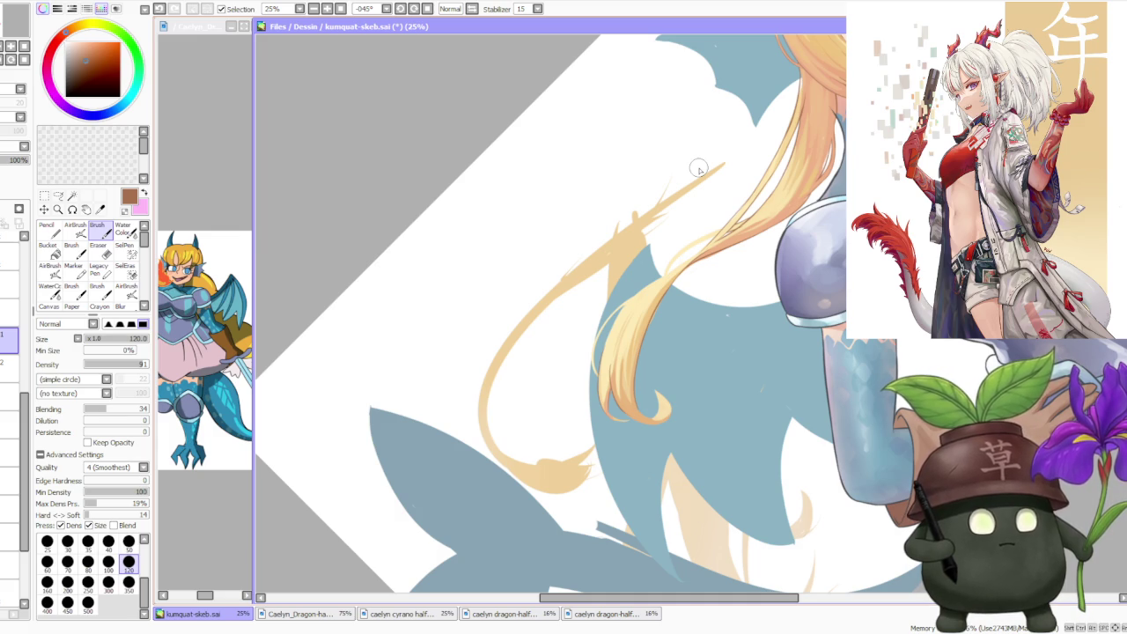
pyautogui.scroll(1, 696, 176)
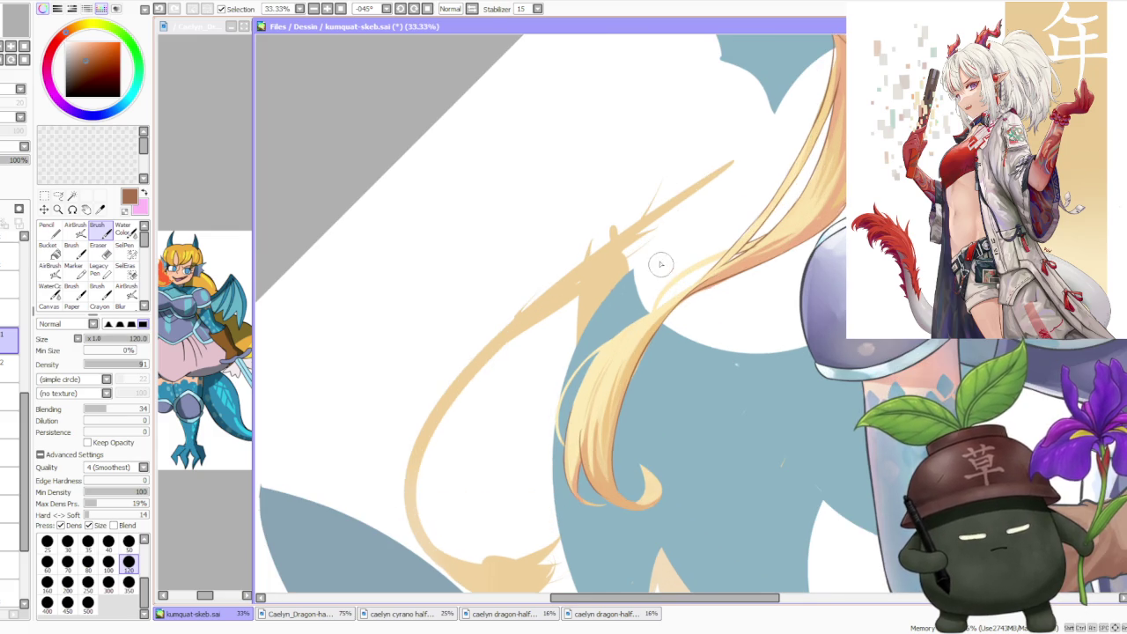
pyautogui.scroll(1, 616, 291)
pyautogui.moveTo(561, 484); pyautogui.dragTo(629, 327)
pyautogui.hotkey('ctrl', 'z')
pyautogui.moveTo(558, 528)
pyautogui.mouseDown()
pyautogui.moveTo(621, 372)
pyautogui.moveTo(581, 423)
pyautogui.mouseUp()
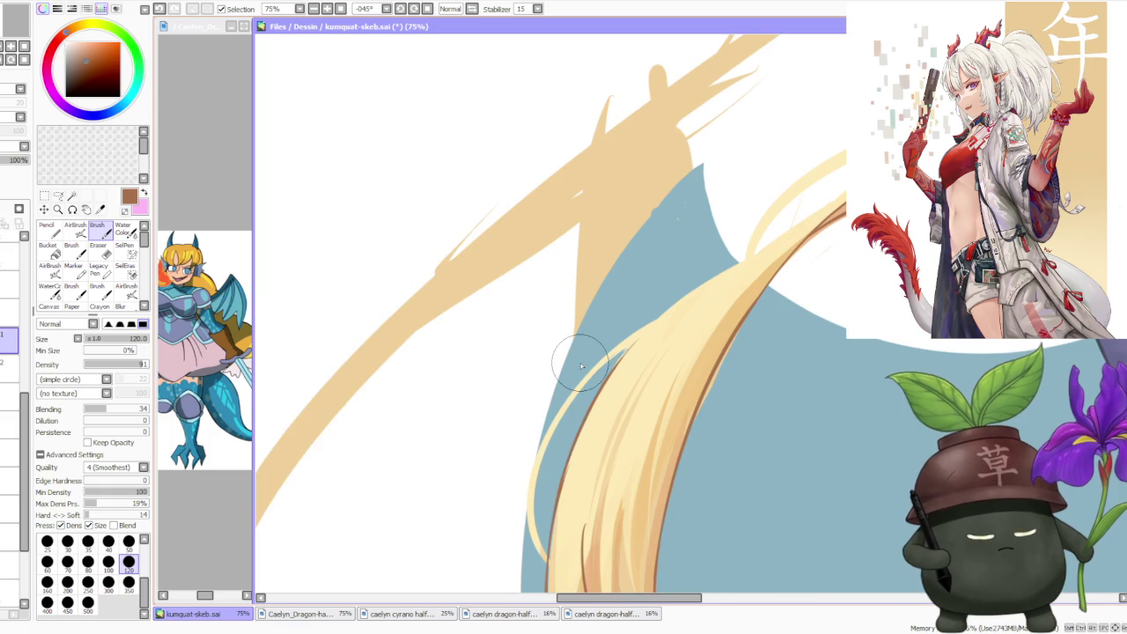
# - Reshade the curled hair tip, blending its dark bottom edge into orange tones
pyautogui.scroll(-2, 581, 365)
pyautogui.scroll(-1, 581, 365)
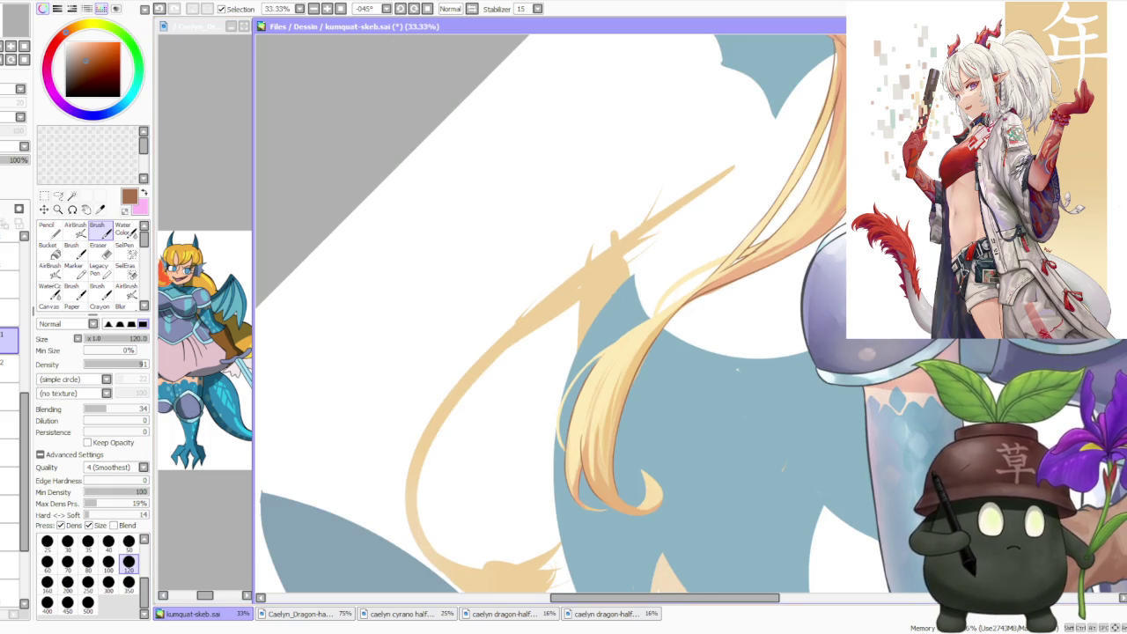
pyautogui.hotkey('alt', 'Tab')
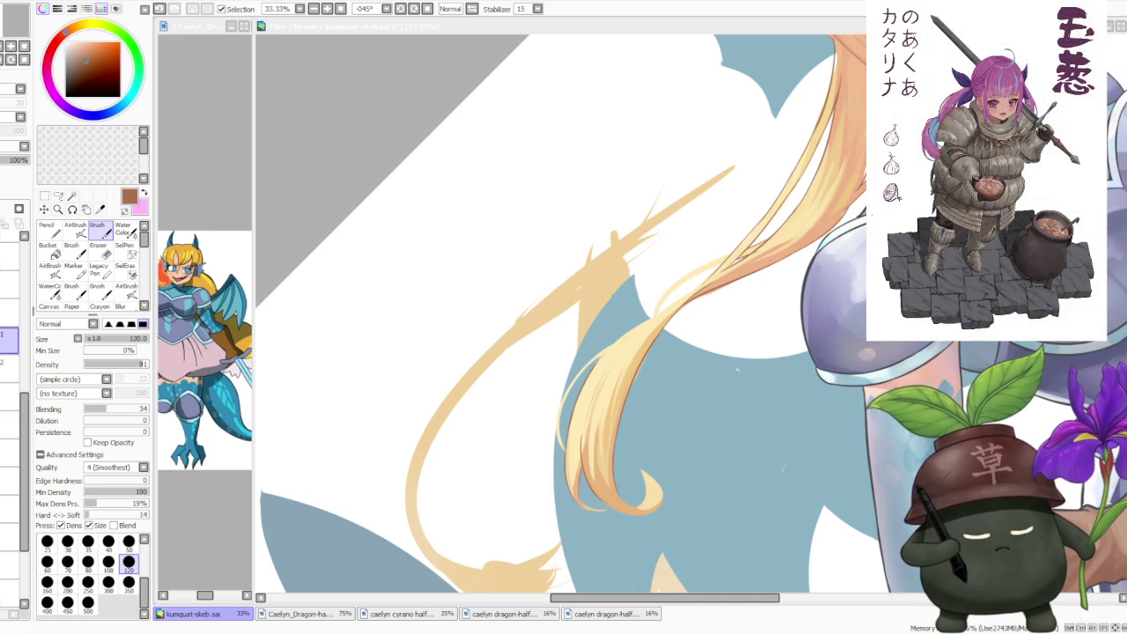
pyautogui.scroll(-1, 675, 364)
pyautogui.scroll(2, 678, 361)
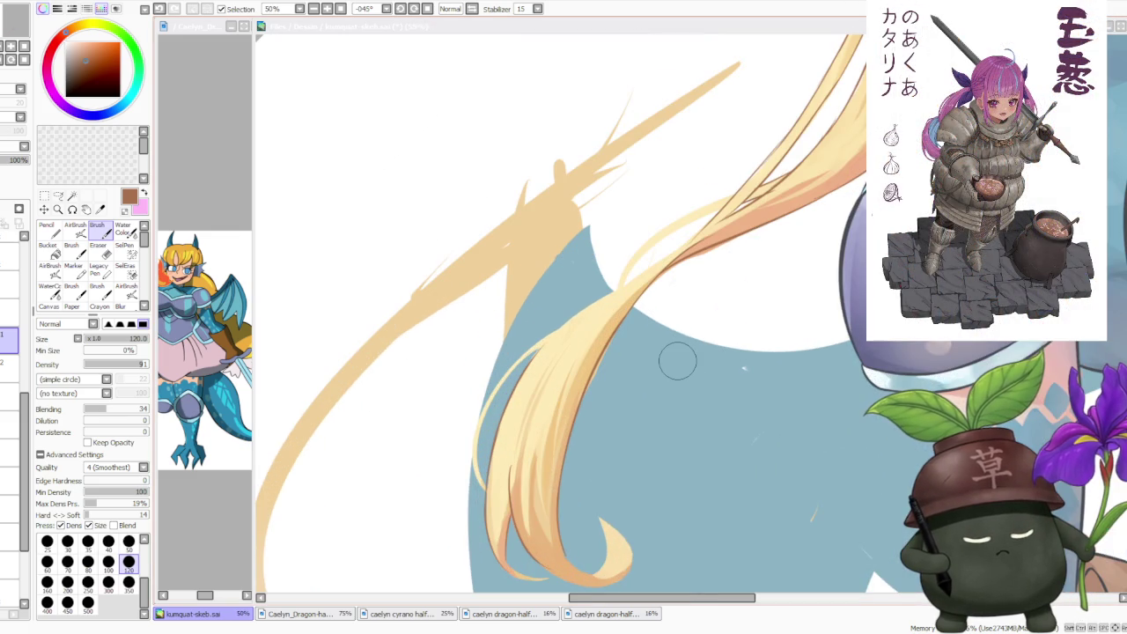
pyautogui.scroll(-1, 571, 534)
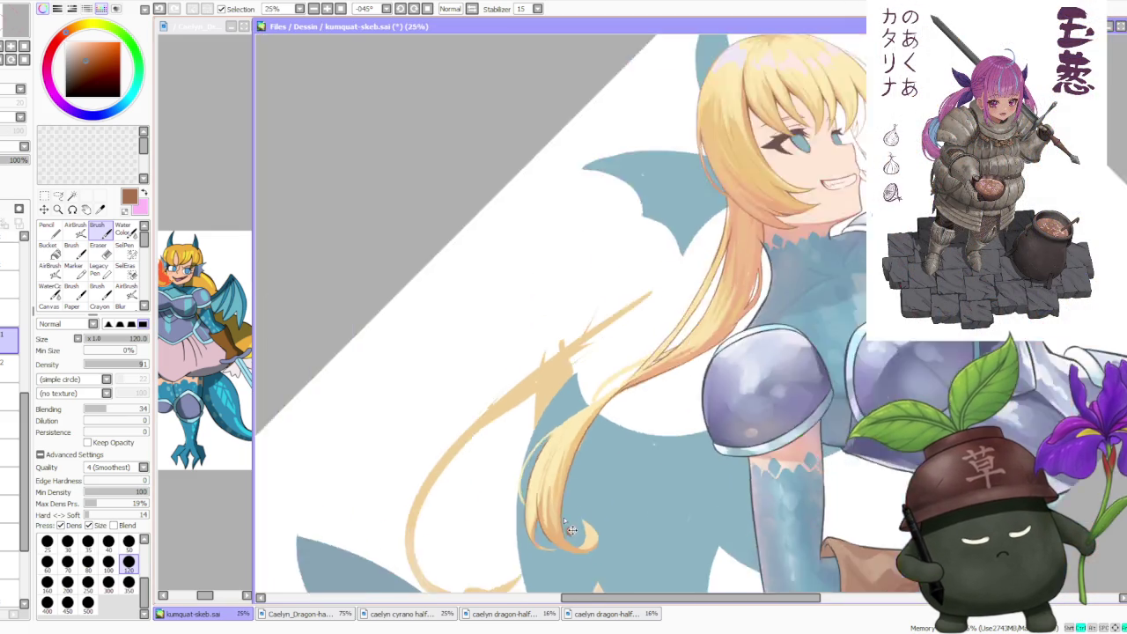
pyautogui.scroll(2, 571, 533)
pyautogui.moveTo(511, 467); pyautogui.dragTo(440, 502)
pyautogui.moveTo(475, 449); pyautogui.dragTo(414, 519)
pyautogui.moveTo(546, 546)
pyautogui.mouseDown()
pyautogui.moveTo(422, 458)
pyautogui.moveTo(519, 533)
pyautogui.moveTo(423, 475)
pyautogui.mouseUp()
pyautogui.moveTo(458, 511)
pyautogui.mouseDown()
pyautogui.moveTo(554, 529)
pyautogui.moveTo(432, 482)
pyautogui.moveTo(553, 526)
pyautogui.mouseUp()
pyautogui.hotkey('ctrl', 'z')
pyautogui.moveTo(491, 448); pyautogui.dragTo(545, 522)
pyautogui.hotkey('ctrl', 'z')
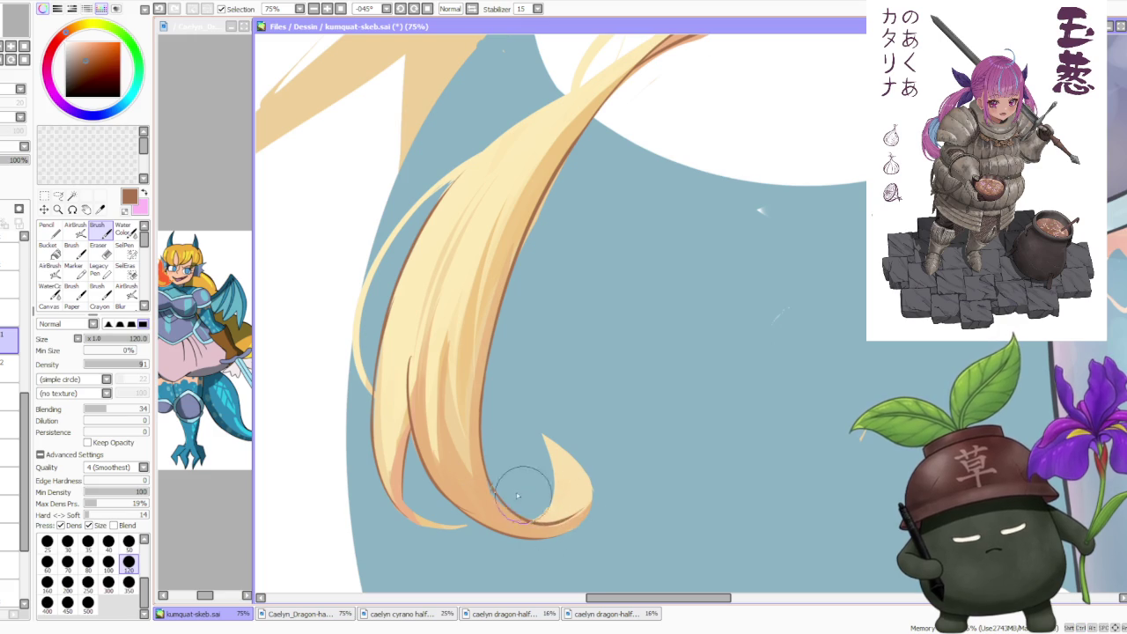
pyautogui.moveTo(478, 453); pyautogui.dragTo(569, 505)
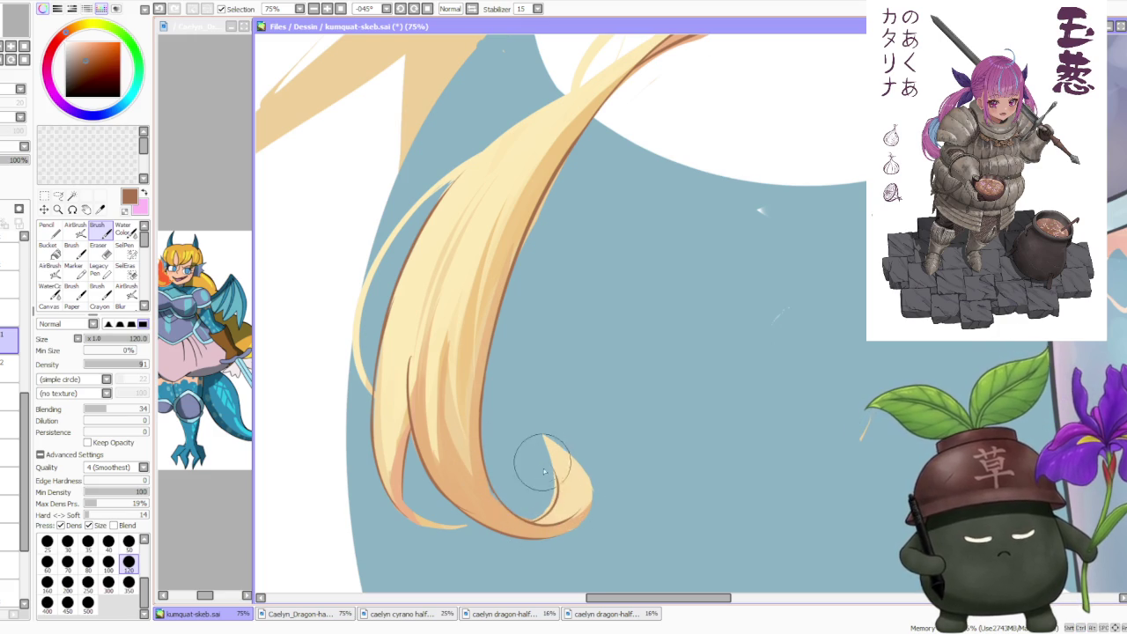
pyautogui.moveTo(527, 523)
pyautogui.mouseDown()
pyautogui.moveTo(547, 474)
pyautogui.moveTo(546, 429)
pyautogui.moveTo(570, 460)
pyautogui.mouseUp()
pyautogui.hotkey('ctrl', 'z')
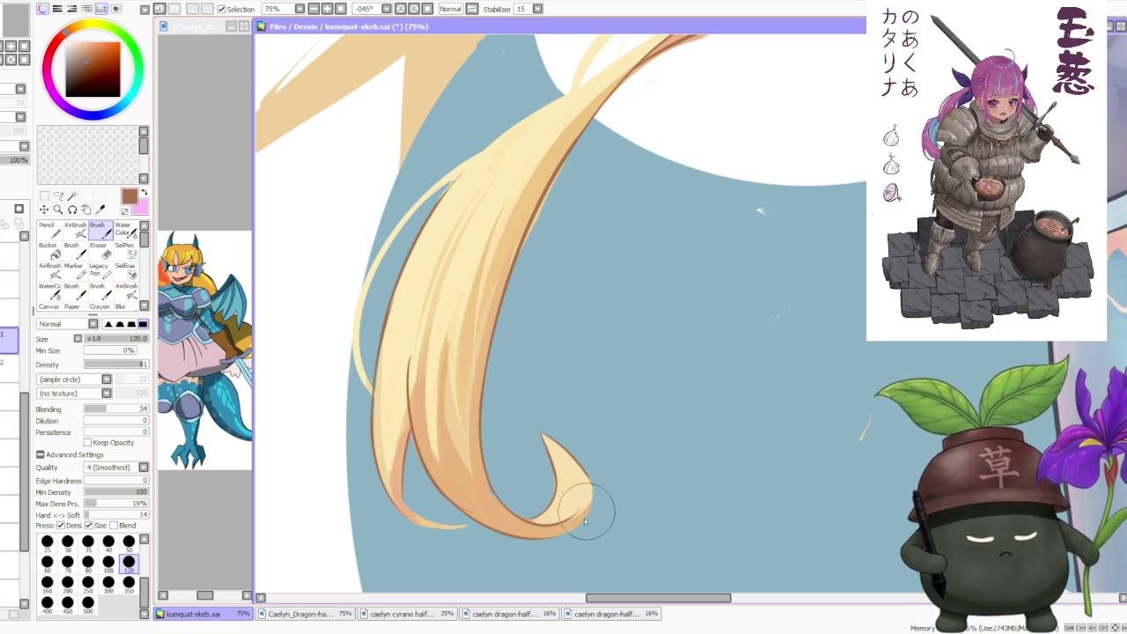
pyautogui.scroll(-4, 573, 406)
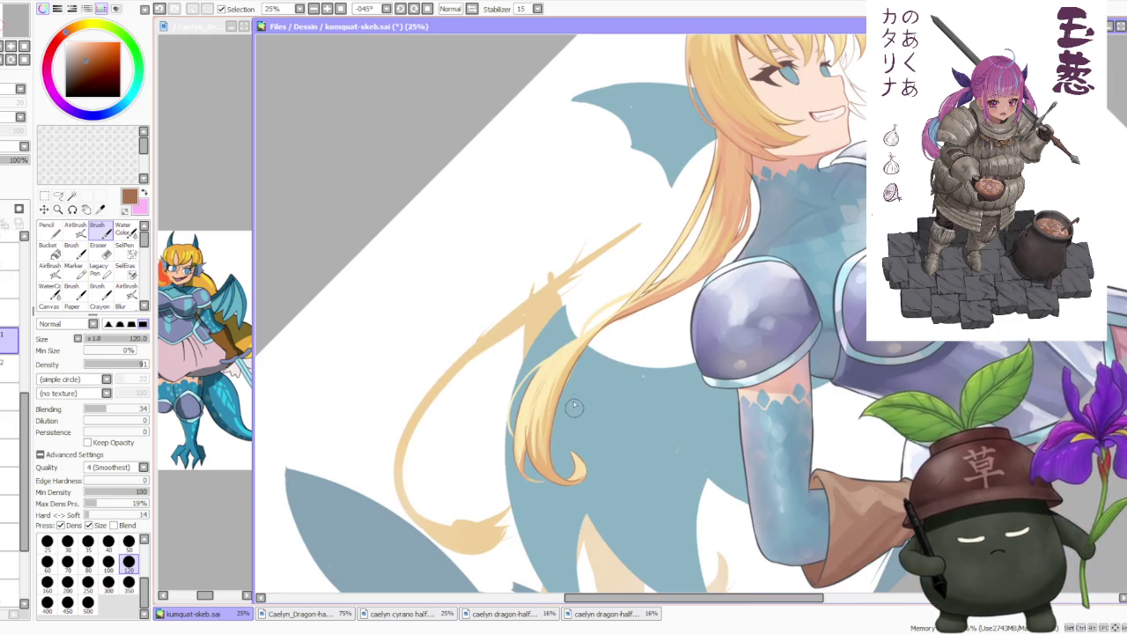
pyautogui.click(450, 9)
pyautogui.scroll(-1, 614, 387)
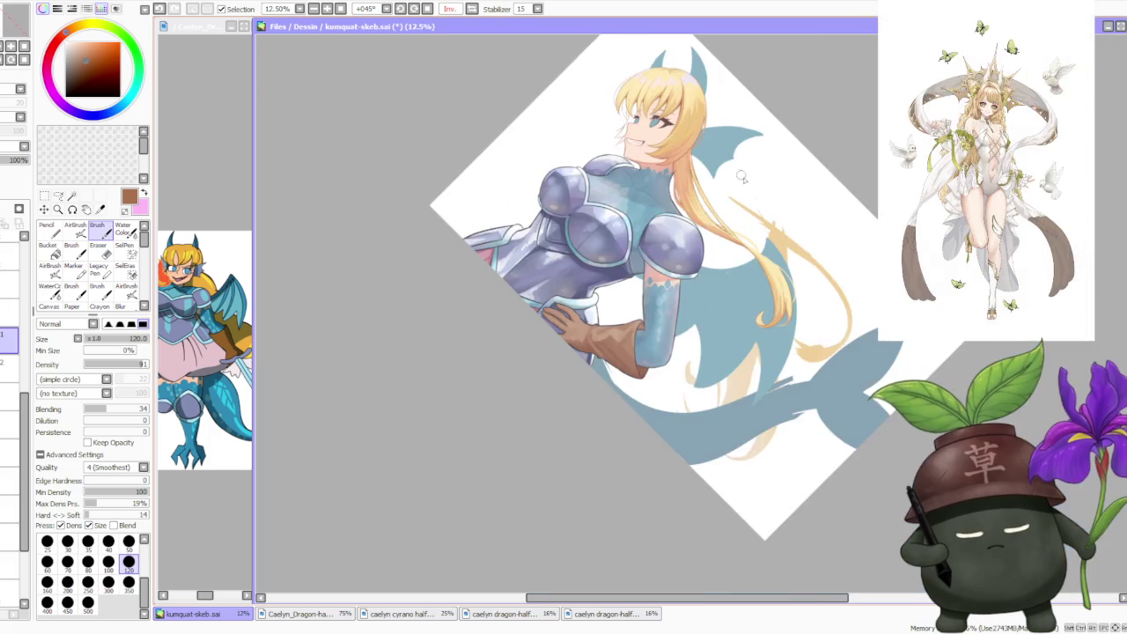
pyautogui.scroll(4, 614, 387)
pyautogui.scroll(1, 614, 388)
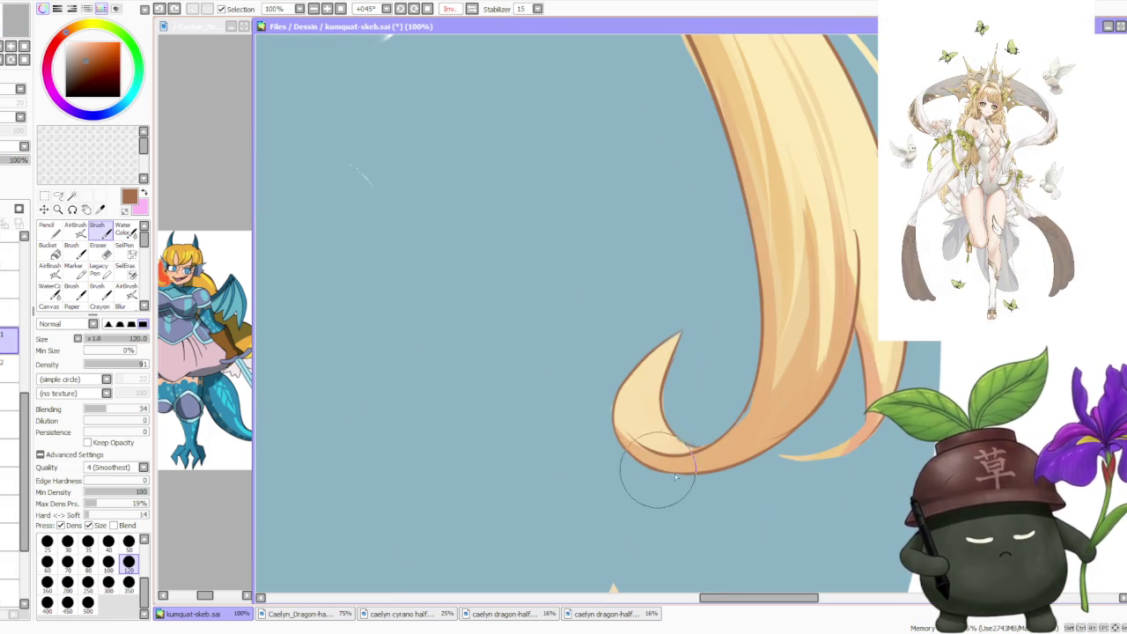
pyautogui.scroll(-4, 661, 475)
pyautogui.scroll(-3, 676, 307)
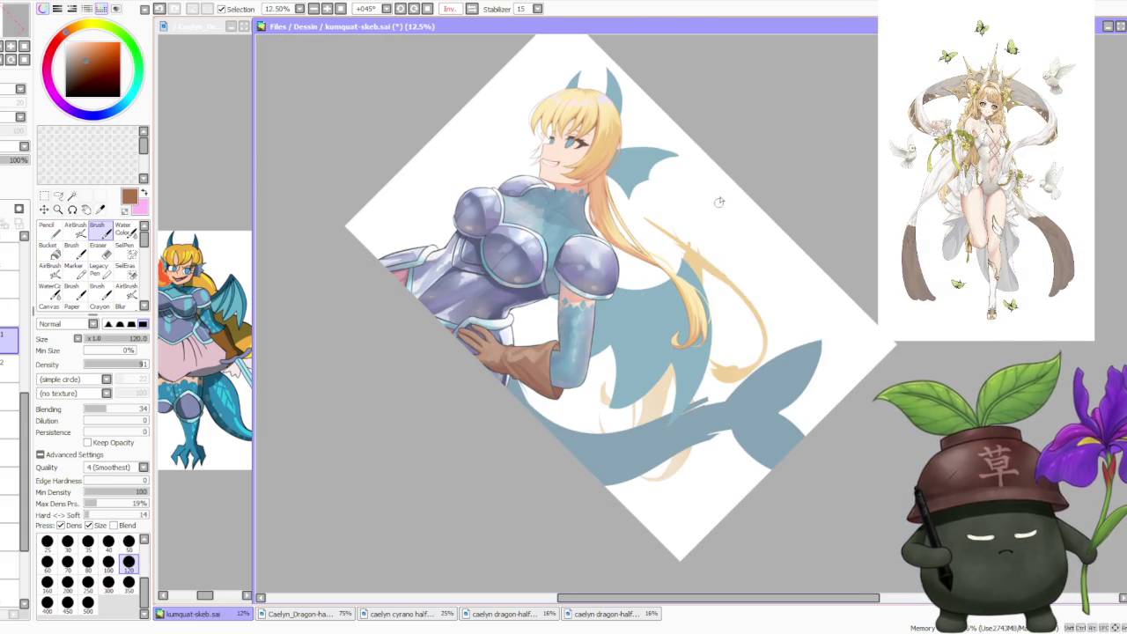
pyautogui.click(472, 9)
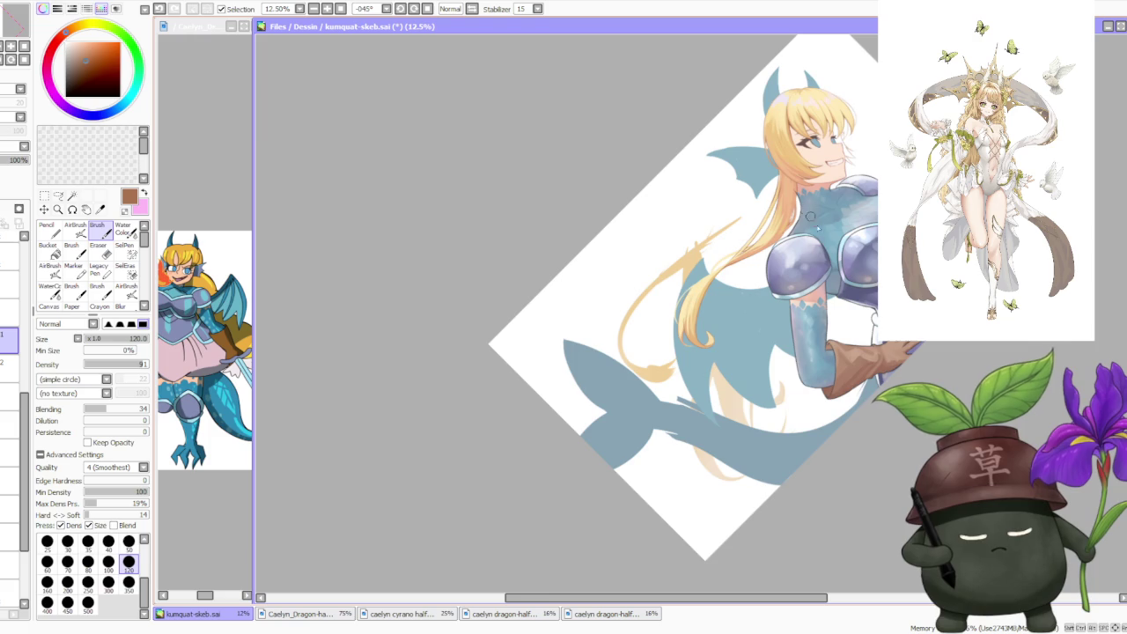
pyautogui.scroll(3, 803, 226)
pyautogui.scroll(1, 578, 457)
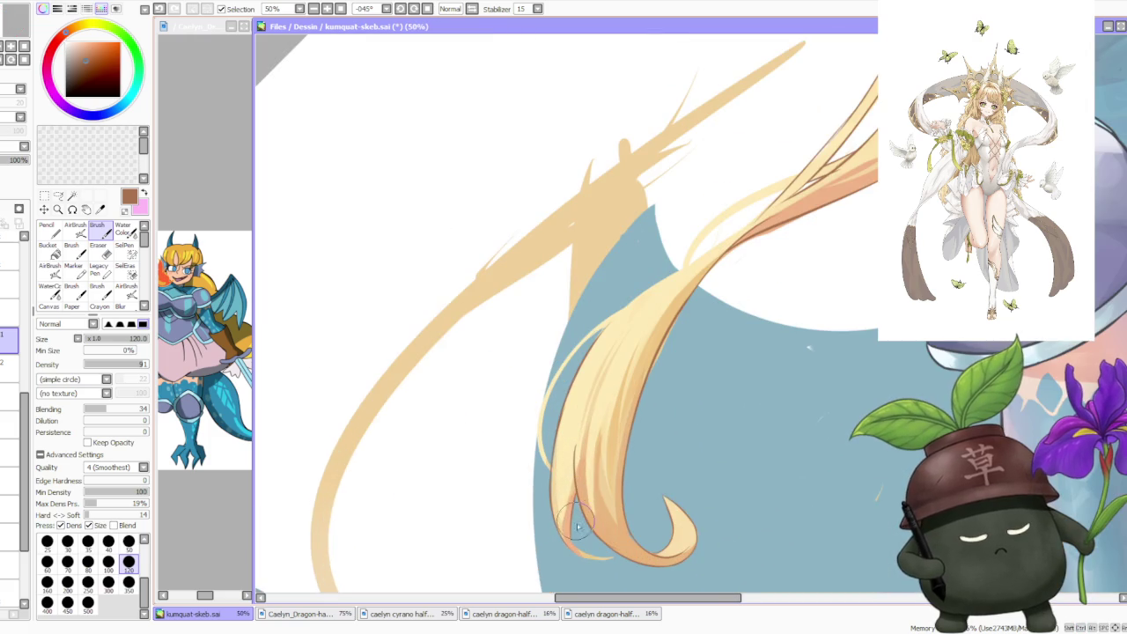
pyautogui.scroll(2, 573, 520)
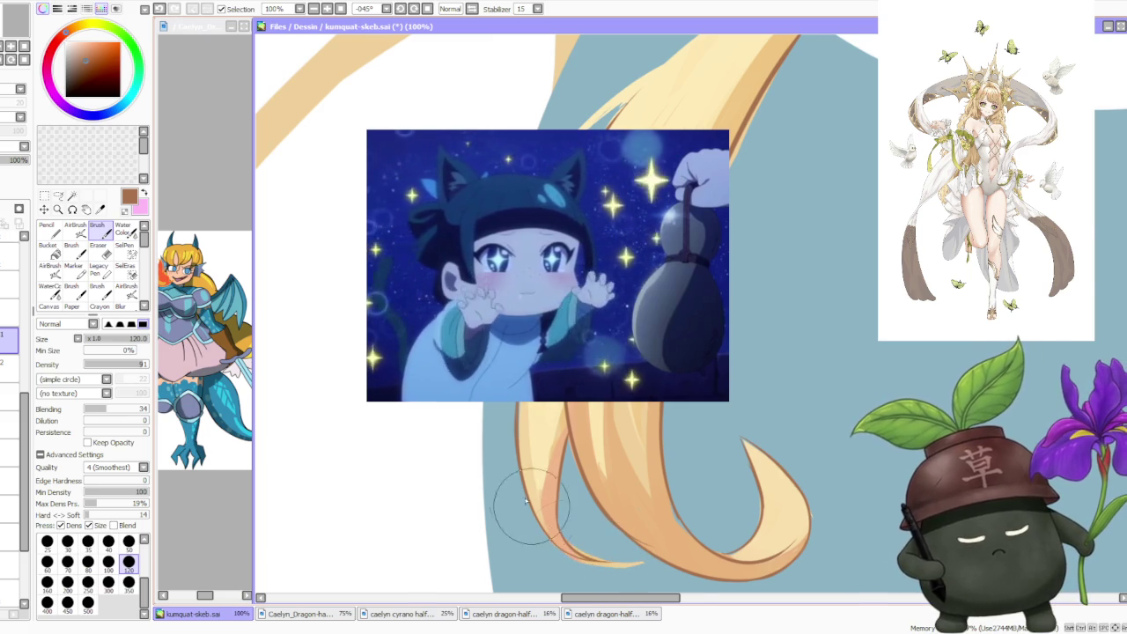
pyautogui.scroll(-1, 614, 562)
pyautogui.scroll(-2, 555, 424)
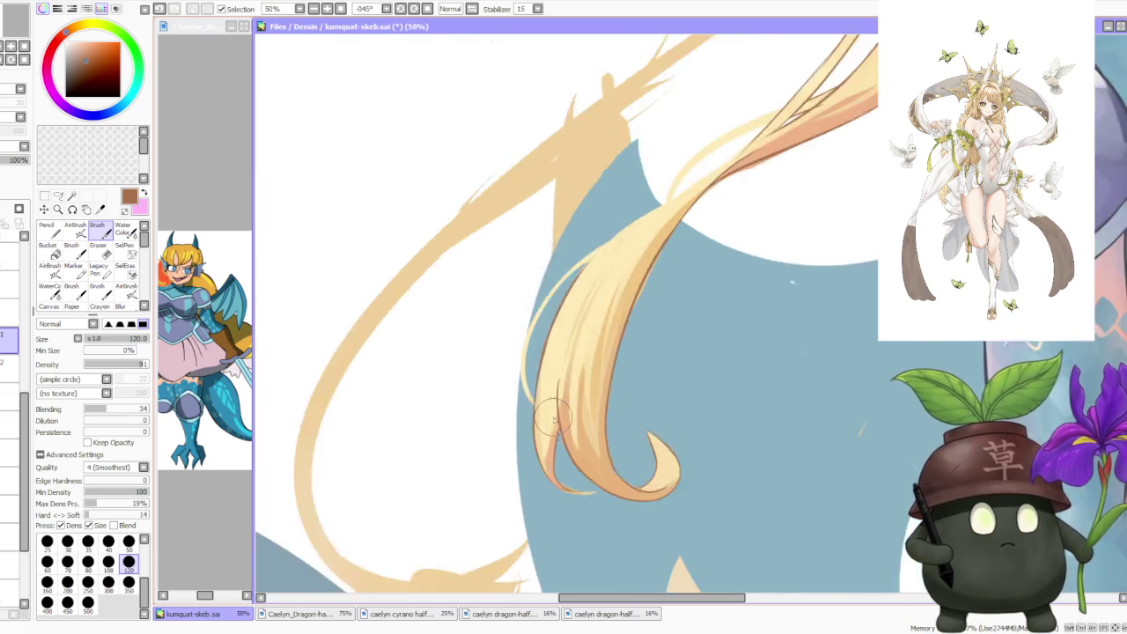
pyautogui.scroll(-1, 557, 411)
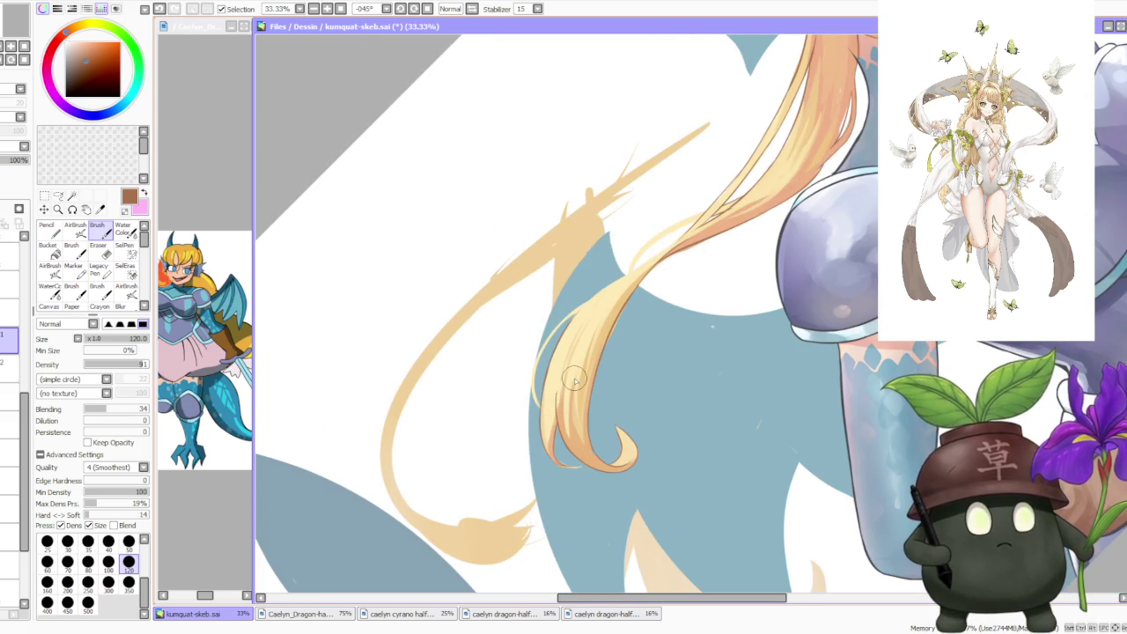
pyautogui.scroll(-1, 579, 375)
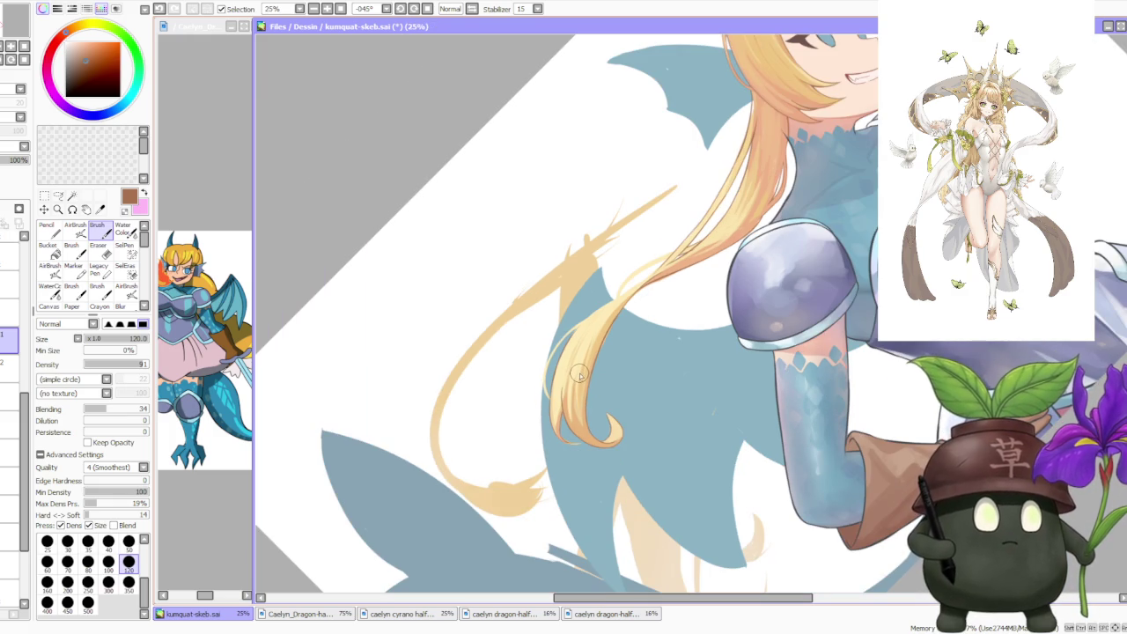
pyautogui.scroll(4, 605, 308)
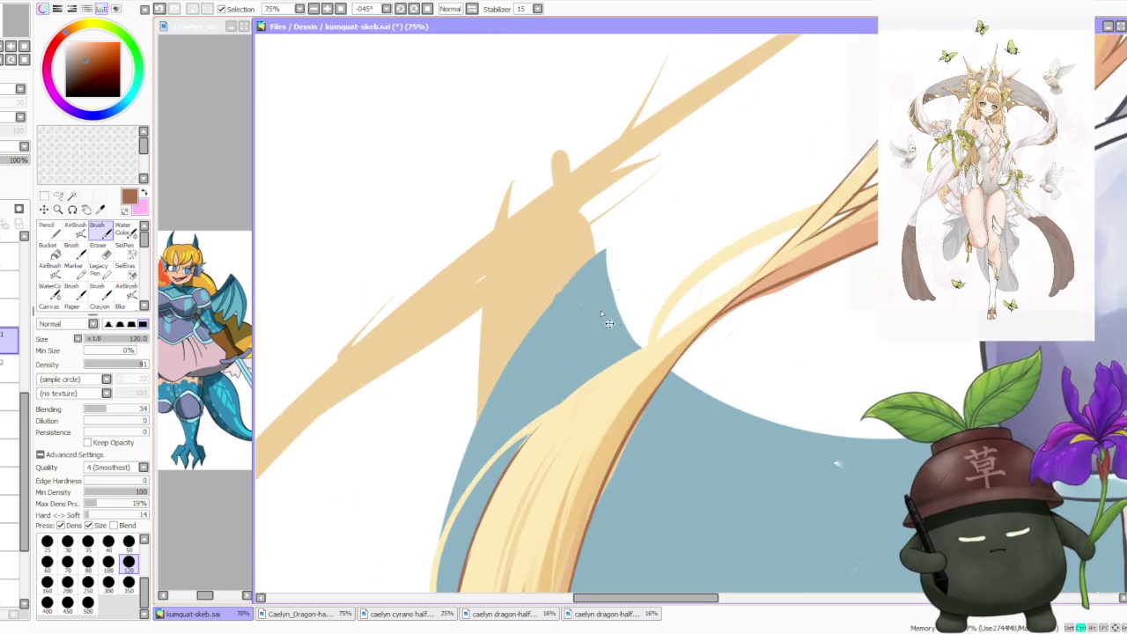
pyautogui.scroll(-3, 590, 300)
pyautogui.scroll(2, 581, 335)
pyautogui.scroll(1, 571, 377)
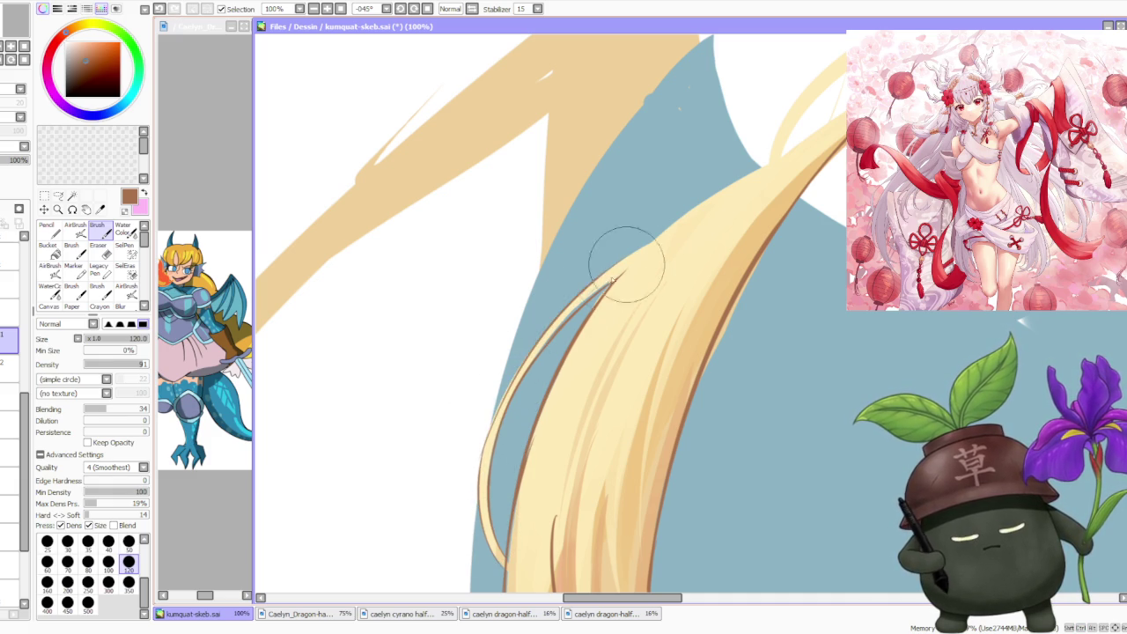
# - Draw a brown outline along the hair strand's left edge and extend it upward
pyautogui.hotkey('ctrl', 'z')
pyautogui.moveTo(594, 278); pyautogui.dragTo(529, 390)
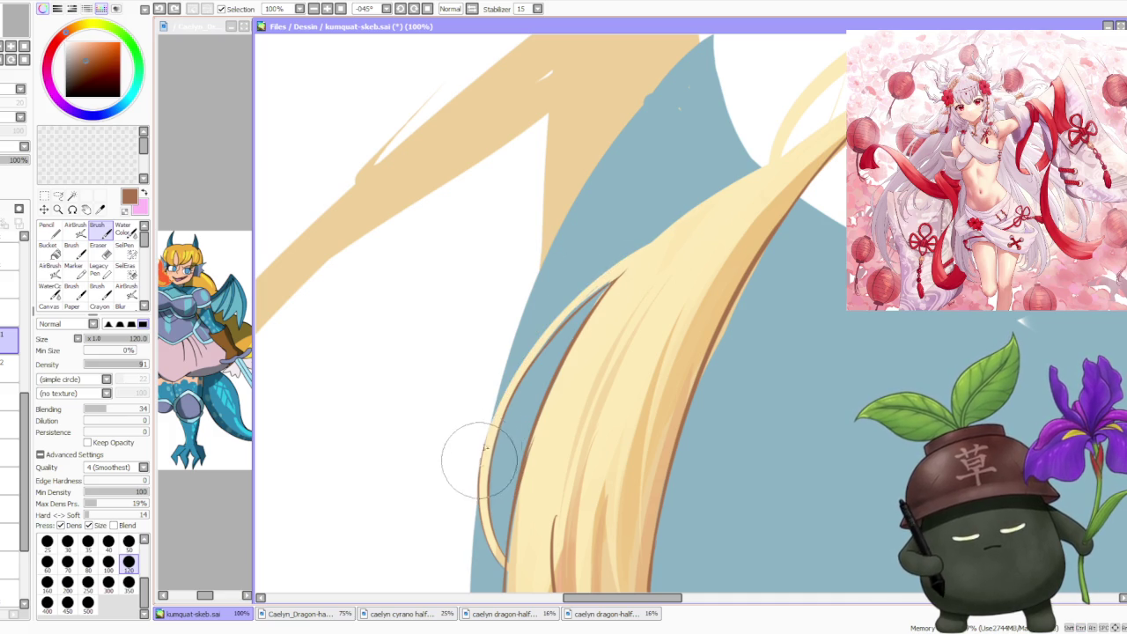
pyautogui.hotkey('ctrl', 'z')
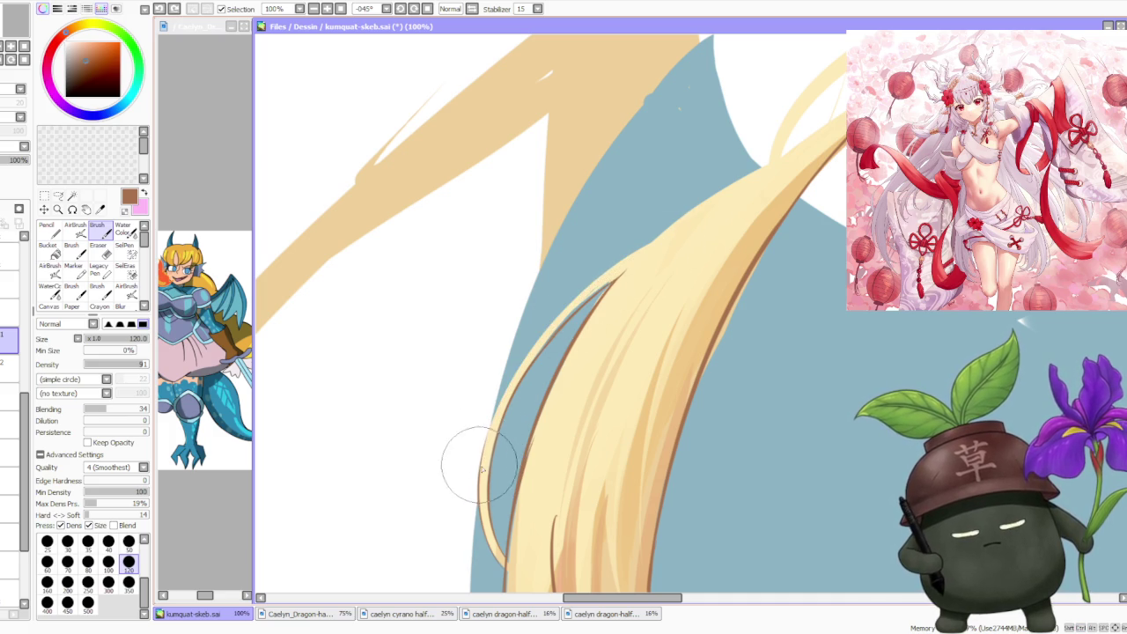
pyautogui.moveTo(649, 239); pyautogui.dragTo(477, 473)
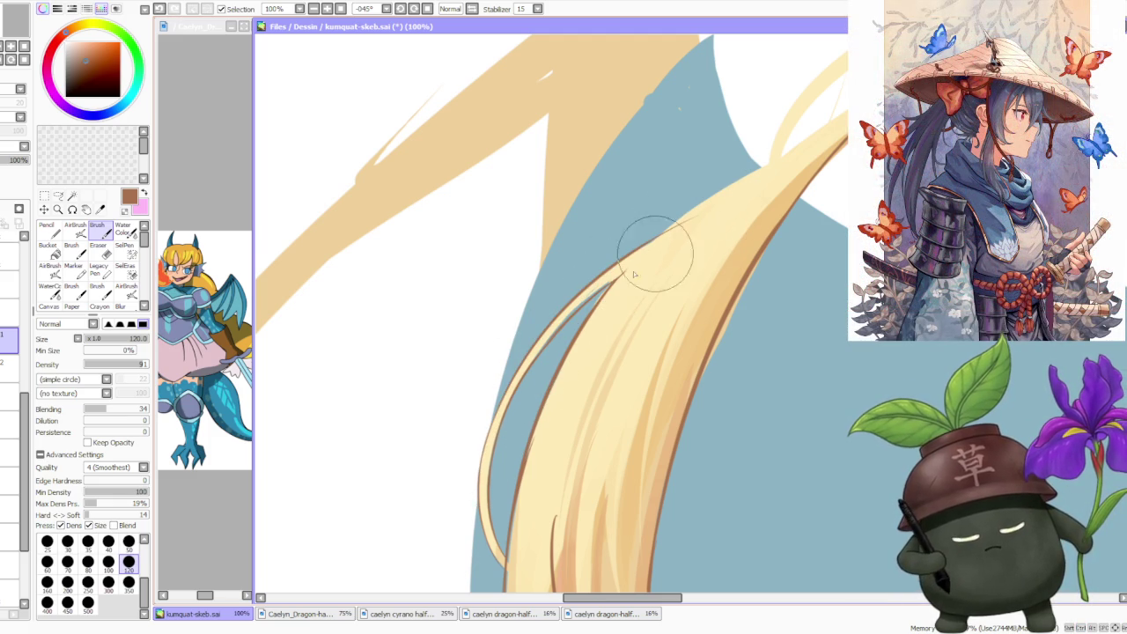
pyautogui.moveTo(493, 427); pyautogui.dragTo(549, 373)
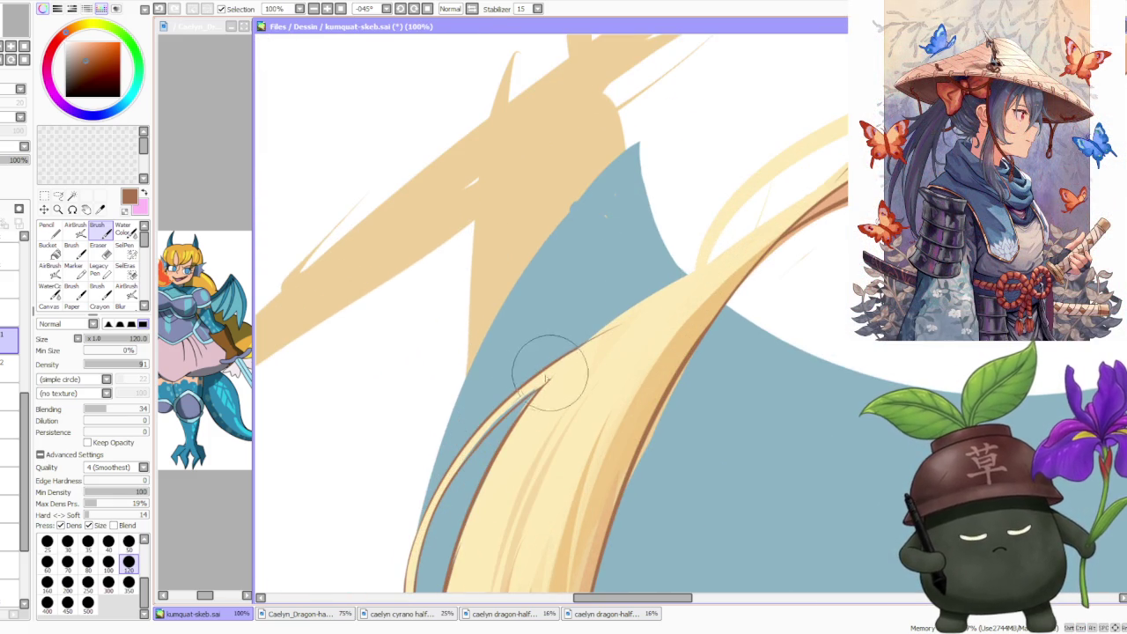
pyautogui.moveTo(579, 326); pyautogui.dragTo(717, 239)
pyautogui.moveTo(578, 326); pyautogui.dragTo(744, 229)
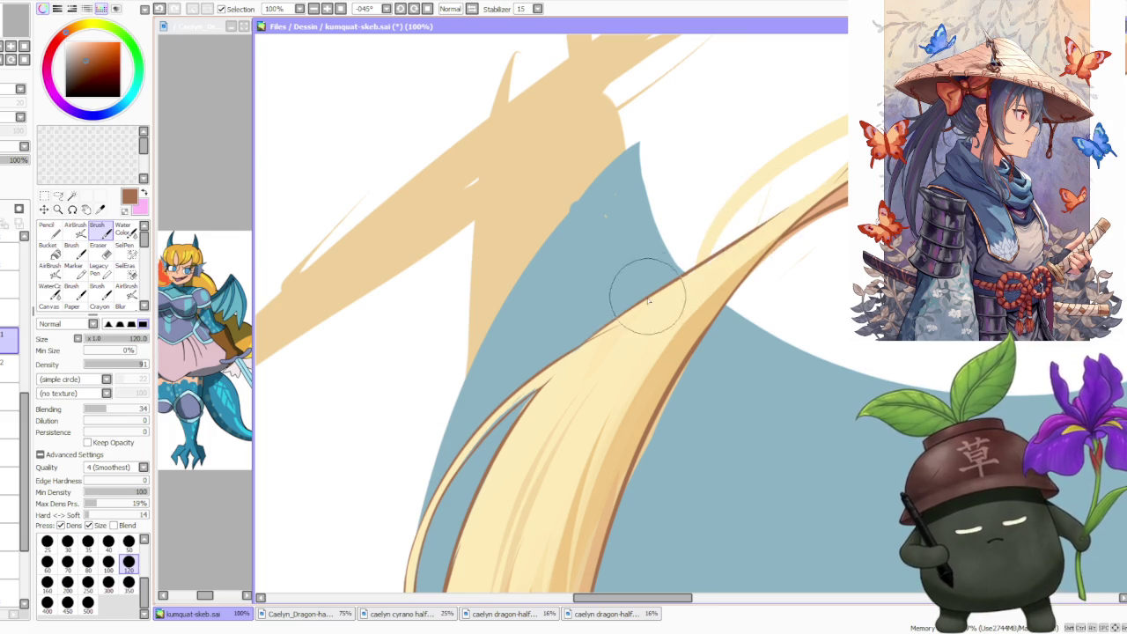
# - Add a thin pale hair strand sweeping up-right and outline it in darker brown
pyautogui.scroll(-3, 766, 211)
pyautogui.scroll(3, 774, 207)
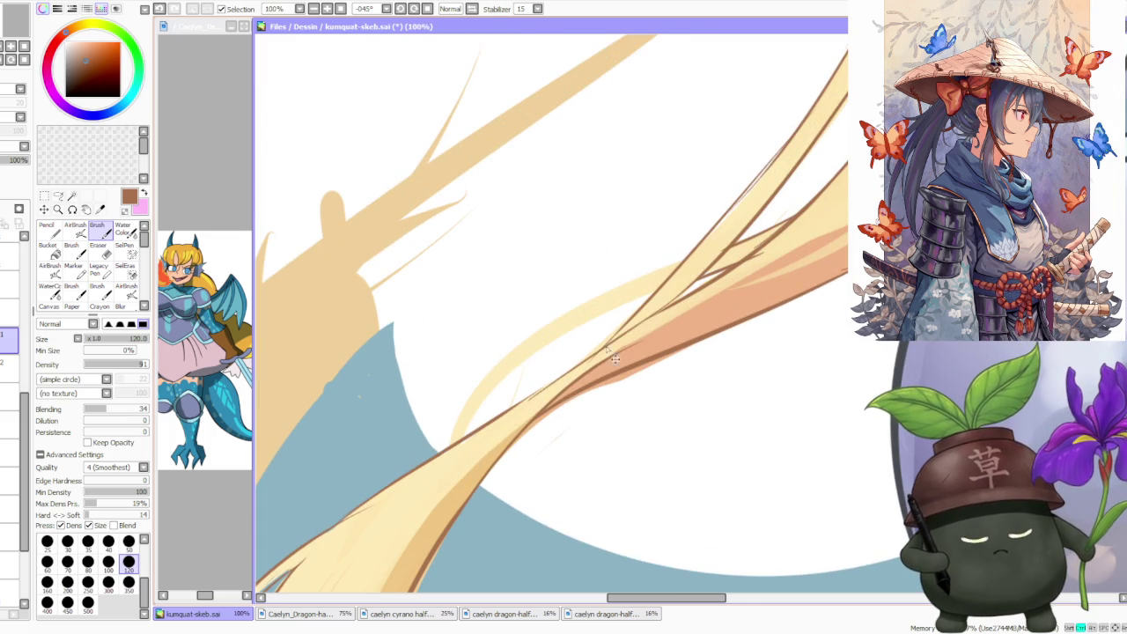
pyautogui.scroll(-3, 651, 317)
pyautogui.scroll(3, 616, 335)
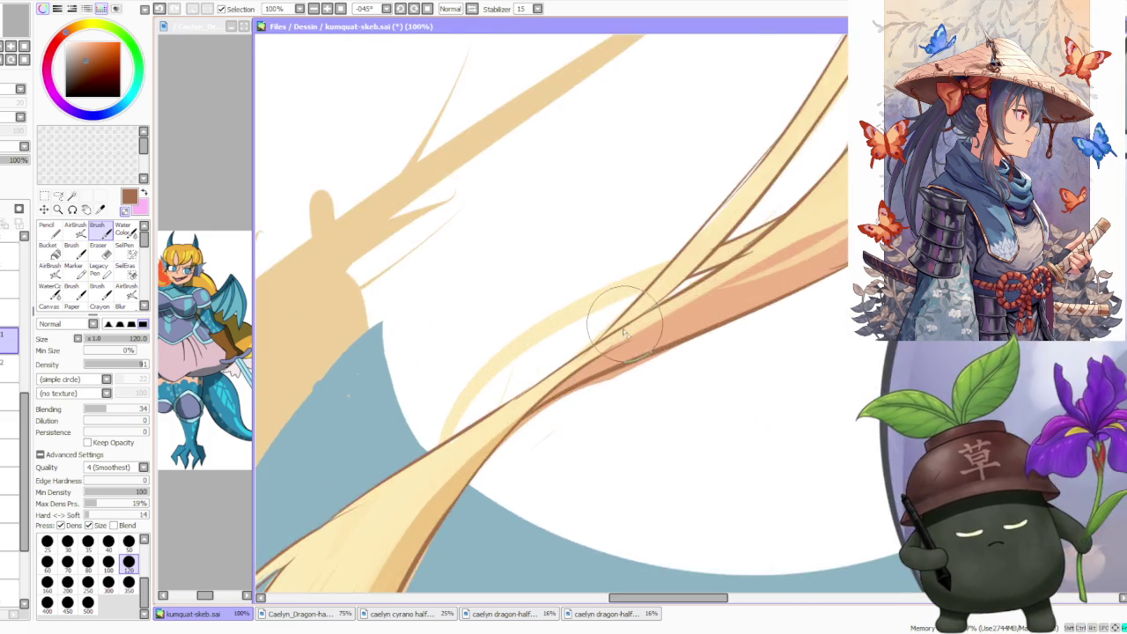
pyautogui.scroll(1, 553, 386)
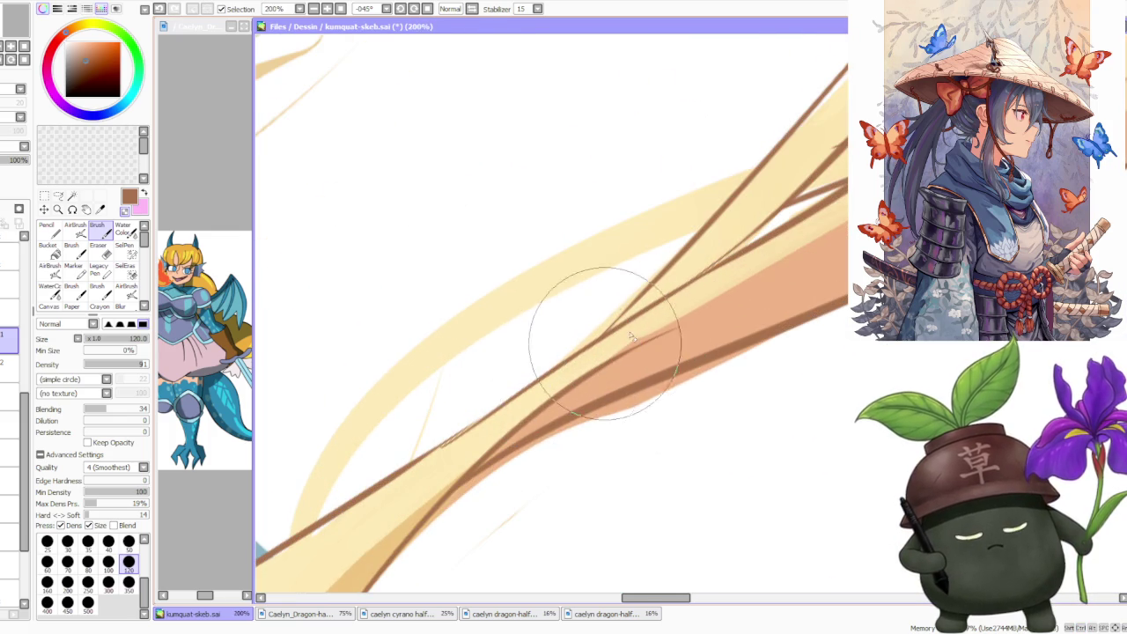
pyautogui.scroll(-3, 712, 280)
pyautogui.scroll(-2, 712, 280)
pyautogui.scroll(-1, 741, 247)
pyautogui.scroll(3, 757, 236)
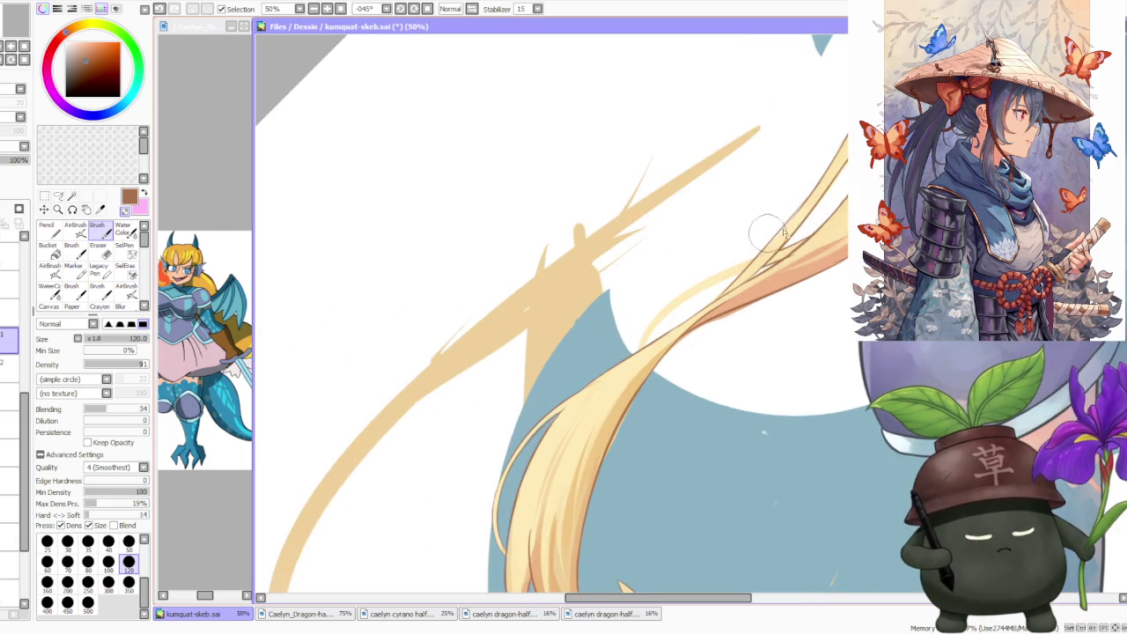
pyautogui.moveTo(608, 384); pyautogui.dragTo(739, 280)
pyautogui.hotkey('ctrl', 'z')
pyautogui.moveTo(599, 382); pyautogui.dragTo(731, 284)
pyautogui.moveTo(594, 387); pyautogui.dragTo(745, 269)
pyautogui.moveTo(656, 310); pyautogui.dragTo(765, 247)
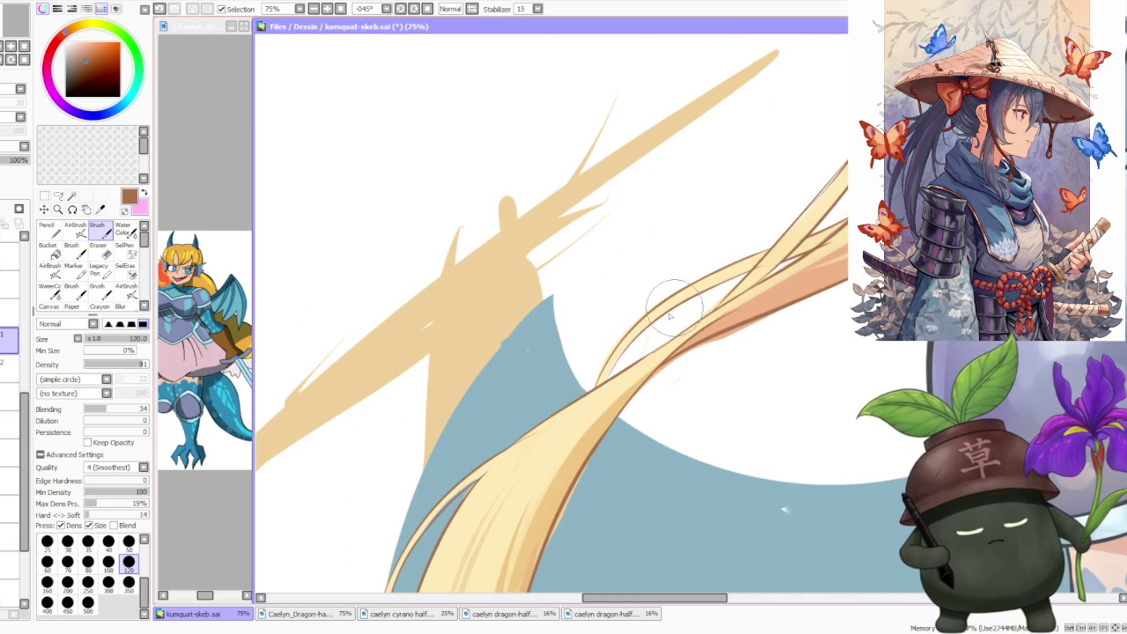
# - Review the hair outlines and mirror the canvas view horizontally to check them
pyautogui.scroll(-3, 669, 315)
pyautogui.scroll(3, 695, 317)
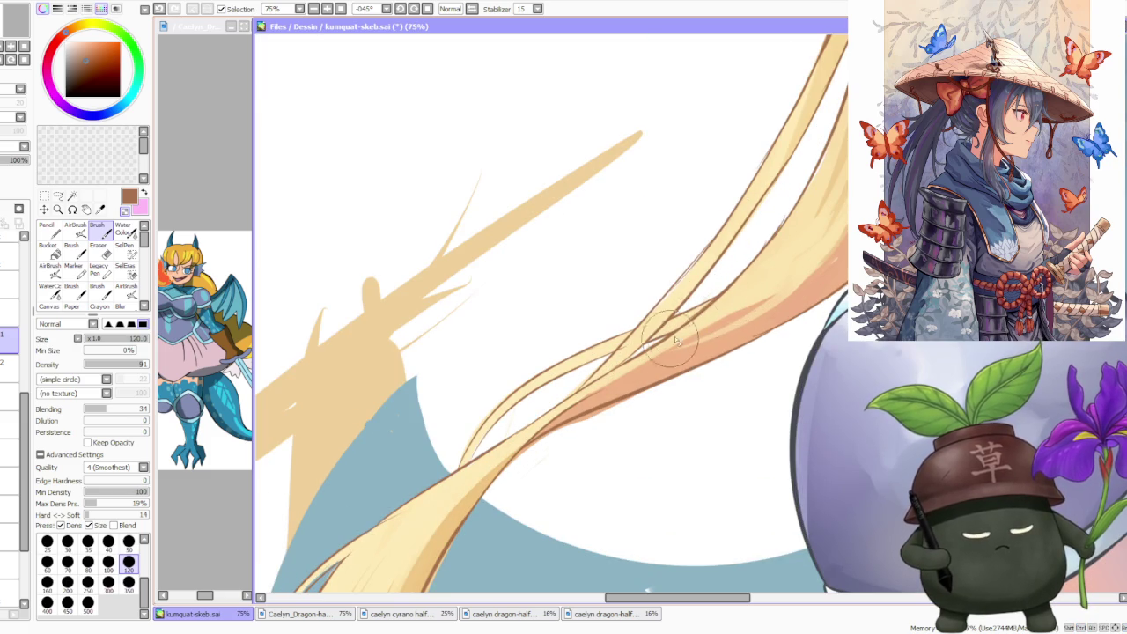
pyautogui.scroll(-3, 706, 320)
pyautogui.scroll(3, 695, 321)
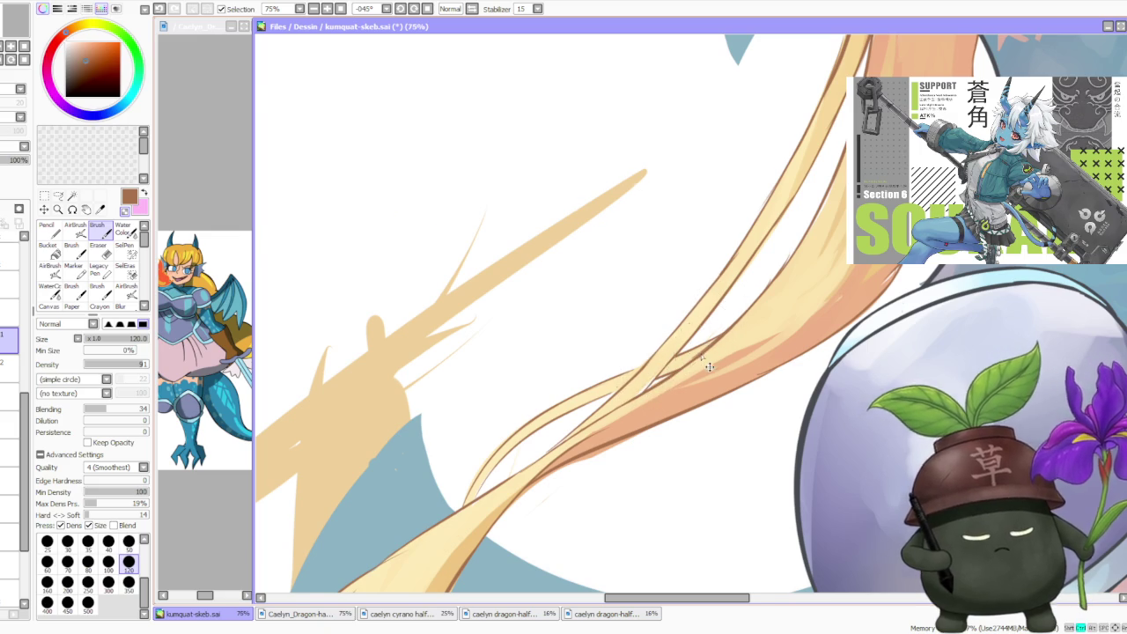
pyautogui.scroll(2, 709, 367)
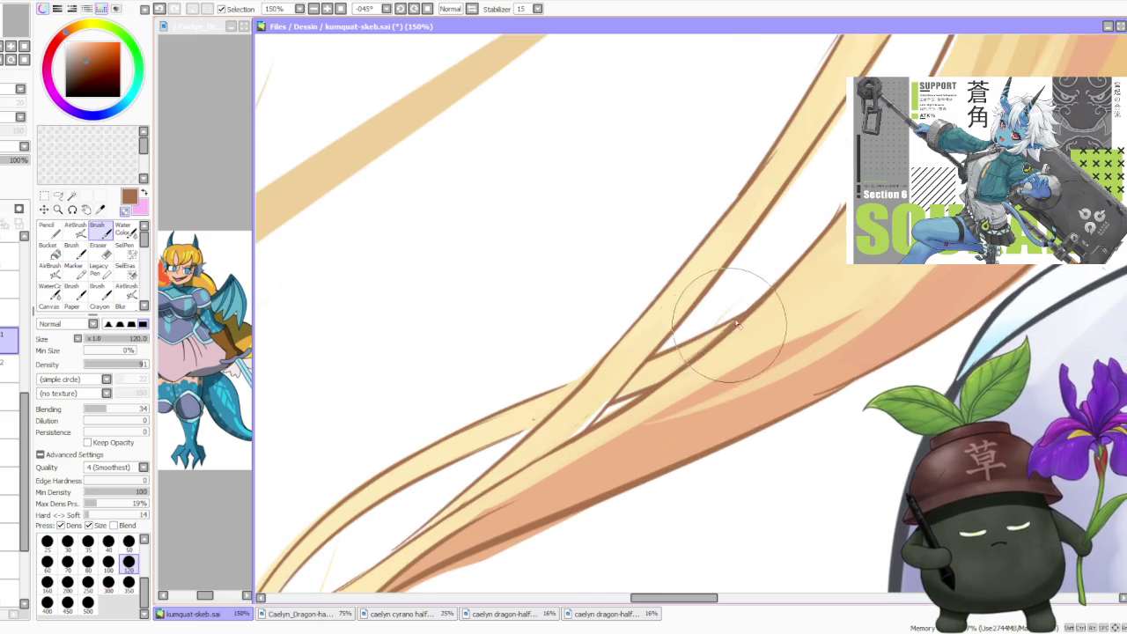
pyautogui.scroll(-3, 731, 327)
pyautogui.scroll(2, 715, 334)
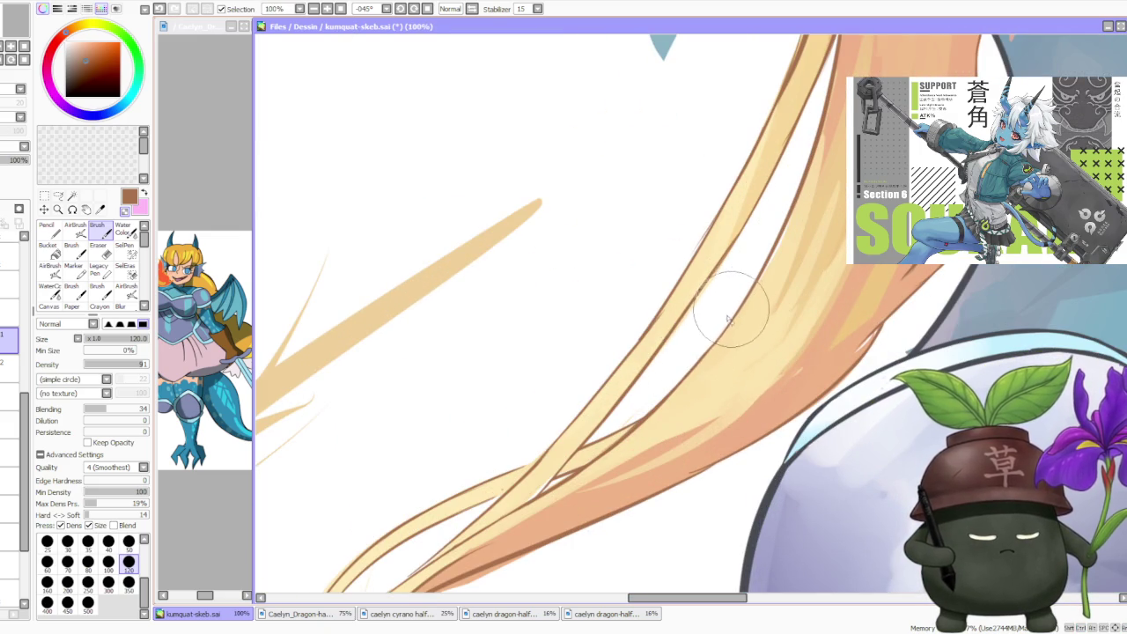
pyautogui.scroll(-3, 728, 319)
pyautogui.scroll(3, 657, 363)
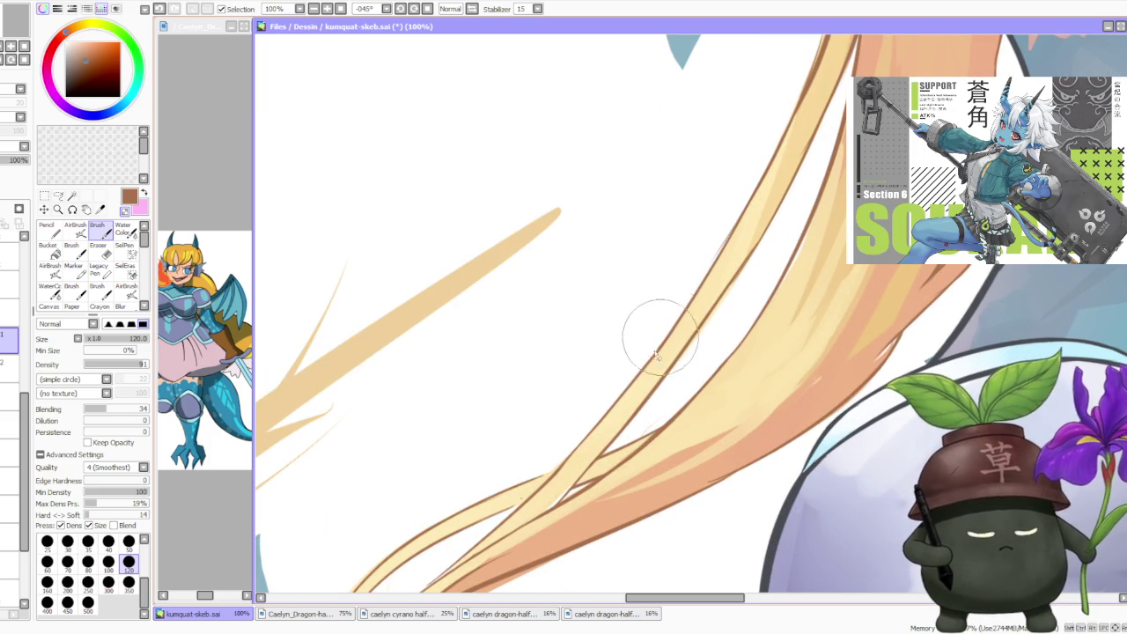
pyautogui.scroll(-1, 672, 323)
pyautogui.scroll(-1, 694, 320)
pyautogui.scroll(1, 694, 320)
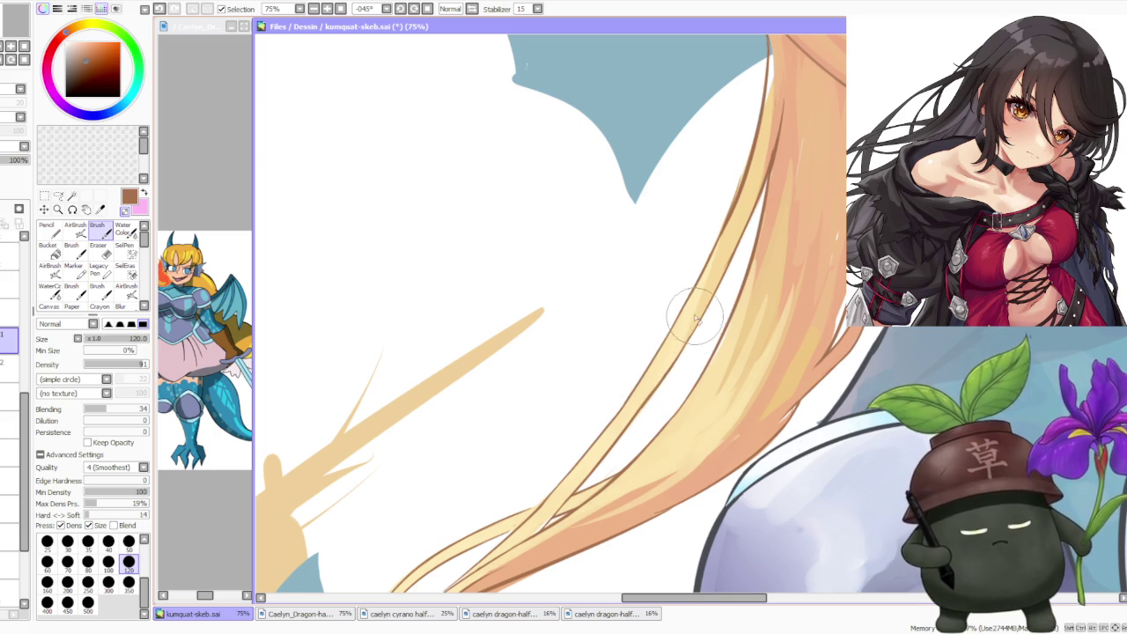
pyautogui.scroll(3, 706, 296)
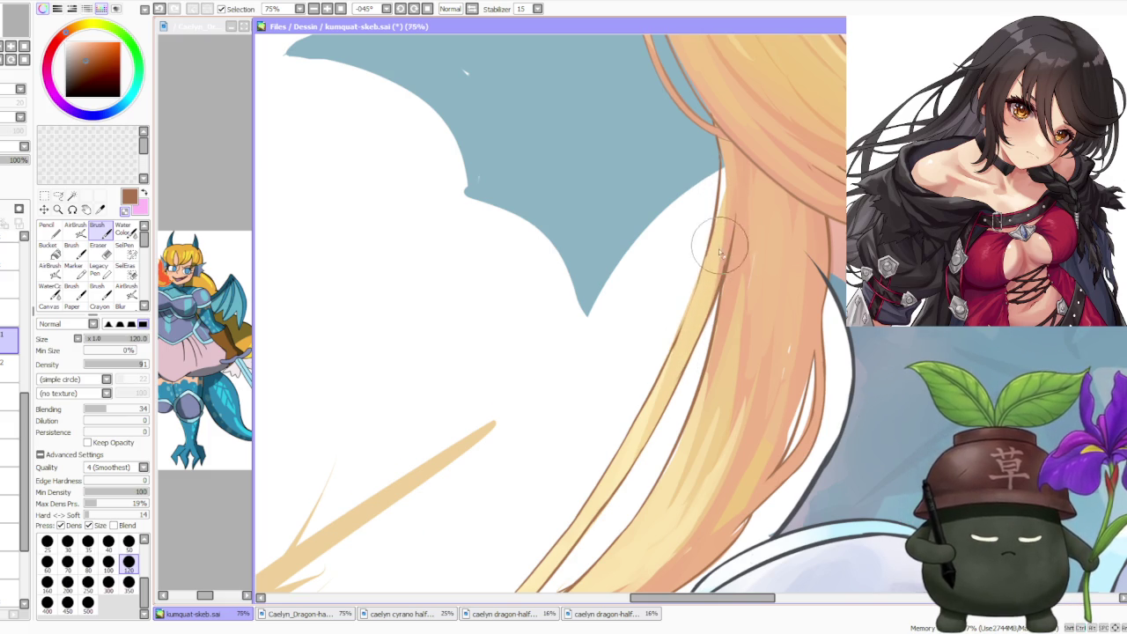
pyautogui.scroll(-5, 719, 252)
pyautogui.click(472, 8)
pyautogui.scroll(3, 675, 176)
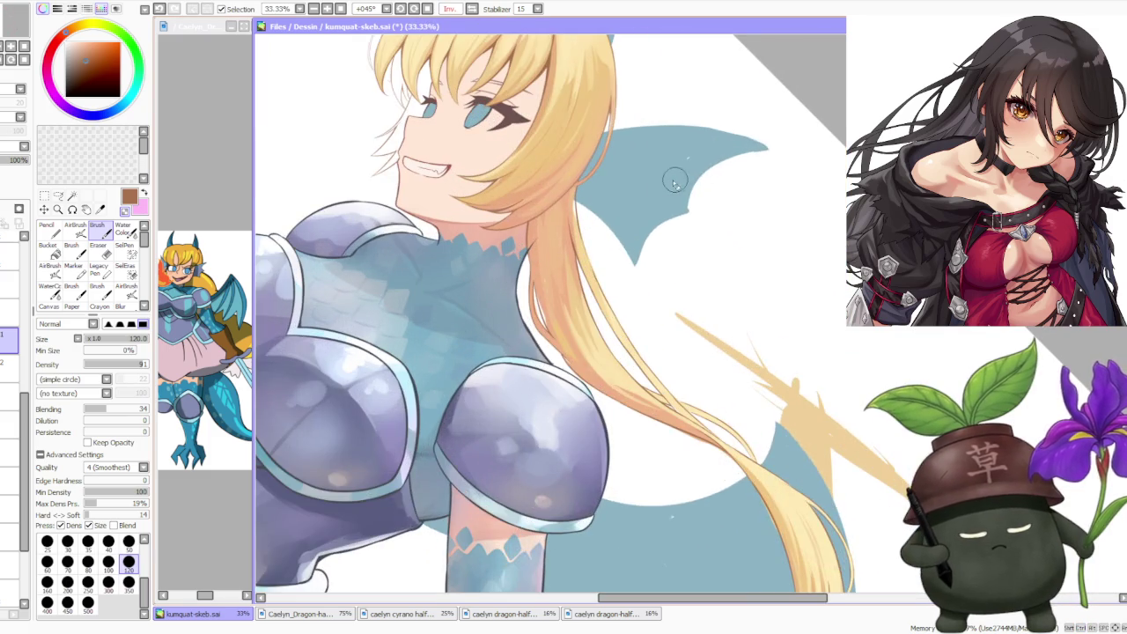
# - Paint a light yellow highlight streak down the hair strands beside the neck
pyautogui.scroll(2, 621, 348)
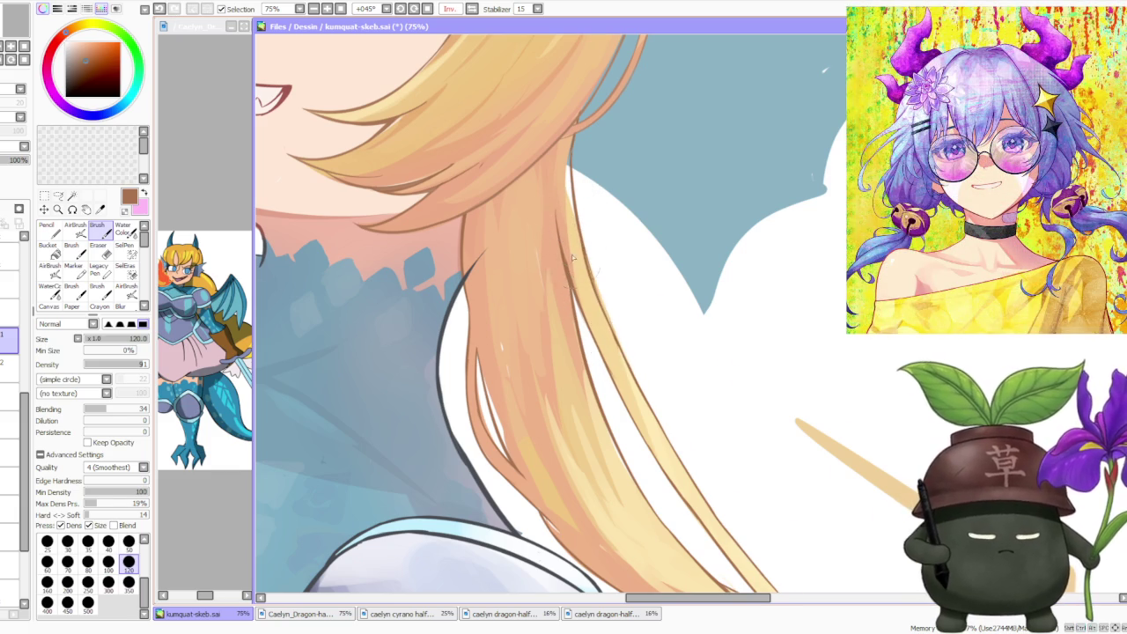
pyautogui.scroll(1, 590, 281)
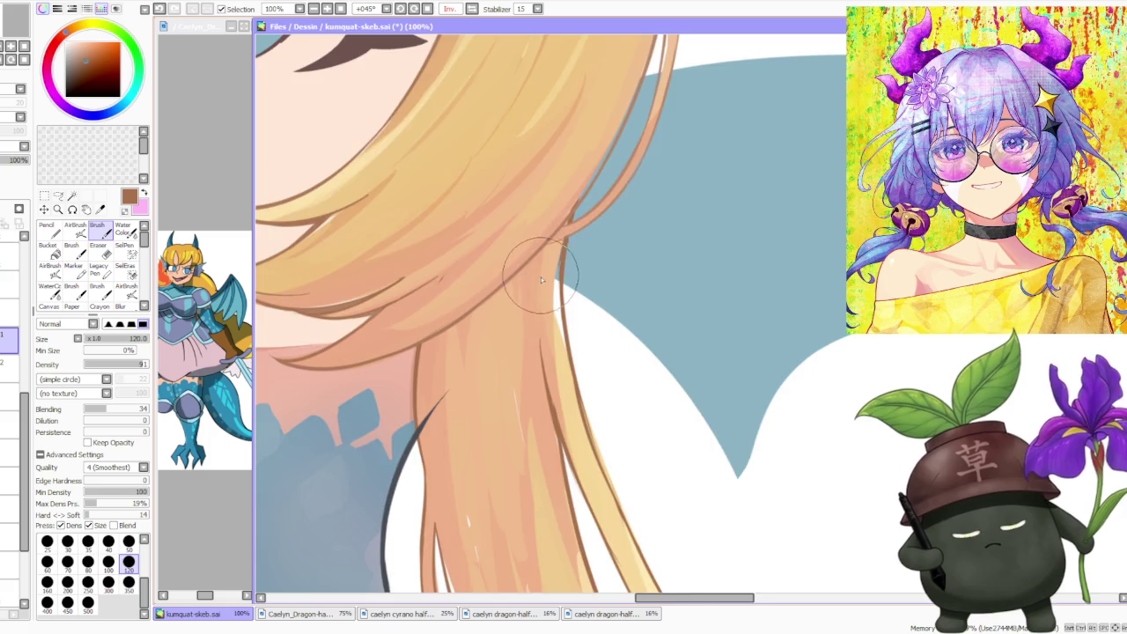
pyautogui.scroll(-3, 540, 277)
pyautogui.scroll(3, 539, 395)
pyautogui.moveTo(526, 379); pyautogui.dragTo(516, 451)
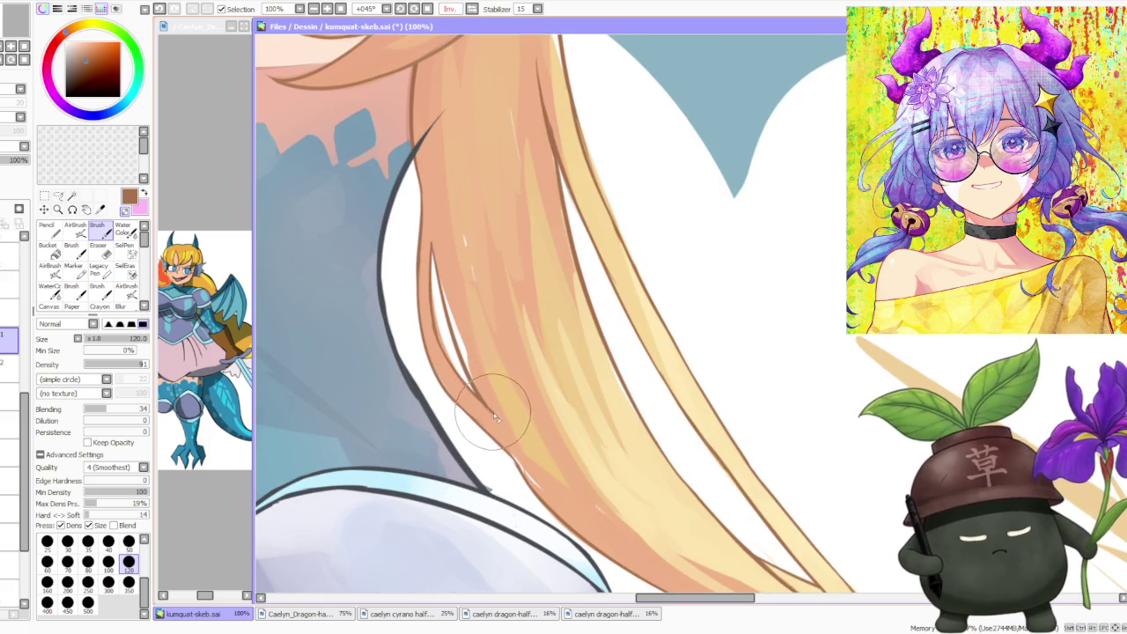
pyautogui.scroll(2, 491, 396)
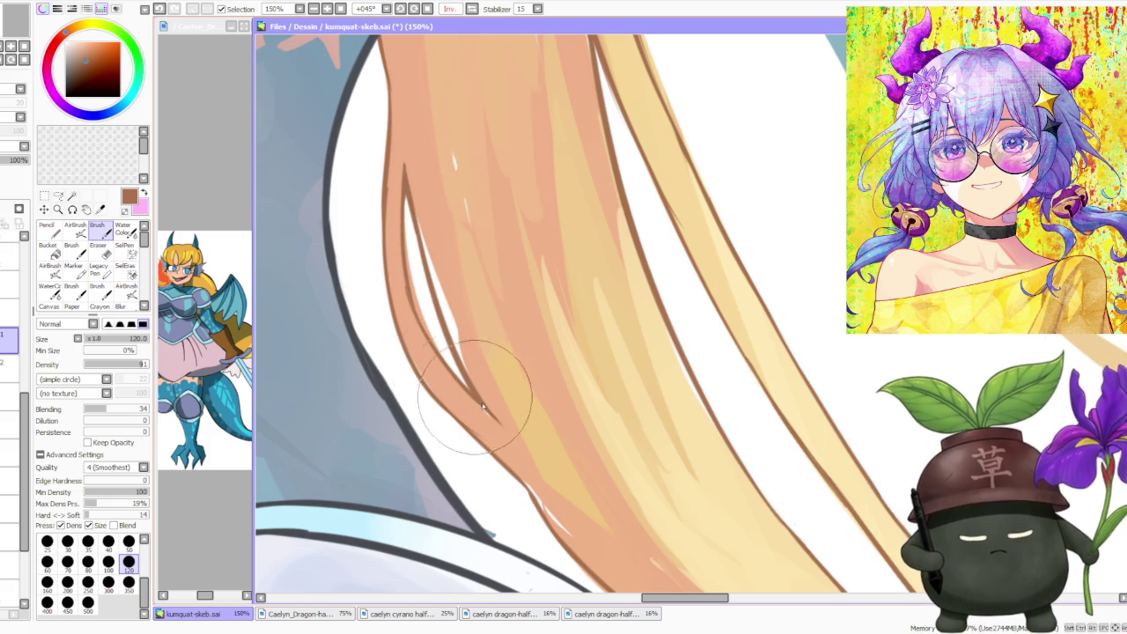
pyautogui.scroll(-3, 436, 326)
pyautogui.scroll(2, 424, 176)
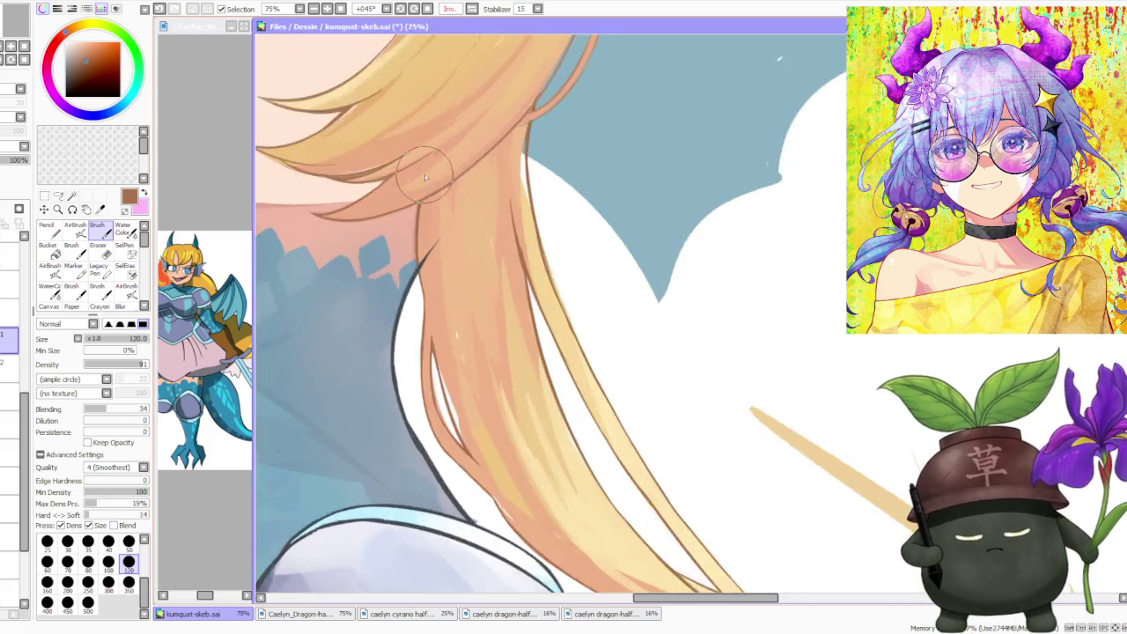
pyautogui.scroll(1, 423, 177)
pyautogui.scroll(-1, 435, 188)
pyautogui.scroll(1, 497, 418)
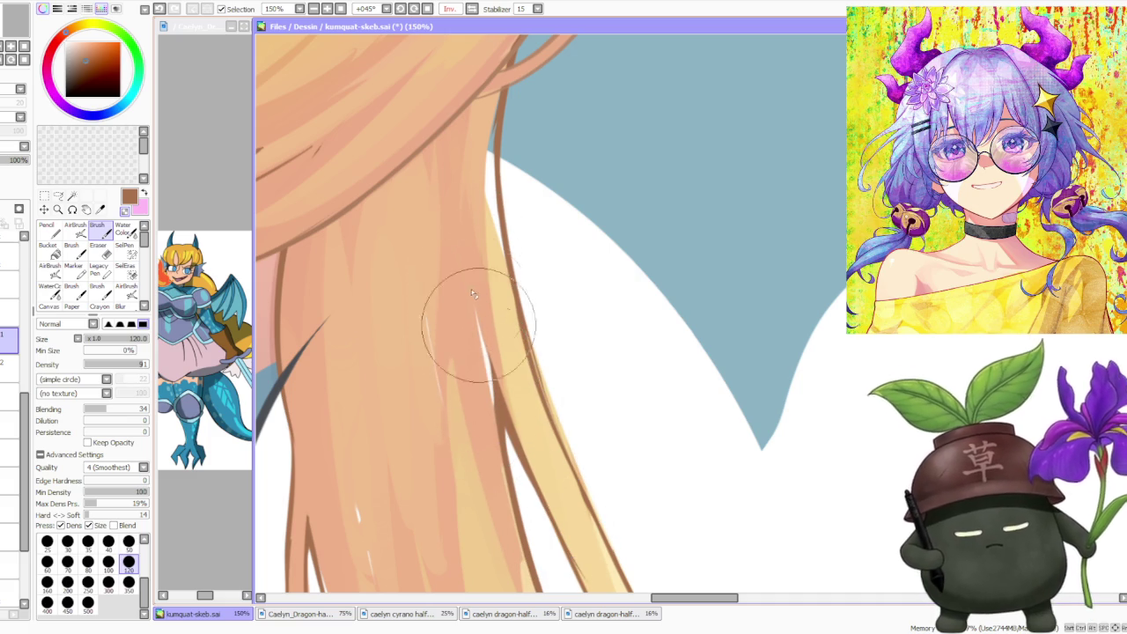
# - Brighten and lengthen the yellow hair highlight streak higher up the strands
pyautogui.moveTo(471, 288); pyautogui.dragTo(488, 405)
pyautogui.scroll(-3, 468, 275)
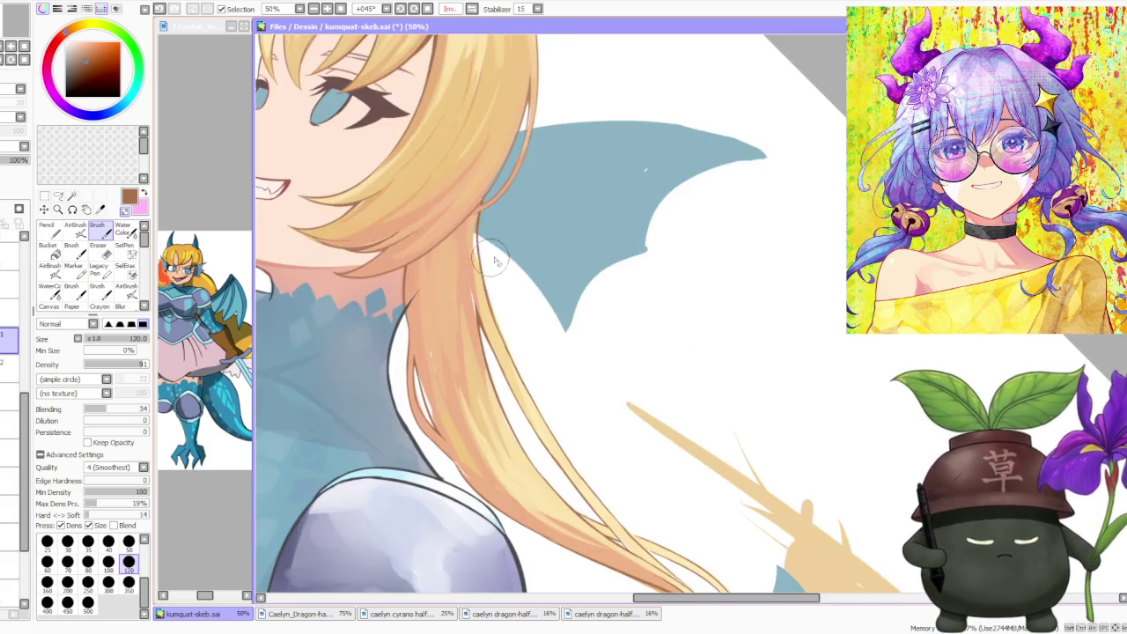
pyautogui.scroll(-2, 528, 352)
pyautogui.scroll(2, 528, 352)
pyautogui.scroll(-2, 558, 416)
pyautogui.scroll(3, 558, 416)
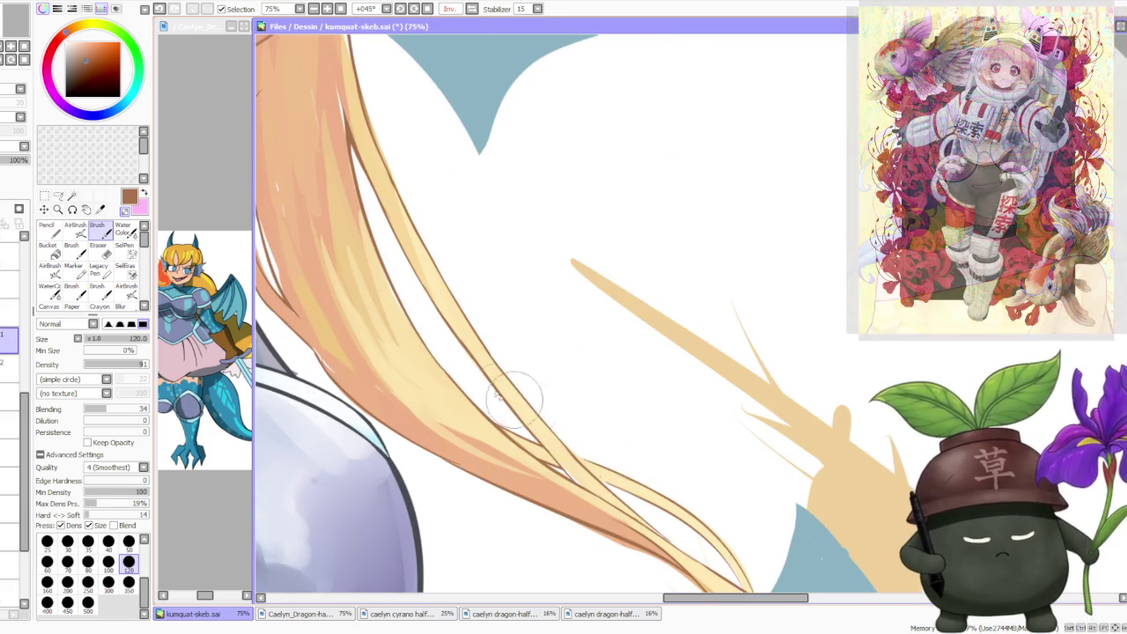
pyautogui.scroll(-1, 516, 390)
pyautogui.scroll(2, 417, 345)
pyautogui.scroll(1, 361, 370)
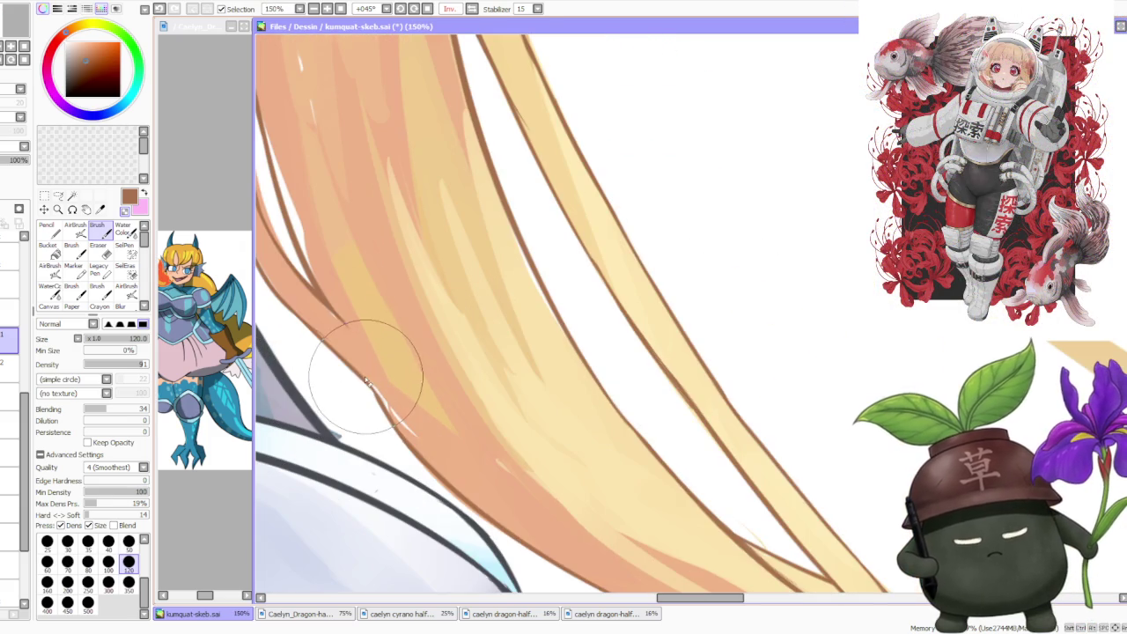
pyautogui.scroll(-2, 424, 385)
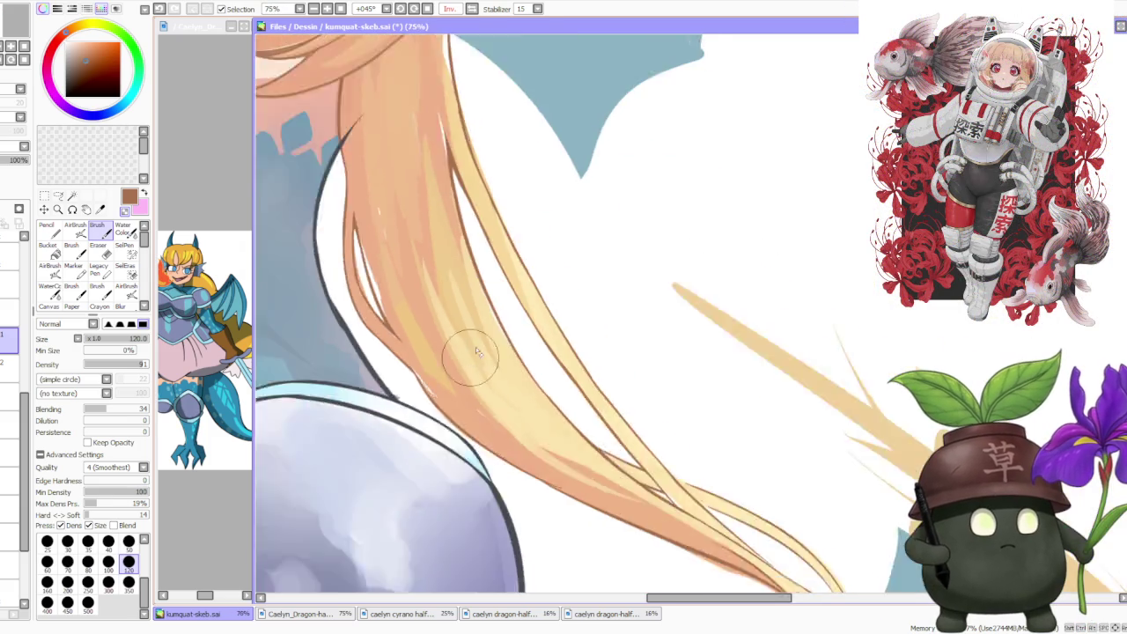
pyautogui.scroll(-1, 465, 359)
pyautogui.scroll(-1, 528, 388)
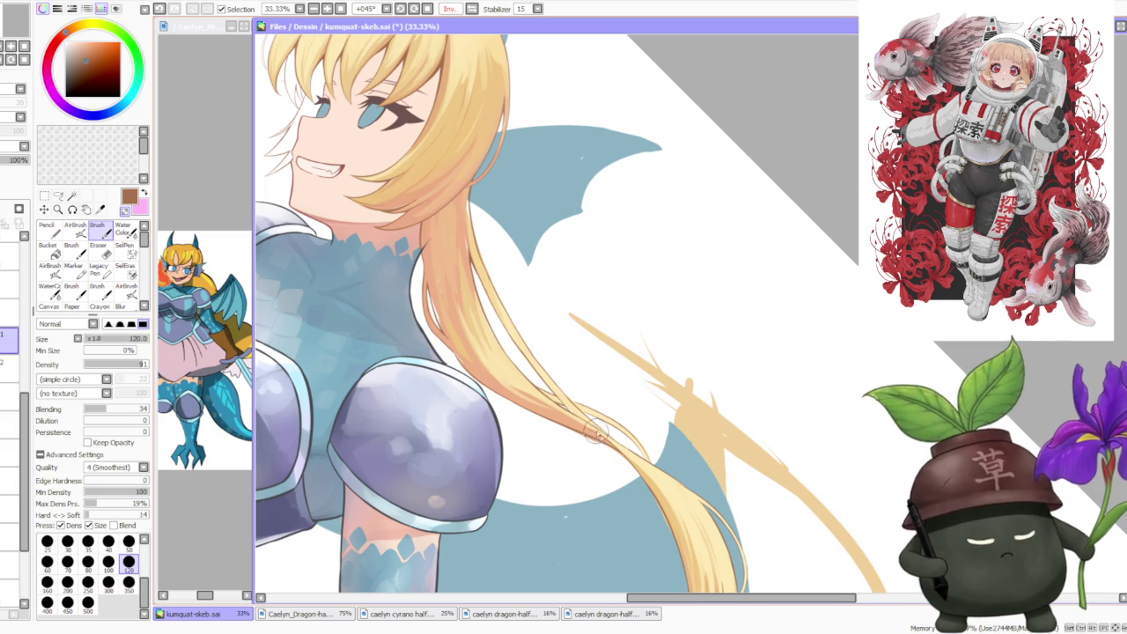
# - Draw a brown outline where the long trailing hair strands cross each other
pyautogui.scroll(2, 595, 432)
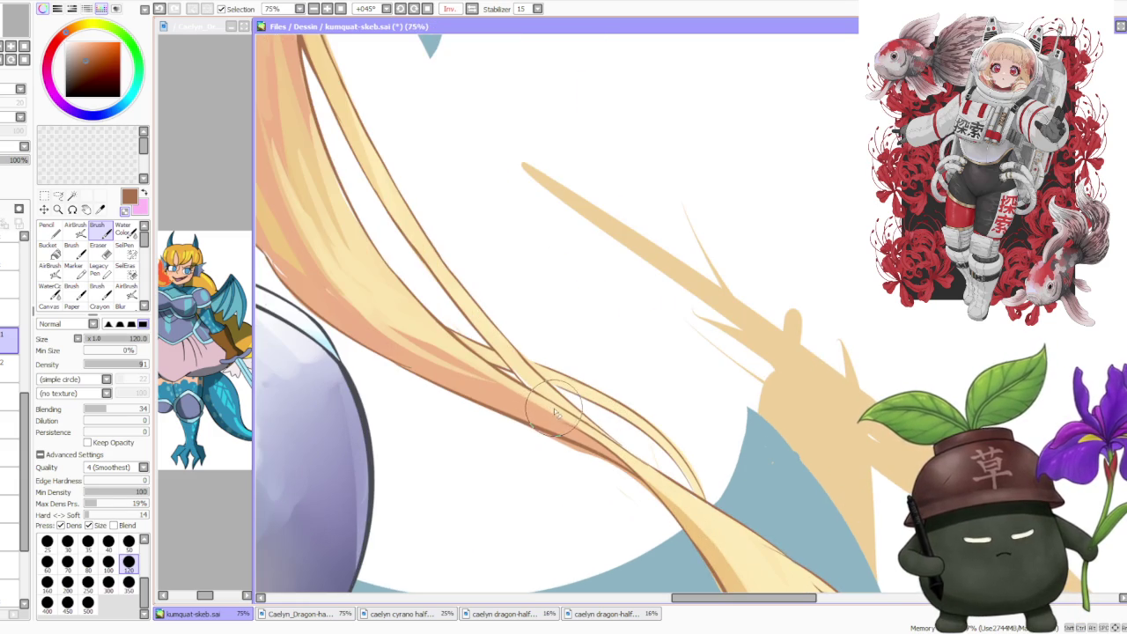
pyautogui.scroll(2, 582, 431)
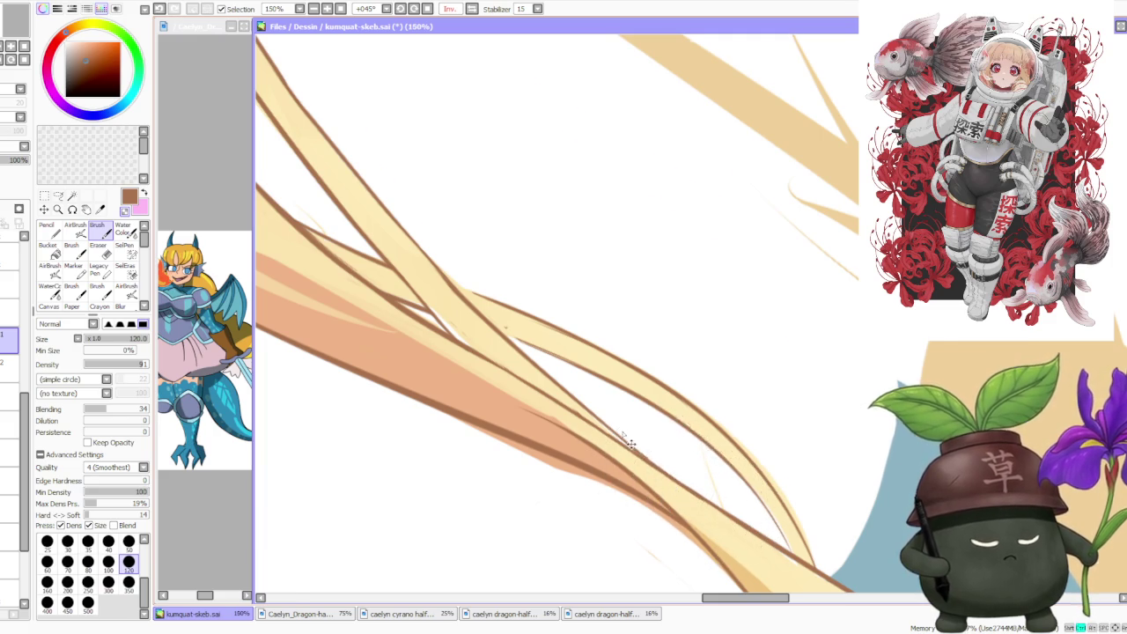
pyautogui.moveTo(630, 443); pyautogui.dragTo(533, 350)
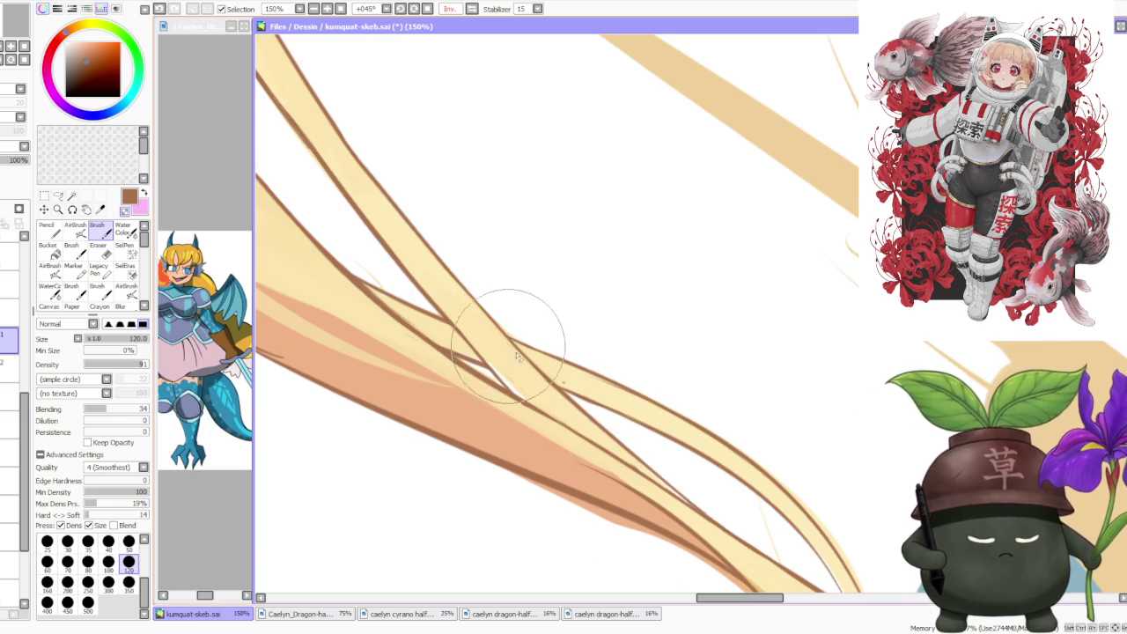
# - Mirror the canvas view horizontally so the character faces right
pyautogui.scroll(-1, 537, 343)
pyautogui.scroll(-1, 471, 314)
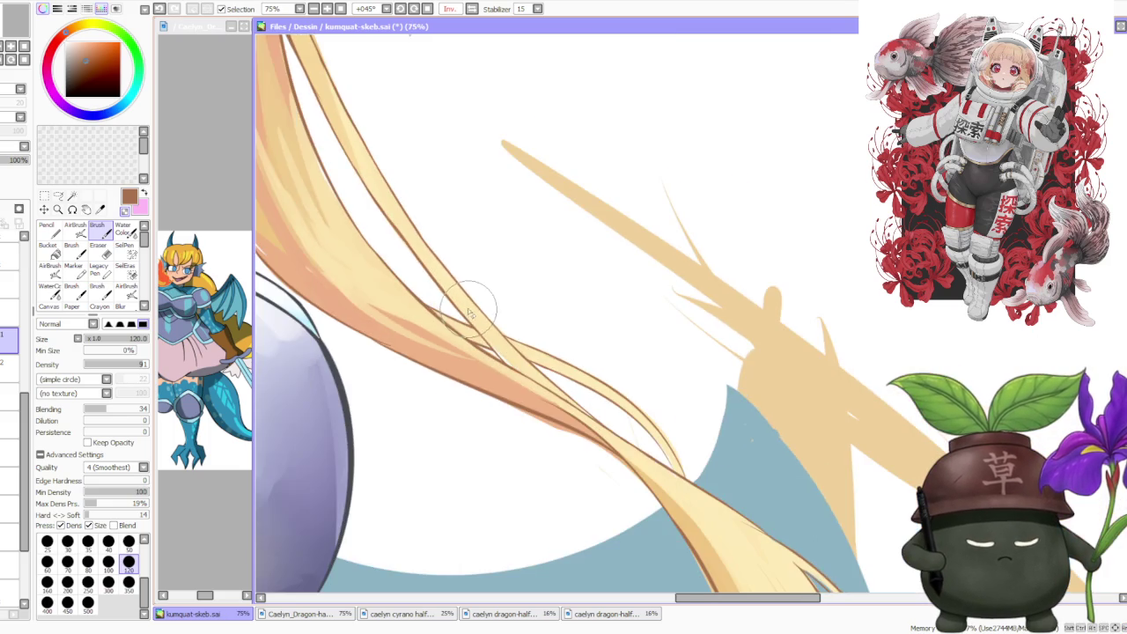
pyautogui.scroll(-1, 475, 312)
pyautogui.scroll(-1, 484, 308)
pyautogui.scroll(-1, 496, 302)
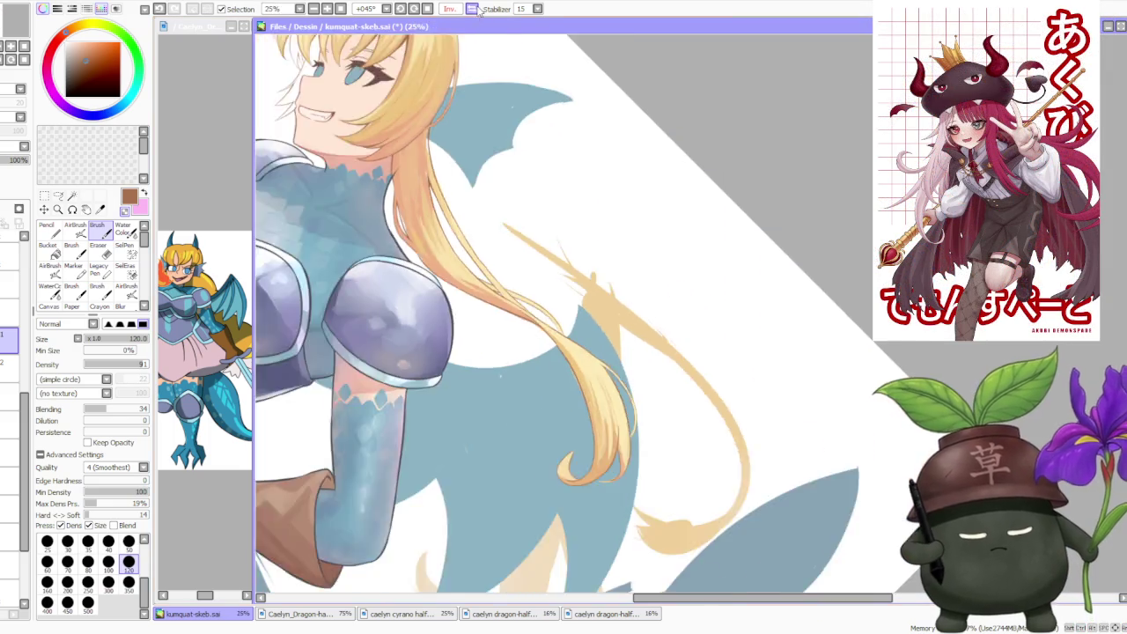
pyautogui.click(474, 9)
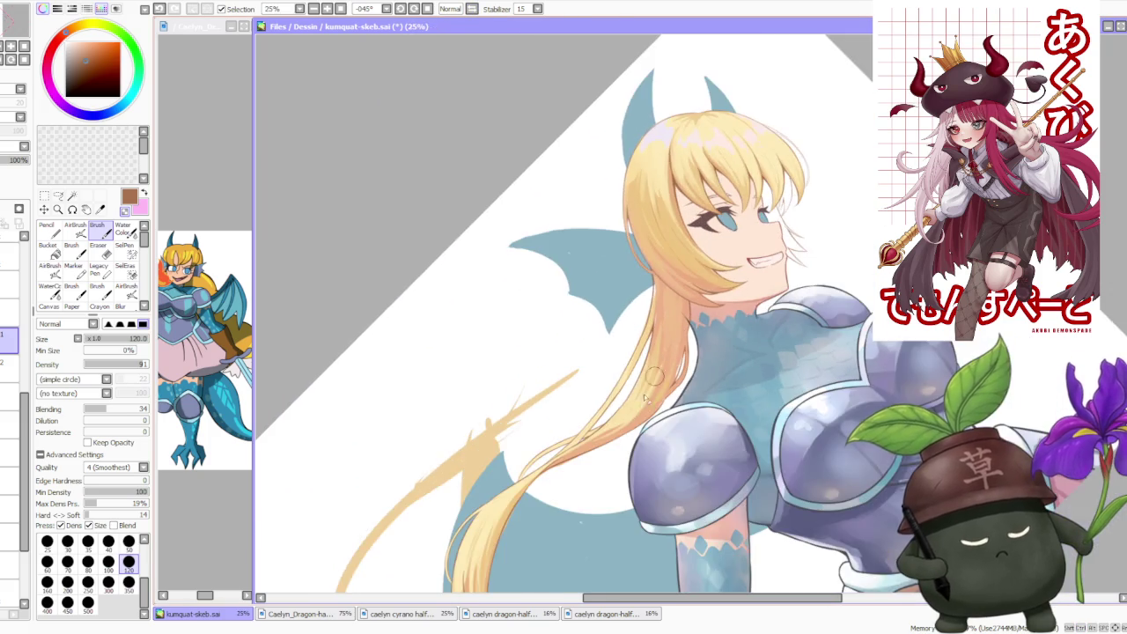
# - Zoom in close on the outlined hair strand edges and tips to refine them
pyautogui.scroll(-1, 645, 398)
pyautogui.scroll(3, 566, 458)
pyautogui.scroll(1, 546, 484)
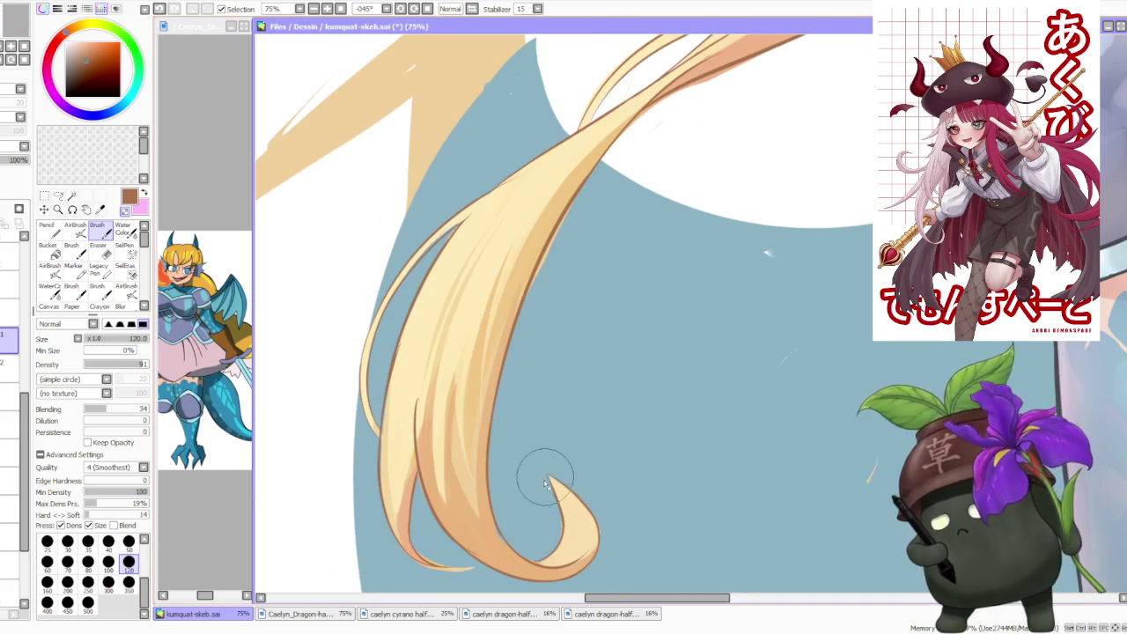
pyautogui.scroll(-2, 542, 440)
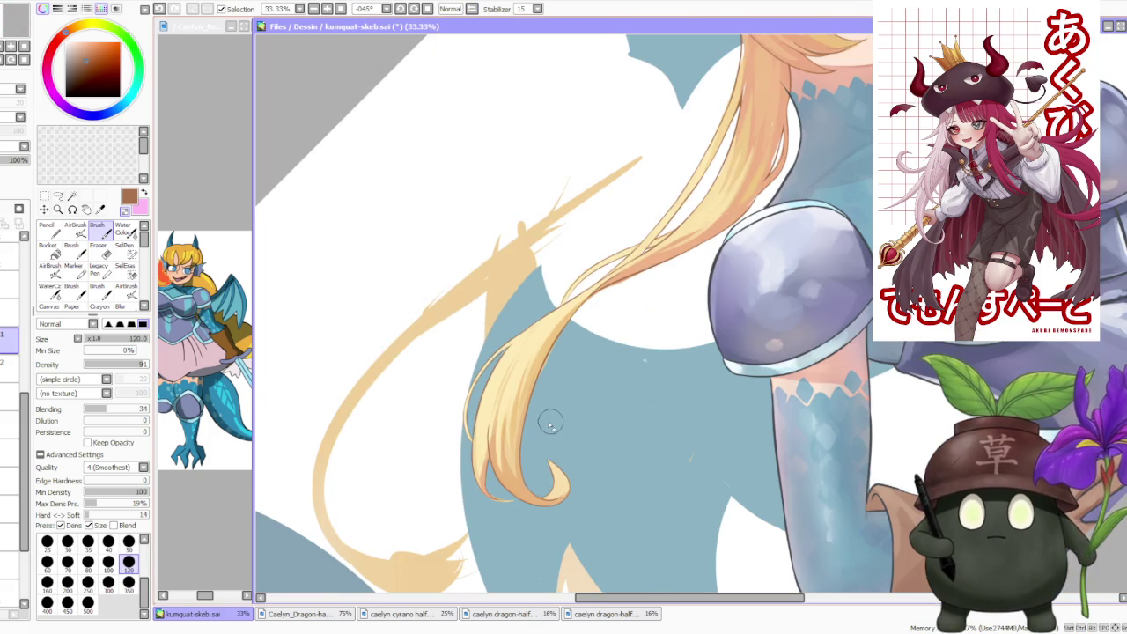
pyautogui.scroll(-1, 549, 426)
pyautogui.scroll(4, 537, 388)
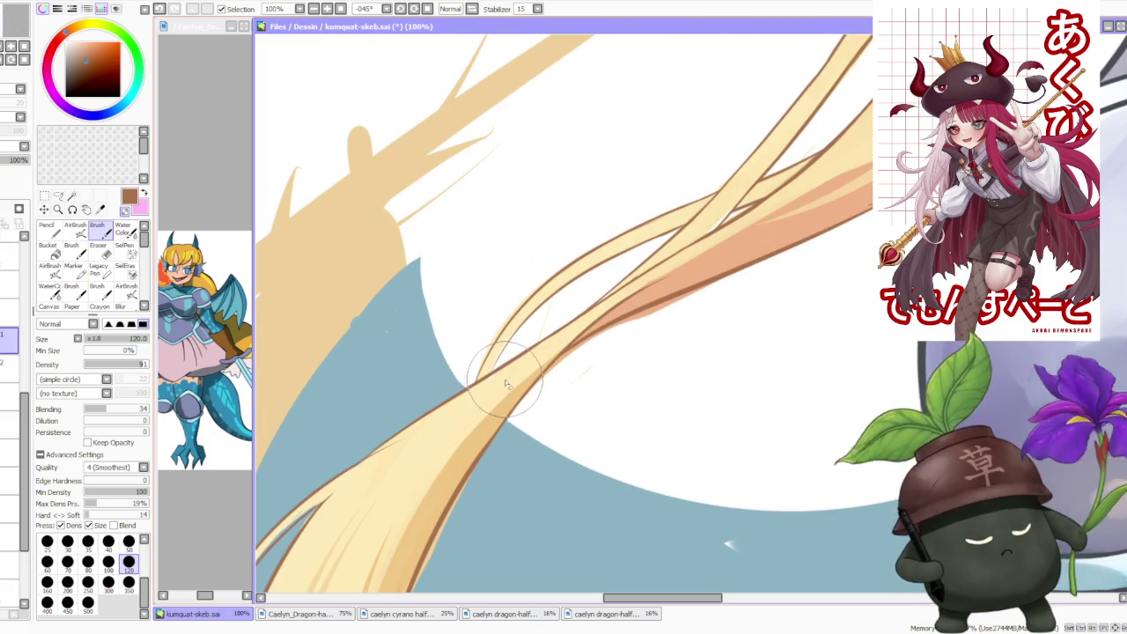
pyautogui.scroll(-2, 507, 385)
pyautogui.scroll(2, 432, 460)
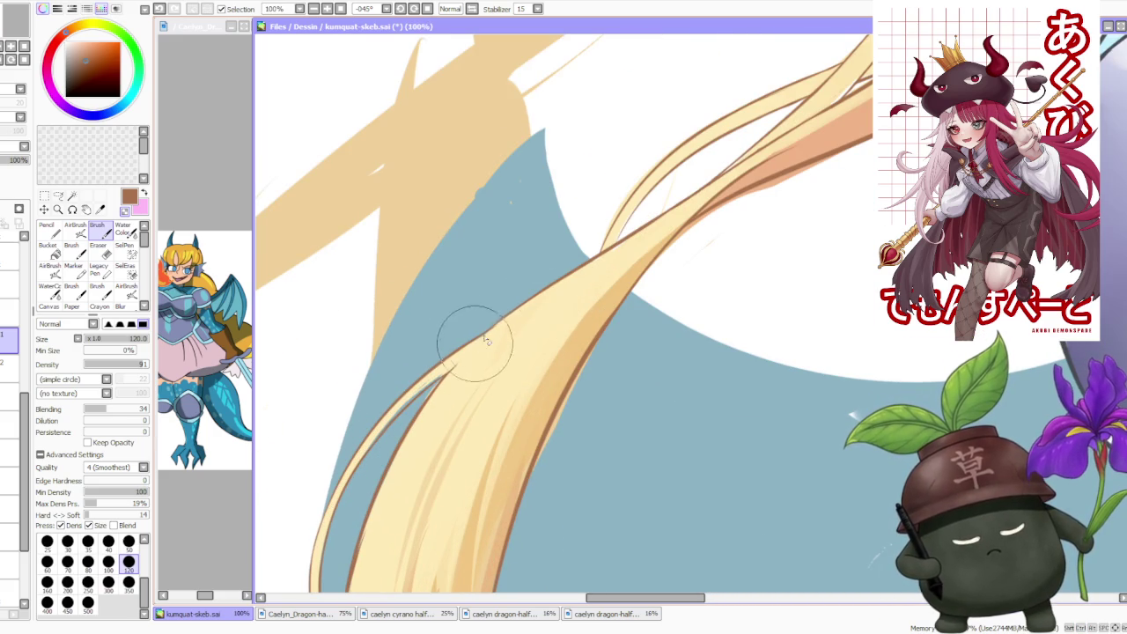
pyautogui.scroll(1, 479, 352)
pyautogui.scroll(1, 467, 379)
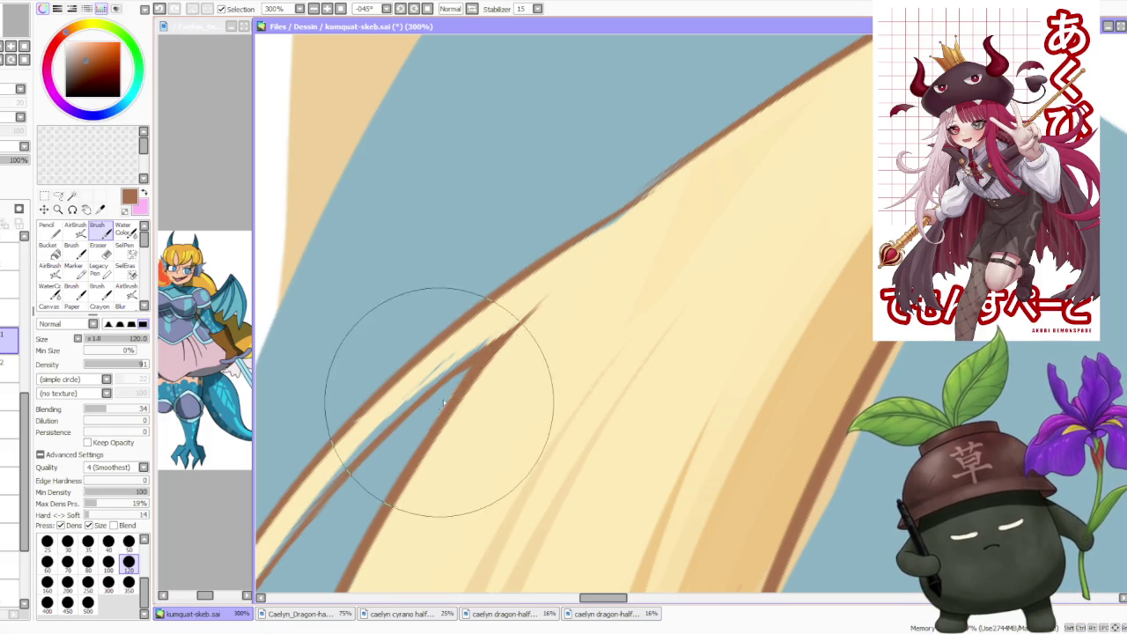
pyautogui.scroll(-4, 443, 404)
pyautogui.scroll(1, 428, 491)
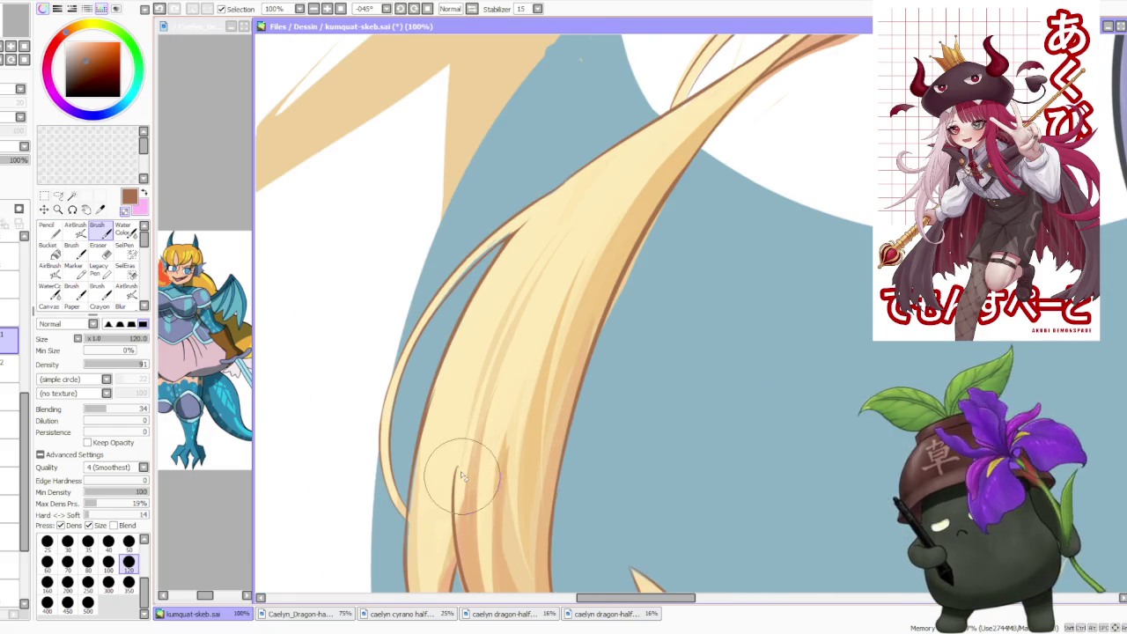
# - Reset the canvas rotation so the view is upright again
pyautogui.scroll(-2, 465, 518)
pyautogui.scroll(1, 742, 213)
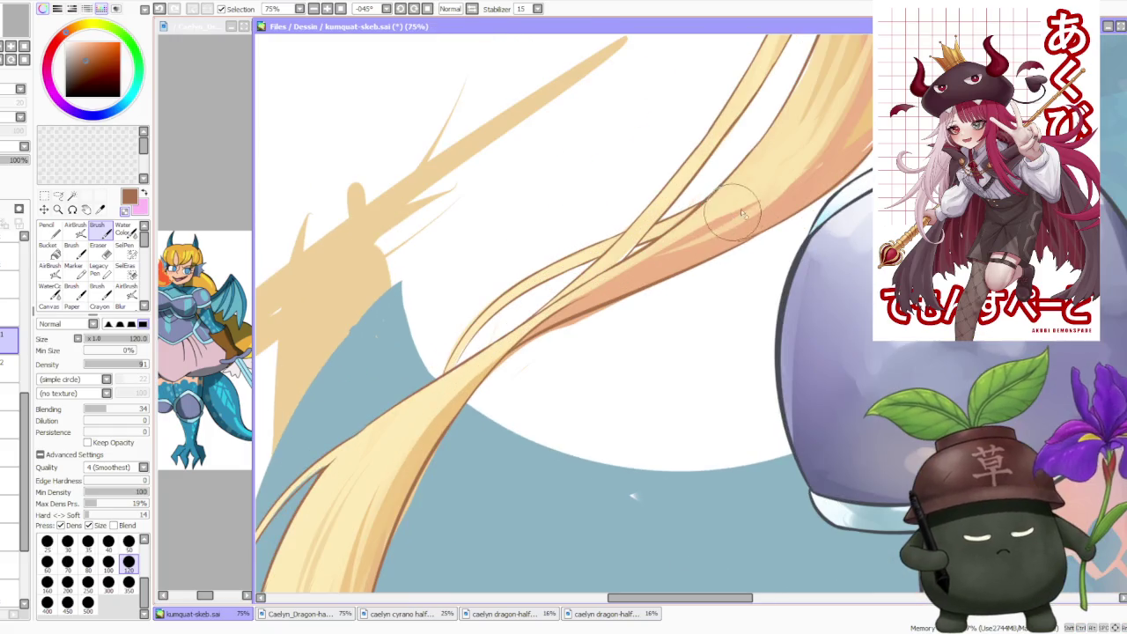
pyautogui.scroll(-2, 665, 312)
pyautogui.scroll(-1, 658, 273)
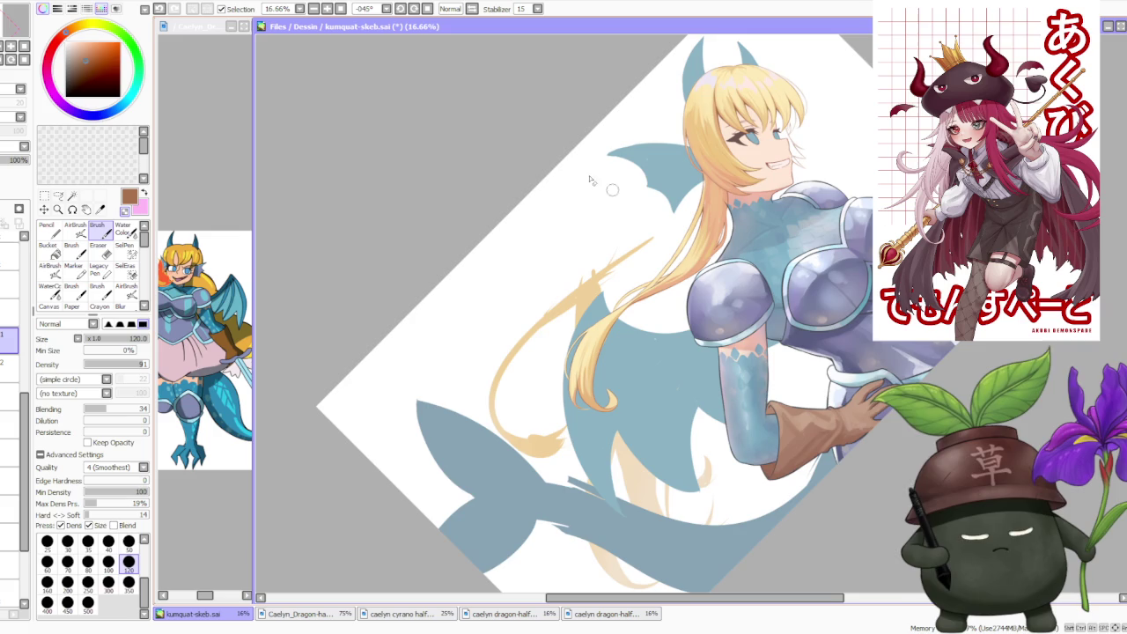
pyautogui.click(428, 10)
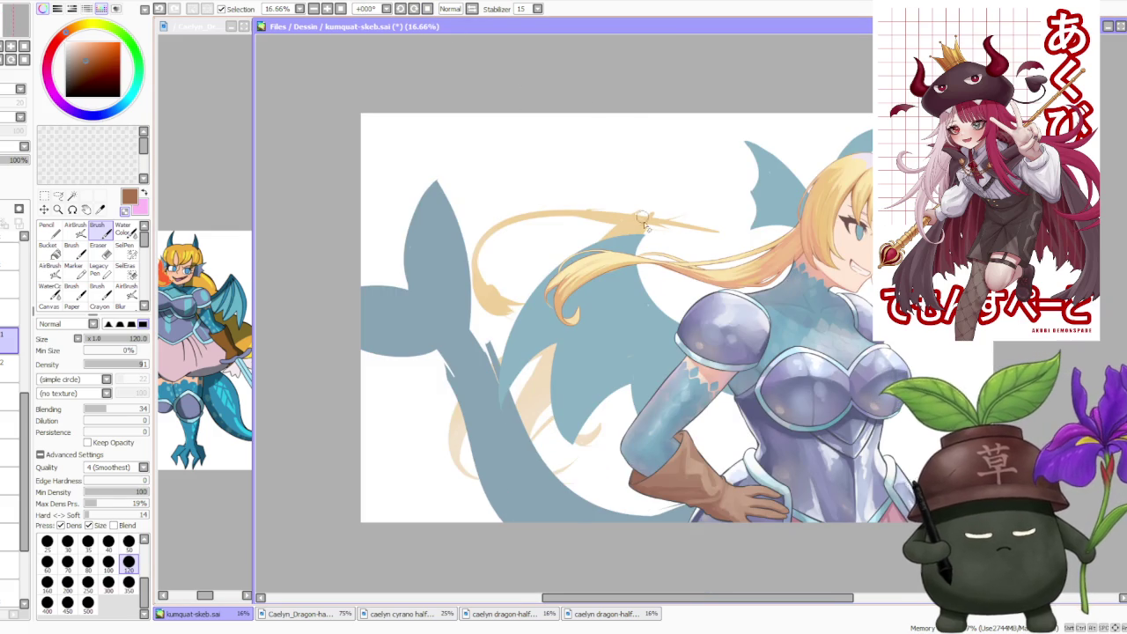
# - Select the faded hair layer and raise its opacity from 54% to 100%
pyautogui.scroll(-3, 644, 224)
pyautogui.scroll(1, 644, 225)
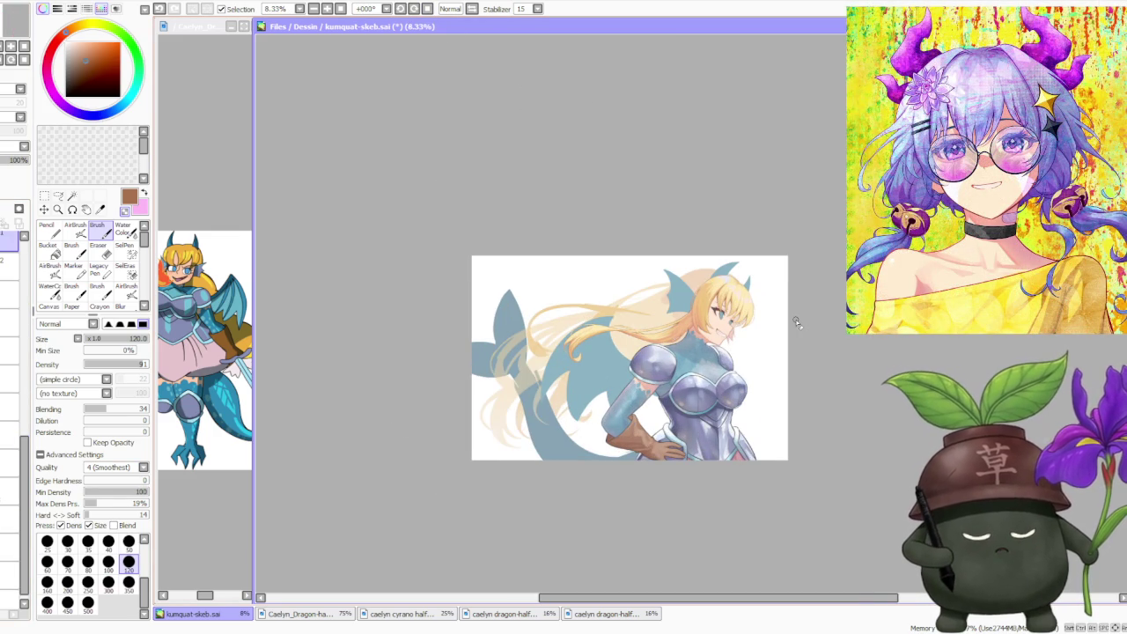
pyautogui.scroll(1, 784, 305)
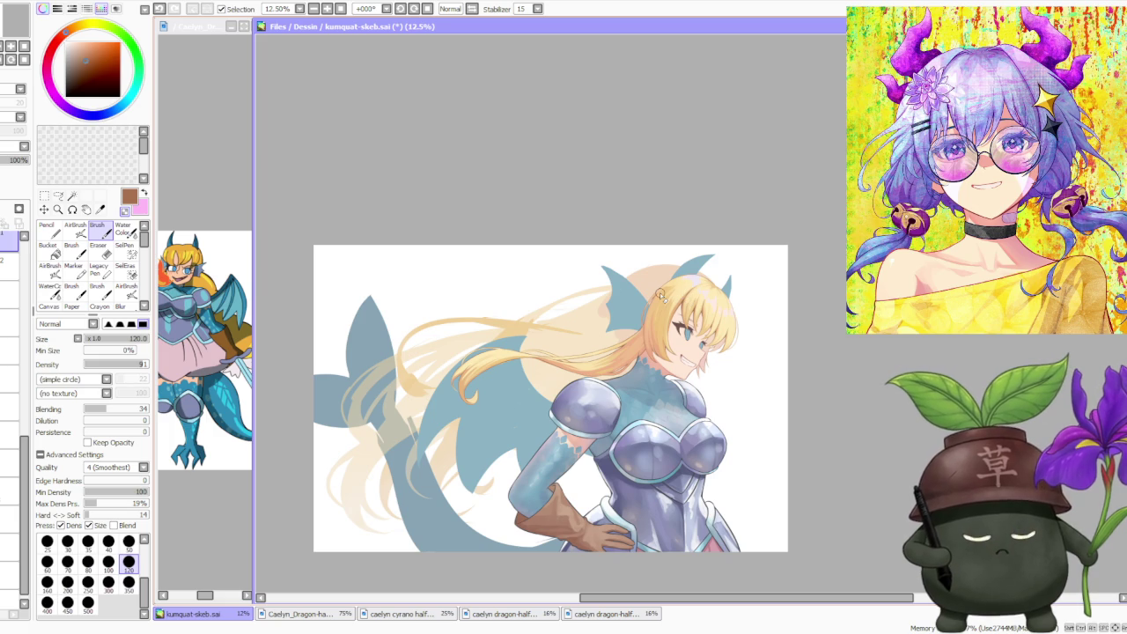
pyautogui.scroll(3, 608, 327)
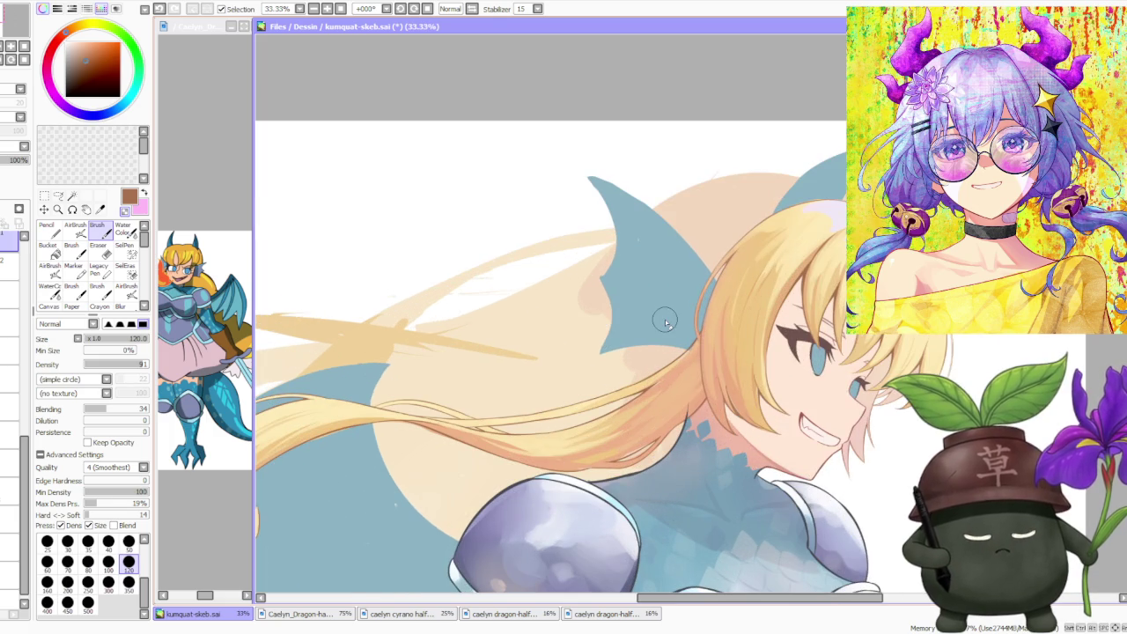
pyautogui.scroll(-2, 665, 325)
pyautogui.scroll(-1, 664, 325)
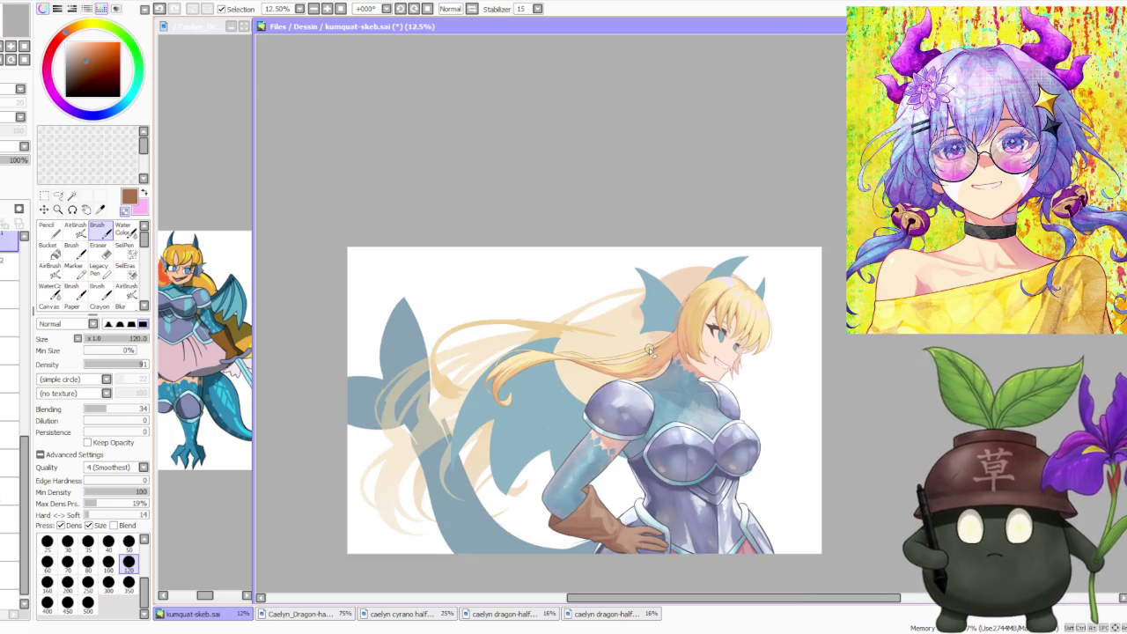
pyautogui.scroll(1, 649, 348)
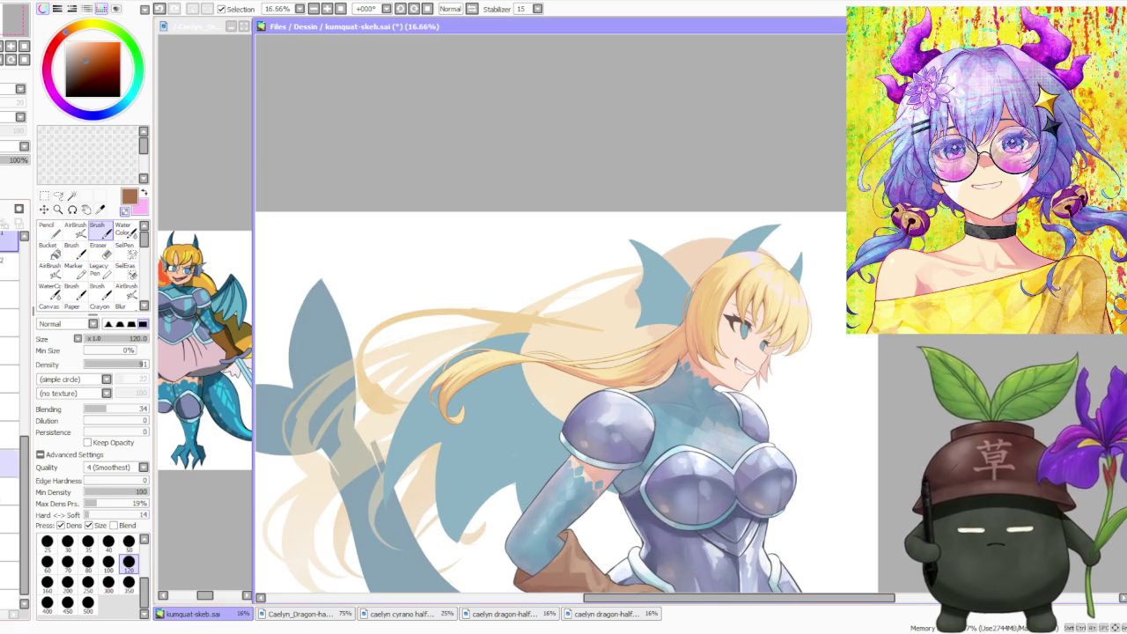
pyautogui.click(9, 491)
pyautogui.click(6, 171)
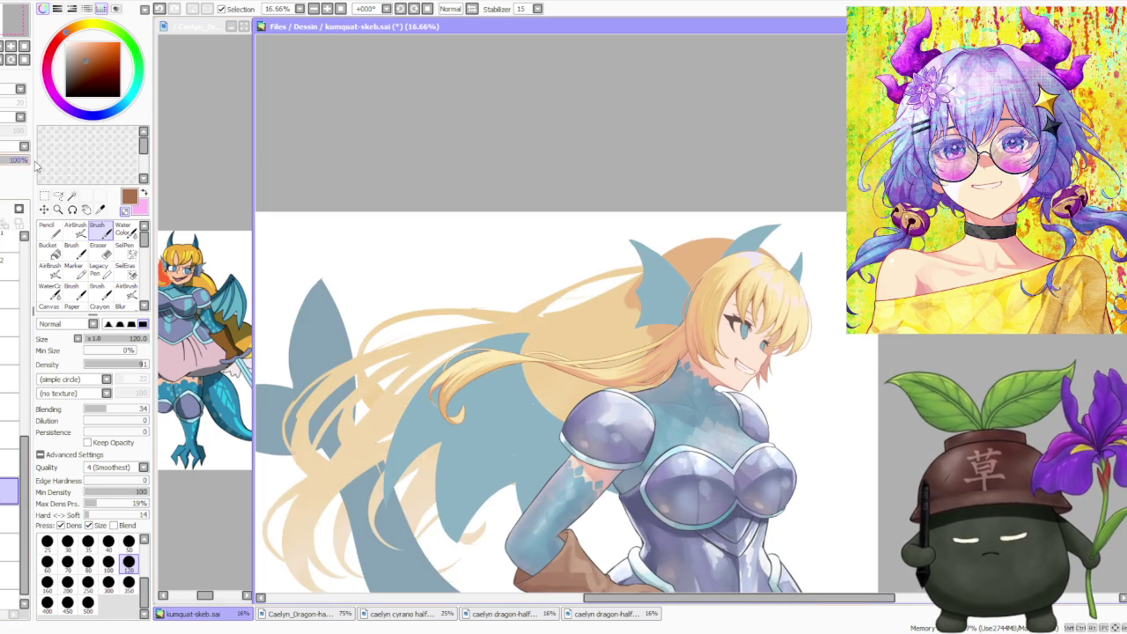
# - Zoom around the full illustration to review the now solid, saturated hair
pyautogui.scroll(-1, 483, 224)
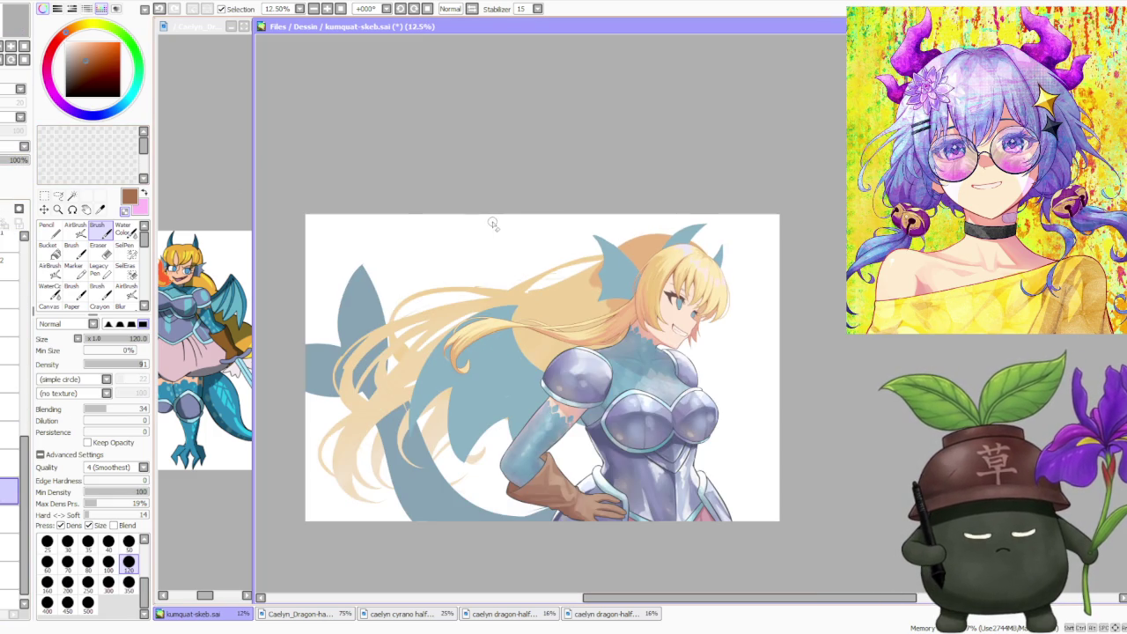
pyautogui.scroll(2, 496, 244)
pyautogui.scroll(2, 647, 262)
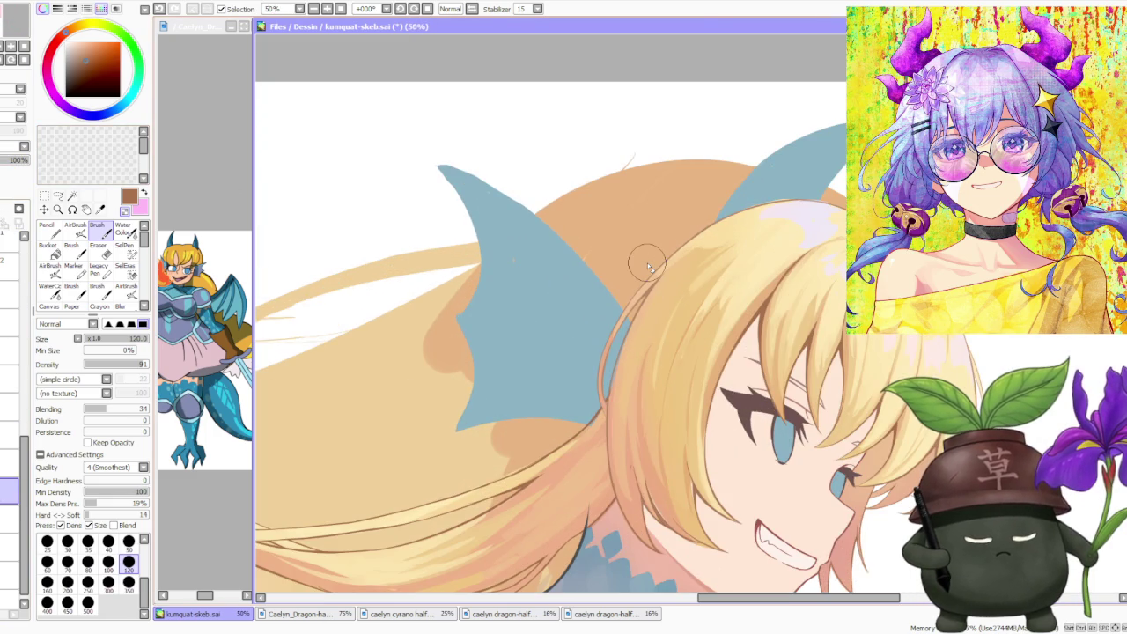
pyautogui.scroll(-2, 638, 264)
pyautogui.scroll(-2, 613, 338)
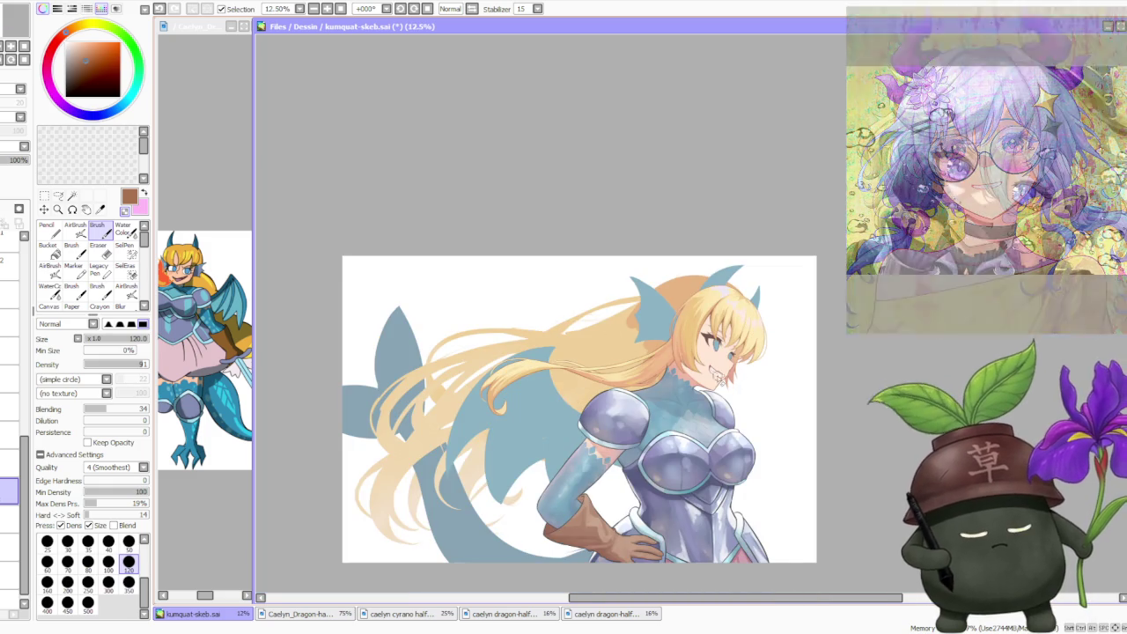
pyautogui.scroll(3, 696, 366)
pyautogui.scroll(-2, 320, 359)
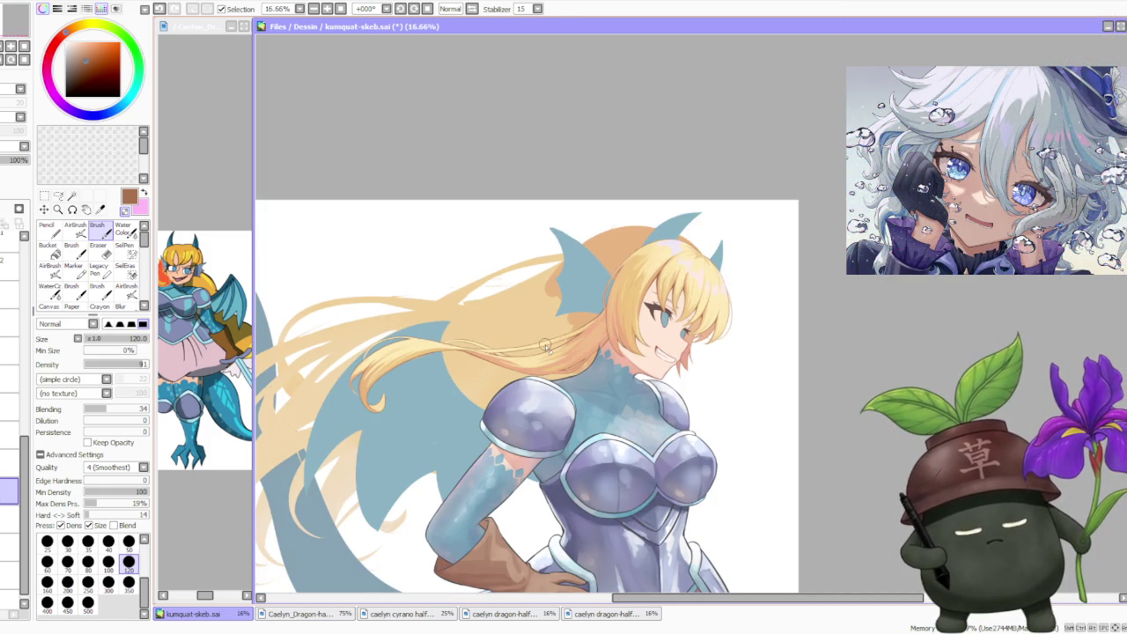
pyautogui.scroll(-1, 650, 255)
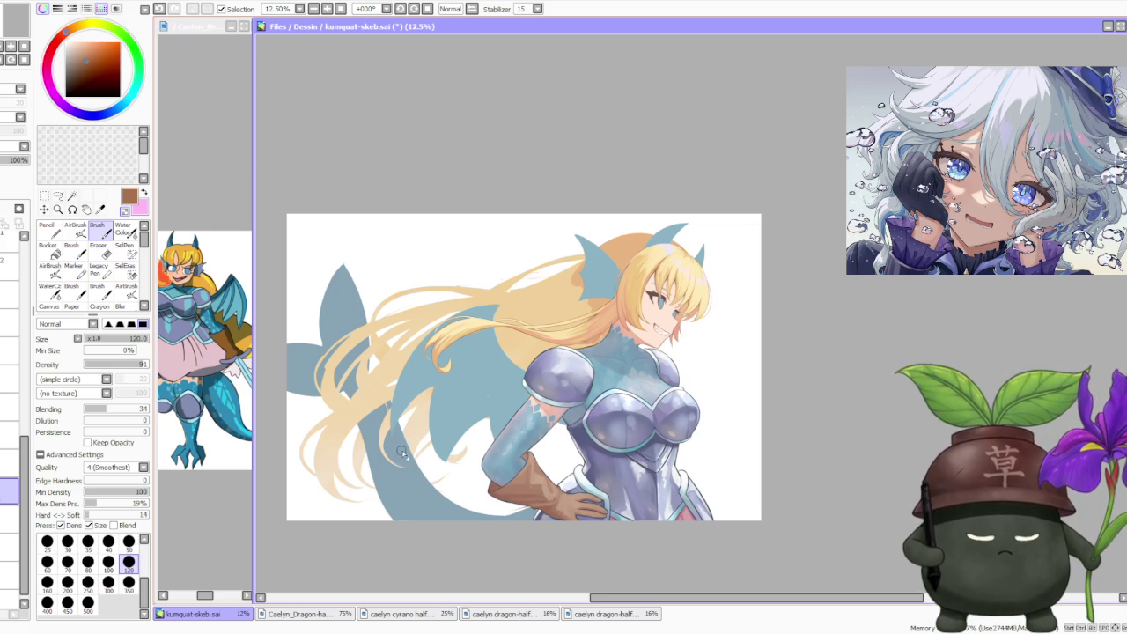
pyautogui.scroll(-1, 586, 322)
pyautogui.scroll(1, 590, 309)
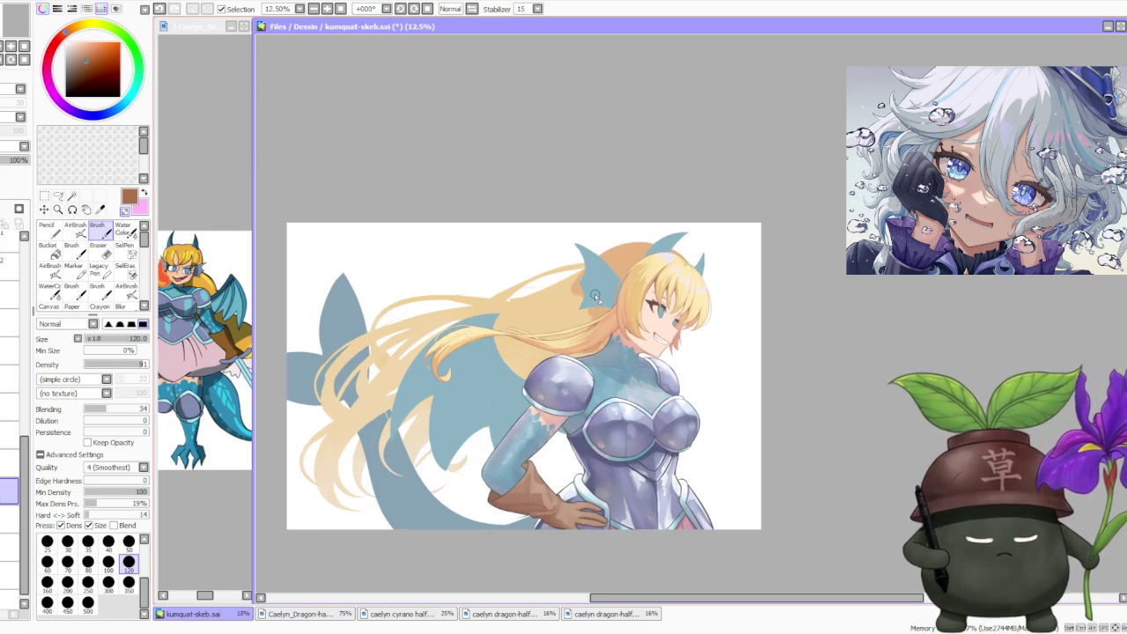
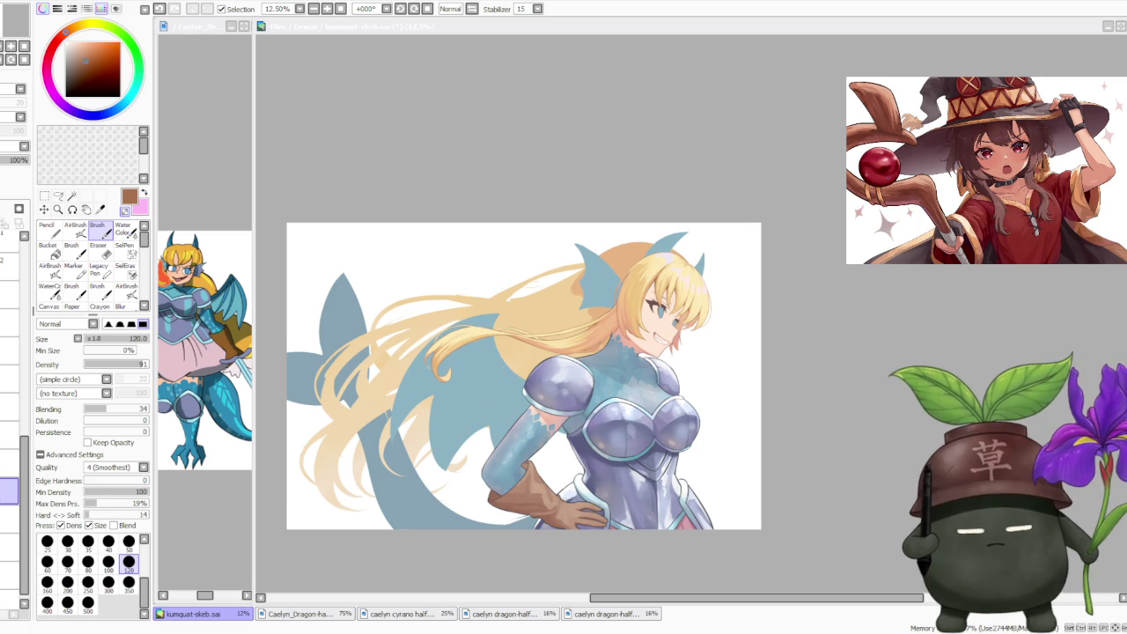
# - Review the Caelyn sheet and dragon-half reference images, then return to the kumquat-skeb illustration
pyautogui.click(211, 159)
pyautogui.scroll(-3, 216, 161)
pyautogui.scroll(2, 196, 179)
pyautogui.scroll(-1, 194, 181)
pyautogui.scroll(1, 203, 265)
pyautogui.scroll(1, 202, 264)
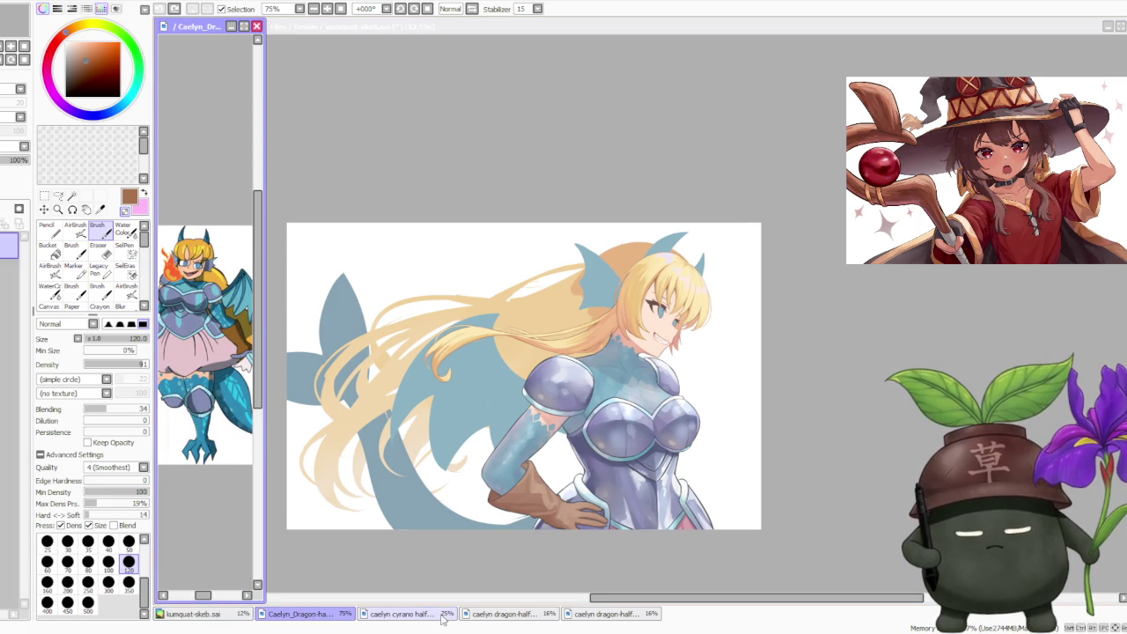
pyautogui.click(424, 614)
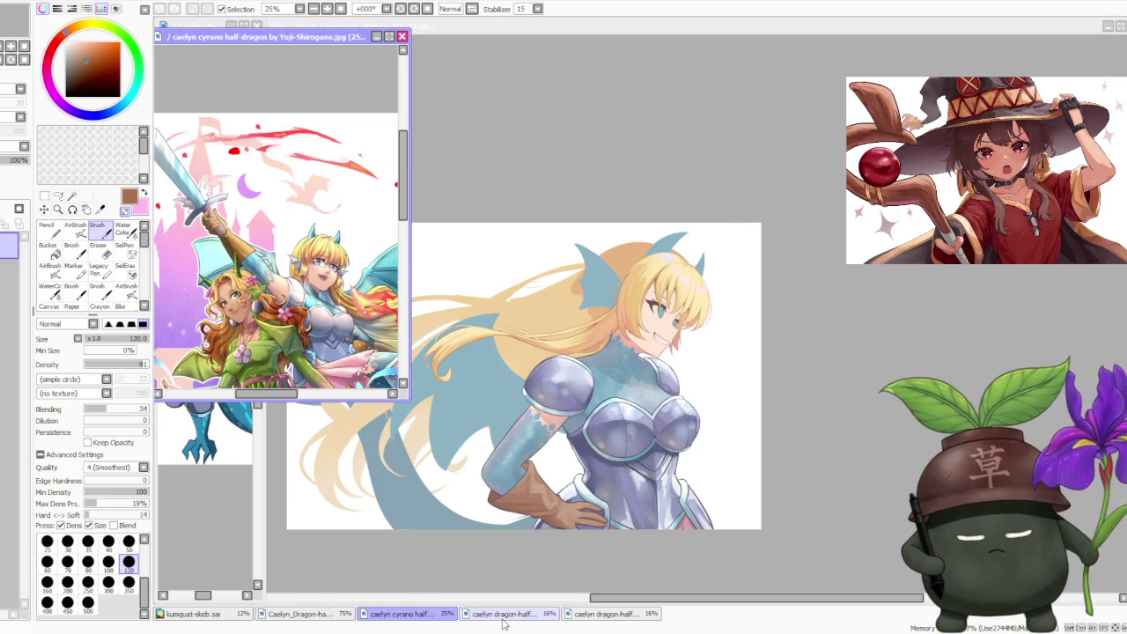
pyautogui.click(505, 616)
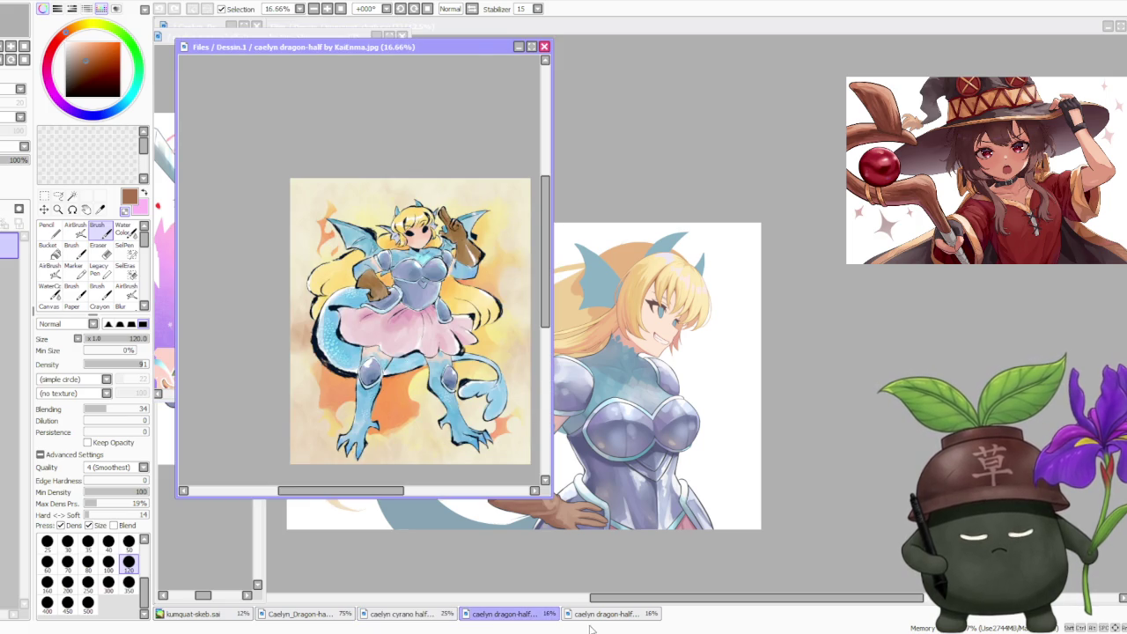
pyautogui.click(586, 615)
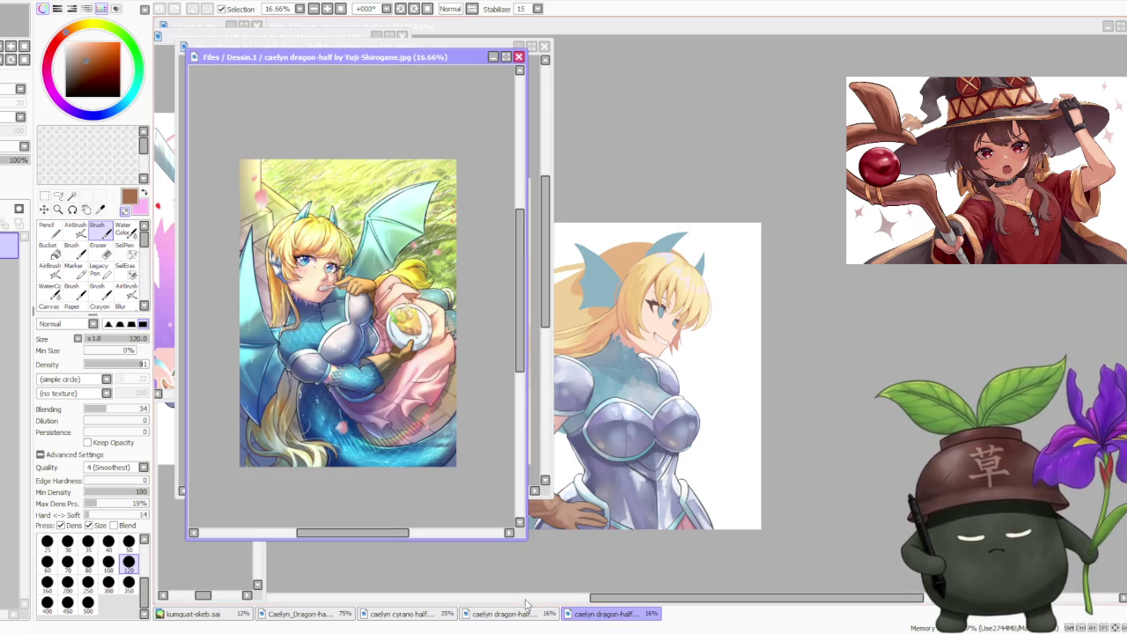
pyautogui.click(509, 615)
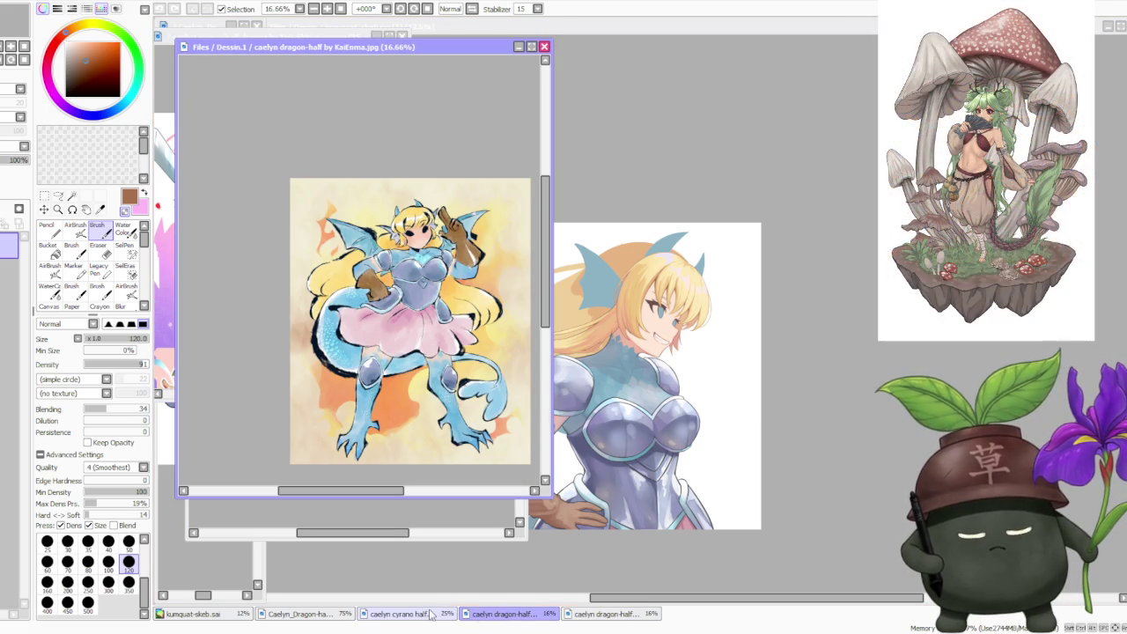
pyautogui.click(429, 616)
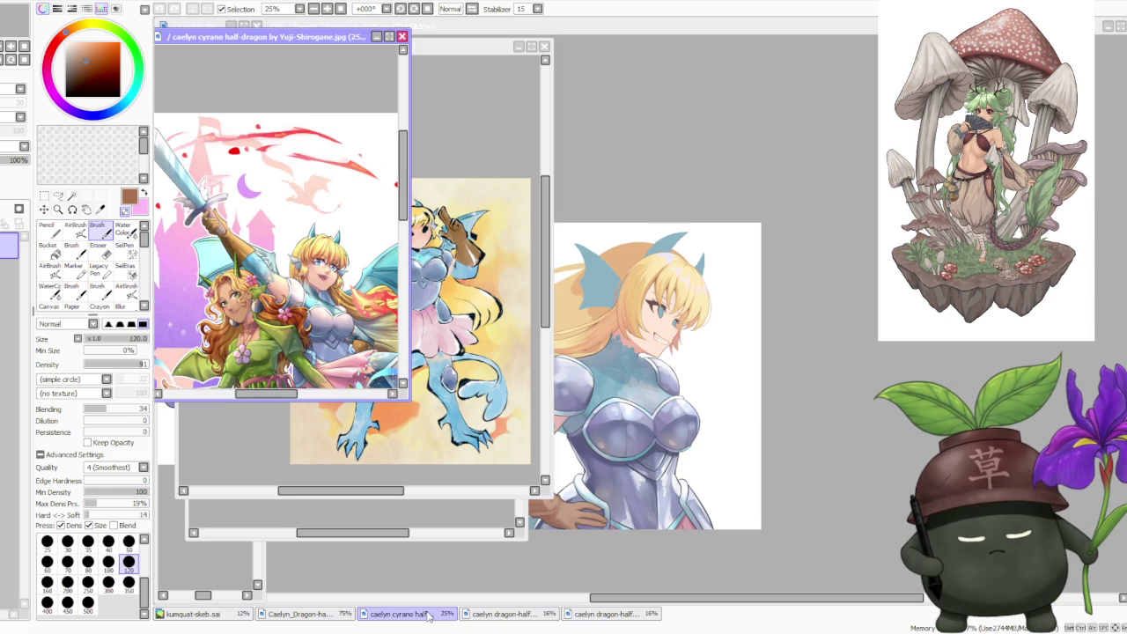
pyautogui.click(303, 615)
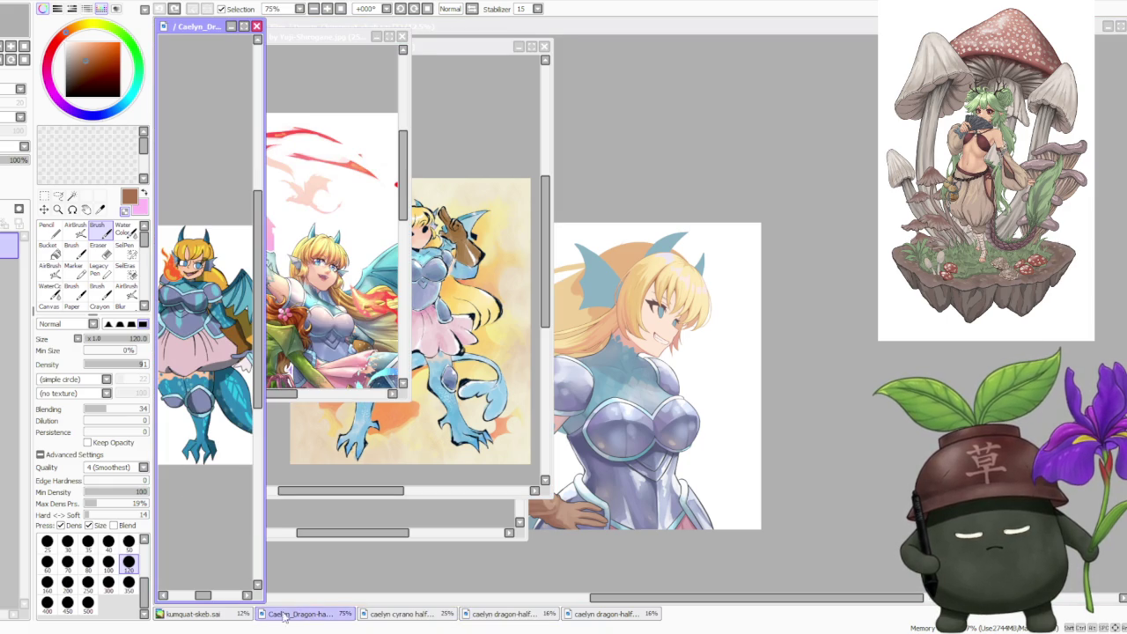
pyautogui.click(192, 613)
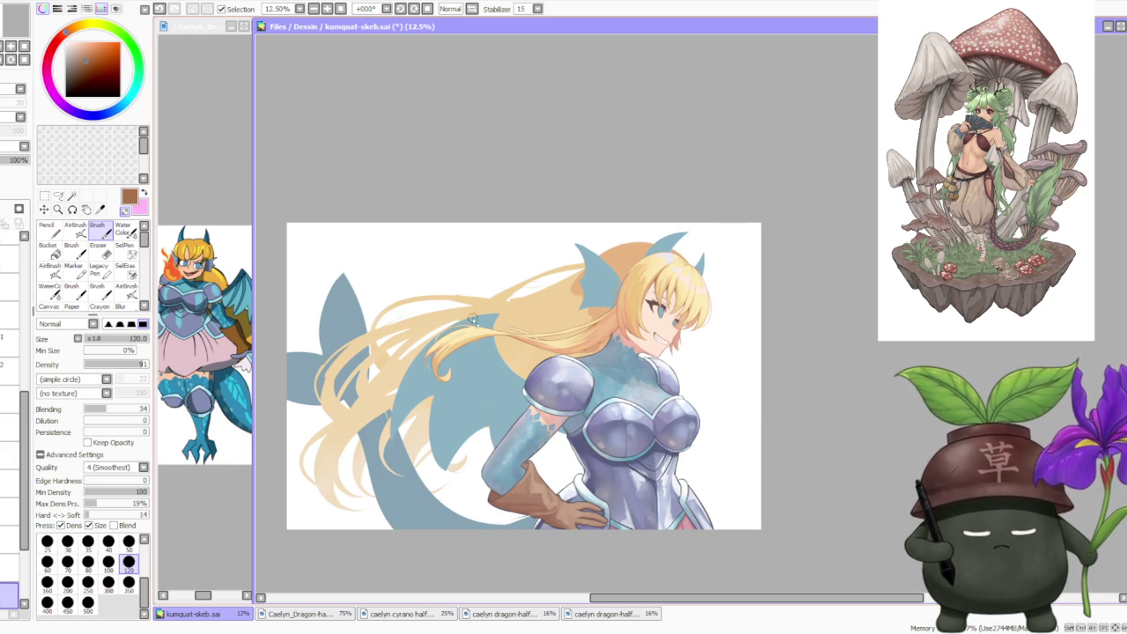
# - Zoom around the illustration, then mirror the canvas view horizontally
pyautogui.scroll(-3, 27, 408)
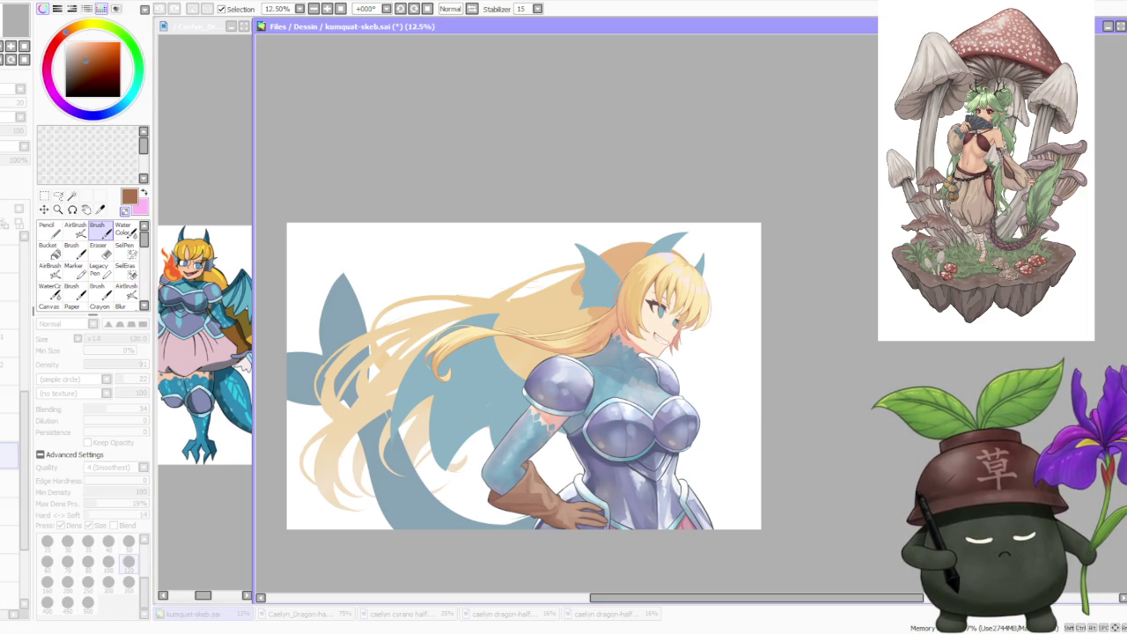
pyautogui.scroll(2, 704, 378)
pyautogui.scroll(1, 704, 379)
pyautogui.scroll(-1, 687, 387)
pyautogui.scroll(-2, 667, 392)
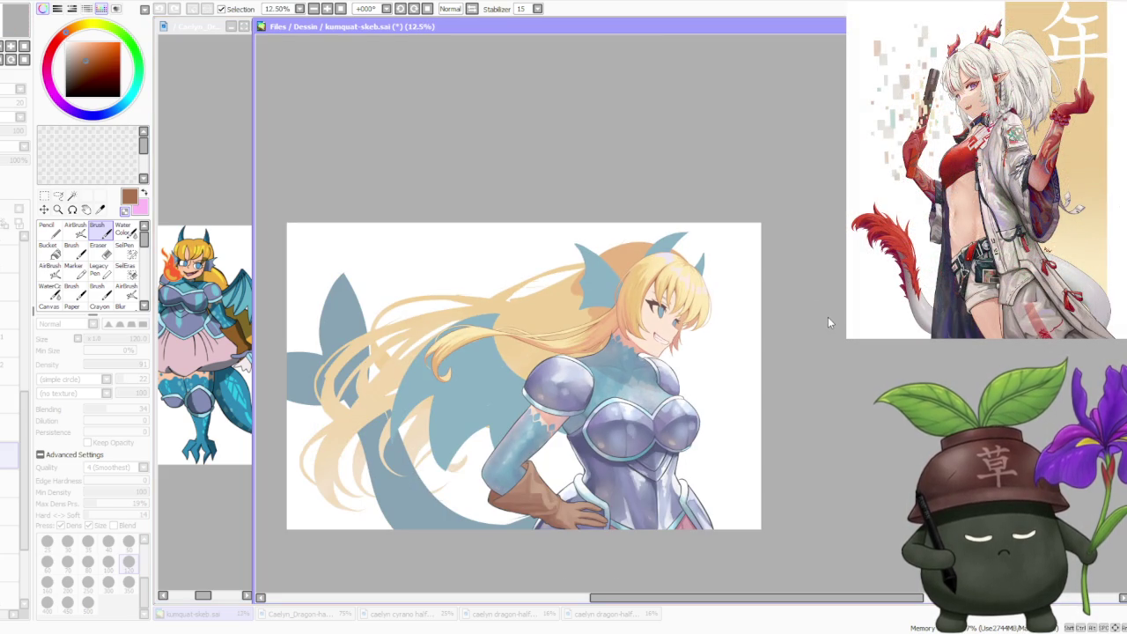
pyautogui.scroll(-1, 720, 280)
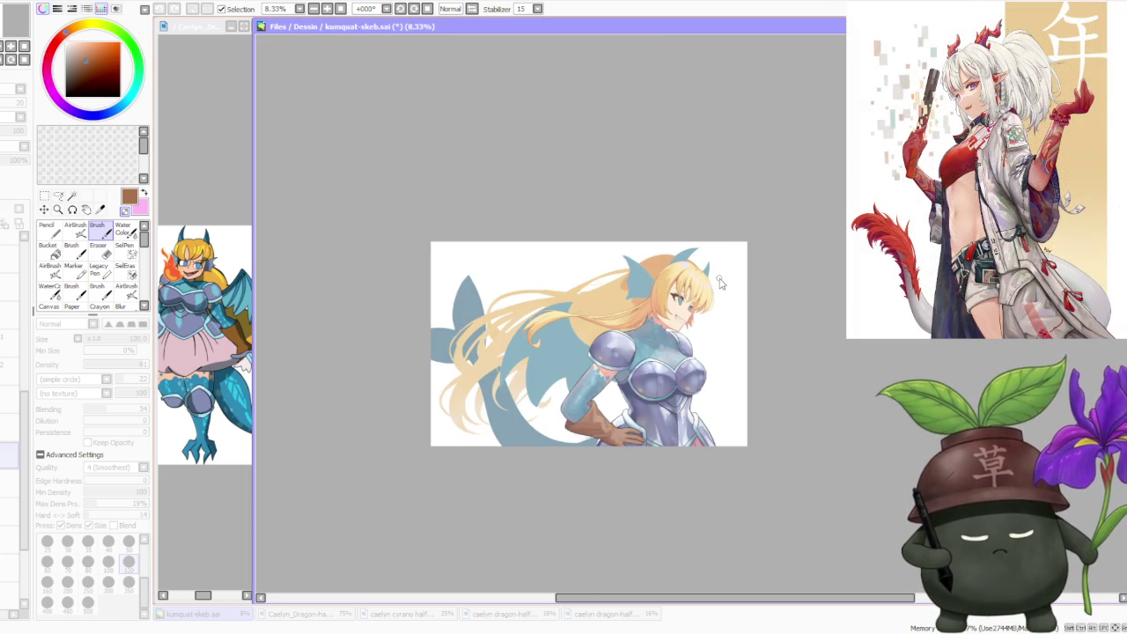
pyautogui.scroll(1, 720, 280)
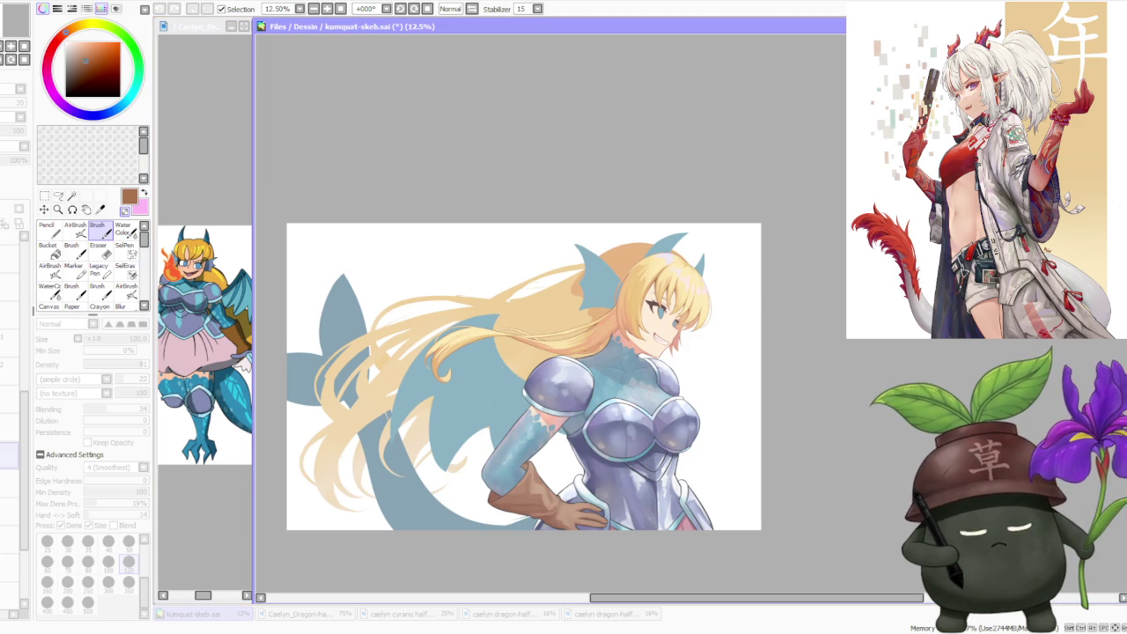
pyautogui.hotkey('alt', 'Tab')
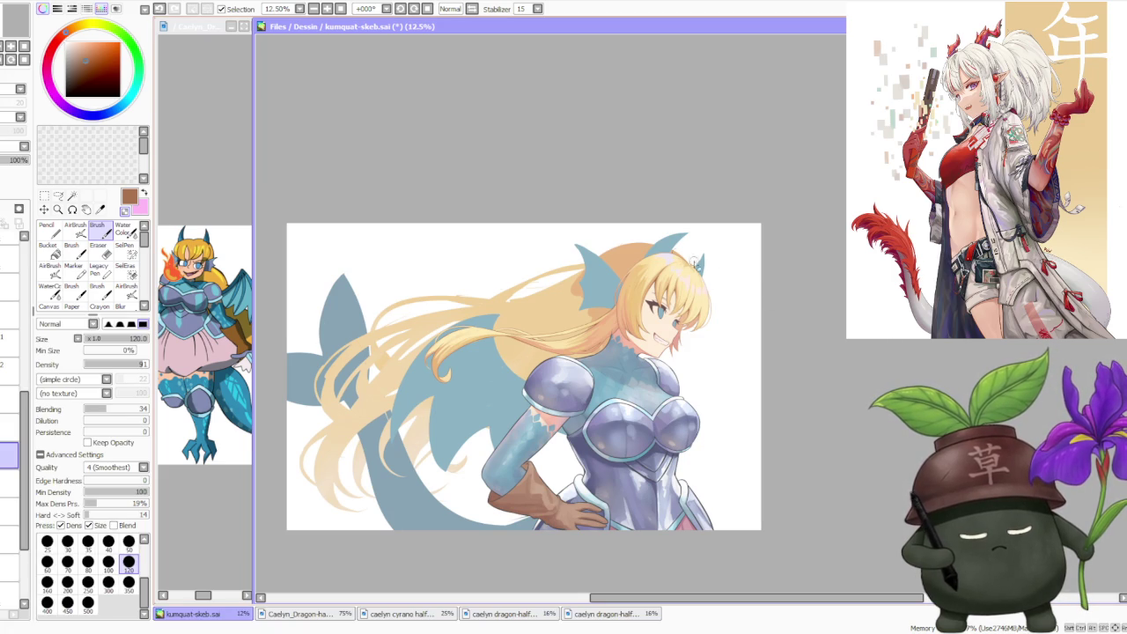
pyautogui.click(472, 9)
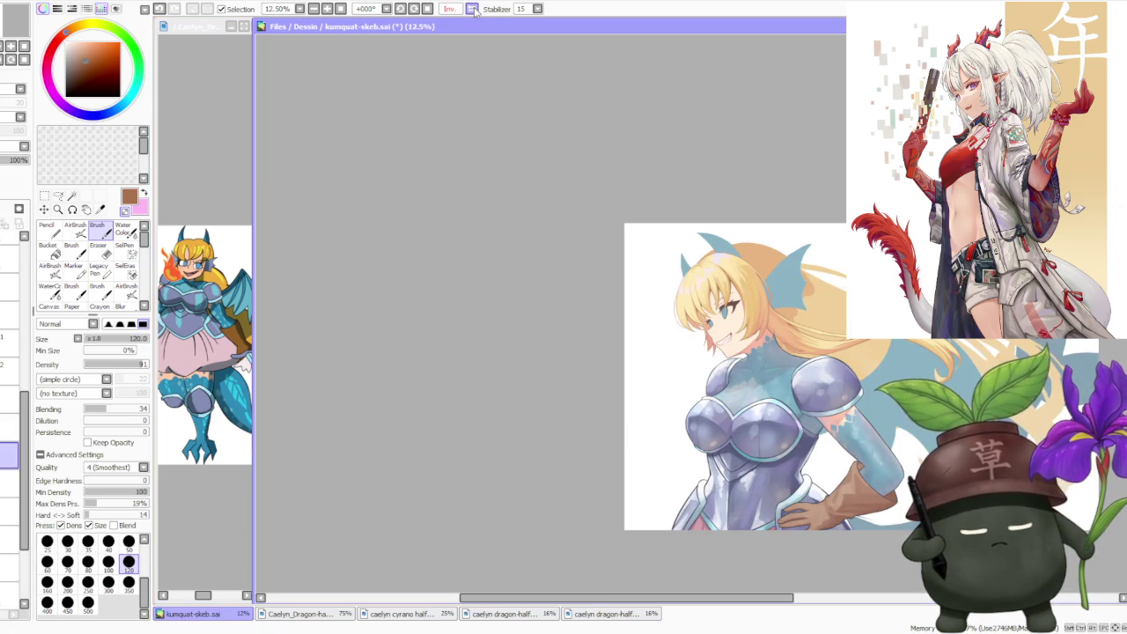
# - Restore the unmirrored view and zoom in and out to inspect the drawing
pyautogui.click(472, 9)
pyautogui.scroll(1, 660, 297)
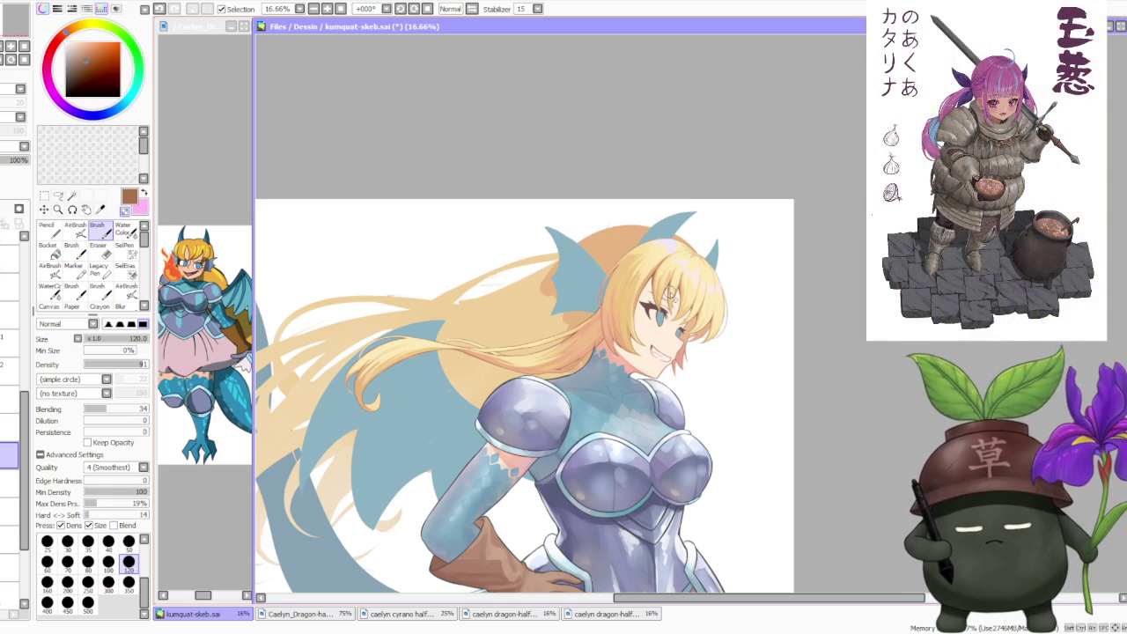
pyautogui.scroll(-1, 671, 297)
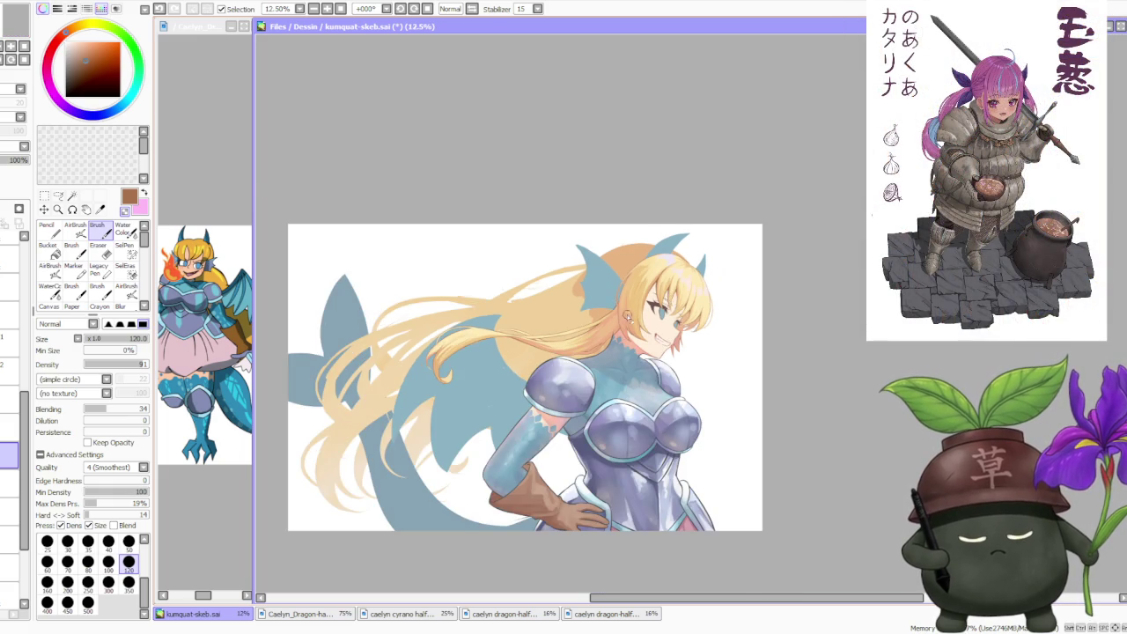
pyautogui.scroll(1, 584, 323)
pyautogui.scroll(3, 584, 322)
pyautogui.scroll(-3, 584, 322)
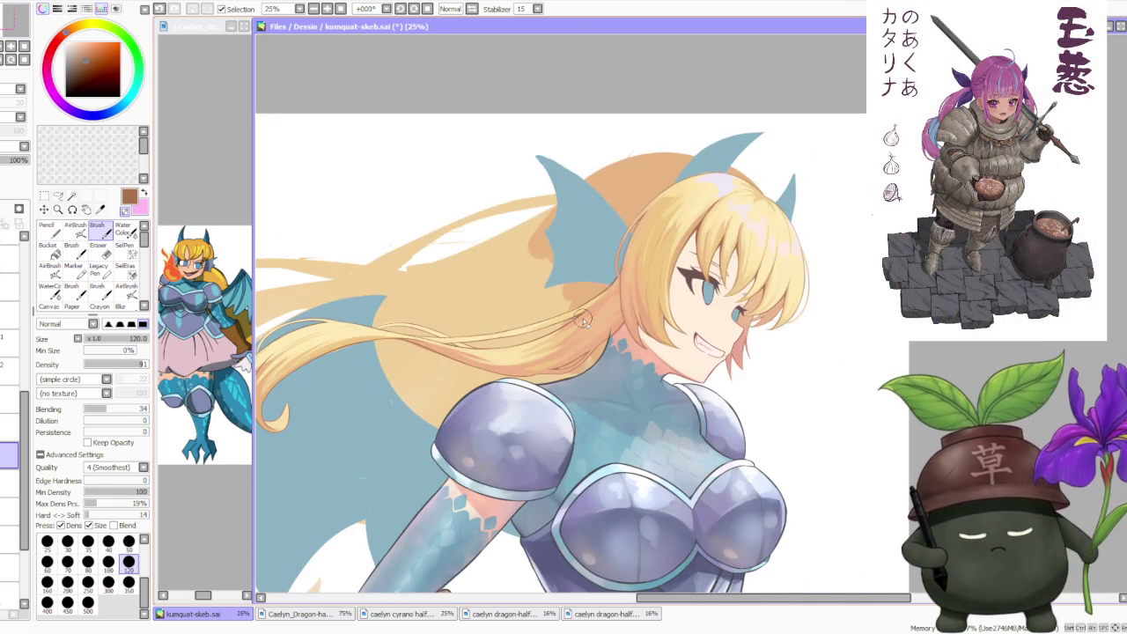
pyautogui.scroll(-2, 583, 323)
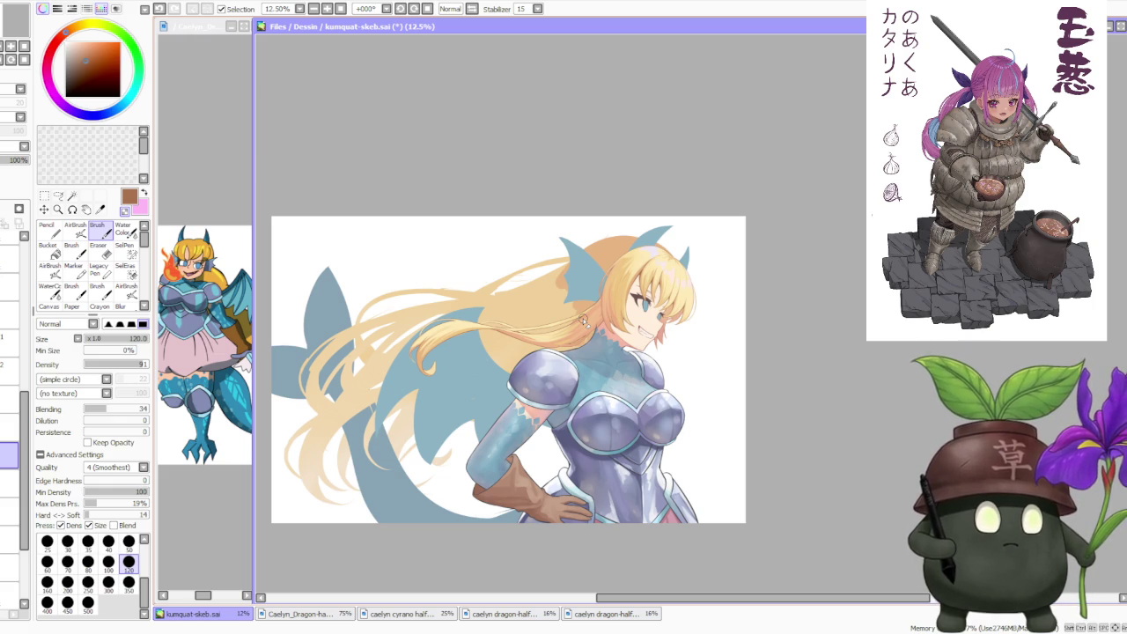
pyautogui.scroll(-1, 584, 322)
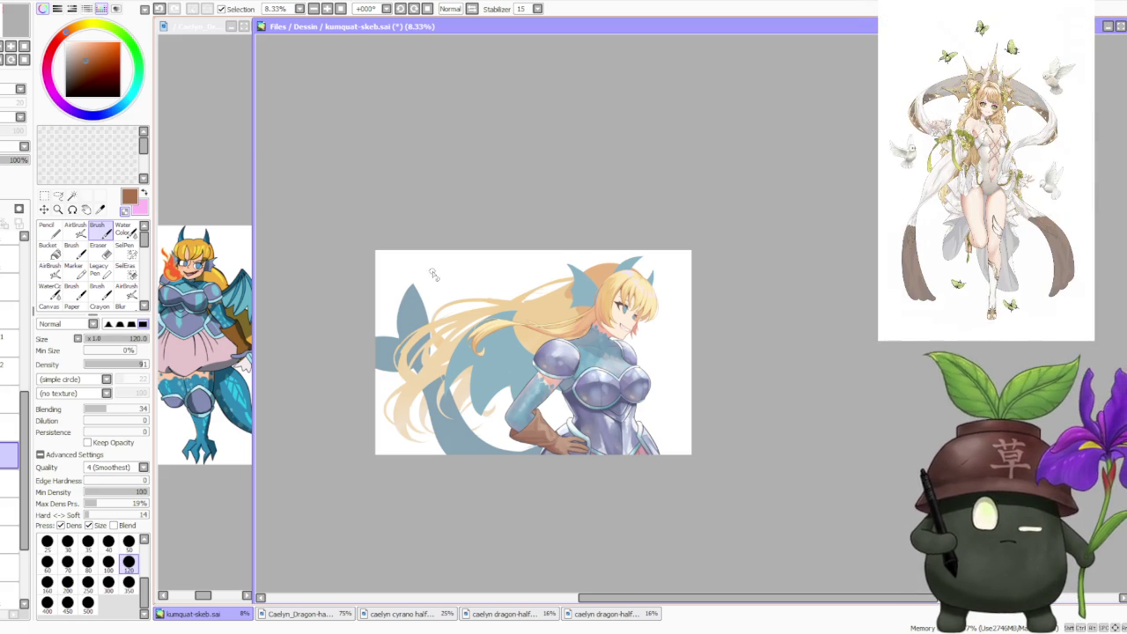
pyautogui.scroll(-1, 468, 221)
pyautogui.scroll(1, 541, 304)
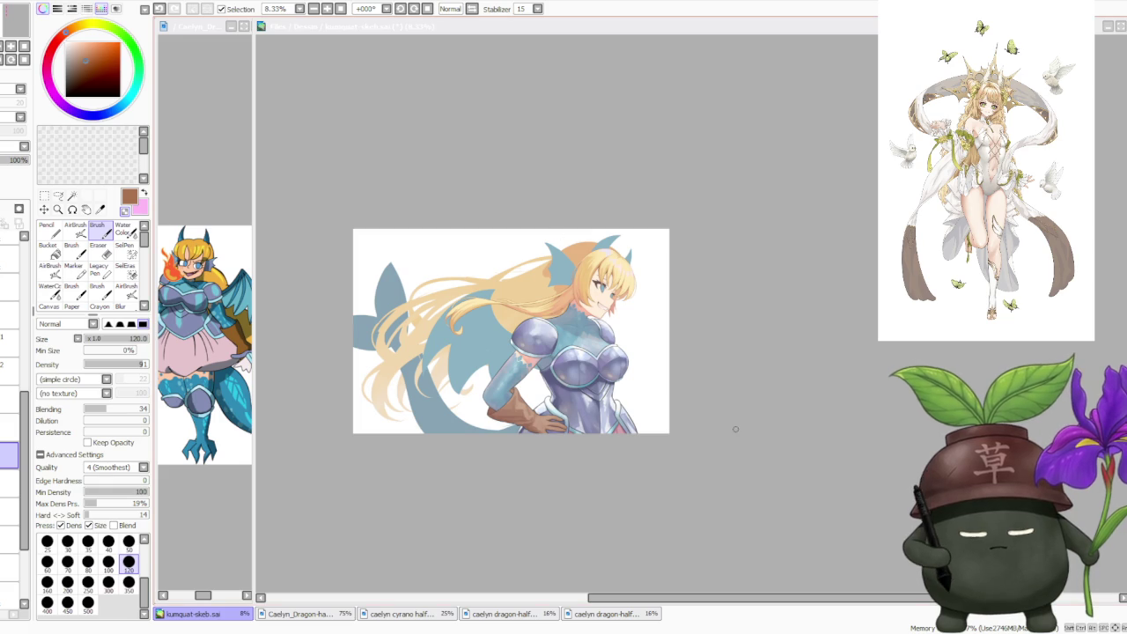
pyautogui.scroll(3, 552, 306)
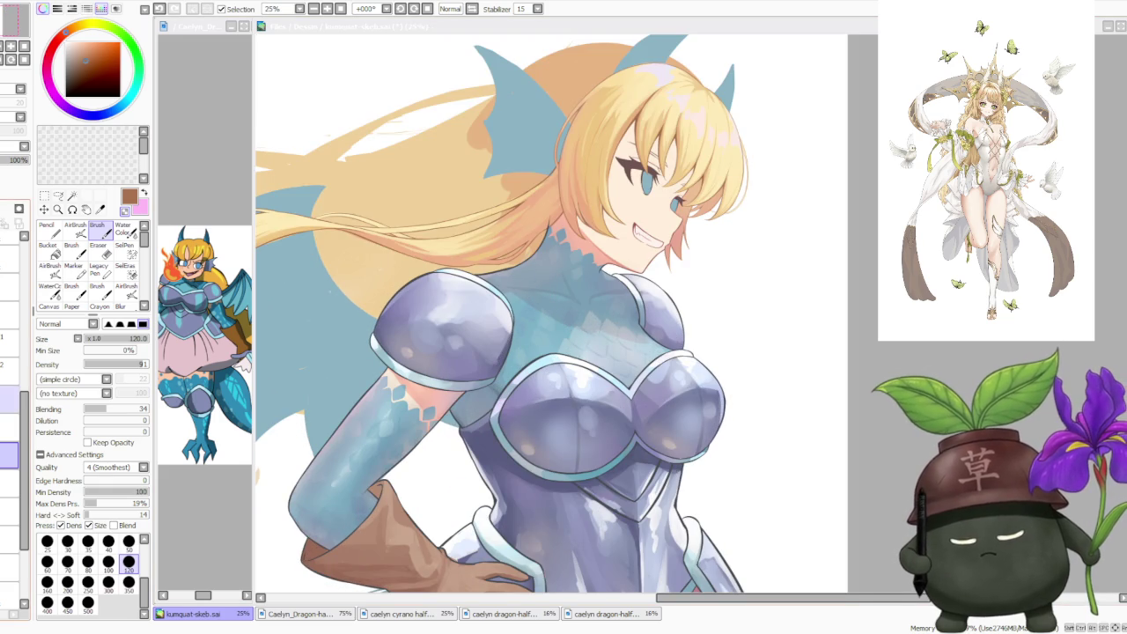
pyautogui.scroll(-2, 16, 397)
# - Mirror the canvas again with H to check it, then switch back to the Normal view
pyautogui.click(22, 298)
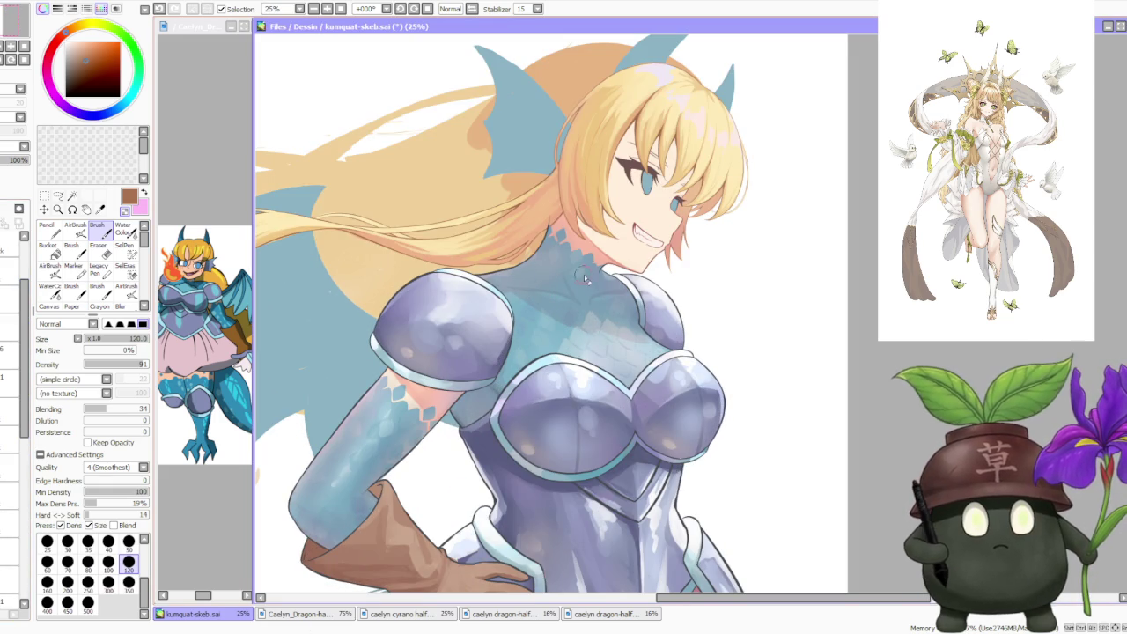
pyautogui.scroll(-2, 696, 301)
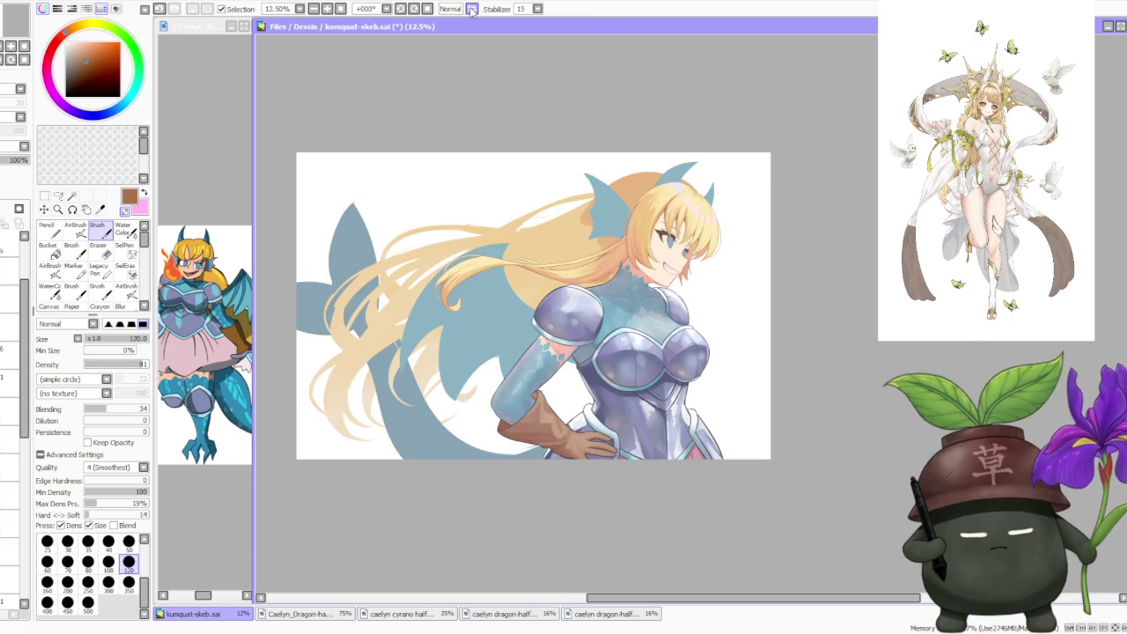
pyautogui.press('h')
pyautogui.scroll(-1, 479, 191)
pyautogui.scroll(3, 780, 203)
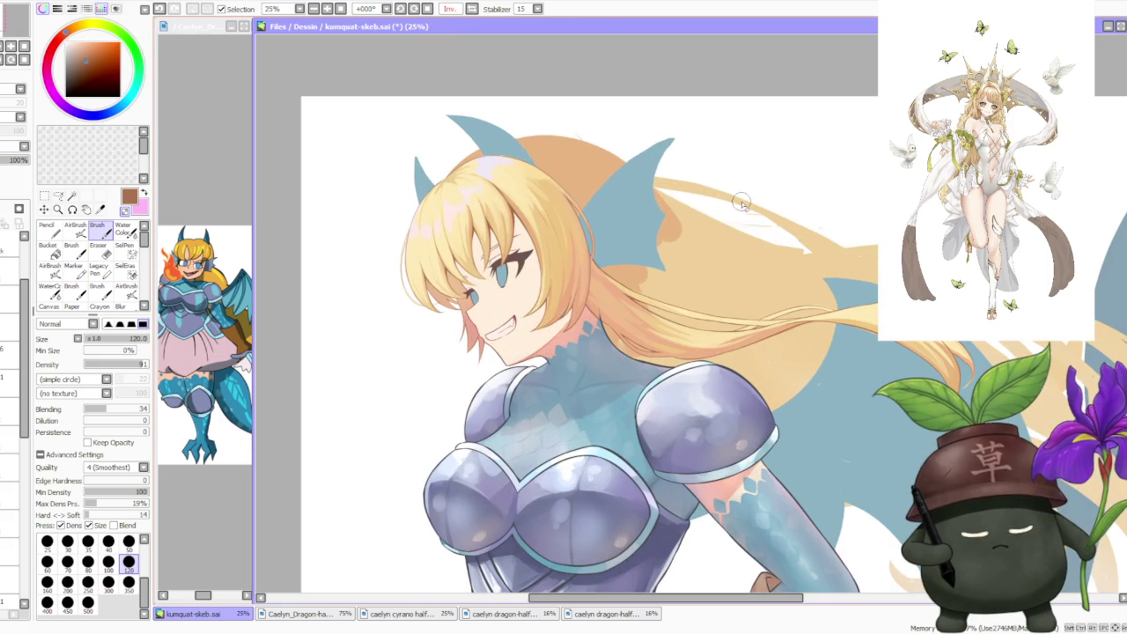
pyautogui.scroll(-1, 620, 205)
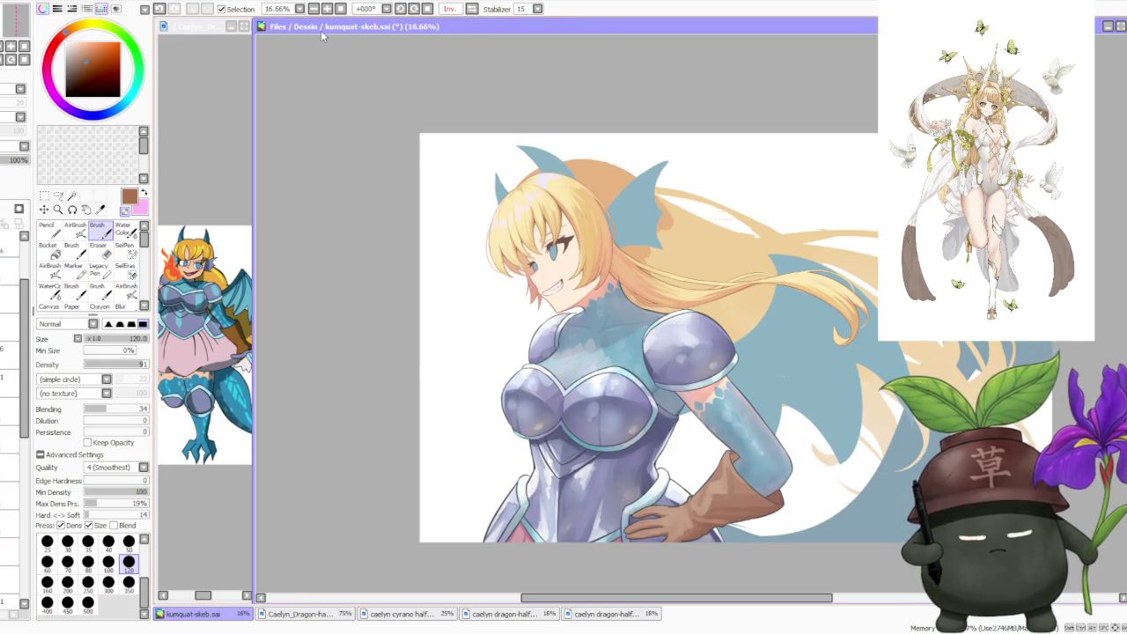
pyautogui.click(459, 9)
pyautogui.scroll(-1, 600, 261)
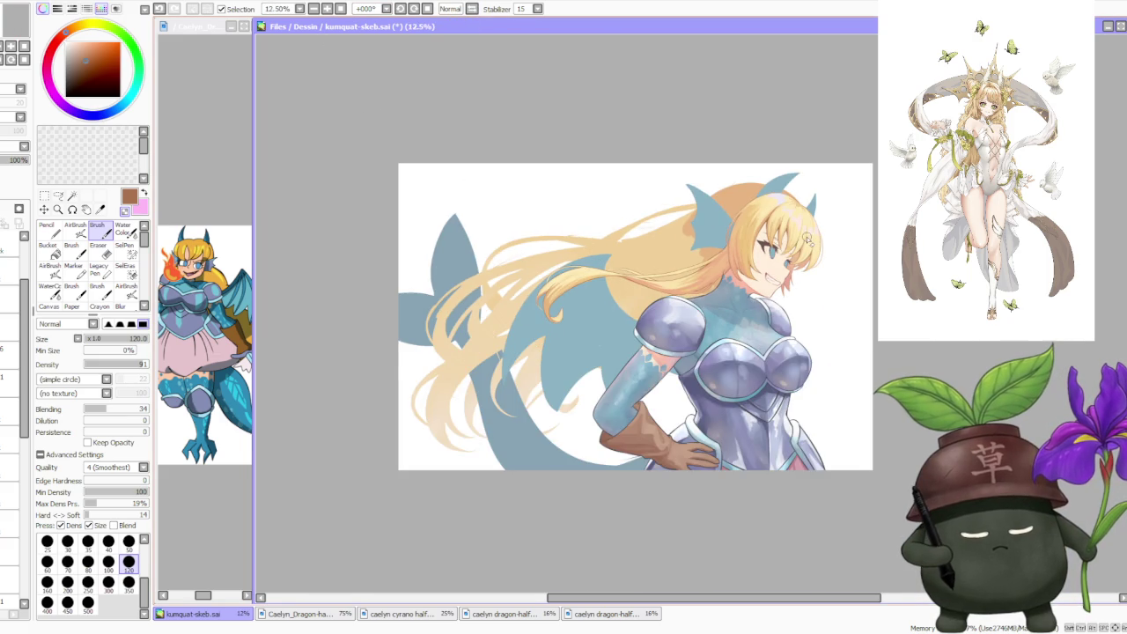
pyautogui.scroll(1, 807, 239)
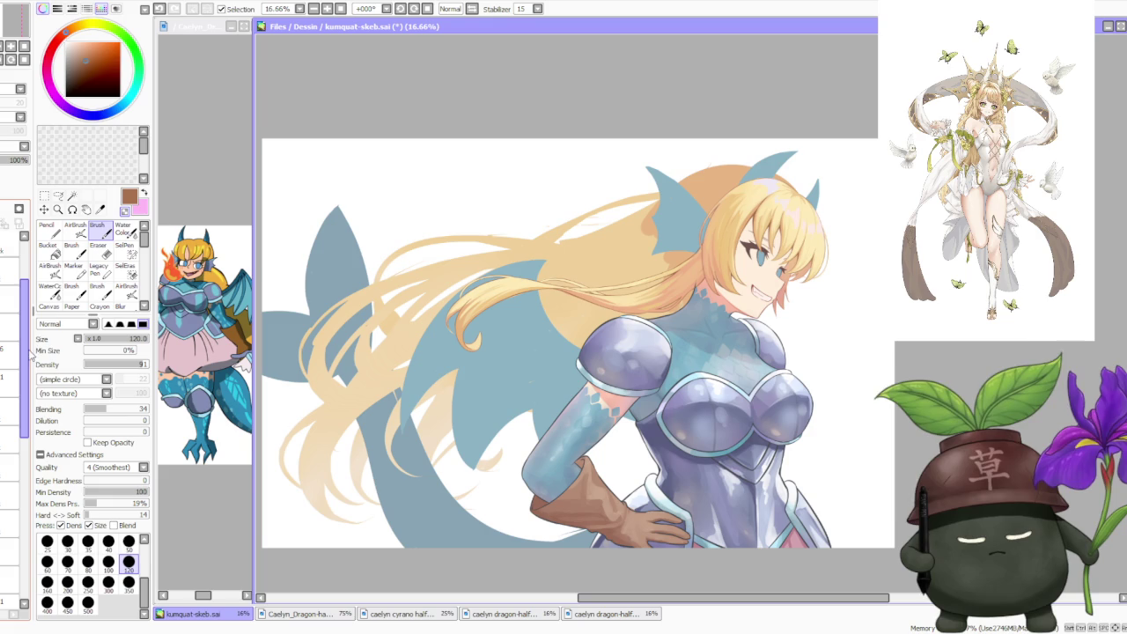
pyautogui.scroll(2, 26, 348)
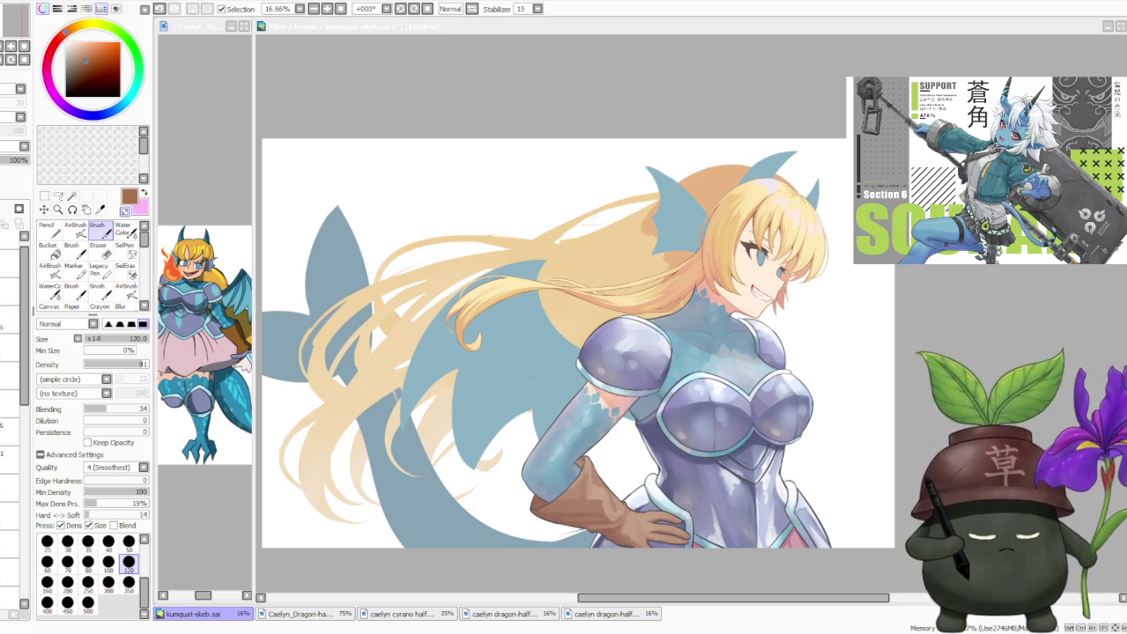
pyautogui.click(988, 328)
pyautogui.scroll(-1, 966, 313)
pyautogui.scroll(-1, 966, 313)
pyautogui.scroll(1, 966, 313)
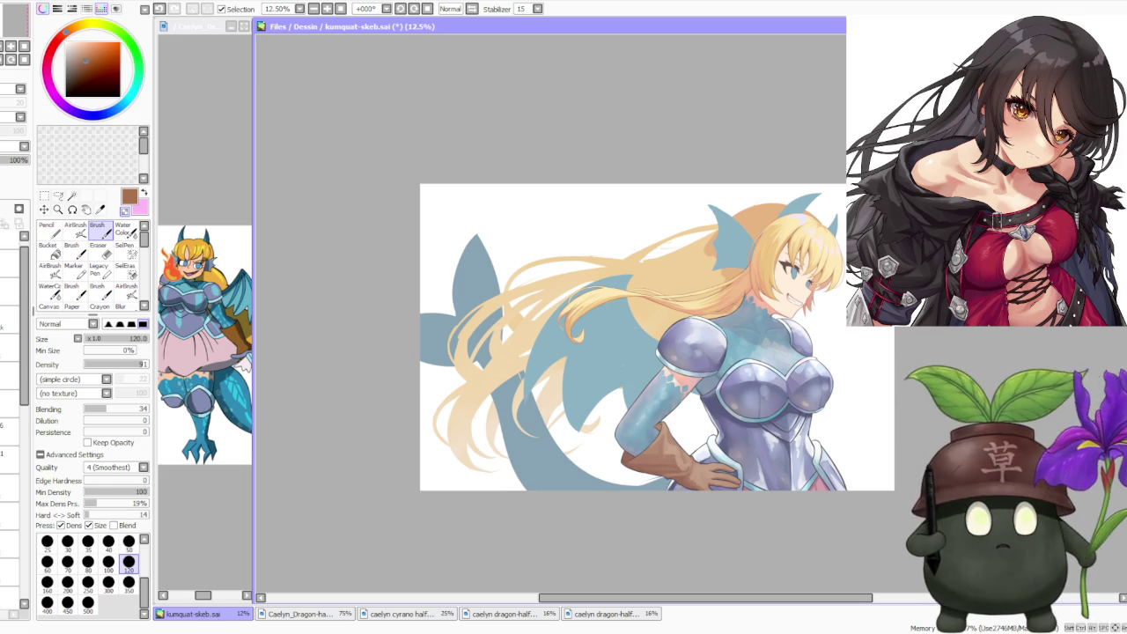
pyautogui.hotkey('alt', 'Tab')
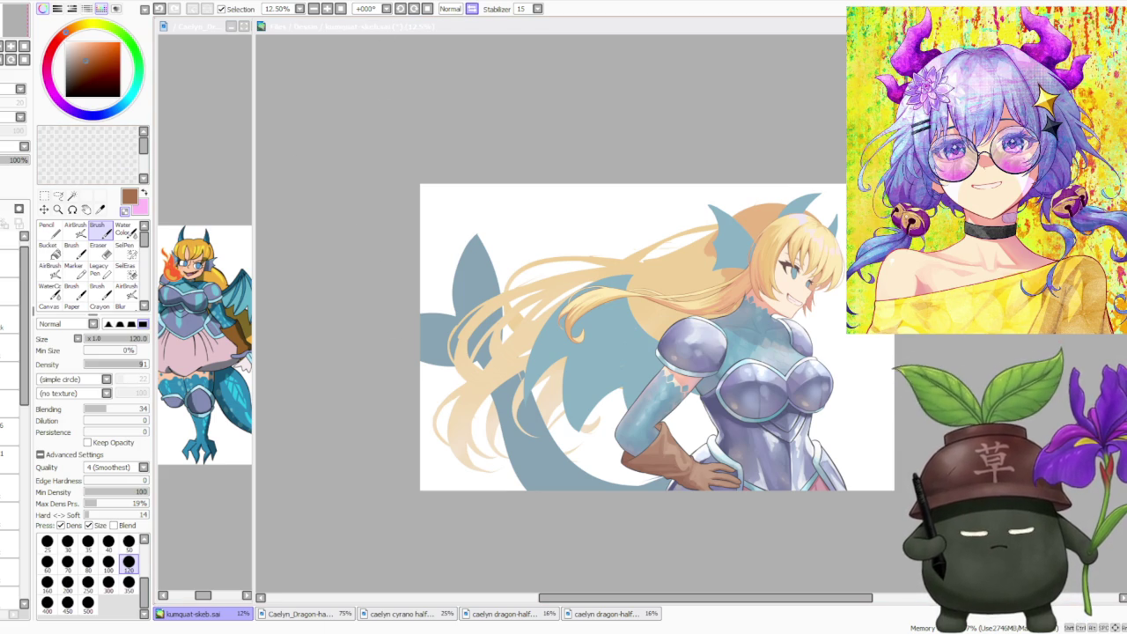
pyautogui.click(472, 8)
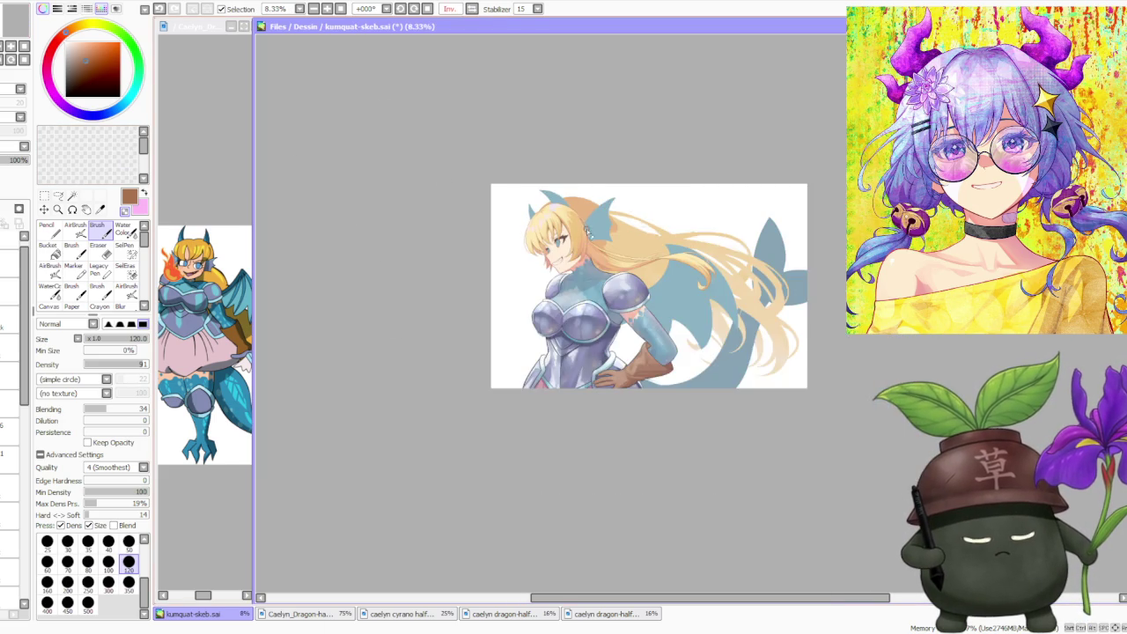
# - Lower the opacity of the loose sketched hair-strand layer so it turns pale
pyautogui.moveTo(447, 185); pyautogui.dragTo(329, 163)
pyautogui.scroll(-5, 23, 383)
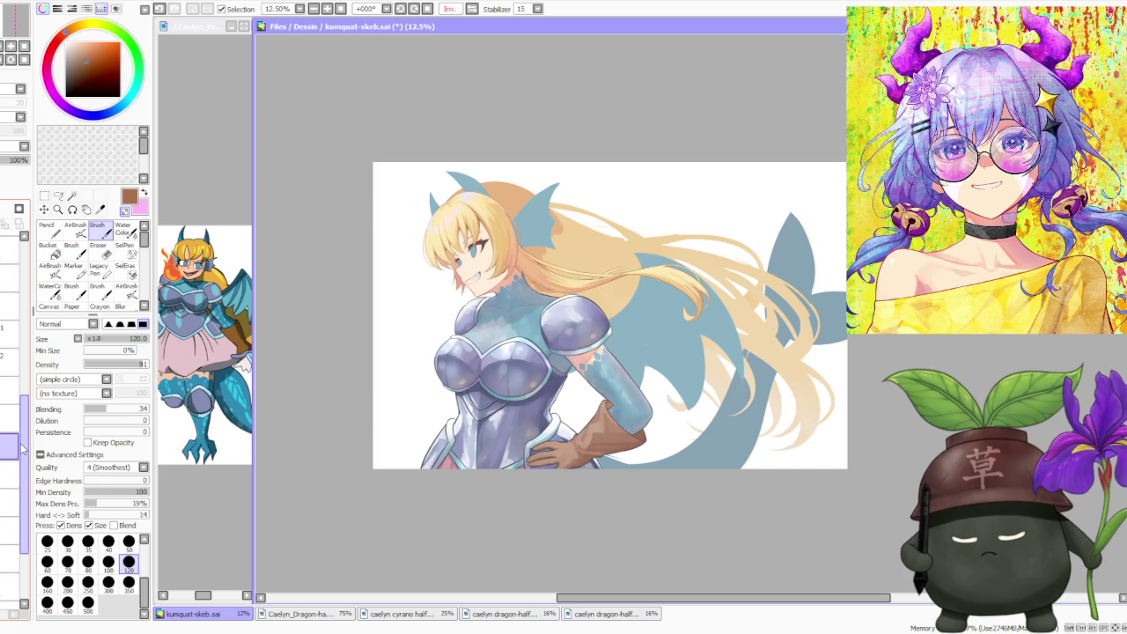
pyautogui.scroll(-3, 6, 384)
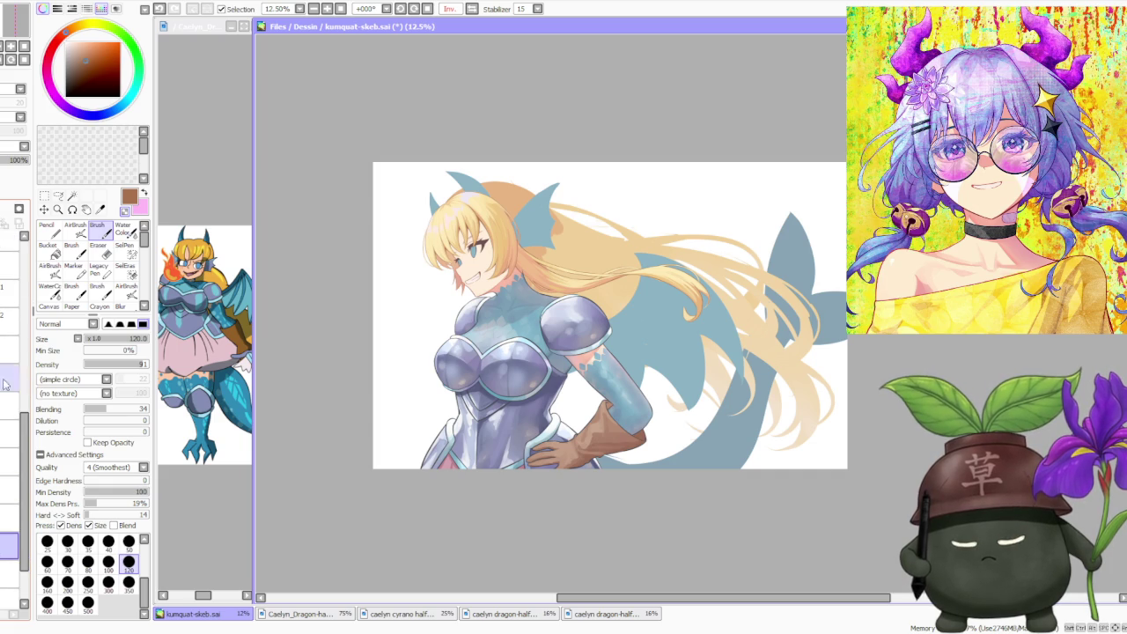
pyautogui.moveTo(11, 161); pyautogui.dragTo(3, 165)
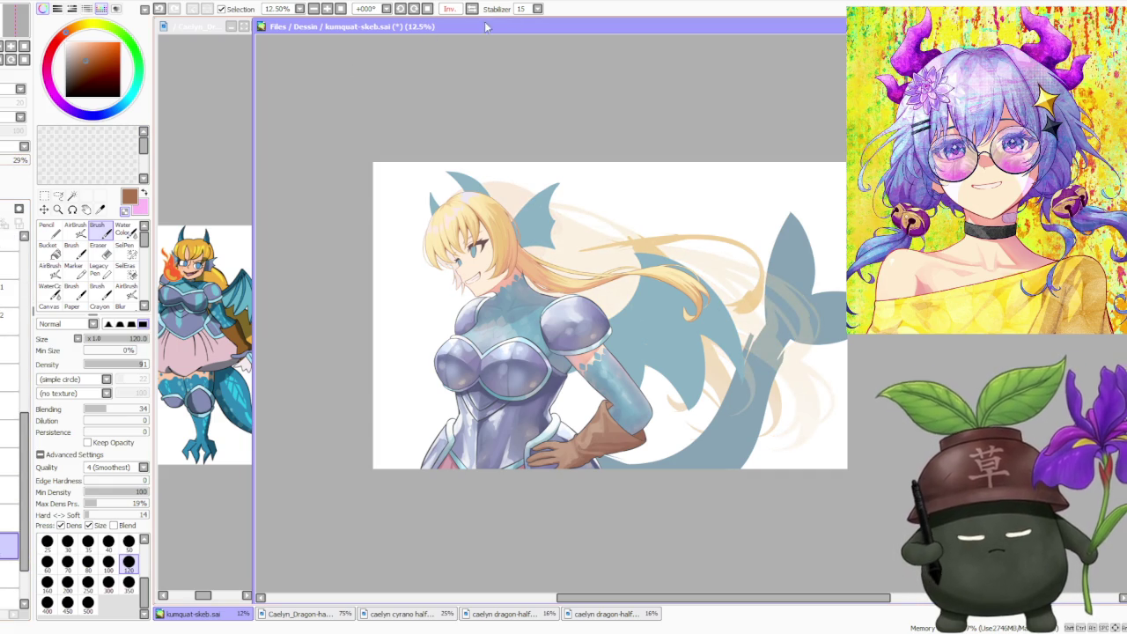
pyautogui.scroll(-1, 579, 236)
pyautogui.scroll(3, 667, 208)
pyautogui.scroll(2, 369, 270)
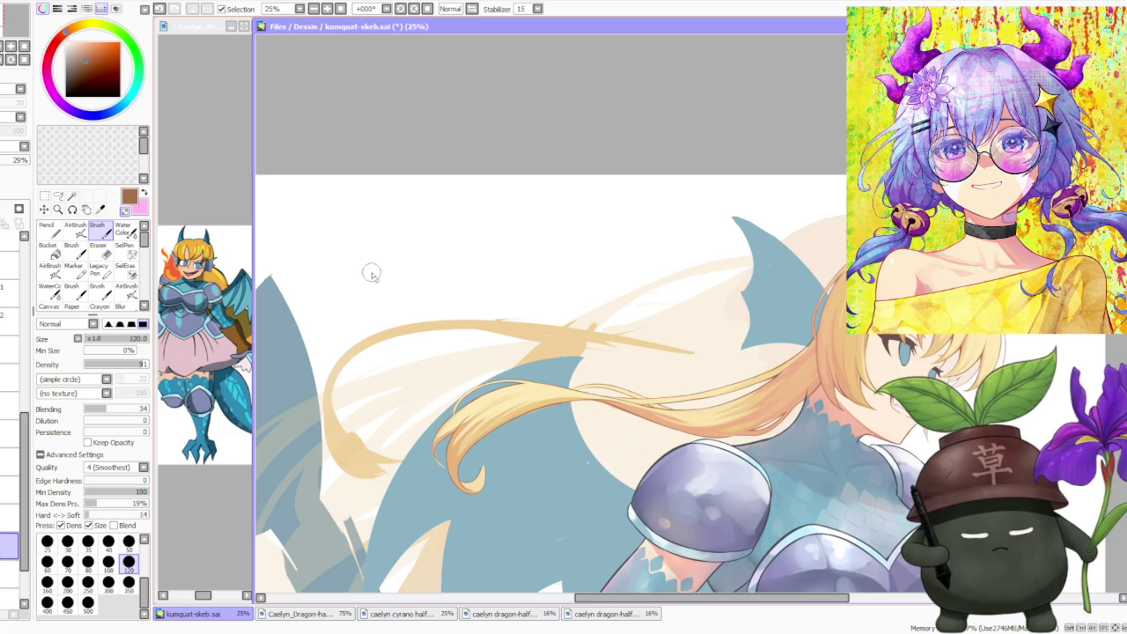
# - Hide and re-show the coloured hair layer to compare, then zoom to the hair tip
pyautogui.click(9, 322)
pyautogui.click(8, 322)
pyautogui.scroll(-1, 291, 376)
pyautogui.scroll(2, 456, 380)
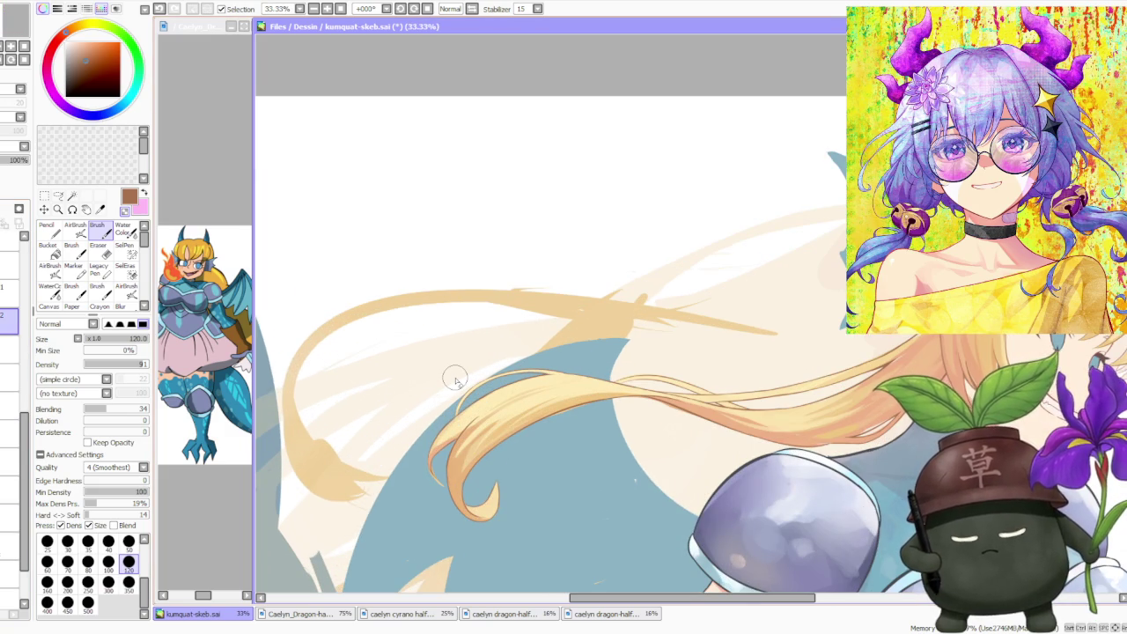
pyautogui.scroll(3, 423, 454)
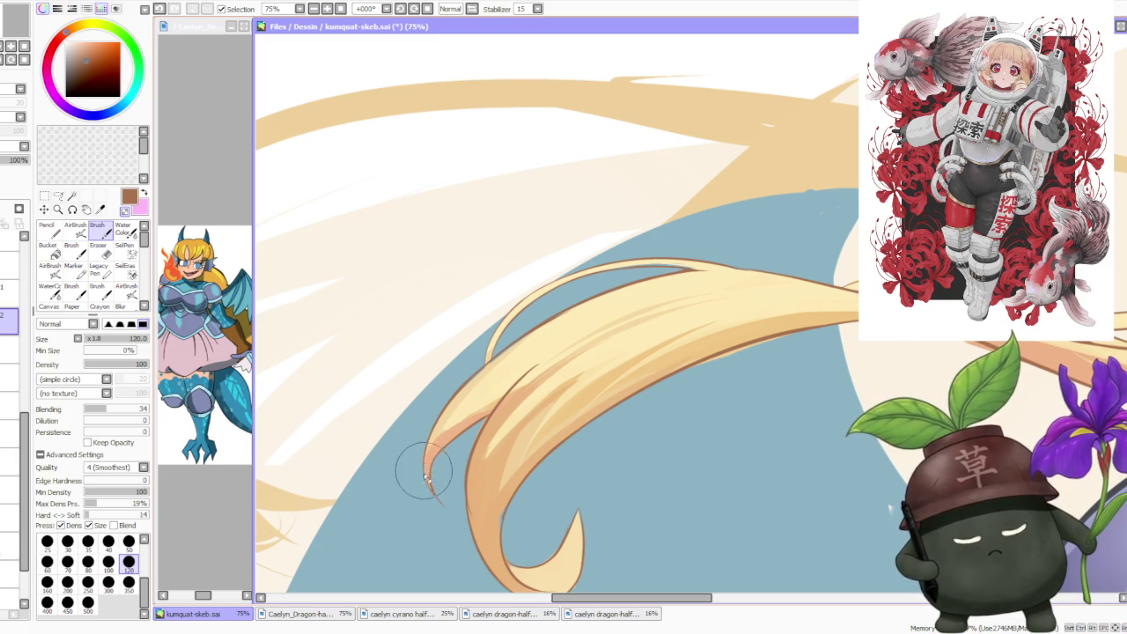
# - Extend peach shading toward the hair tip and brush pale yellow highlights into the lower curl
pyautogui.scroll(2, 422, 466)
pyautogui.moveTo(442, 487)
pyautogui.mouseDown()
pyautogui.moveTo(422, 517)
pyautogui.moveTo(443, 503)
pyautogui.moveTo(452, 468)
pyautogui.moveTo(409, 489)
pyautogui.mouseUp()
pyautogui.keyDown('alt'); pyautogui.click(529, 362); pyautogui.keyUp('alt')
pyautogui.moveTo(529, 352)
pyautogui.mouseDown()
pyautogui.moveTo(465, 390)
pyautogui.moveTo(573, 297)
pyautogui.moveTo(634, 264)
pyautogui.moveTo(546, 324)
pyautogui.mouseUp()
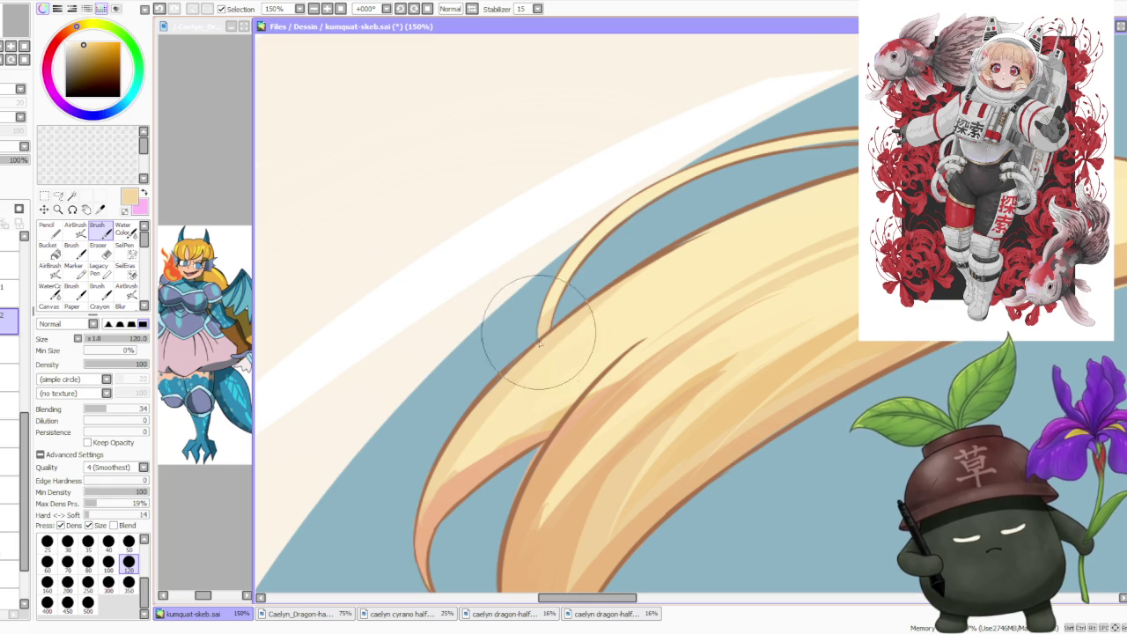
pyautogui.scroll(-1, 547, 331)
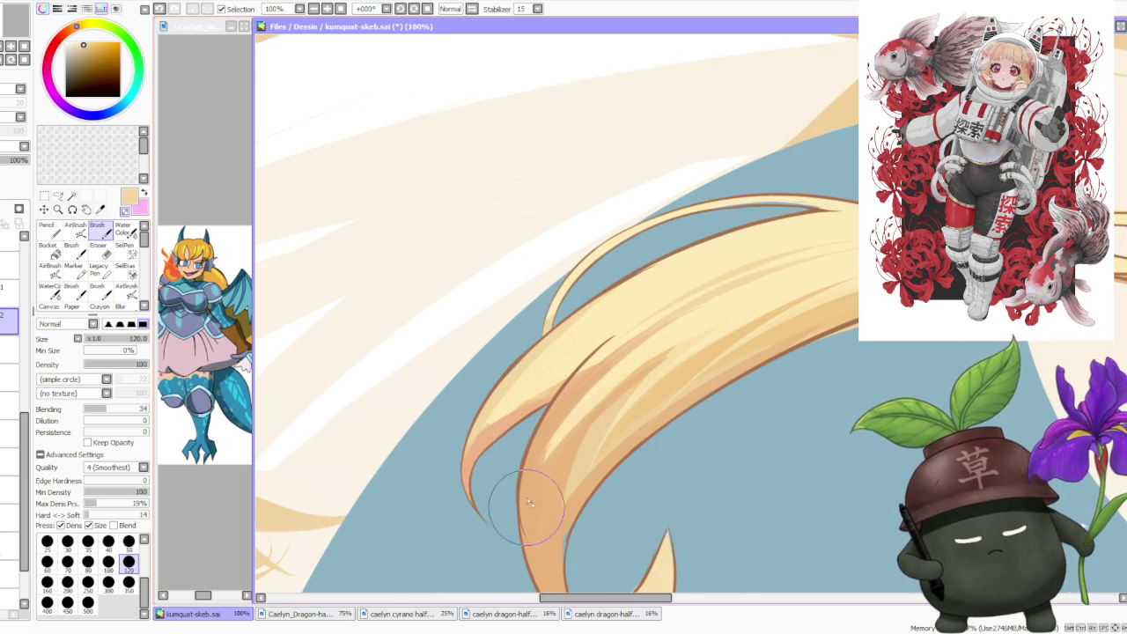
pyautogui.moveTo(529, 503); pyautogui.dragTo(515, 481)
pyautogui.keyDown('alt'); pyautogui.click(549, 528); pyautogui.keyUp('alt')
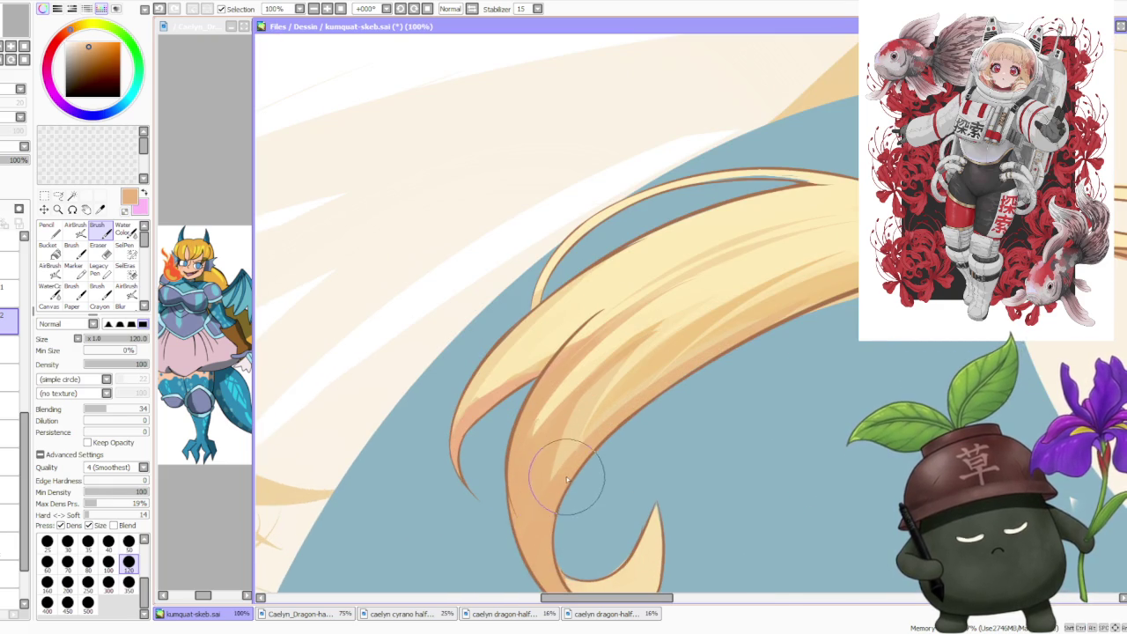
pyautogui.scroll(1, 568, 471)
pyautogui.keyDown('alt'); pyautogui.click(579, 509); pyautogui.keyUp('alt')
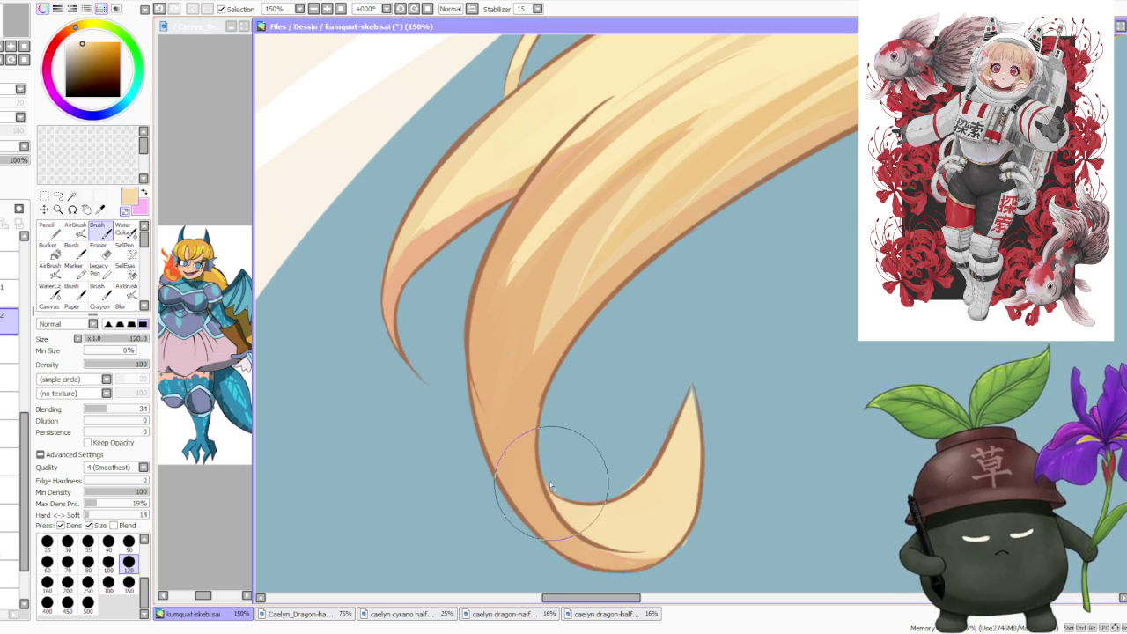
pyautogui.moveTo(617, 511); pyautogui.dragTo(642, 450)
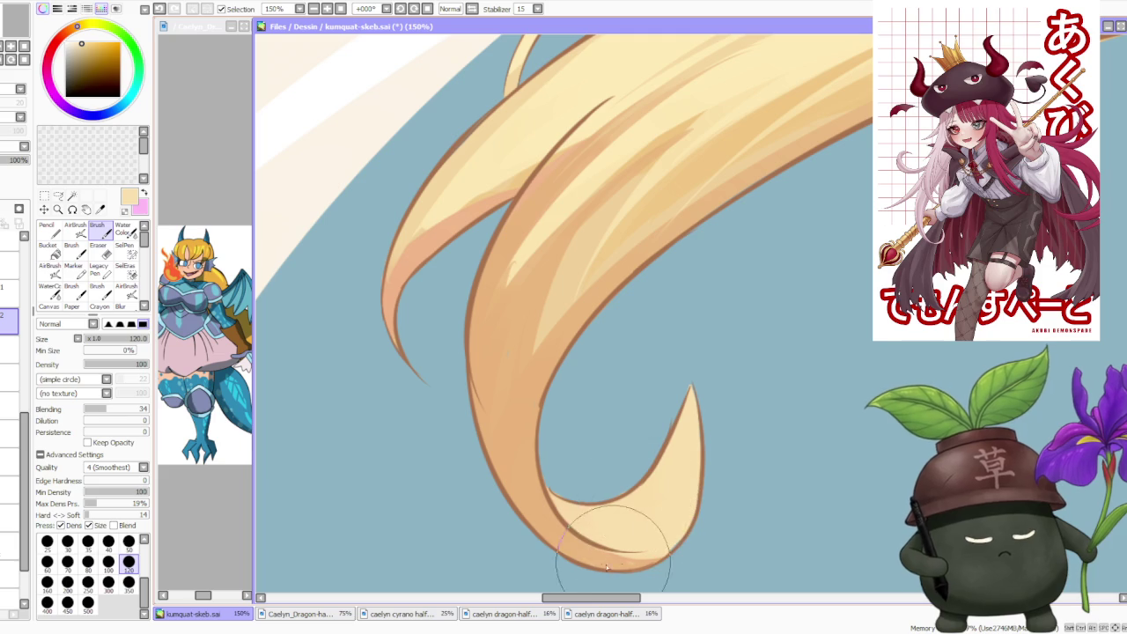
# - Blend and darken the strand's right edge with orange, and add a thin pale-yellow strand on the left
pyautogui.keyDown('alt'); pyautogui.click(627, 542); pyautogui.keyUp('alt')
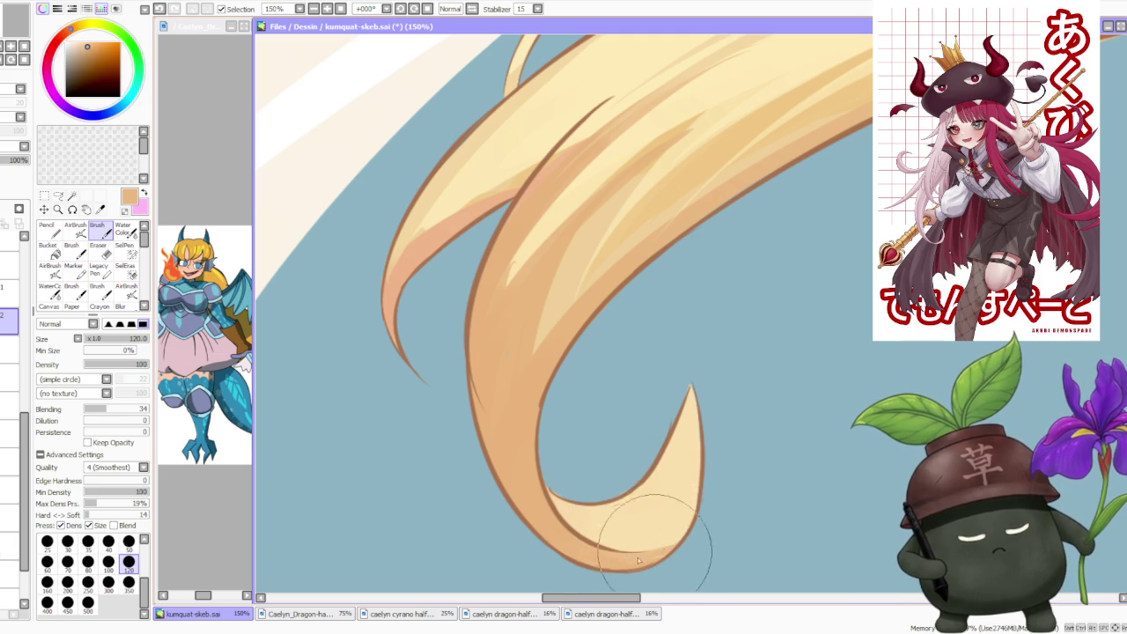
pyautogui.scroll(-3, 678, 529)
pyautogui.scroll(-2, 704, 440)
pyautogui.scroll(2, 726, 355)
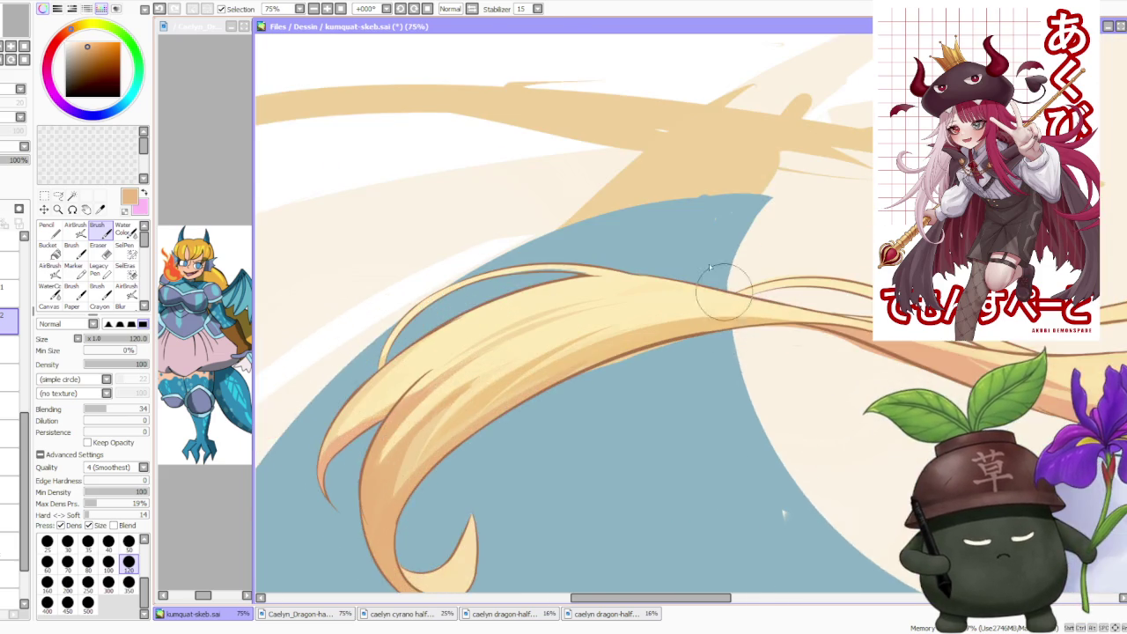
pyautogui.click(422, 9)
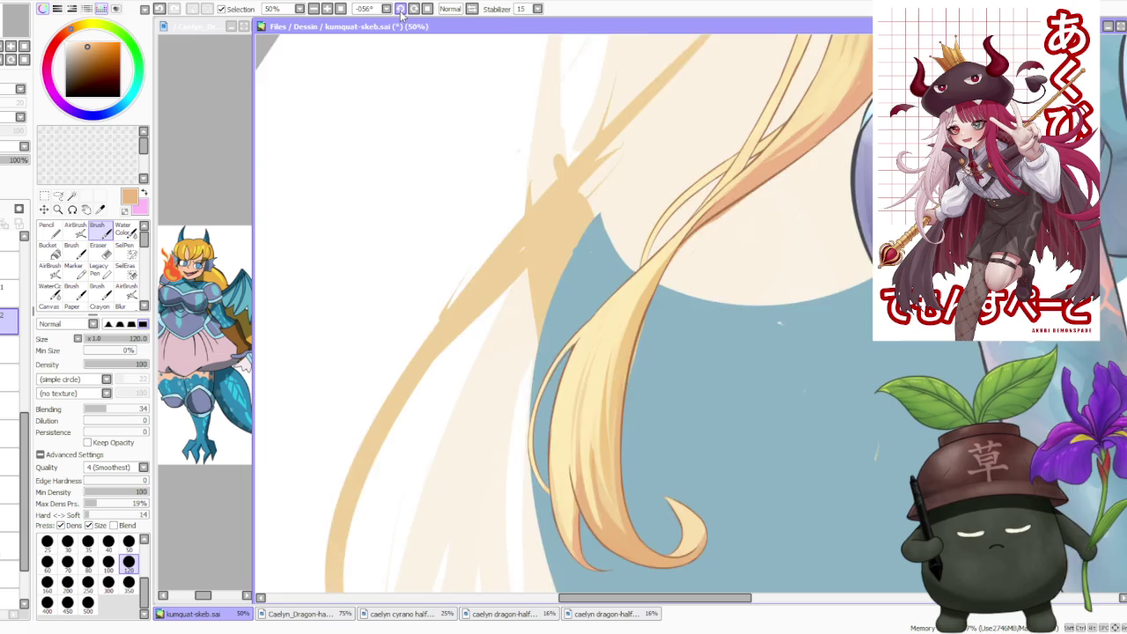
pyautogui.scroll(2, 651, 439)
pyautogui.moveTo(650, 439)
pyautogui.mouseDown()
pyautogui.moveTo(667, 277)
pyautogui.moveTo(649, 302)
pyautogui.moveTo(649, 320)
pyautogui.moveTo(707, 247)
pyautogui.mouseUp()
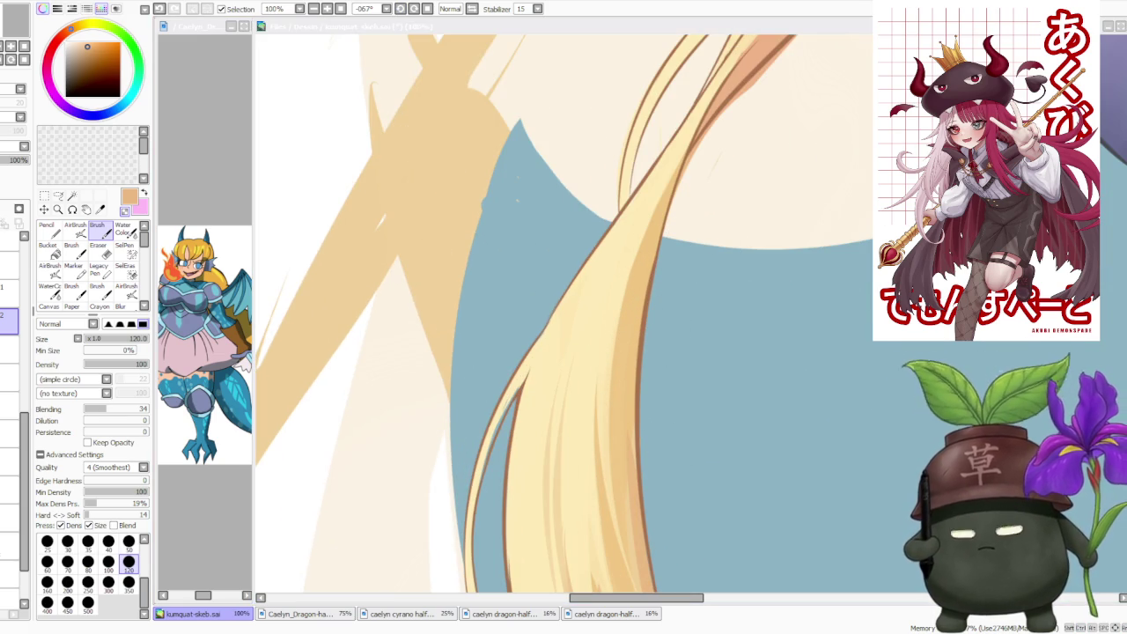
pyautogui.moveTo(685, 346)
pyautogui.mouseDown()
pyautogui.moveTo(624, 352)
pyautogui.moveTo(649, 359)
pyautogui.moveTo(641, 327)
pyautogui.mouseUp()
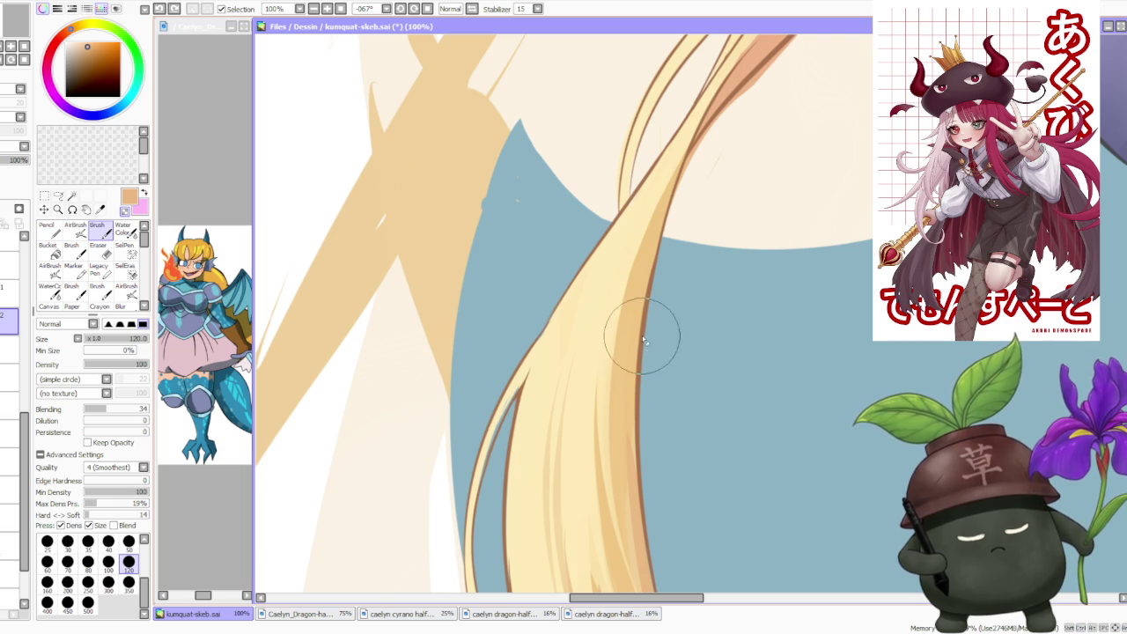
pyautogui.keyDown('alt'); pyautogui.click(546, 370); pyautogui.keyUp('alt')
pyautogui.moveTo(537, 370)
pyautogui.mouseDown()
pyautogui.moveTo(493, 493)
pyautogui.moveTo(517, 411)
pyautogui.moveTo(521, 340)
pyautogui.moveTo(495, 475)
pyautogui.moveTo(533, 383)
pyautogui.moveTo(516, 452)
pyautogui.moveTo(538, 530)
pyautogui.mouseUp()
# - Sample peach-orange and lighter peach tones from the hair
pyautogui.scroll(-1, 538, 530)
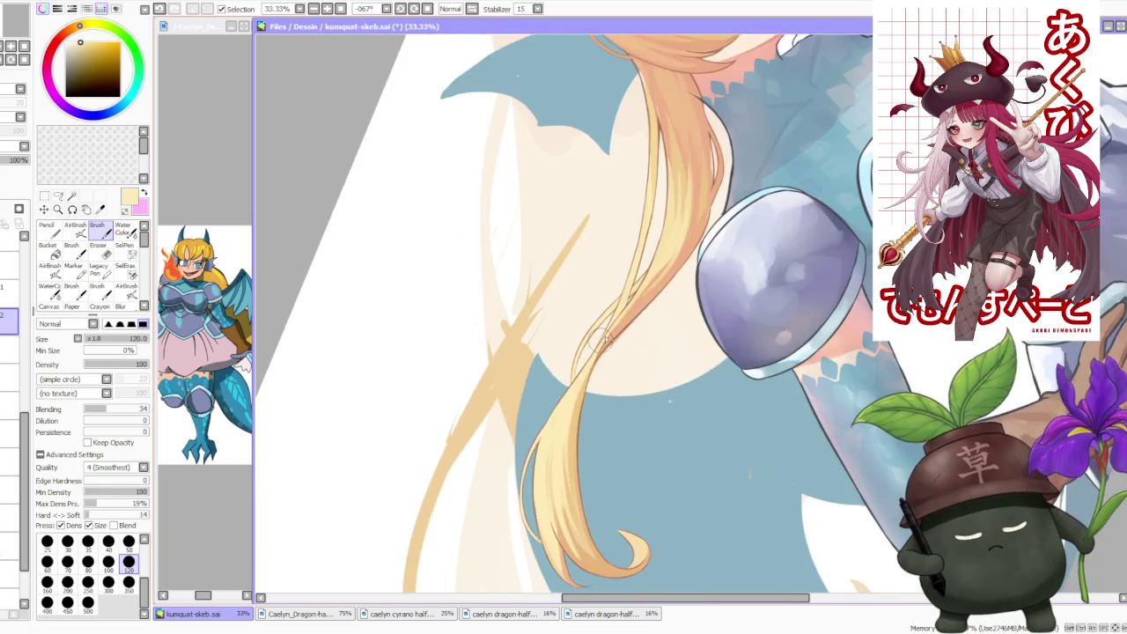
pyautogui.scroll(-1, 599, 363)
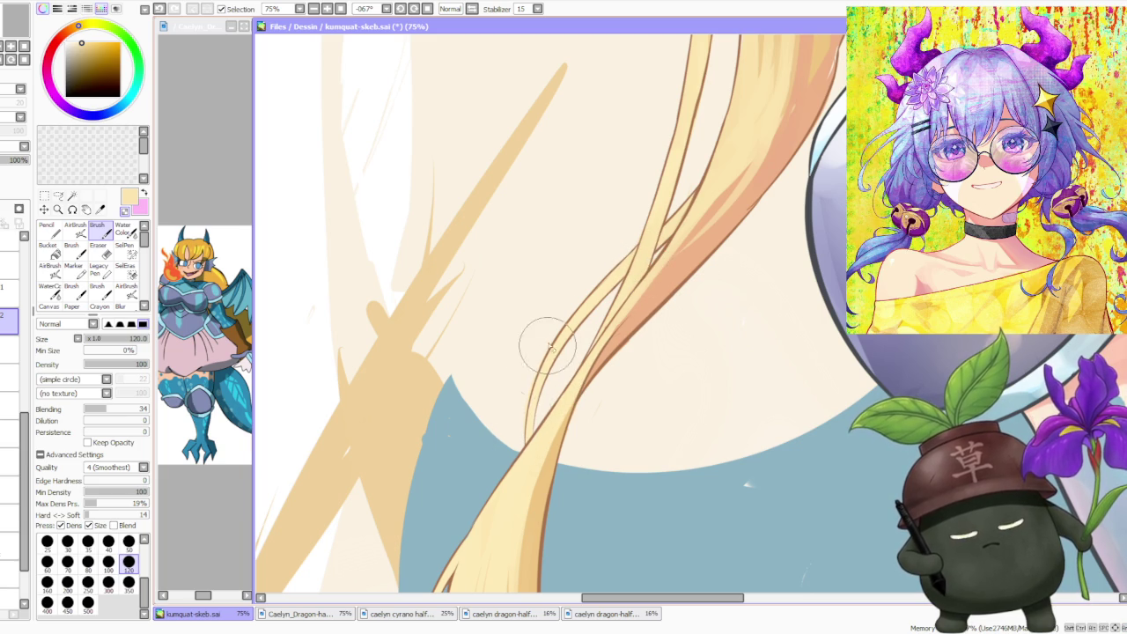
pyautogui.scroll(-5, 571, 322)
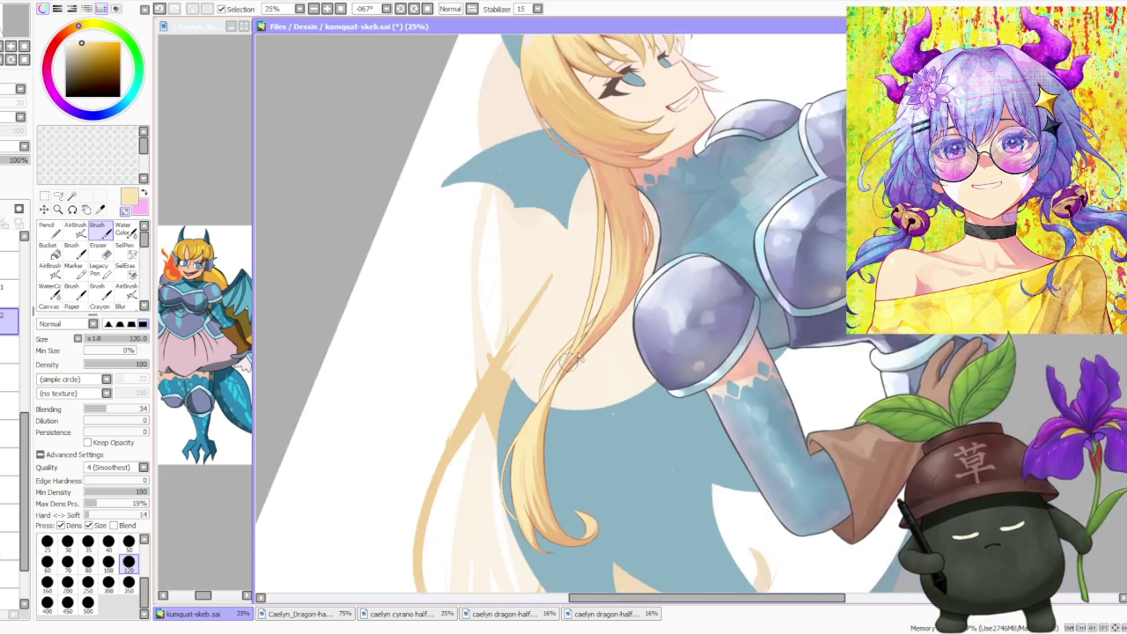
pyautogui.scroll(5, 653, 201)
pyautogui.keyDown('alt'); pyautogui.click(602, 182); pyautogui.keyUp('alt')
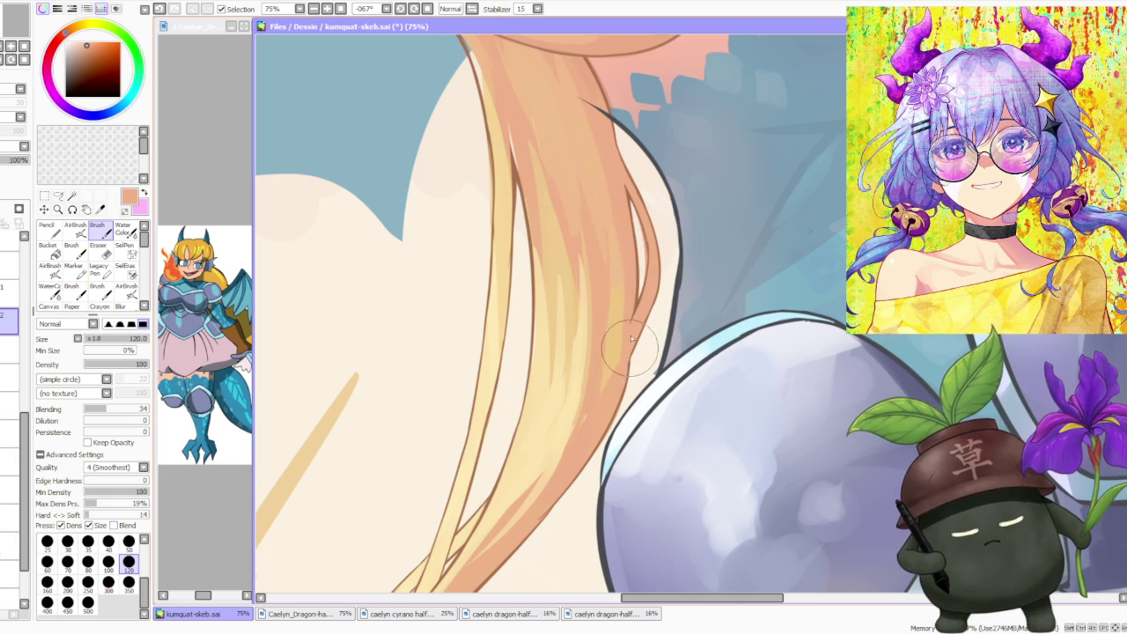
pyautogui.scroll(-3, 584, 431)
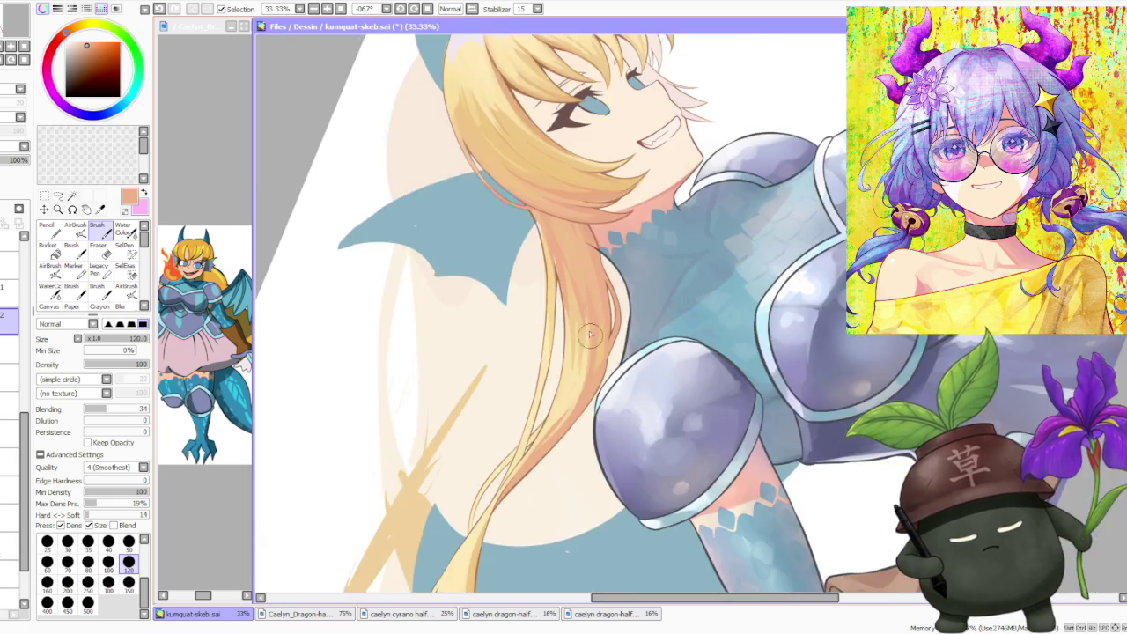
pyautogui.scroll(3, 528, 335)
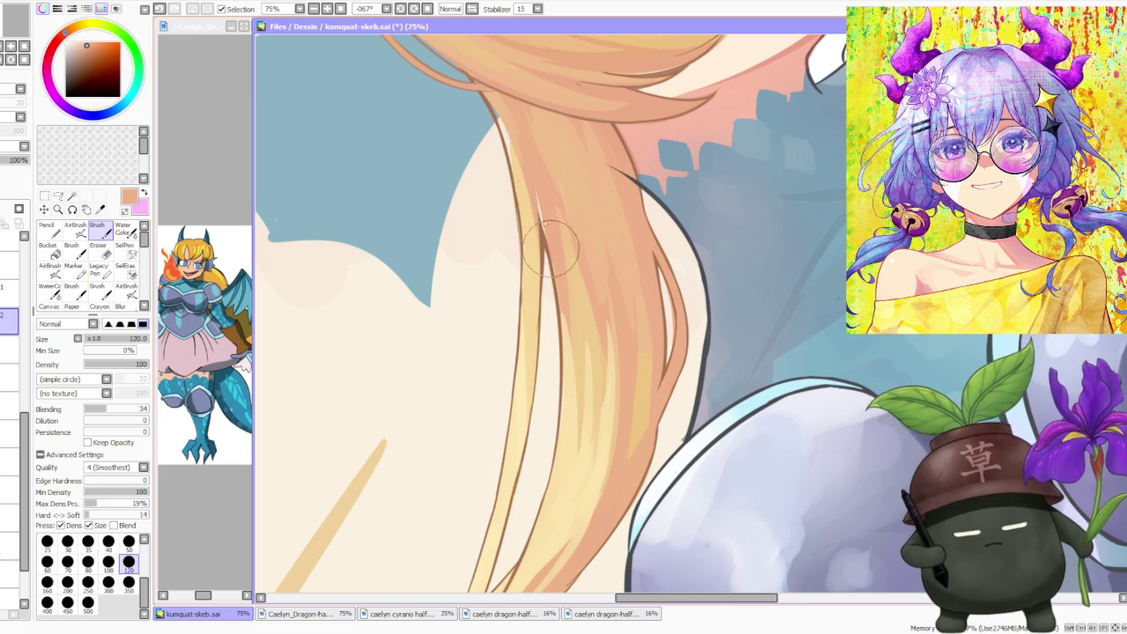
pyautogui.scroll(-3, 551, 247)
pyautogui.scroll(2, 552, 245)
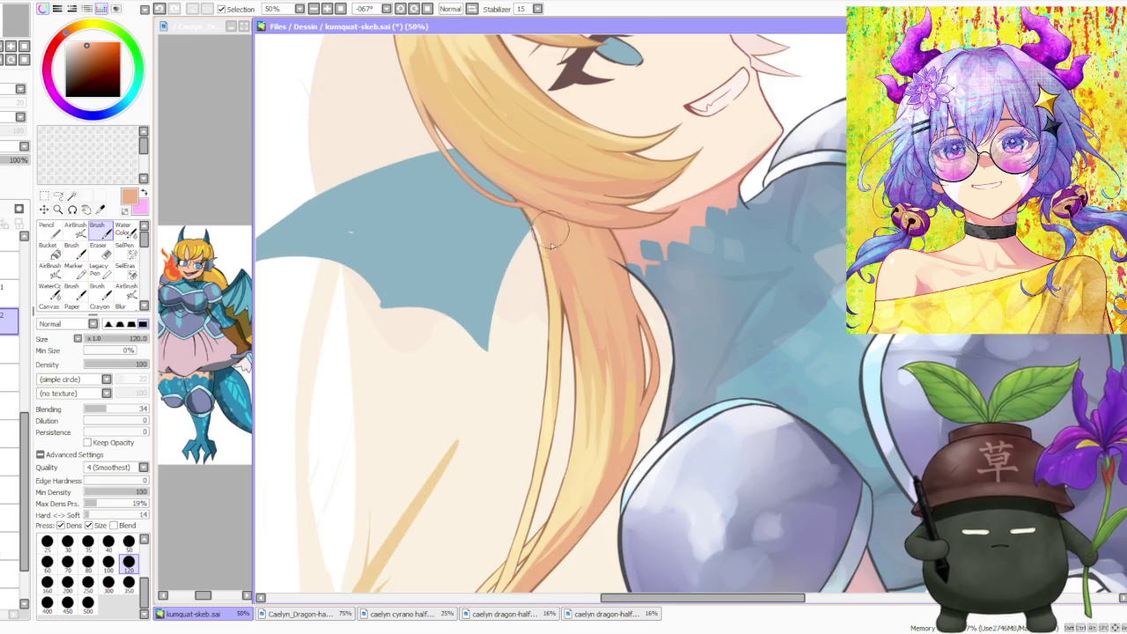
pyautogui.keyDown('alt'); pyautogui.click(543, 267); pyautogui.keyUp('alt')
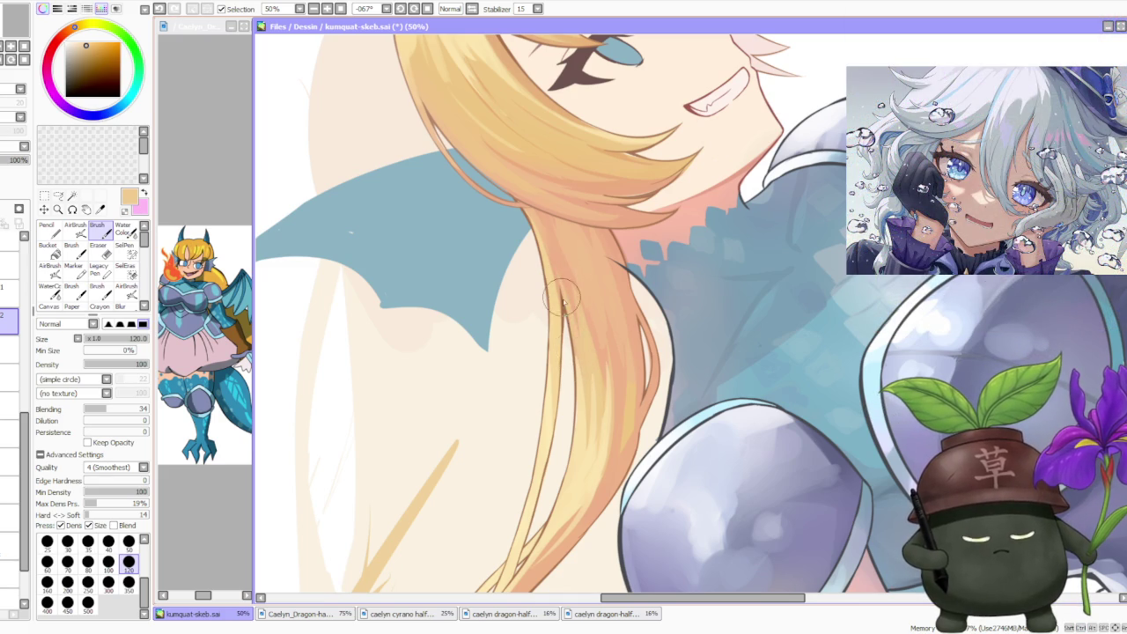
pyautogui.keyDown('alt'); pyautogui.click(578, 399); pyautogui.keyUp('alt')
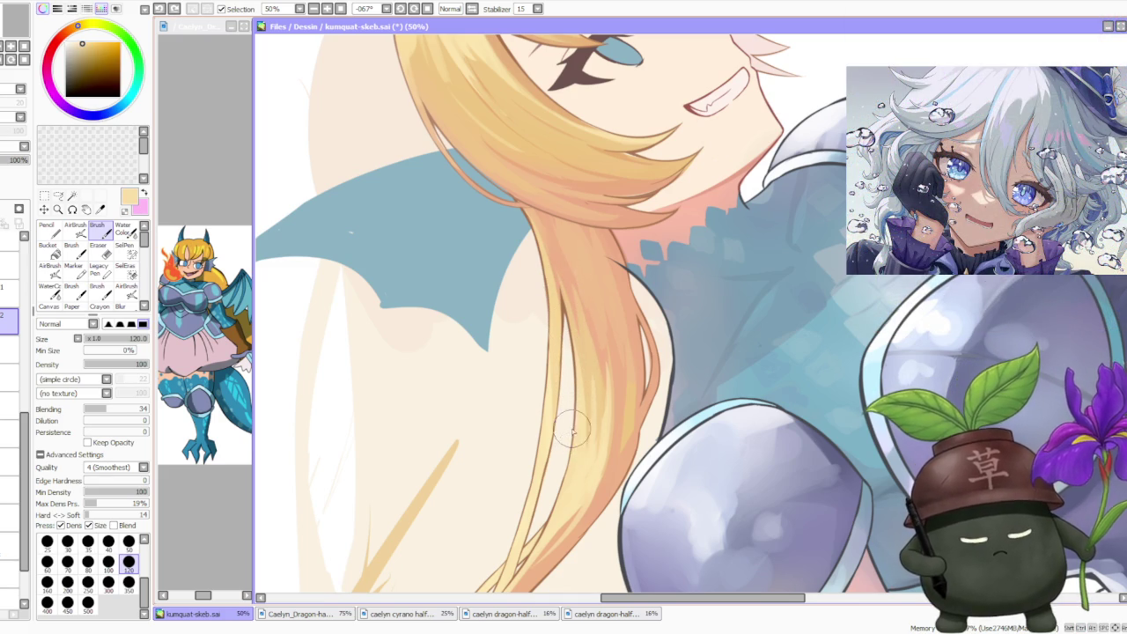
# - Zoom around the long hair and sample an orange and a slightly darker hair tone
pyautogui.scroll(-1, 571, 385)
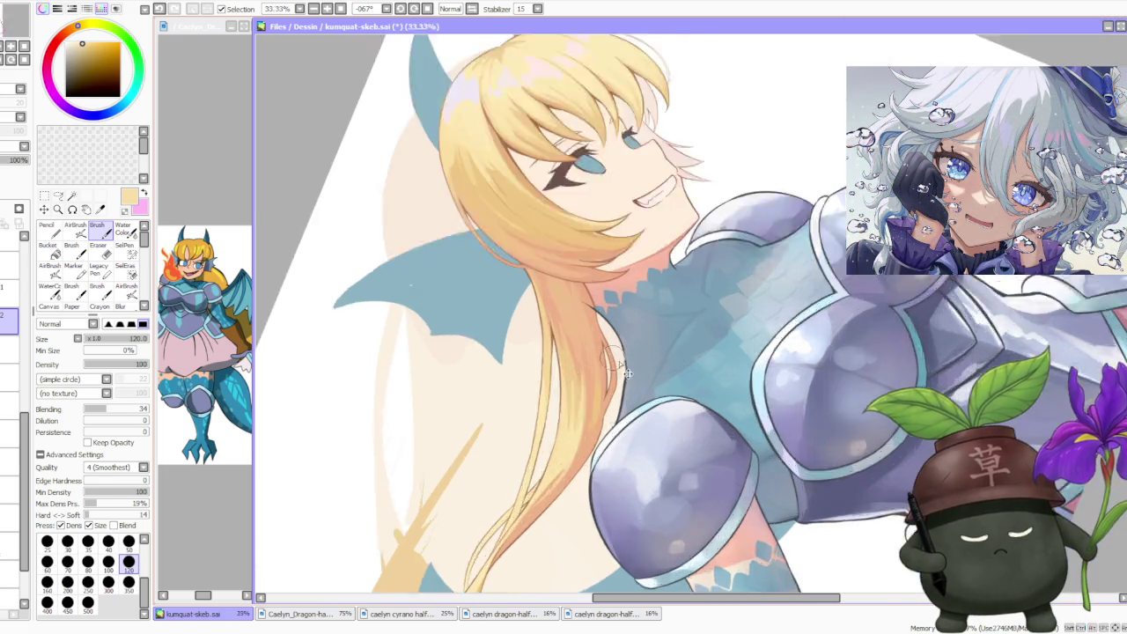
pyautogui.scroll(2, 581, 374)
pyautogui.scroll(1, 597, 360)
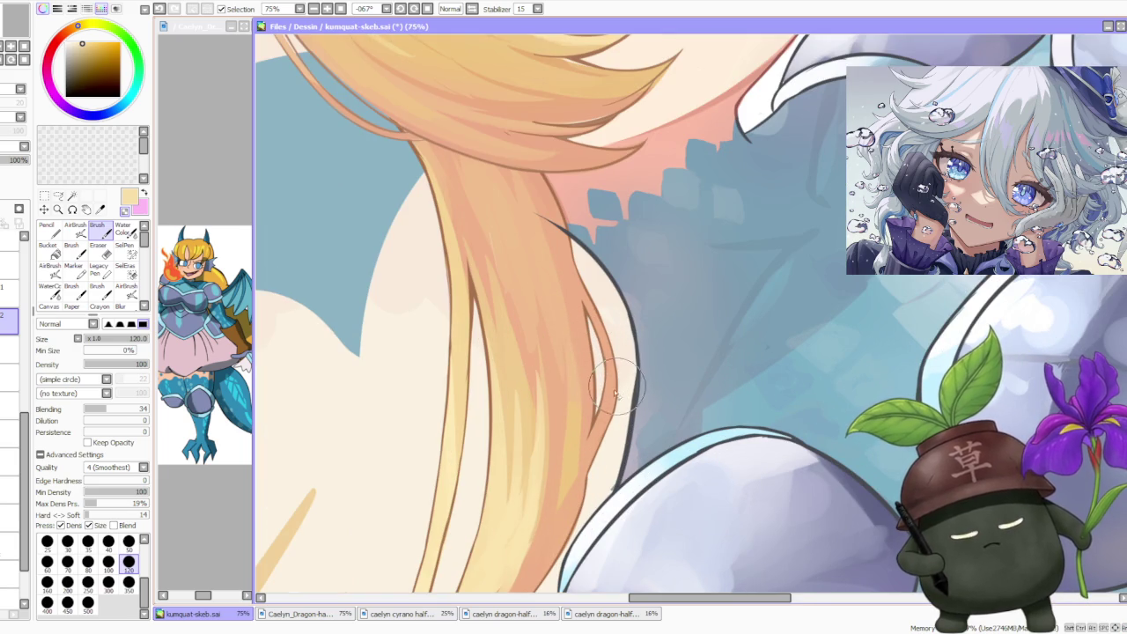
pyautogui.scroll(-2, 574, 406)
pyautogui.scroll(2, 579, 290)
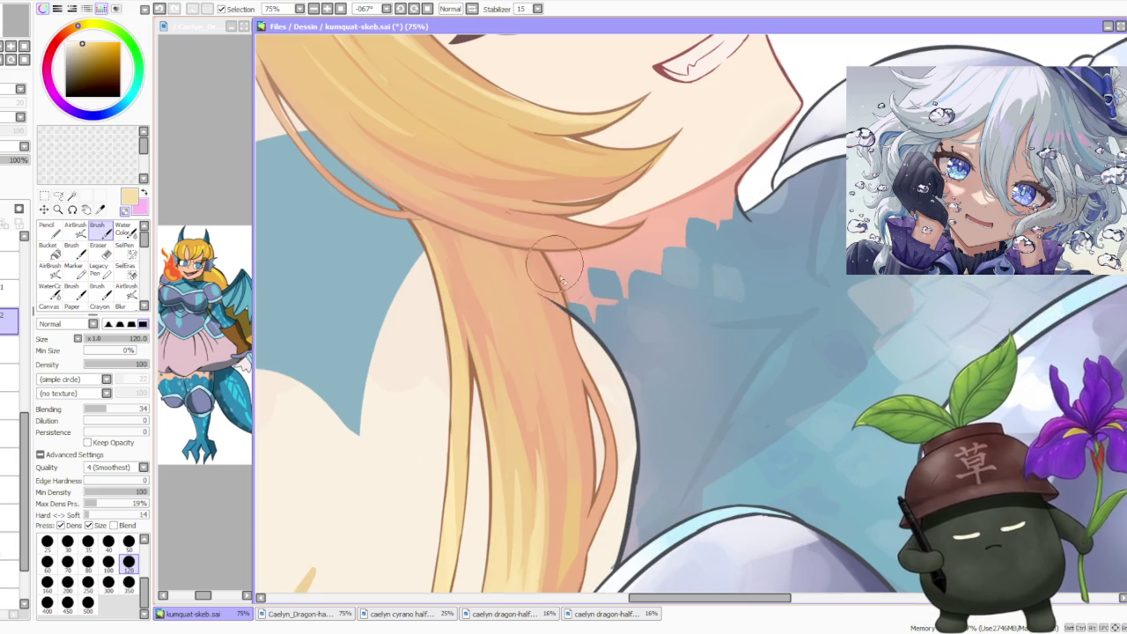
pyautogui.scroll(-2, 578, 339)
pyautogui.scroll(2, 568, 340)
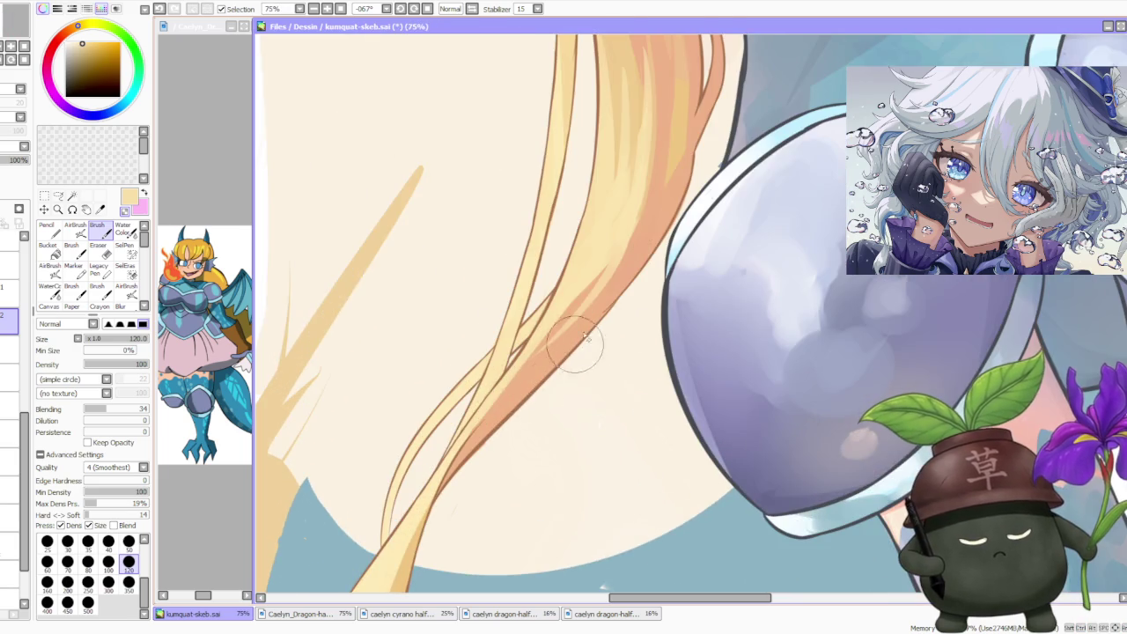
pyautogui.scroll(-1, 621, 322)
pyautogui.scroll(-1, 624, 317)
pyautogui.scroll(1, 608, 331)
pyautogui.scroll(1, 581, 353)
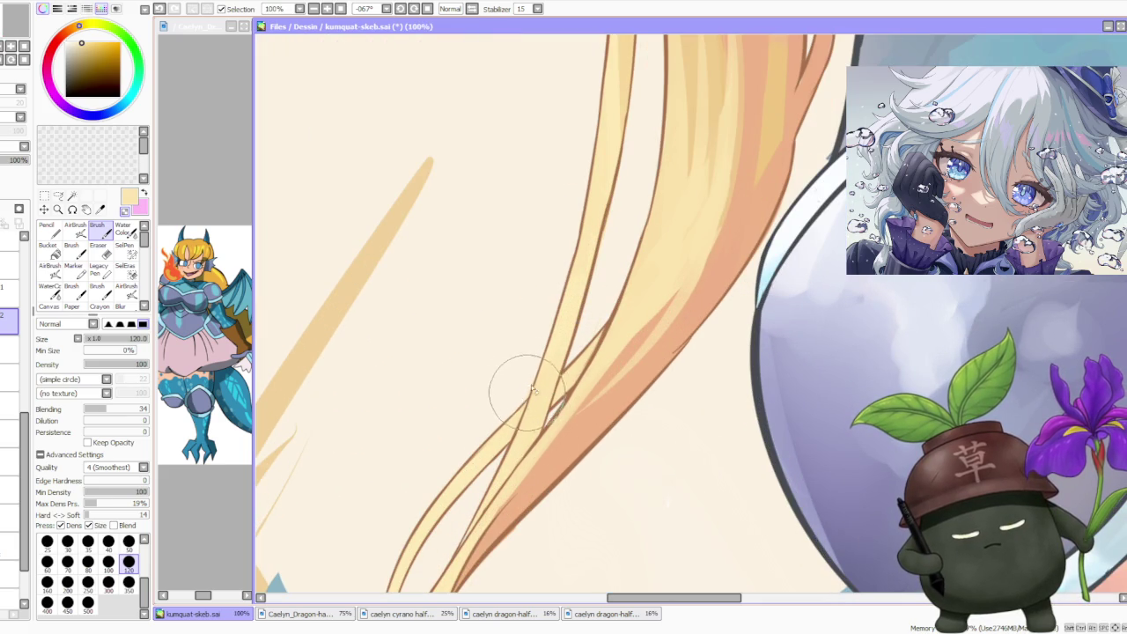
pyautogui.scroll(-3, 524, 383)
pyautogui.scroll(-2, 564, 334)
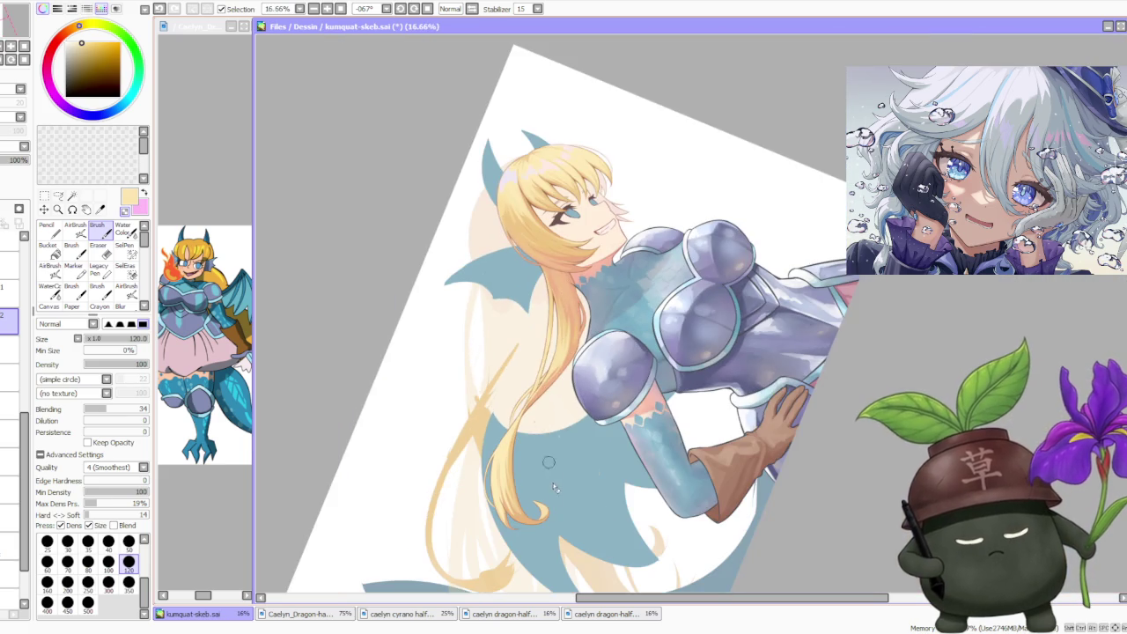
pyautogui.scroll(3, 555, 487)
pyautogui.keyDown('alt'); pyautogui.click(423, 400); pyautogui.keyUp('alt')
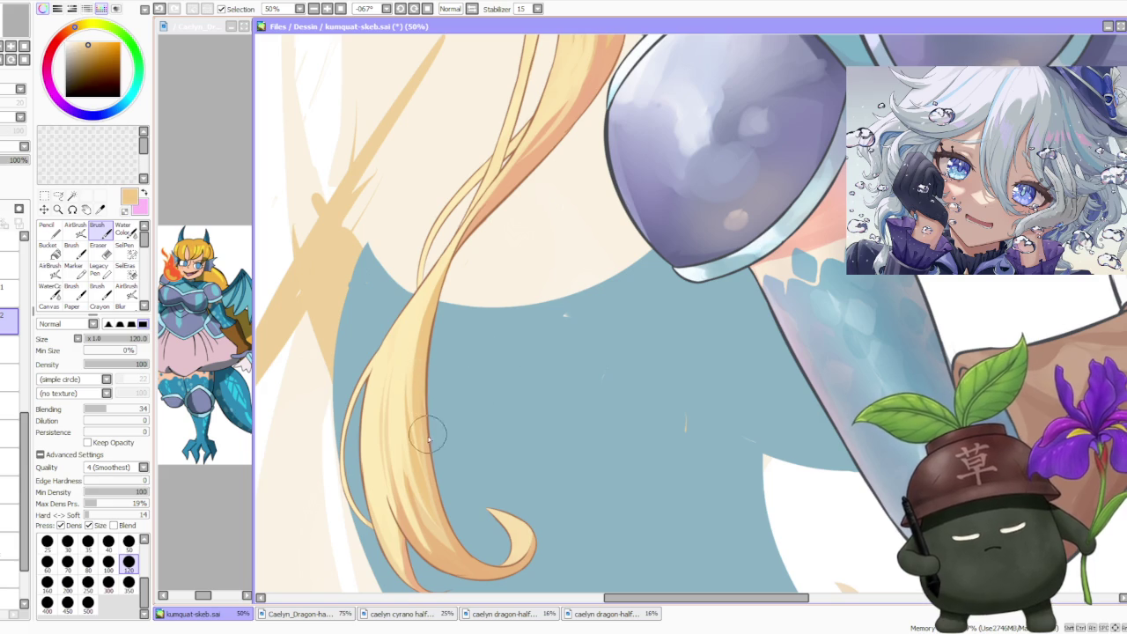
pyautogui.keyDown('alt'); pyautogui.click(424, 427); pyautogui.keyUp('alt')
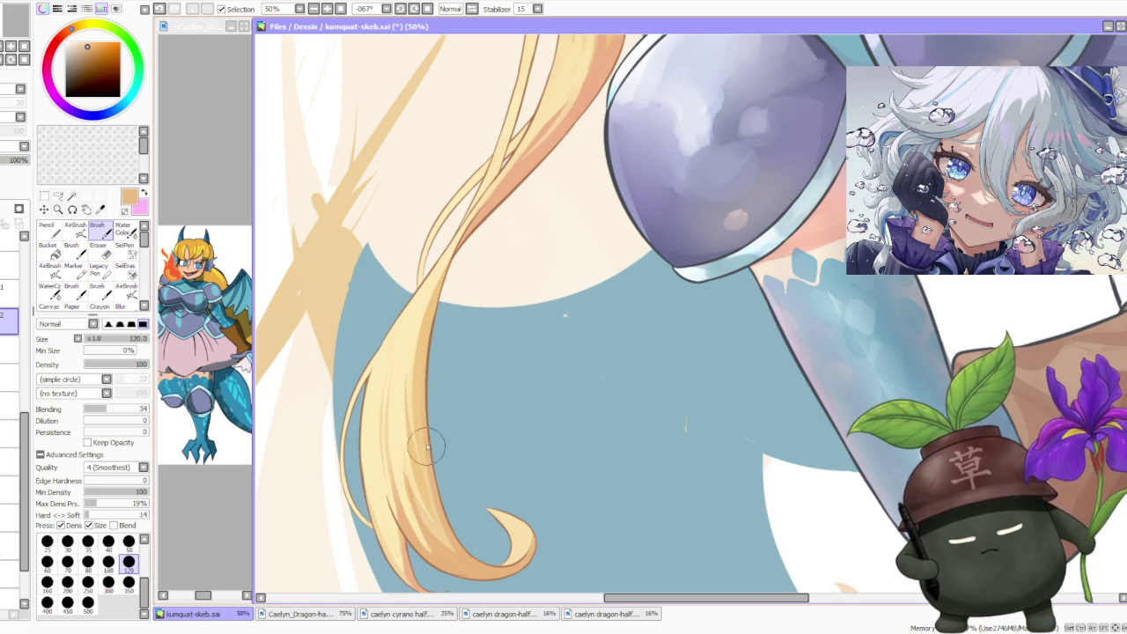
pyautogui.scroll(-3, 432, 436)
pyautogui.scroll(4, 458, 467)
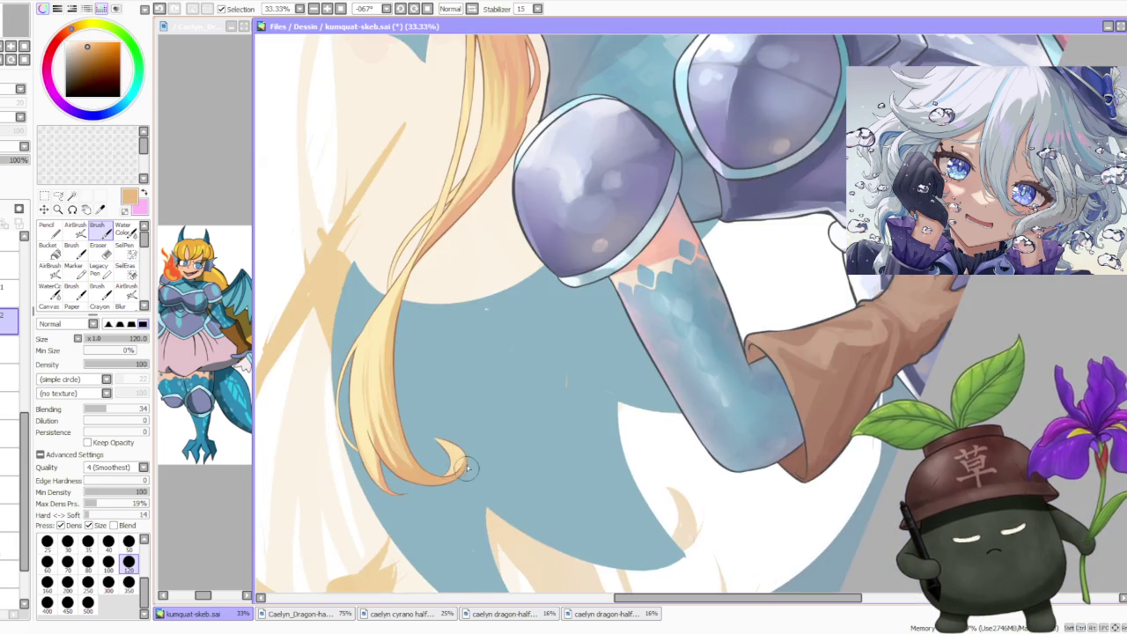
pyautogui.scroll(1, 472, 478)
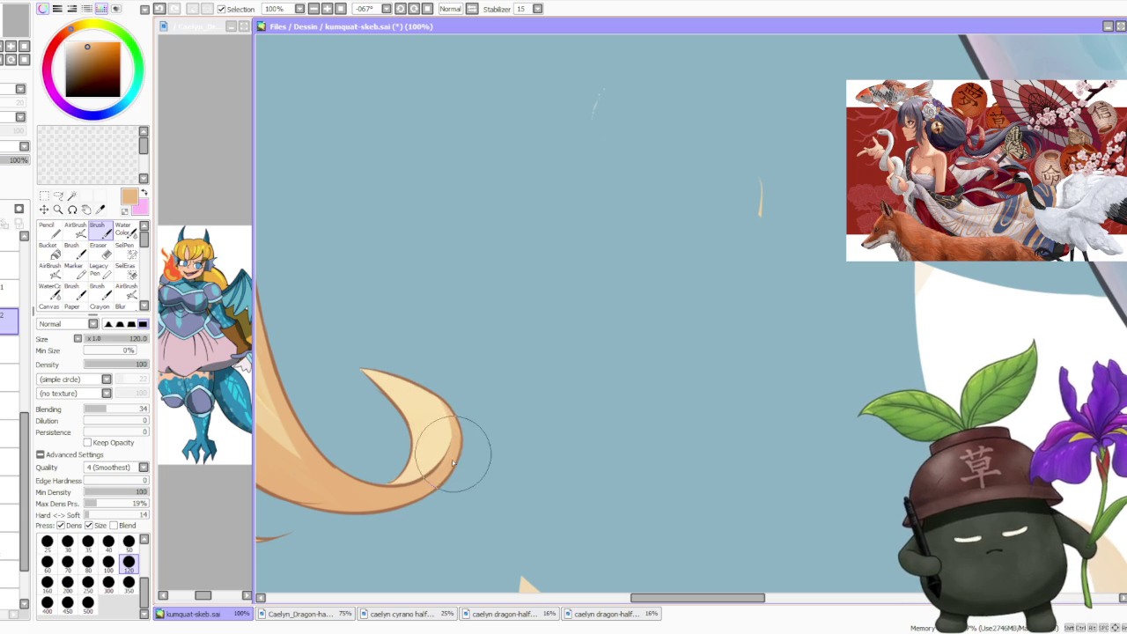
# - Switch to the line layer above, set brush size 80 and pick the brown outline colour
pyautogui.moveTo(454, 447); pyautogui.dragTo(393, 394)
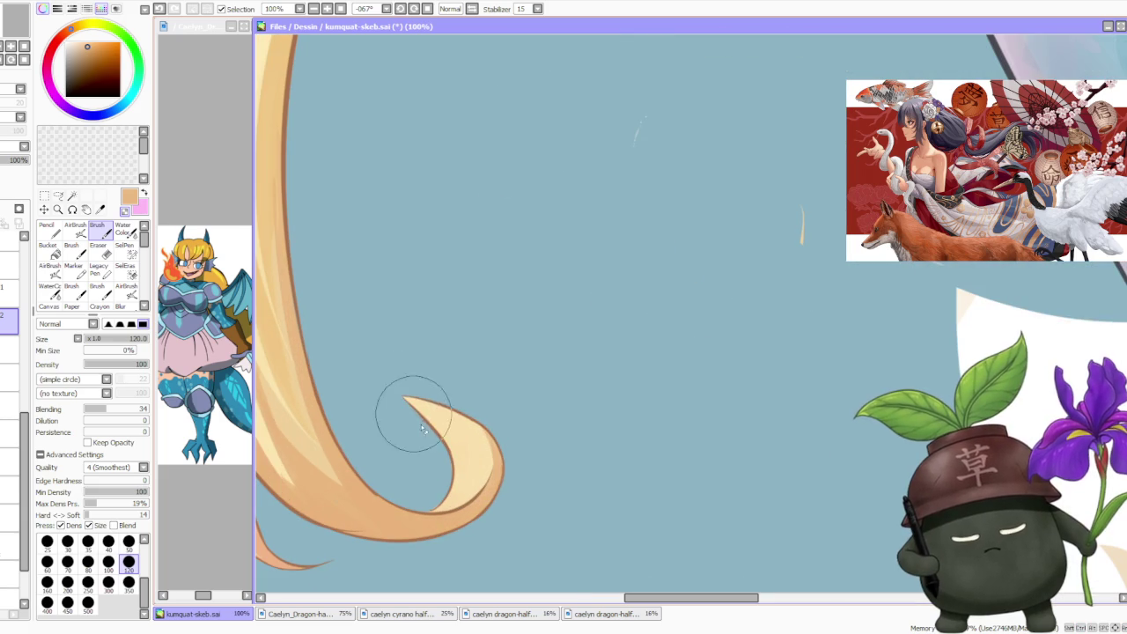
pyautogui.scroll(-3, 401, 398)
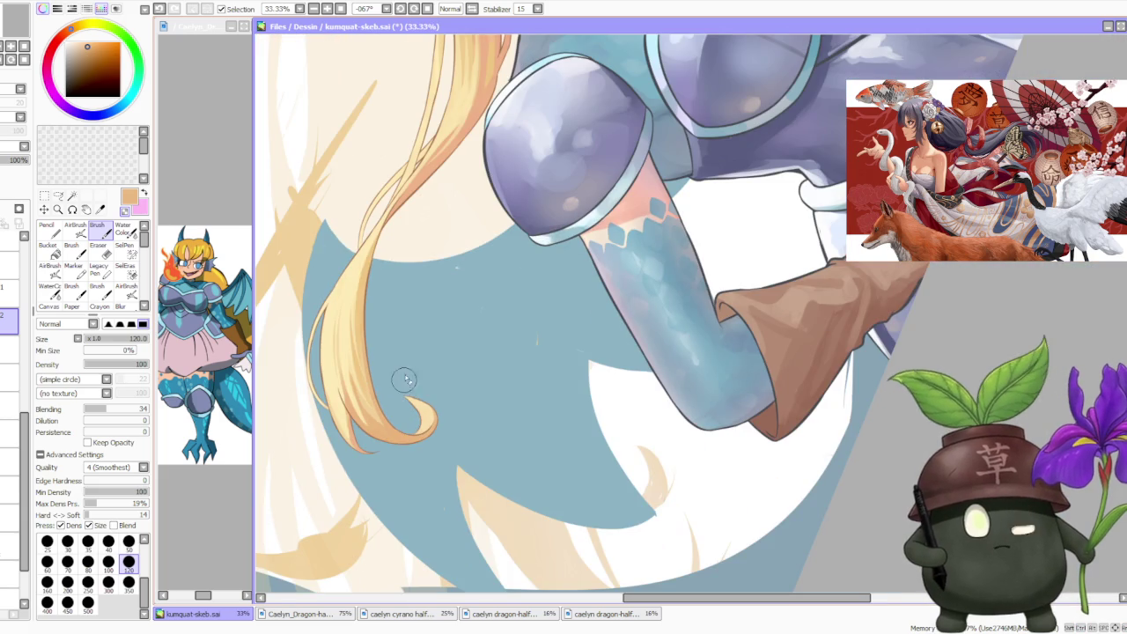
pyautogui.scroll(2, 403, 380)
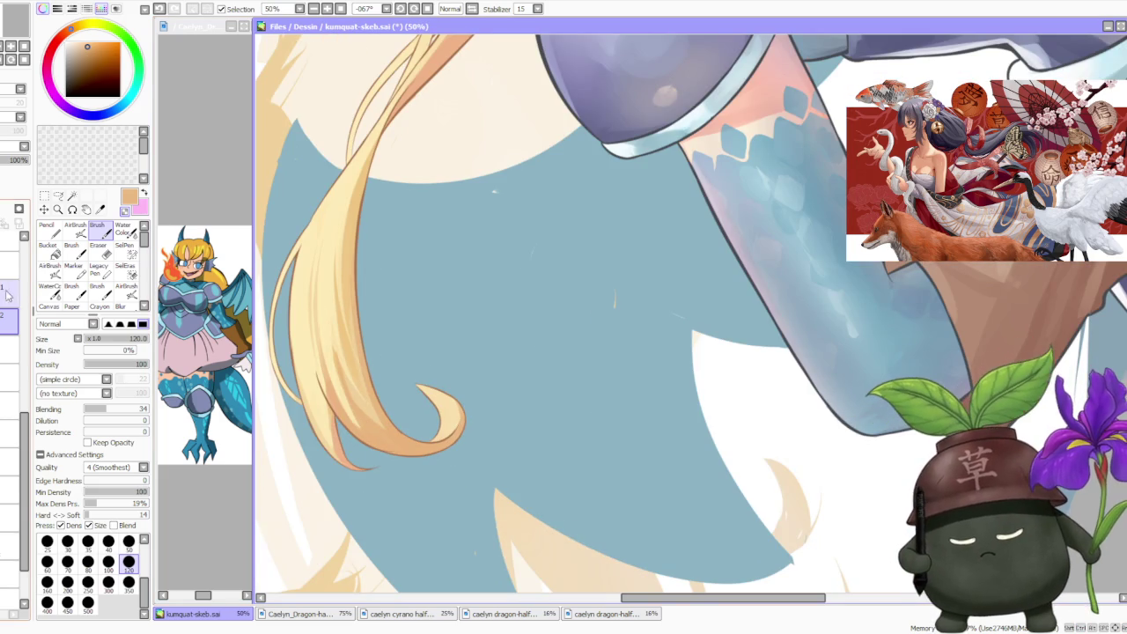
pyautogui.click(7, 293)
pyautogui.click(88, 561)
pyautogui.scroll(2, 339, 425)
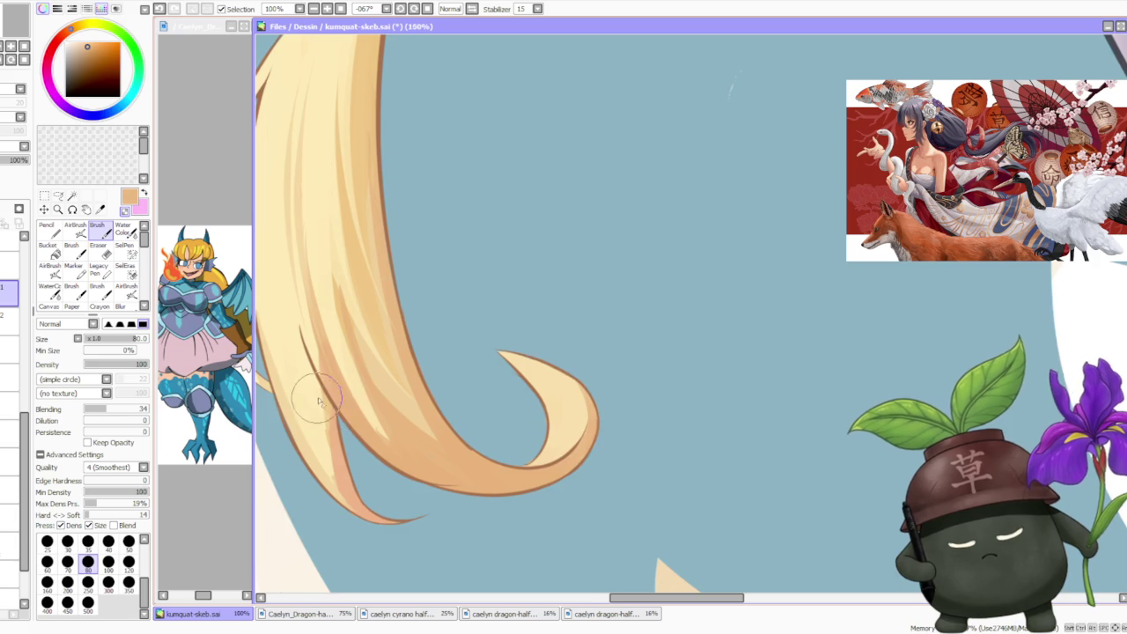
pyautogui.scroll(1, 339, 426)
pyautogui.keyDown('alt'); pyautogui.click(334, 396); pyautogui.keyUp('alt')
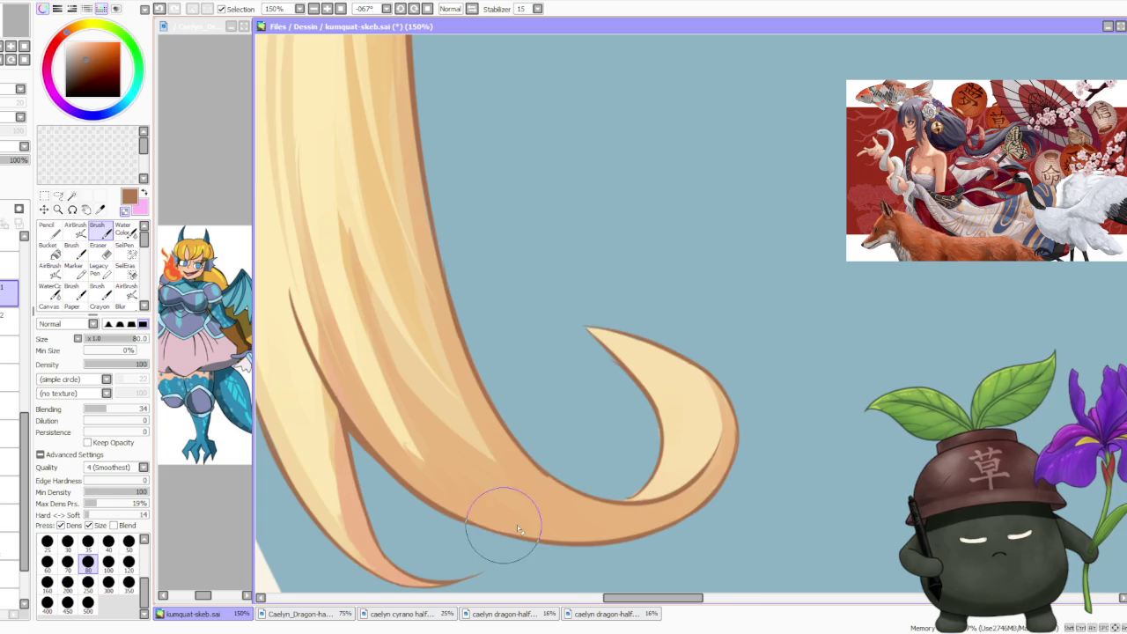
# - Redraw the hair tip's upper outline as a longer, sharper point, undoing the failed strokes
pyautogui.scroll(2, 493, 476)
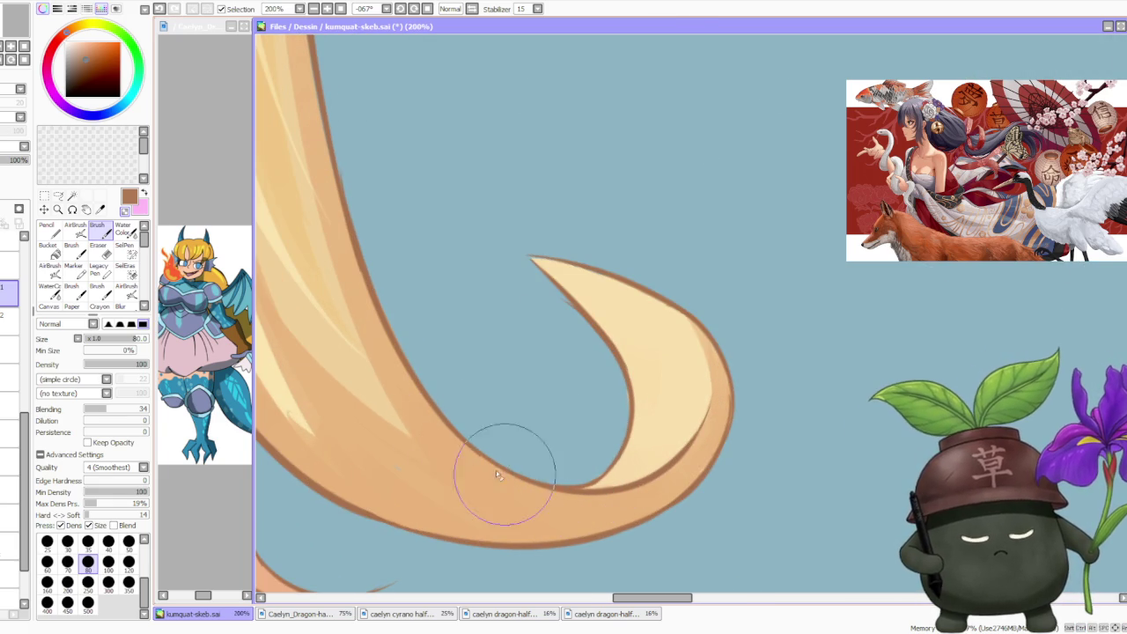
pyautogui.scroll(-3, 503, 465)
pyautogui.scroll(2, 473, 317)
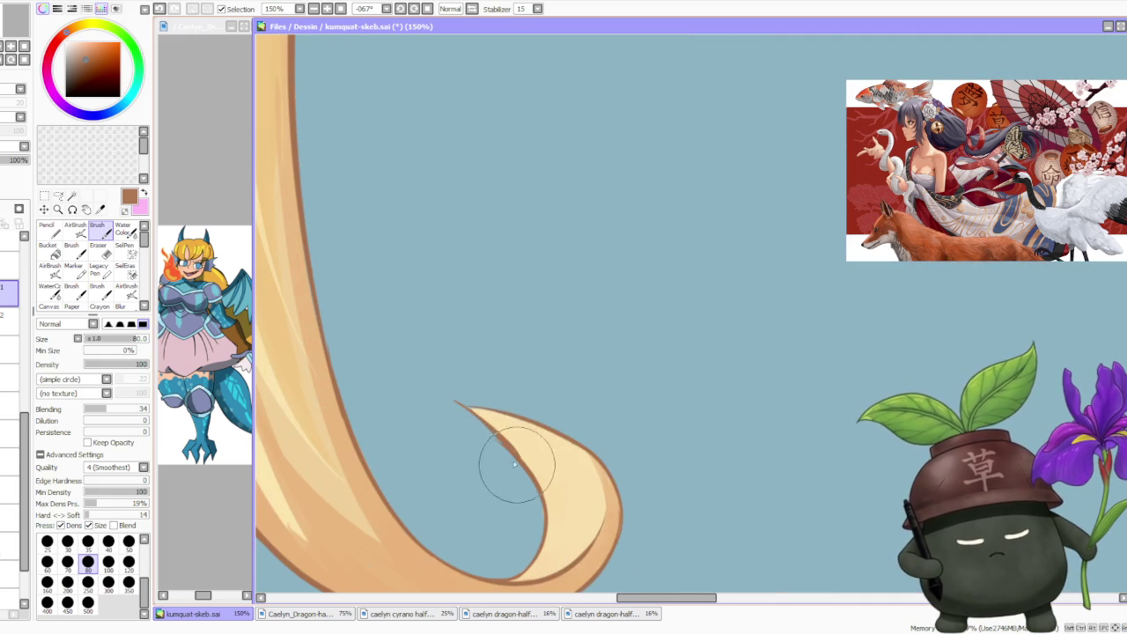
pyautogui.moveTo(450, 409); pyautogui.dragTo(509, 454)
pyautogui.hotkey('ctrl', 'z')
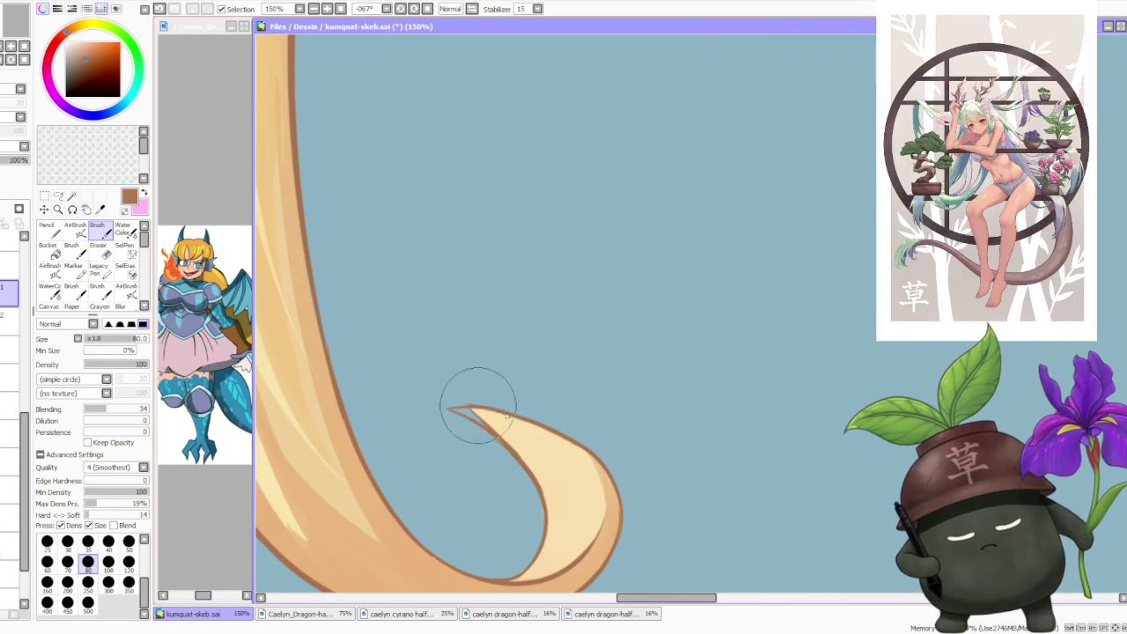
pyautogui.moveTo(448, 408); pyautogui.dragTo(519, 420)
pyautogui.hotkey('ctrl', 'z')
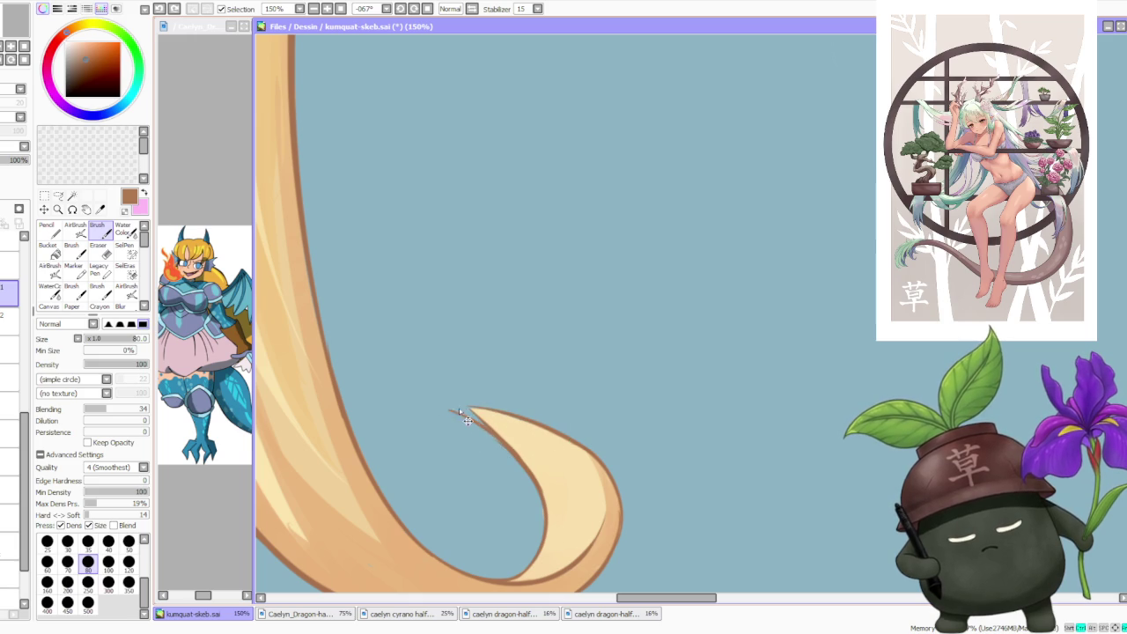
pyautogui.moveTo(449, 410); pyautogui.dragTo(527, 421)
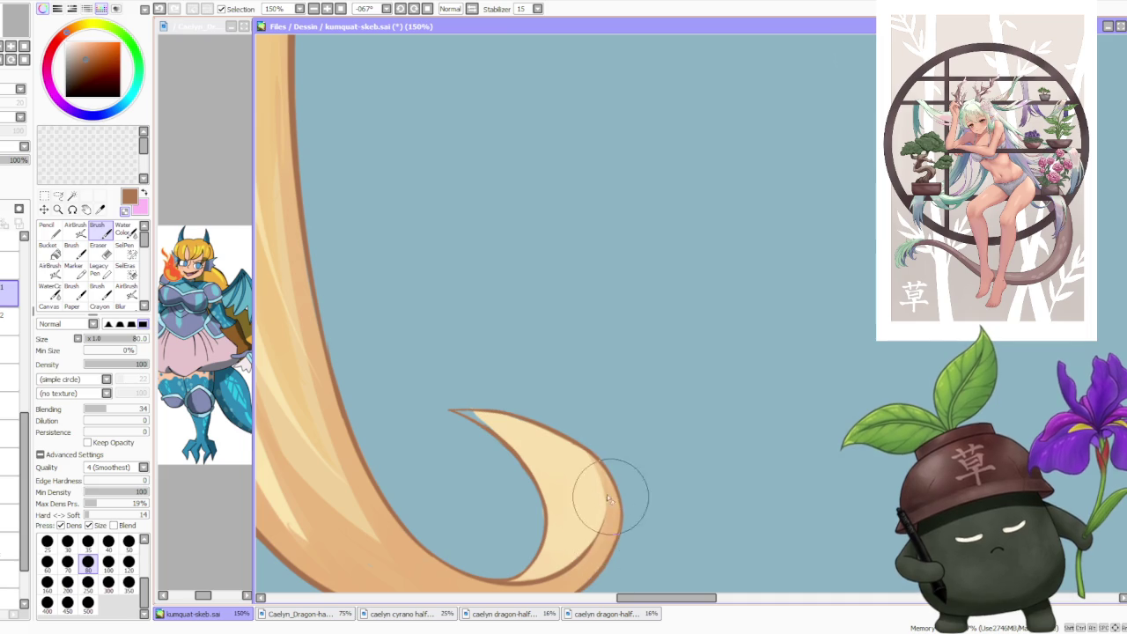
pyautogui.scroll(-4, 606, 494)
pyautogui.scroll(3, 564, 458)
pyautogui.scroll(-2, 528, 480)
pyautogui.scroll(3, 529, 502)
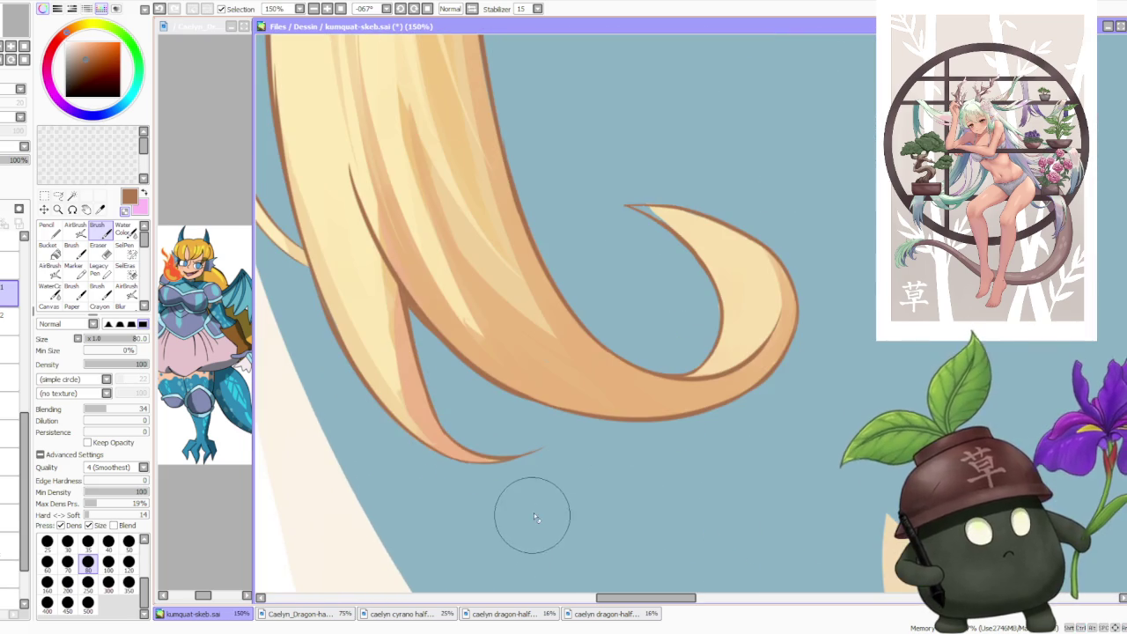
pyautogui.scroll(-1, 546, 458)
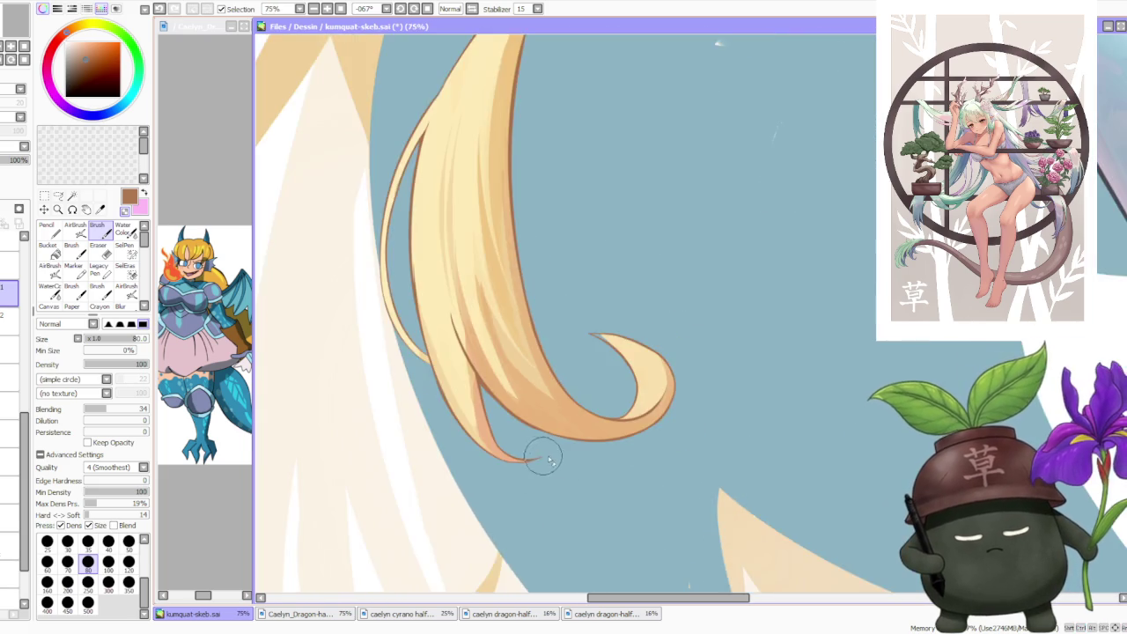
pyautogui.scroll(2, 528, 456)
pyautogui.scroll(-2, 529, 458)
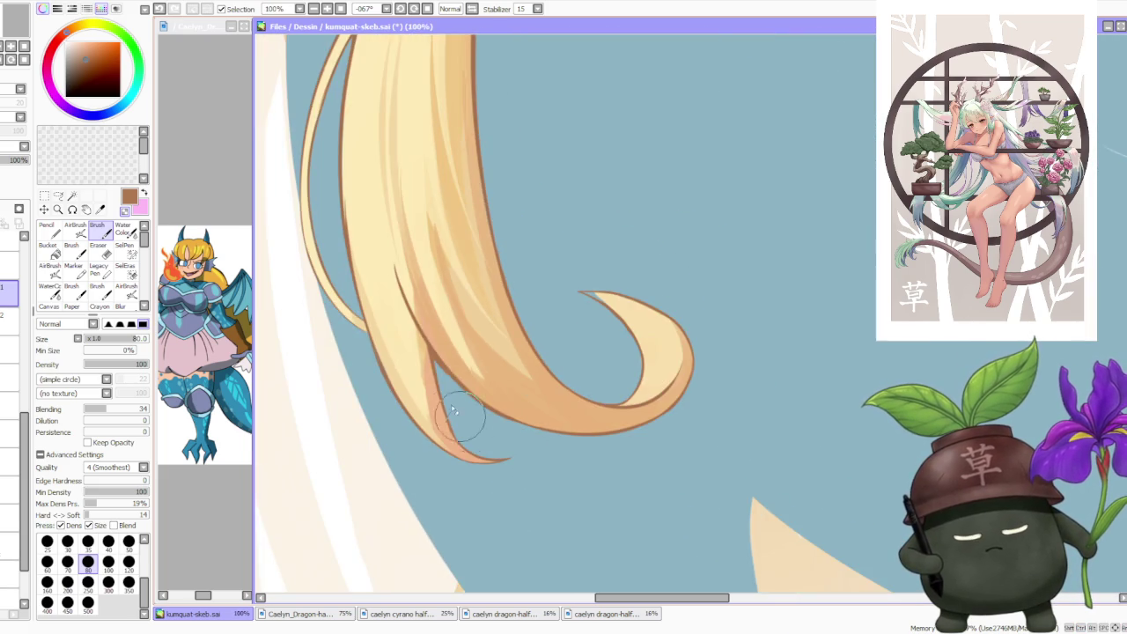
pyautogui.scroll(-5, 431, 370)
pyautogui.scroll(3, 402, 415)
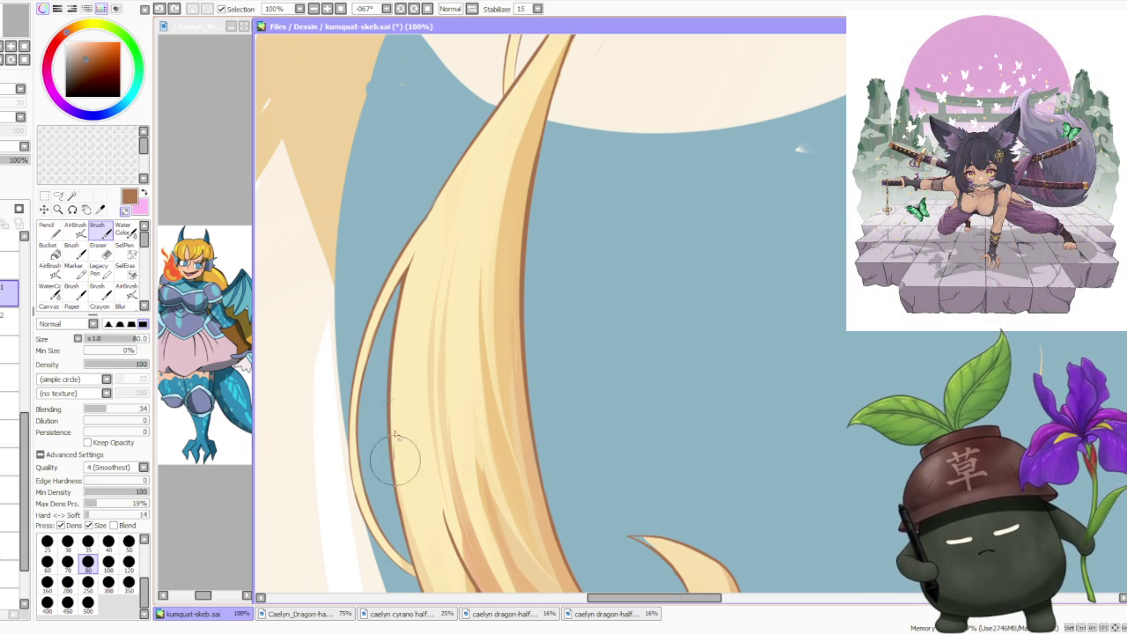
# - Paint a darker strand along the edge of the long blonde hair
pyautogui.scroll(-3, 405, 423)
pyautogui.scroll(5, 458, 334)
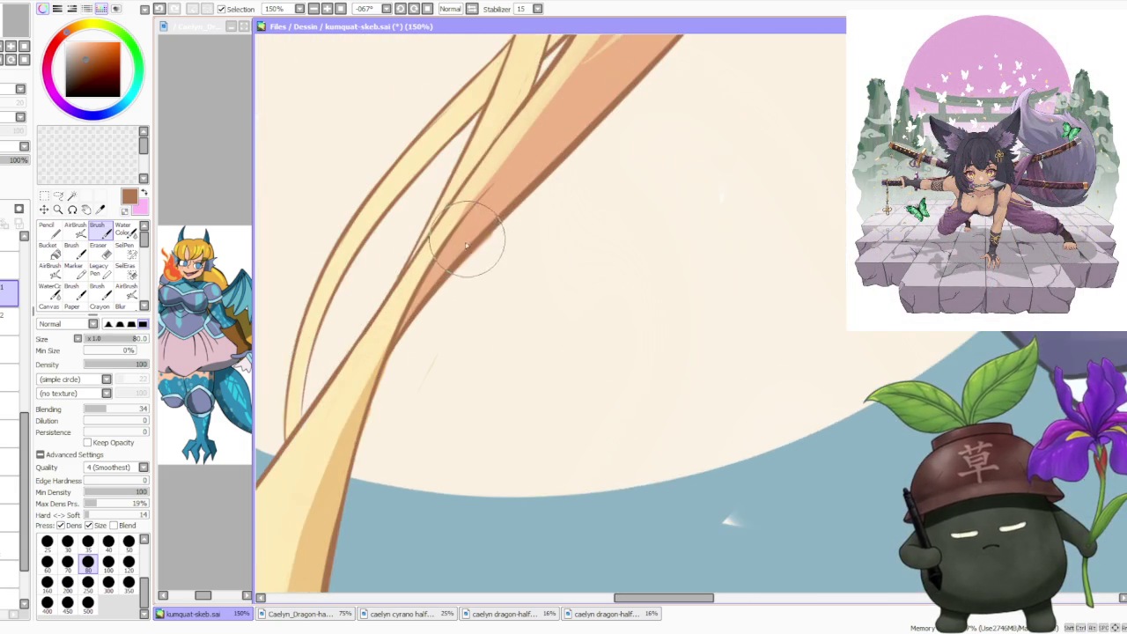
pyautogui.scroll(-1, 448, 320)
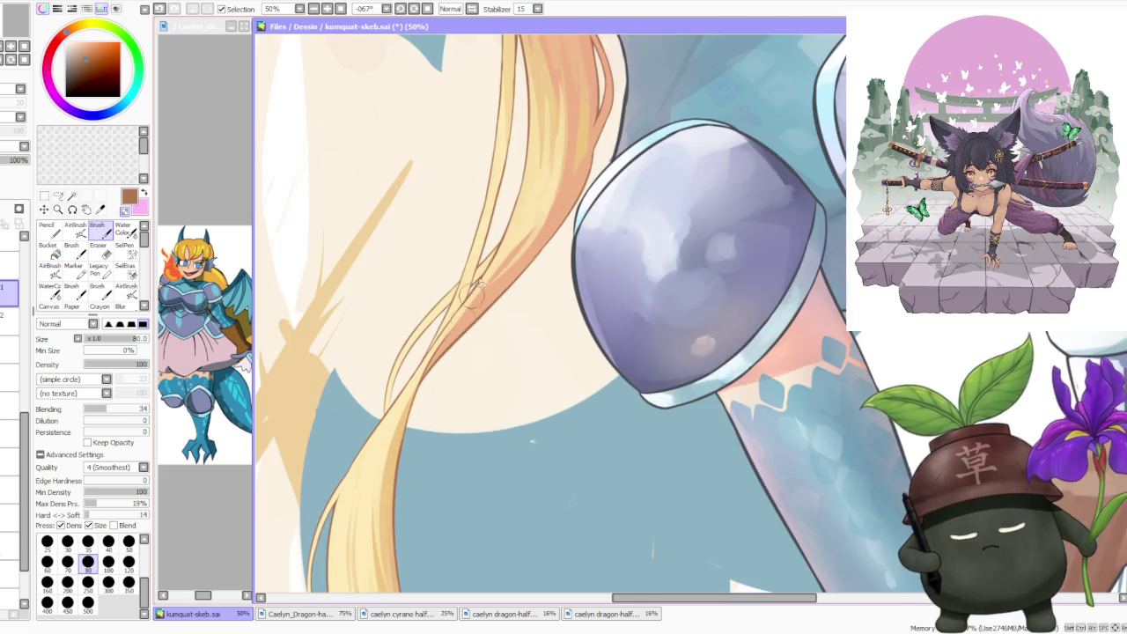
pyautogui.scroll(-1, 481, 335)
pyautogui.scroll(-1, 481, 336)
pyautogui.scroll(-2, 482, 330)
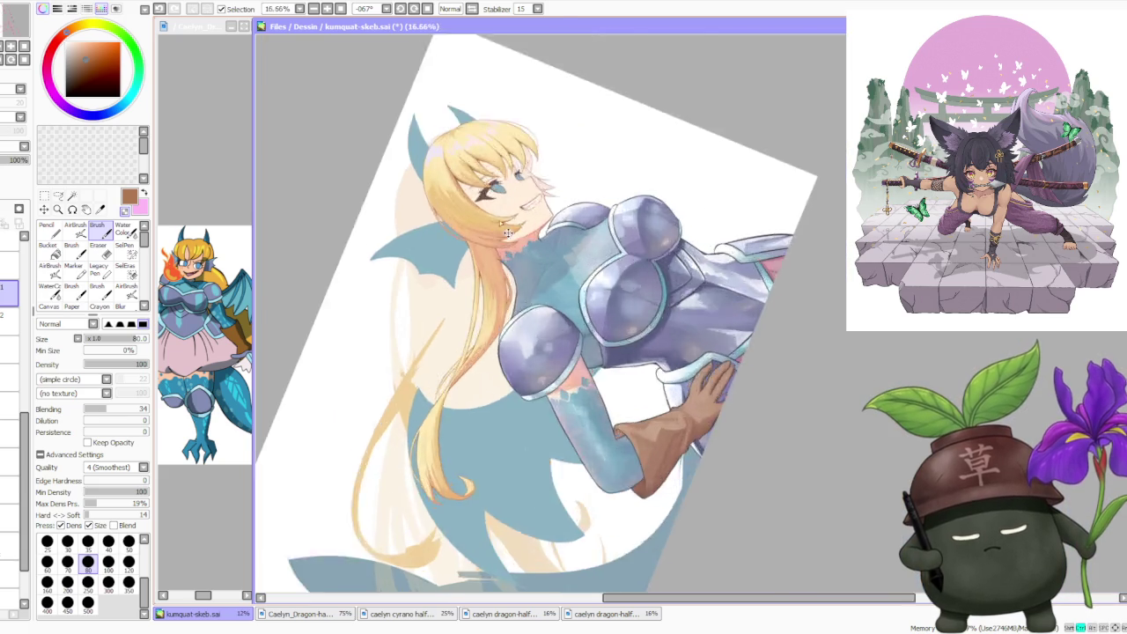
pyautogui.scroll(3, 497, 264)
pyautogui.scroll(-1, 493, 295)
pyautogui.scroll(1, 440, 273)
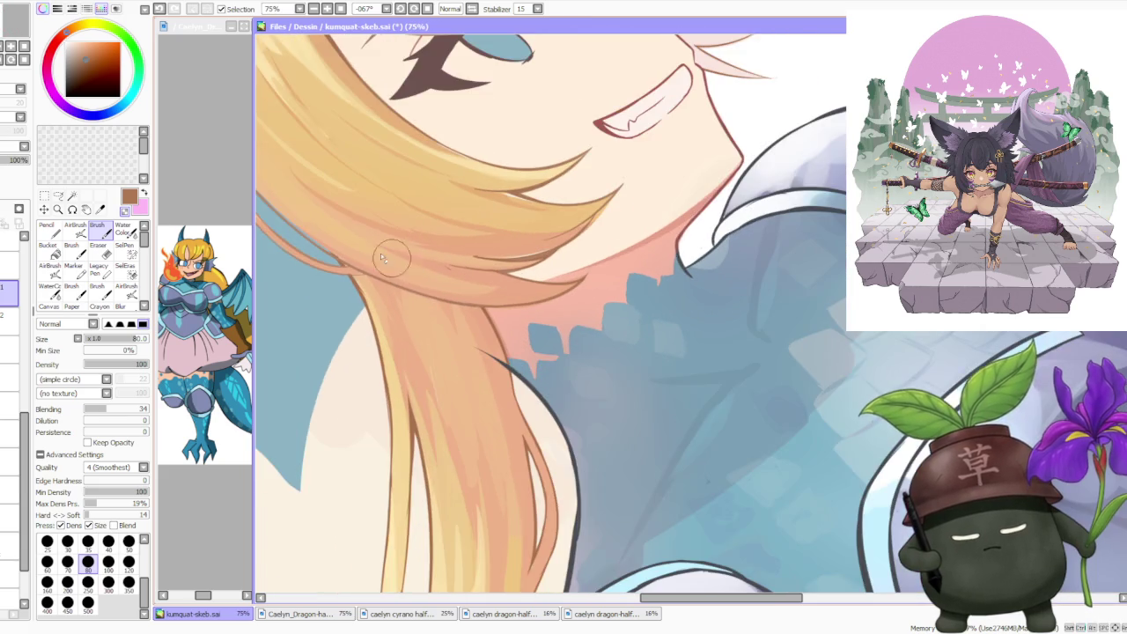
pyautogui.scroll(1, 370, 260)
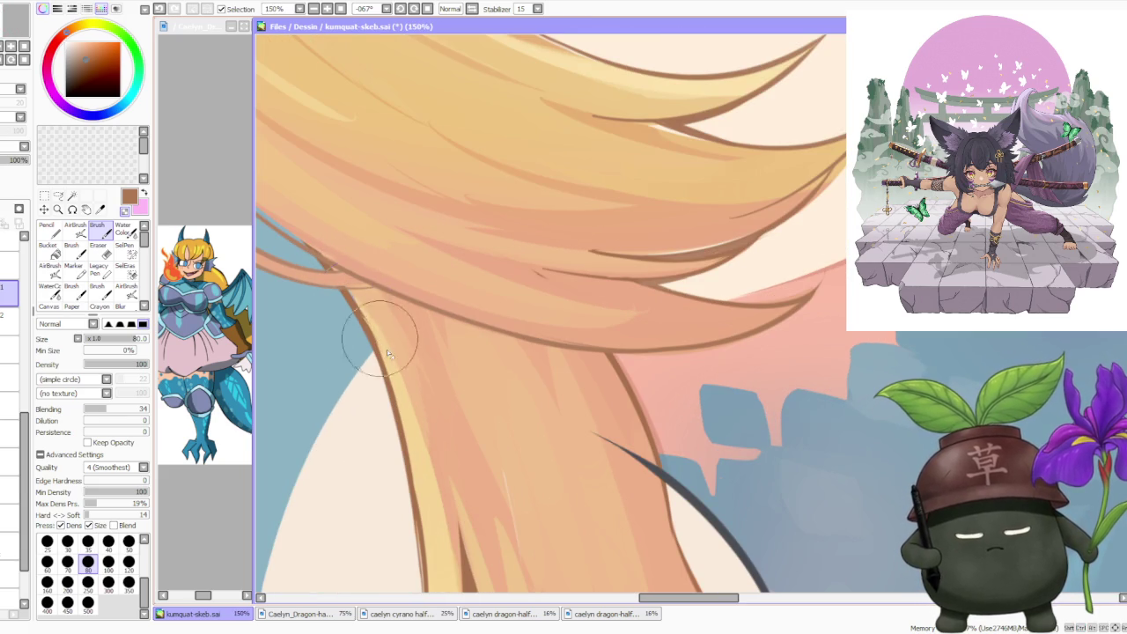
pyautogui.scroll(-4, 374, 325)
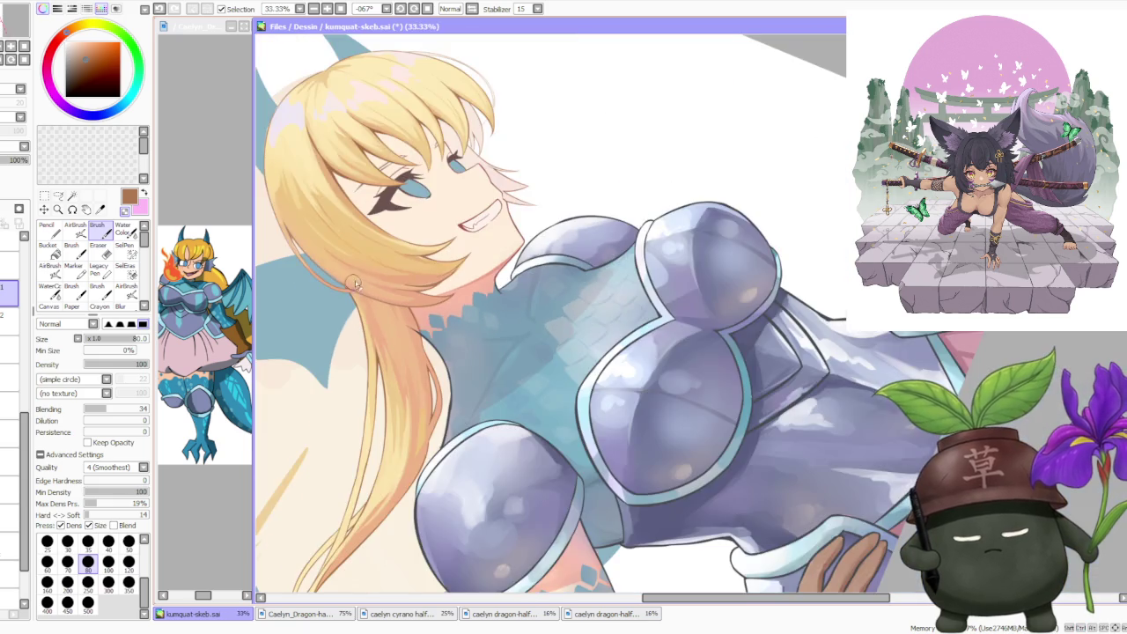
pyautogui.scroll(-1, 378, 281)
pyautogui.scroll(3, 407, 277)
pyautogui.scroll(-1, 387, 280)
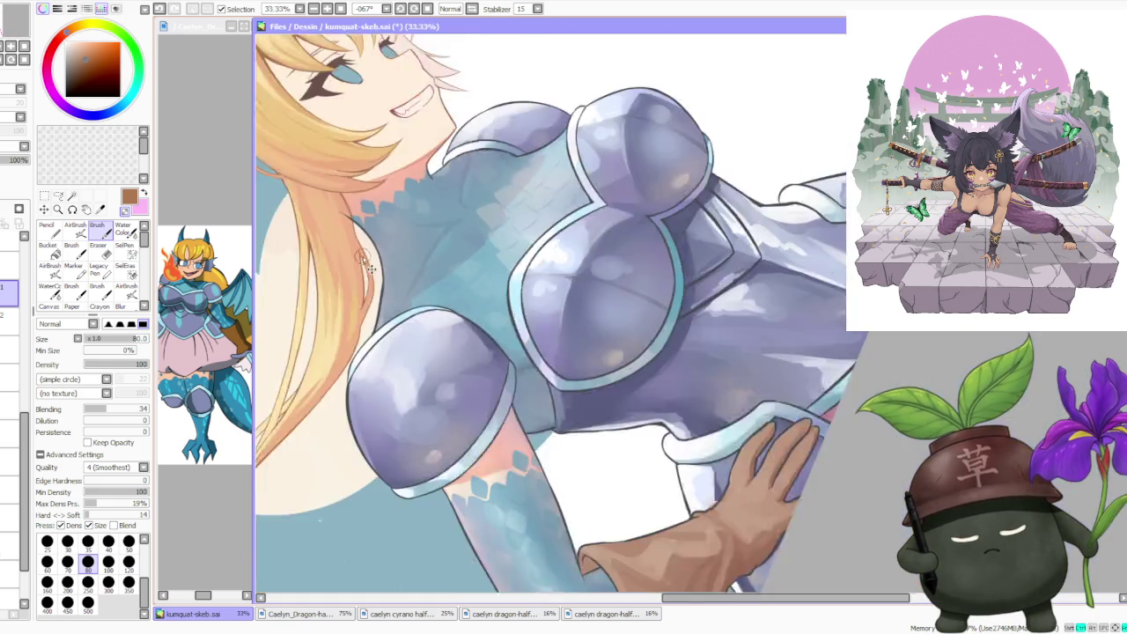
pyautogui.scroll(-1, 383, 282)
pyautogui.scroll(5, 372, 258)
pyautogui.scroll(1, 364, 290)
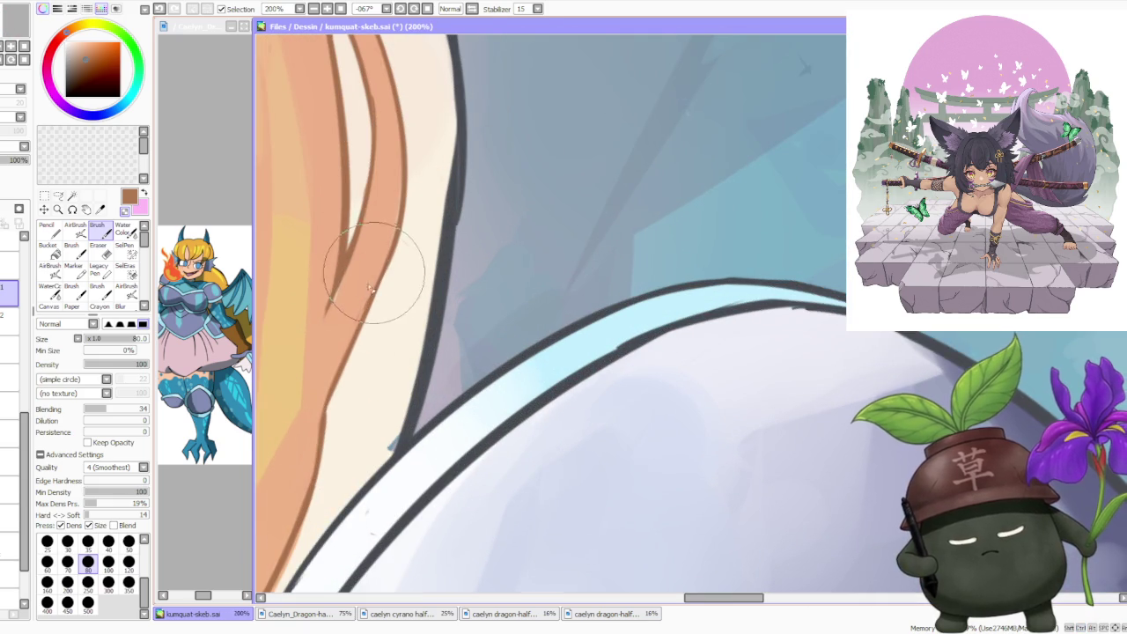
pyautogui.scroll(-1, 361, 299)
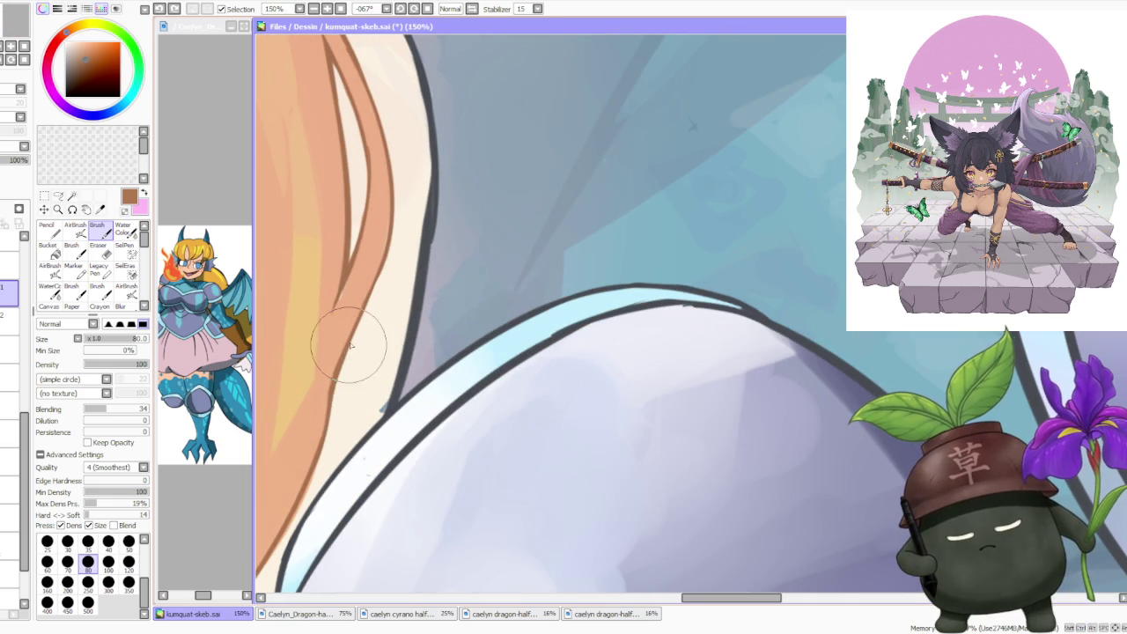
pyautogui.moveTo(330, 414); pyautogui.dragTo(367, 305)
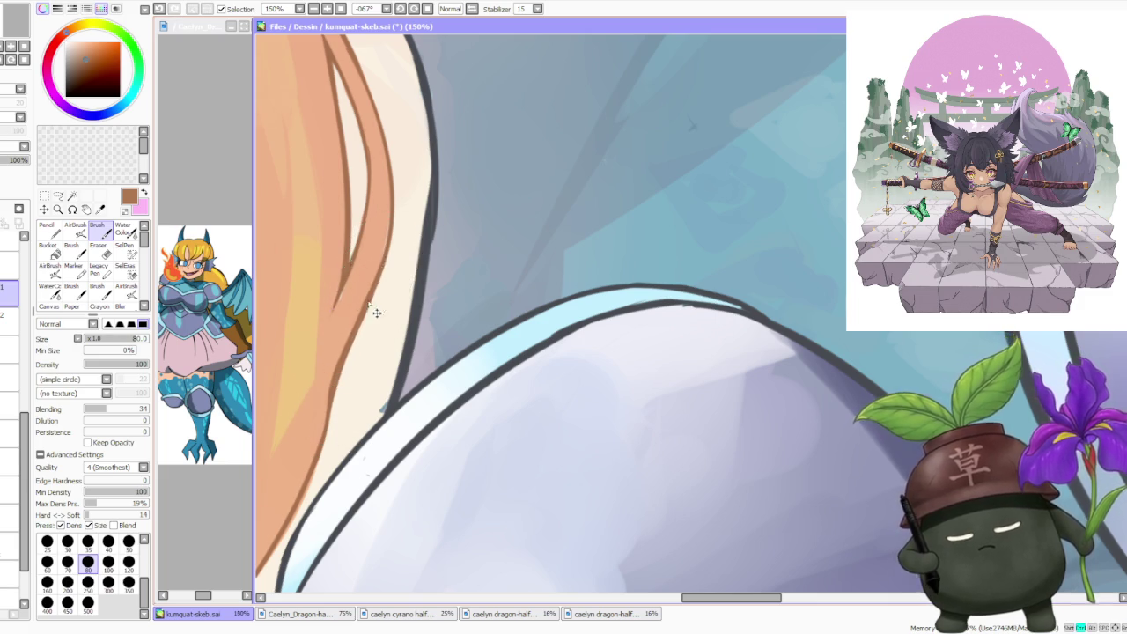
# - Switch to the hair layer and sample the beige hair colour from the canvas
pyautogui.scroll(-3, 379, 290)
pyautogui.scroll(-1, 380, 275)
pyautogui.scroll(-1, 379, 282)
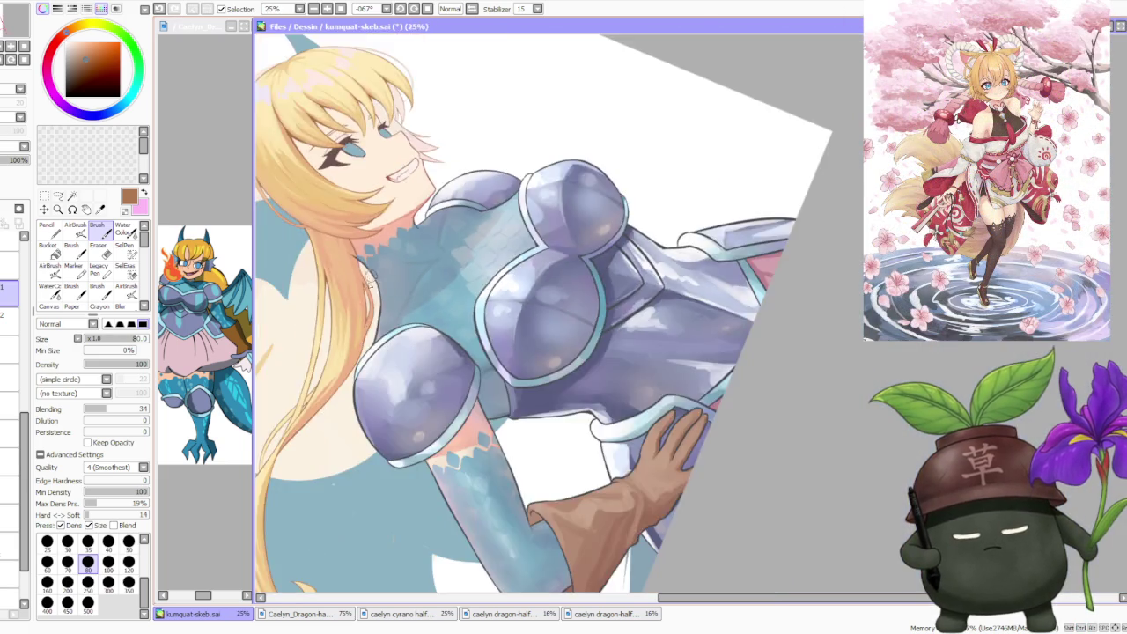
pyautogui.scroll(-1, 370, 353)
pyautogui.scroll(1, 359, 407)
pyautogui.scroll(1, 359, 407)
pyautogui.scroll(-2, 370, 395)
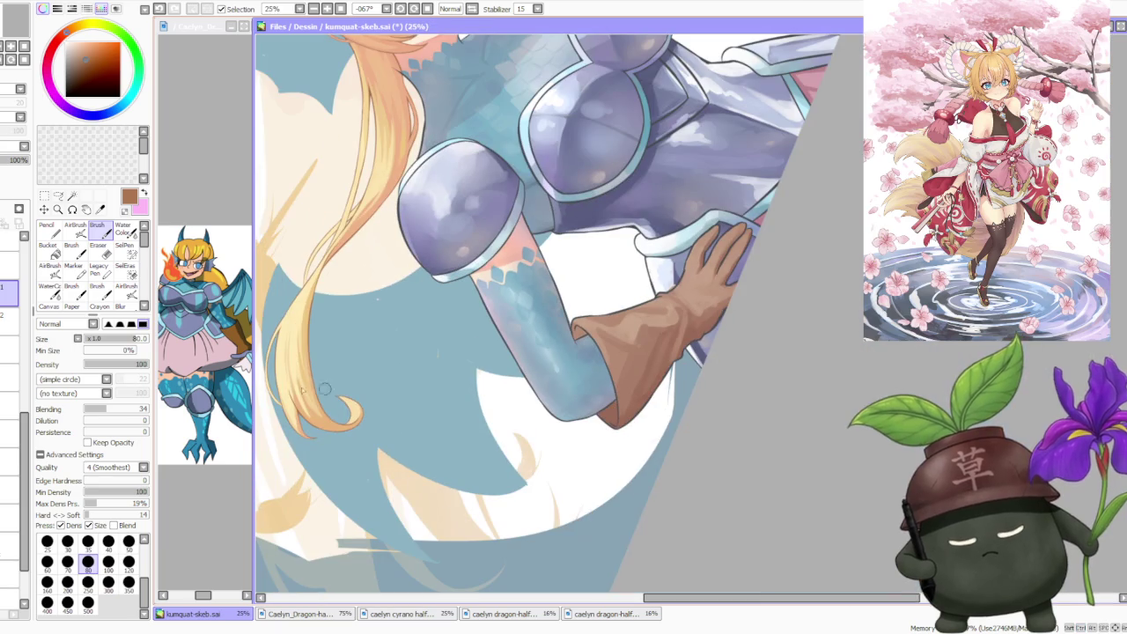
pyautogui.click(5, 328)
pyautogui.scroll(4, 351, 403)
pyautogui.keyDown('alt'); pyautogui.click(350, 403); pyautogui.keyUp('alt')
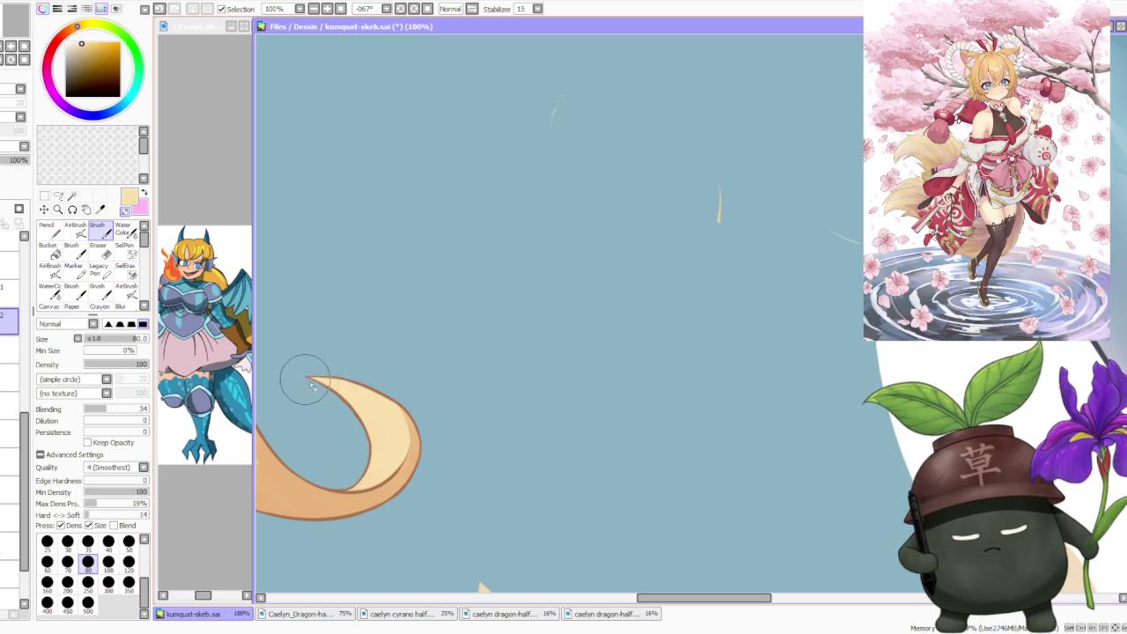
# - Sample the peach-orange and pale yellow tones from the hair
pyautogui.scroll(-2, 370, 407)
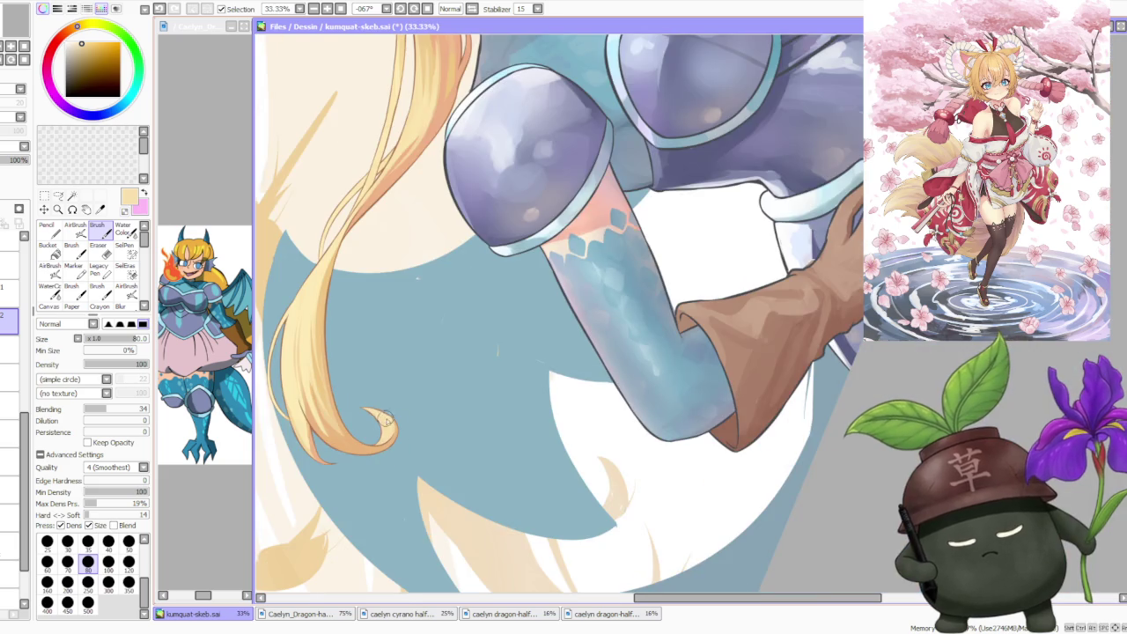
pyautogui.scroll(-1, 357, 407)
pyautogui.scroll(-1, 334, 405)
pyautogui.scroll(1, 323, 403)
pyautogui.scroll(1, 385, 311)
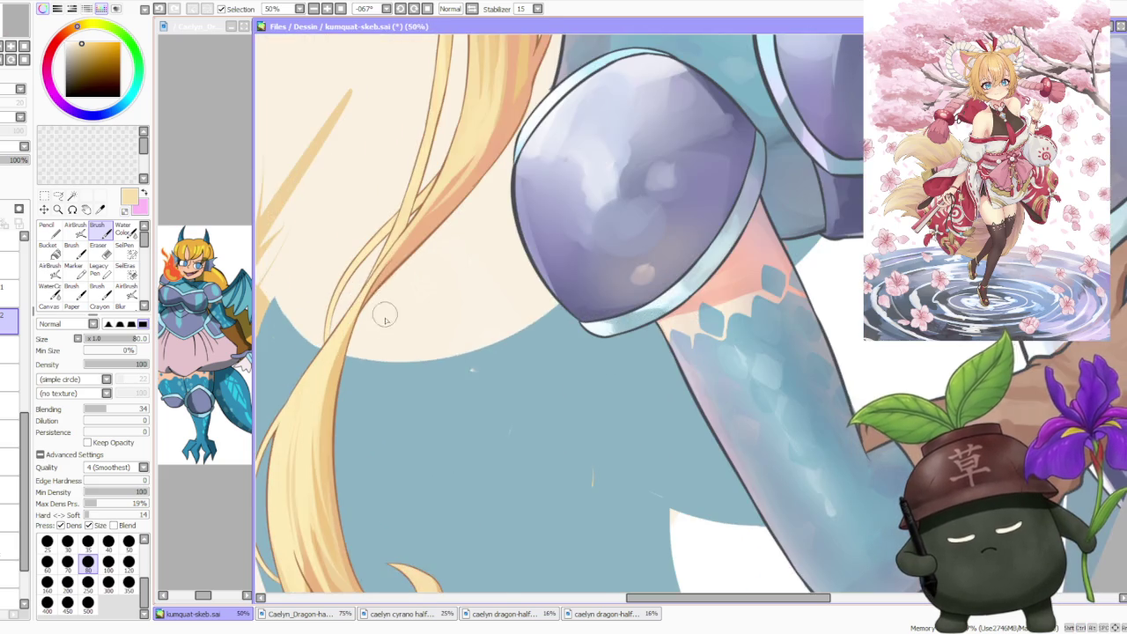
pyautogui.scroll(1, 387, 317)
pyautogui.scroll(1, 356, 308)
pyautogui.scroll(-1, 357, 308)
pyautogui.scroll(-2, 370, 313)
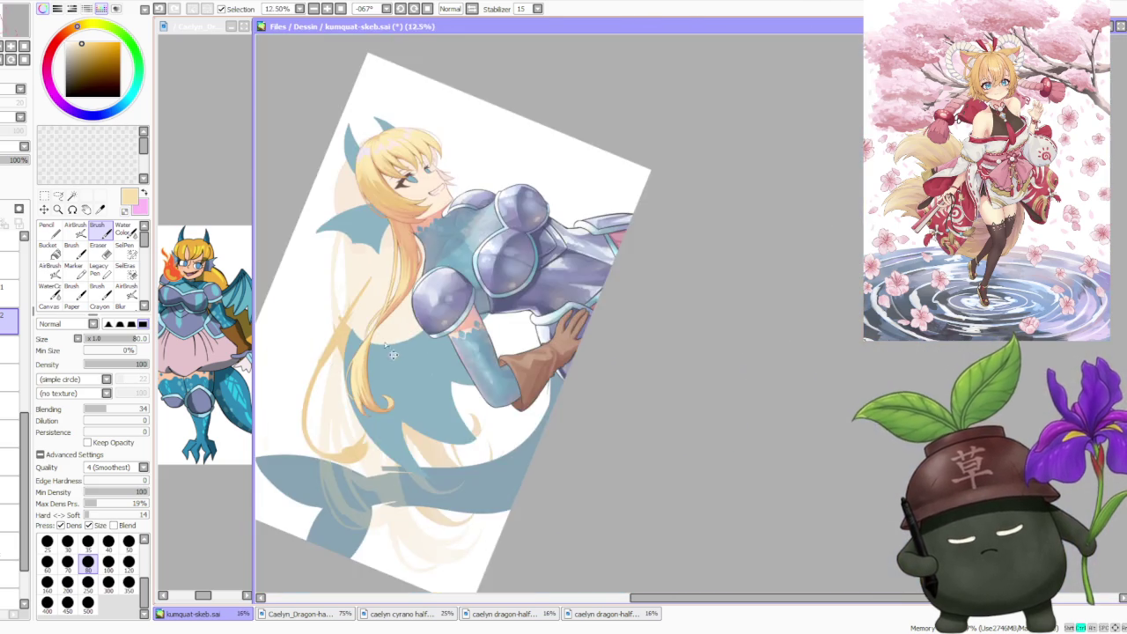
pyautogui.scroll(1, 404, 264)
pyautogui.scroll(1, 419, 304)
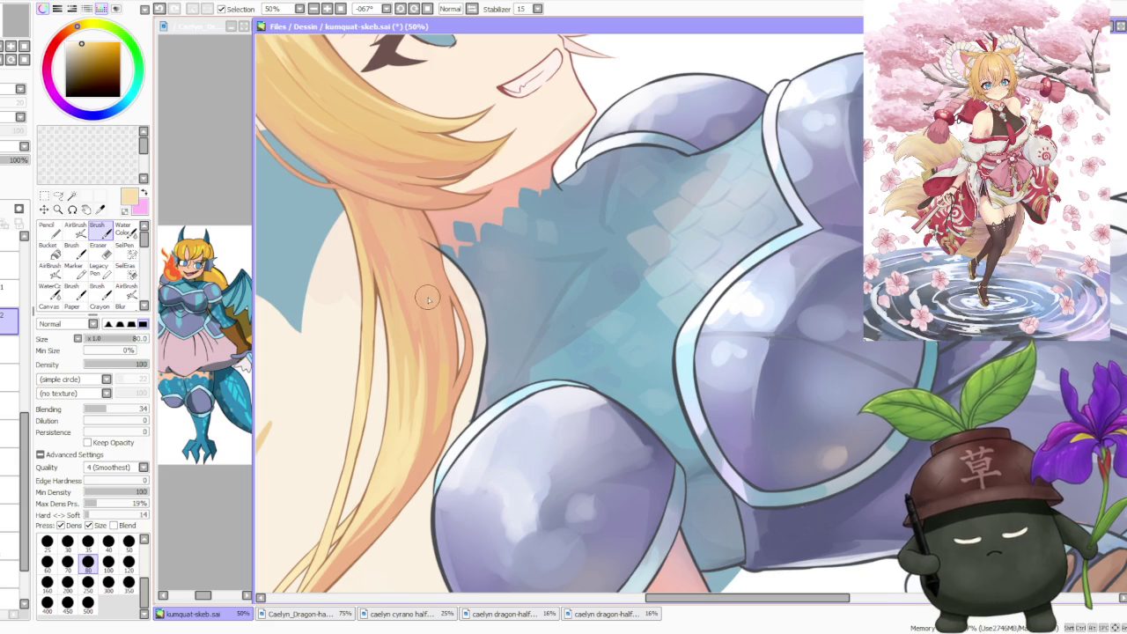
pyautogui.scroll(-1, 428, 300)
pyautogui.scroll(1, 408, 393)
pyautogui.keyDown('alt'); pyautogui.click(411, 359); pyautogui.keyUp('alt')
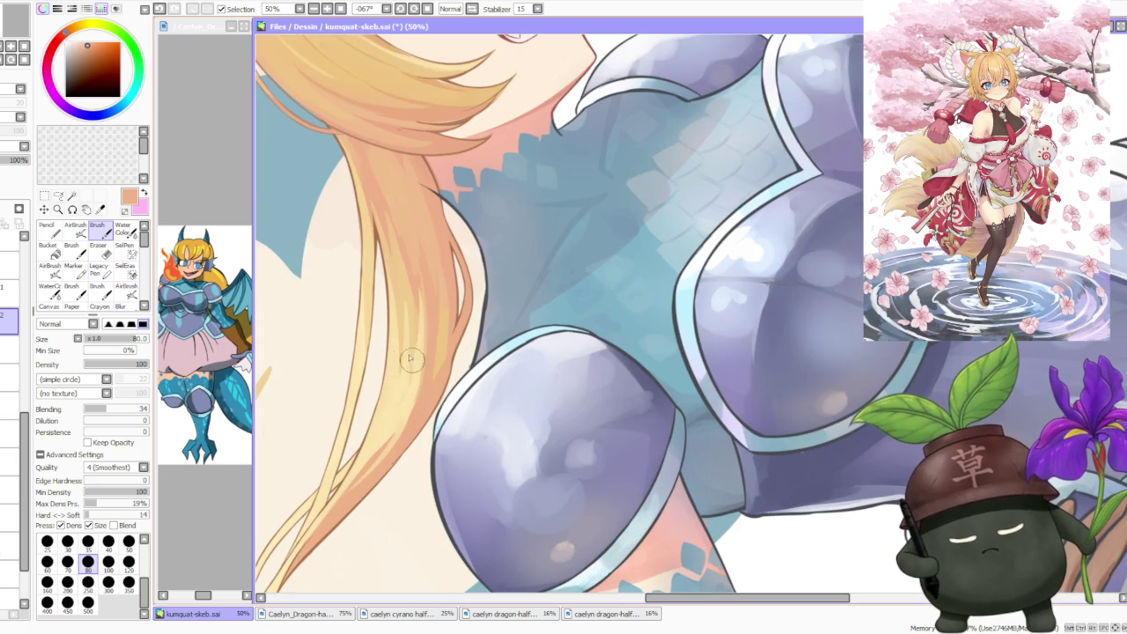
pyautogui.keyDown('alt'); pyautogui.click(394, 441); pyautogui.keyUp('alt')
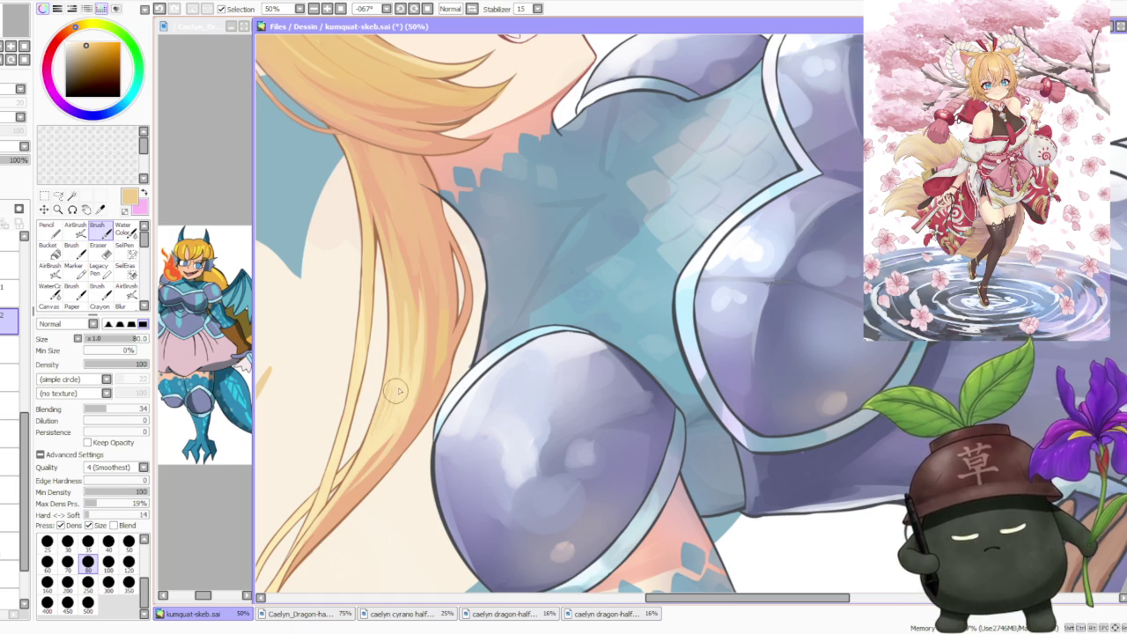
# - Sample a salmon shading tone, nudge its hue and make it slightly darker
pyautogui.scroll(-3, 395, 401)
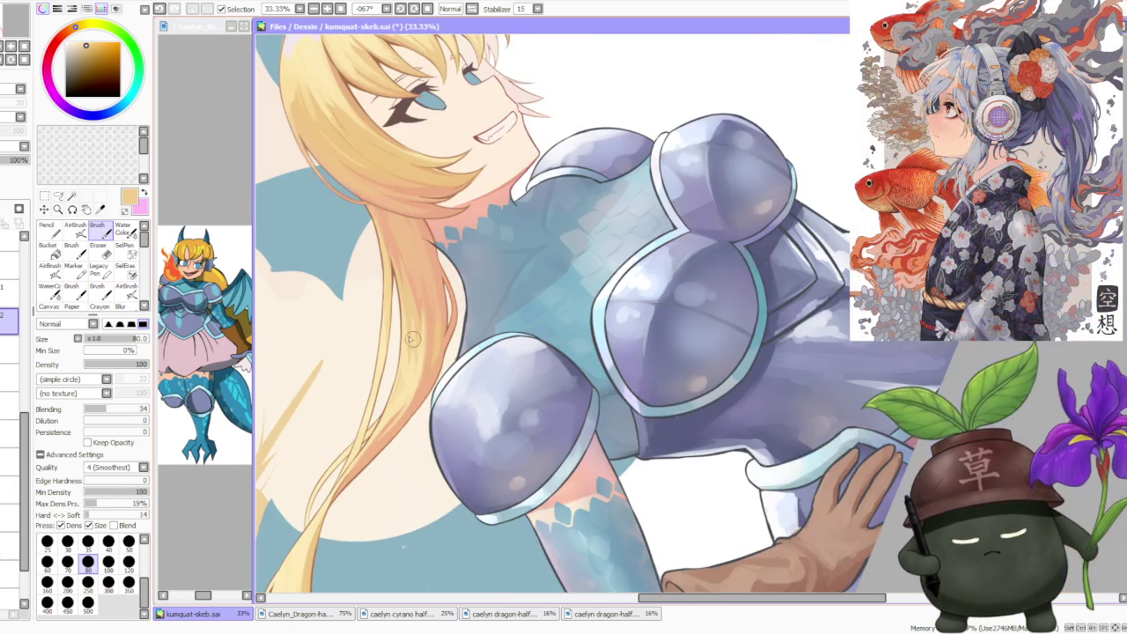
pyautogui.scroll(3, 387, 387)
pyautogui.scroll(-3, 380, 370)
pyautogui.scroll(2, 421, 320)
pyautogui.scroll(3, 405, 317)
pyautogui.scroll(-3, 388, 313)
pyautogui.scroll(3, 364, 310)
pyautogui.keyDown('alt'); pyautogui.click(363, 310); pyautogui.keyUp('alt')
pyautogui.scroll(-3, 363, 312)
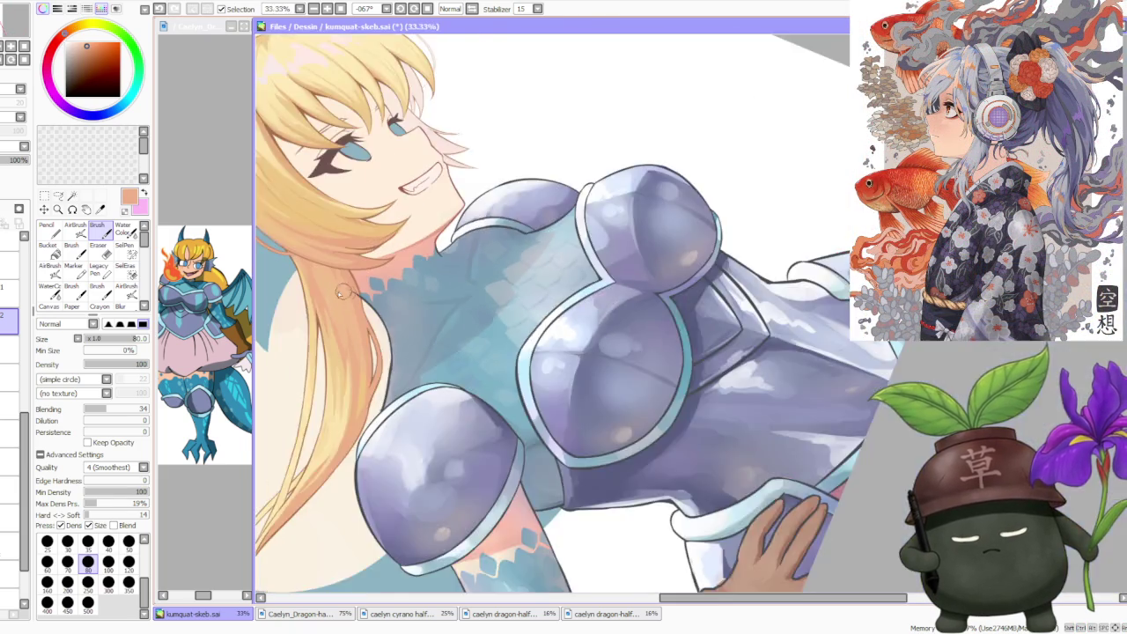
pyautogui.scroll(2, 366, 331)
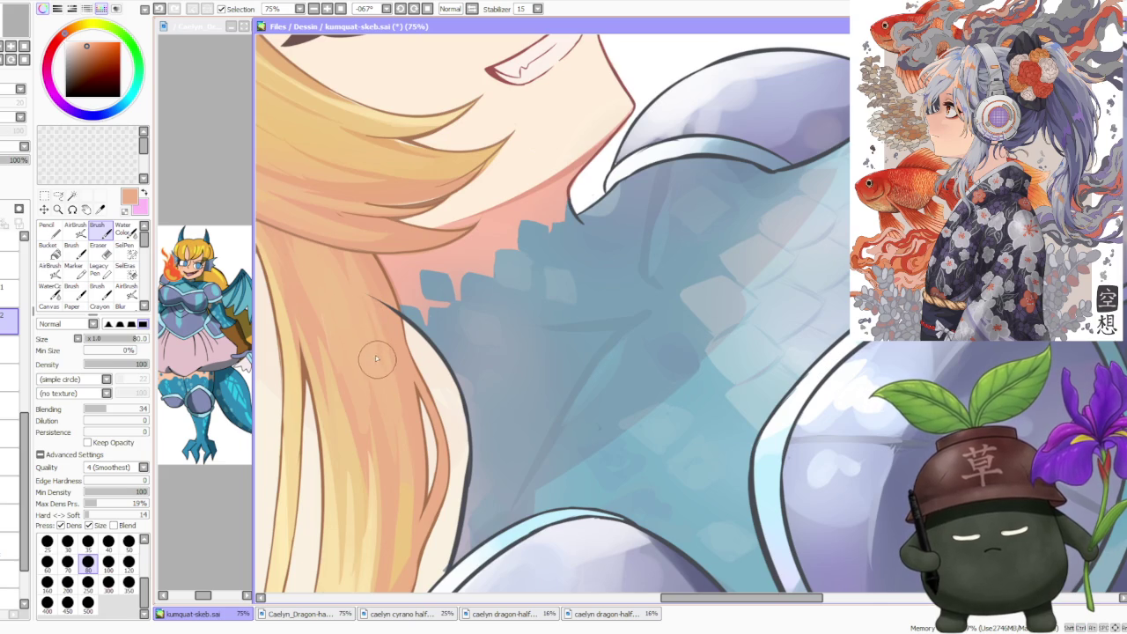
pyautogui.keyDown('alt'); pyautogui.click(331, 308); pyautogui.keyUp('alt')
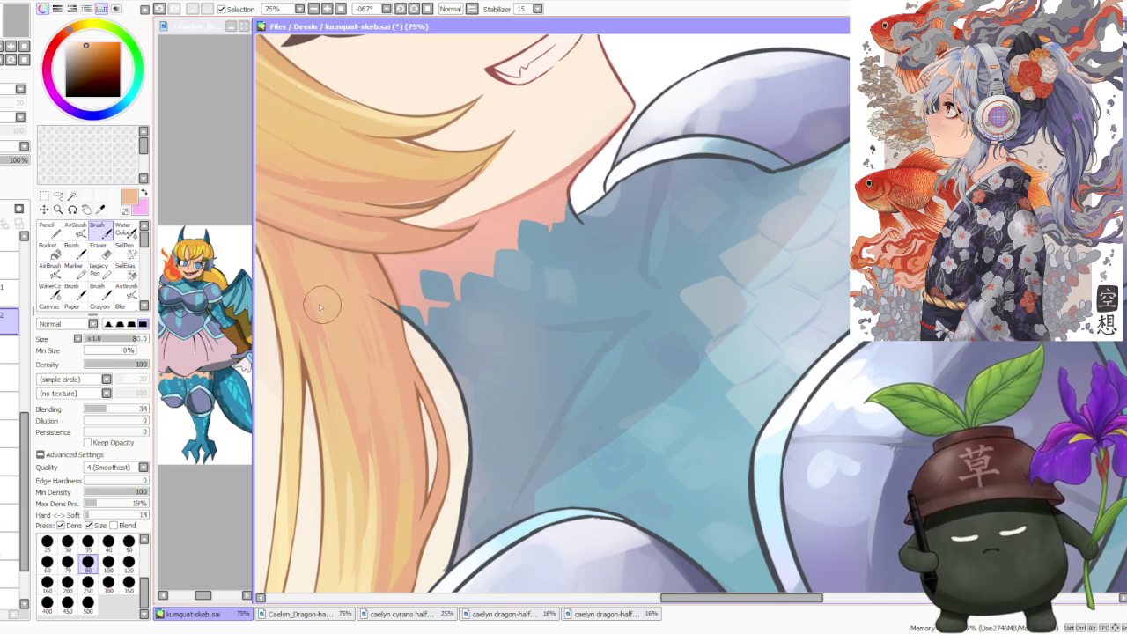
pyautogui.keyDown('alt'); pyautogui.click(342, 386); pyautogui.keyUp('alt')
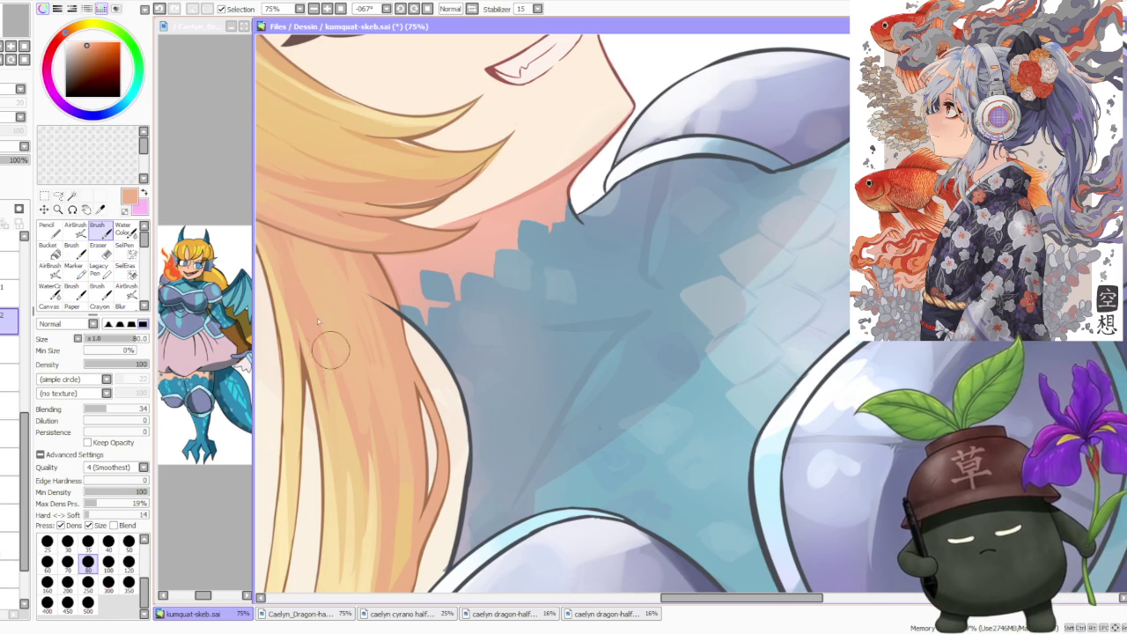
# - Sample paler, slightly darker and lighter peach tones from the hair
pyautogui.keyDown('alt'); pyautogui.click(321, 352); pyautogui.keyUp('alt')
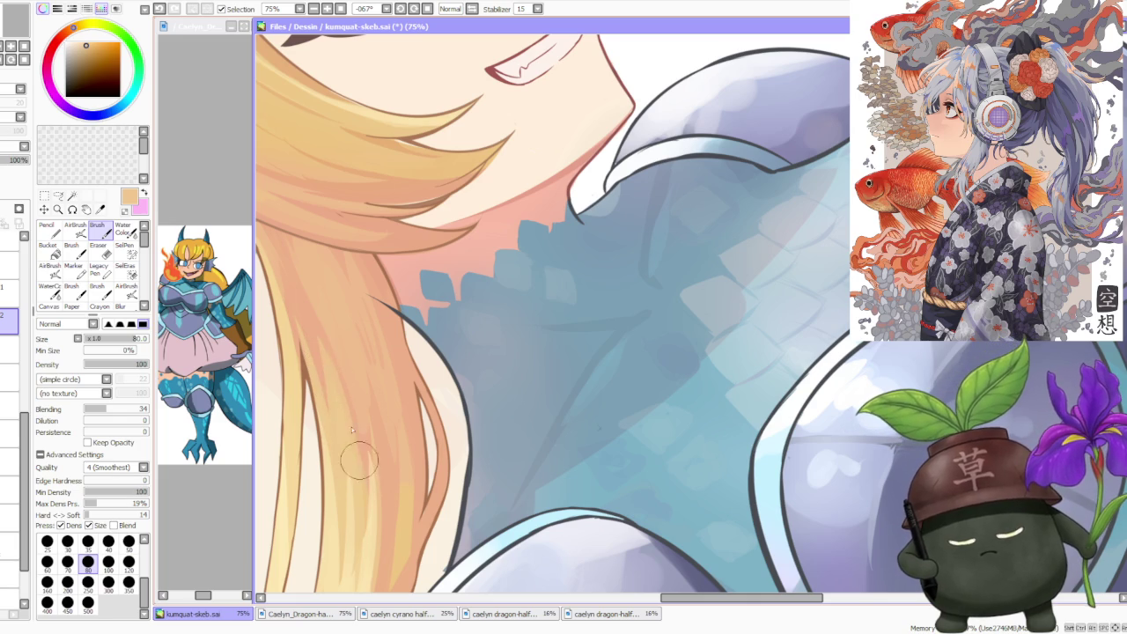
pyautogui.scroll(-3, 352, 399)
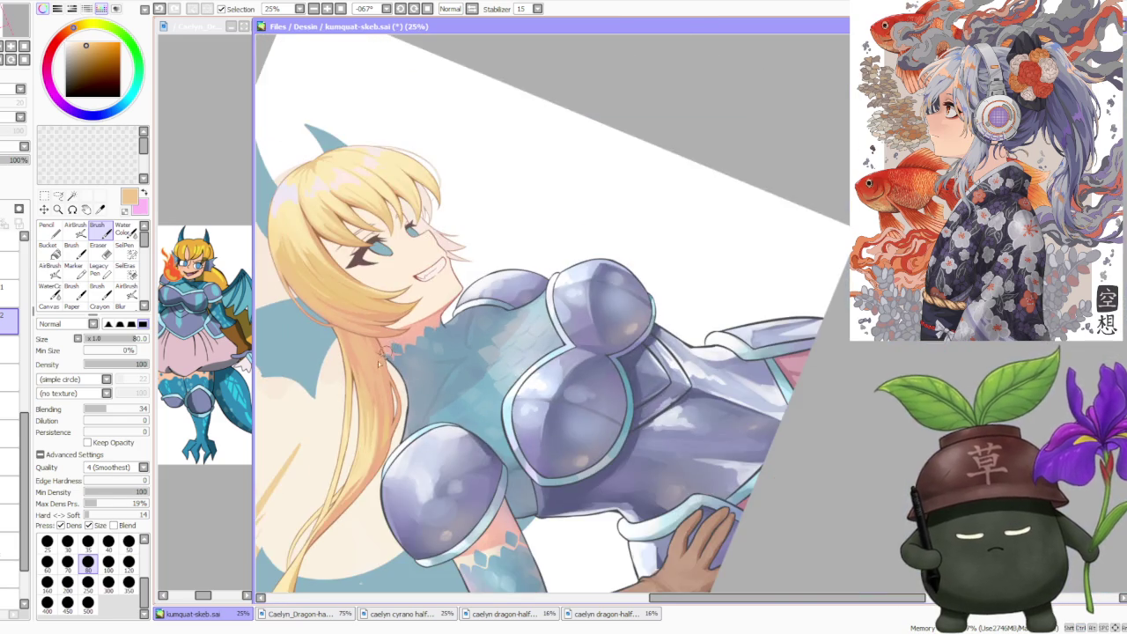
pyautogui.scroll(3, 380, 363)
pyautogui.keyDown('alt'); pyautogui.click(380, 396); pyautogui.keyUp('alt')
pyautogui.keyDown('alt'); pyautogui.click(386, 432); pyautogui.keyUp('alt')
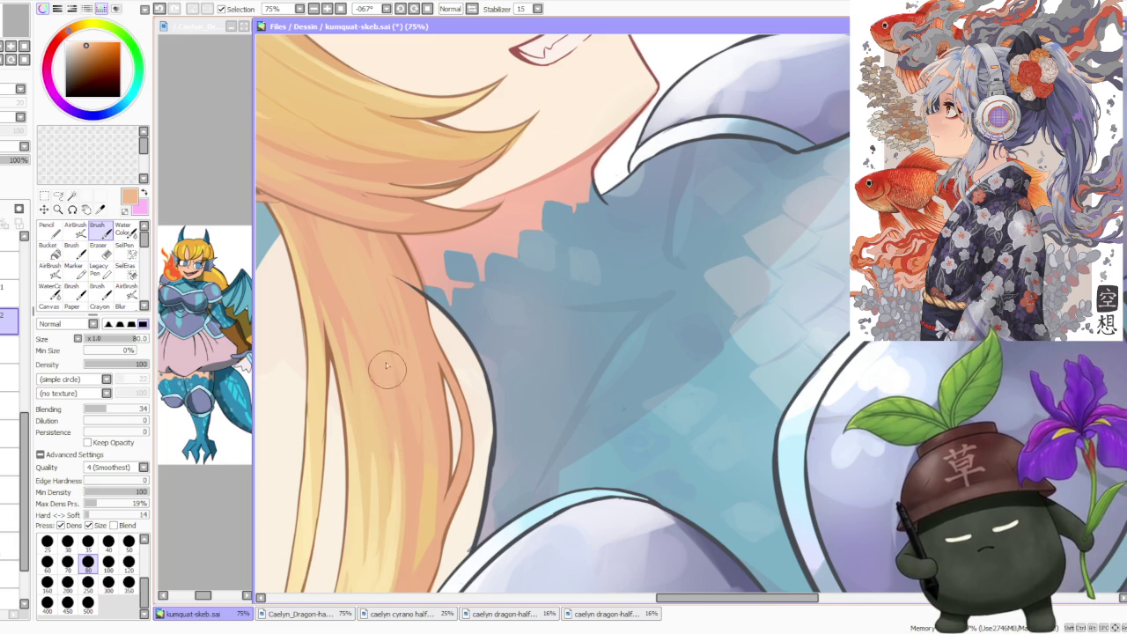
# - Switch to the soft AirBrush tool
pyautogui.scroll(-2, 384, 347)
pyautogui.scroll(-1, 384, 347)
pyautogui.scroll(3, 438, 334)
pyautogui.scroll(-3, 437, 335)
pyautogui.scroll(1, 442, 368)
pyautogui.scroll(1, 429, 360)
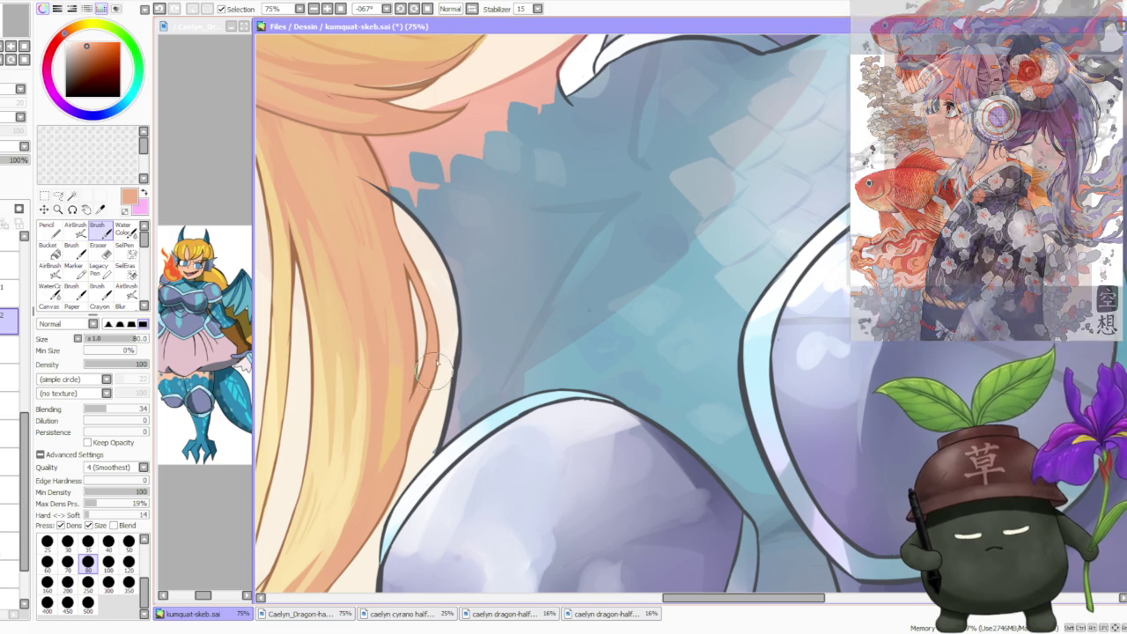
pyautogui.scroll(-2, 430, 348)
pyautogui.scroll(-2, 434, 281)
pyautogui.scroll(2, 435, 274)
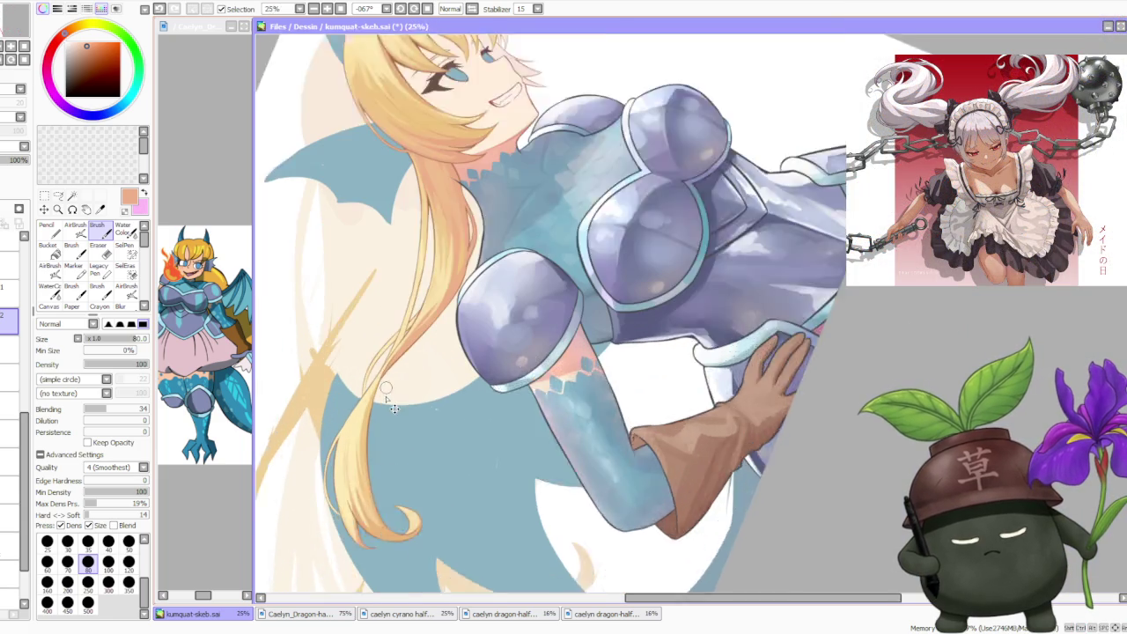
pyautogui.scroll(1, 387, 404)
pyautogui.scroll(-1, 387, 404)
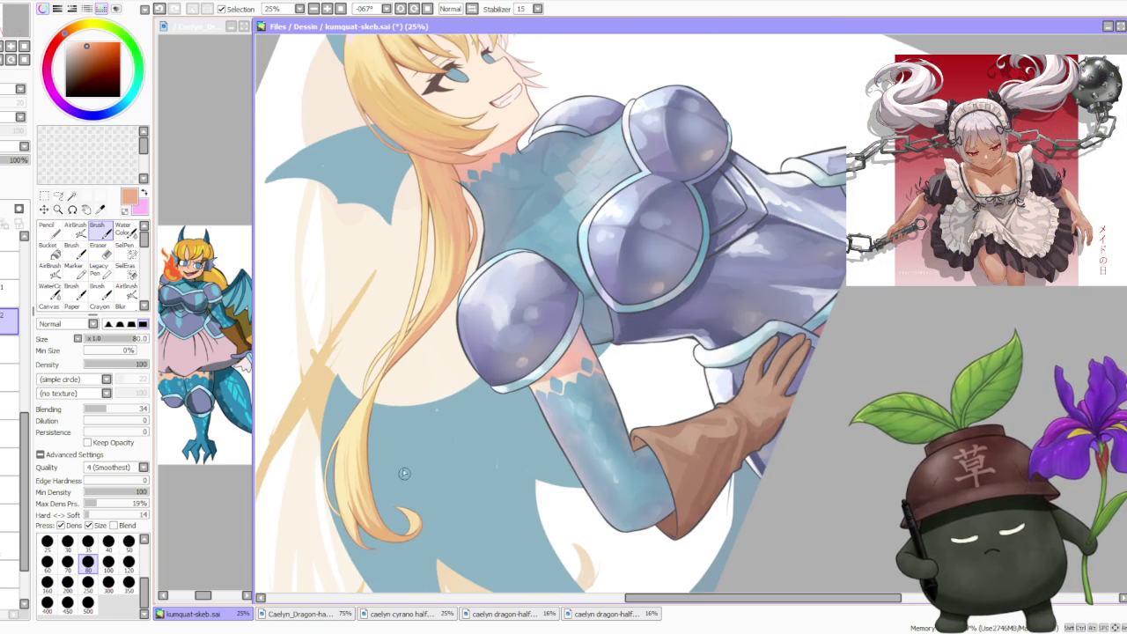
pyautogui.scroll(1, 460, 261)
pyautogui.scroll(-1, 445, 304)
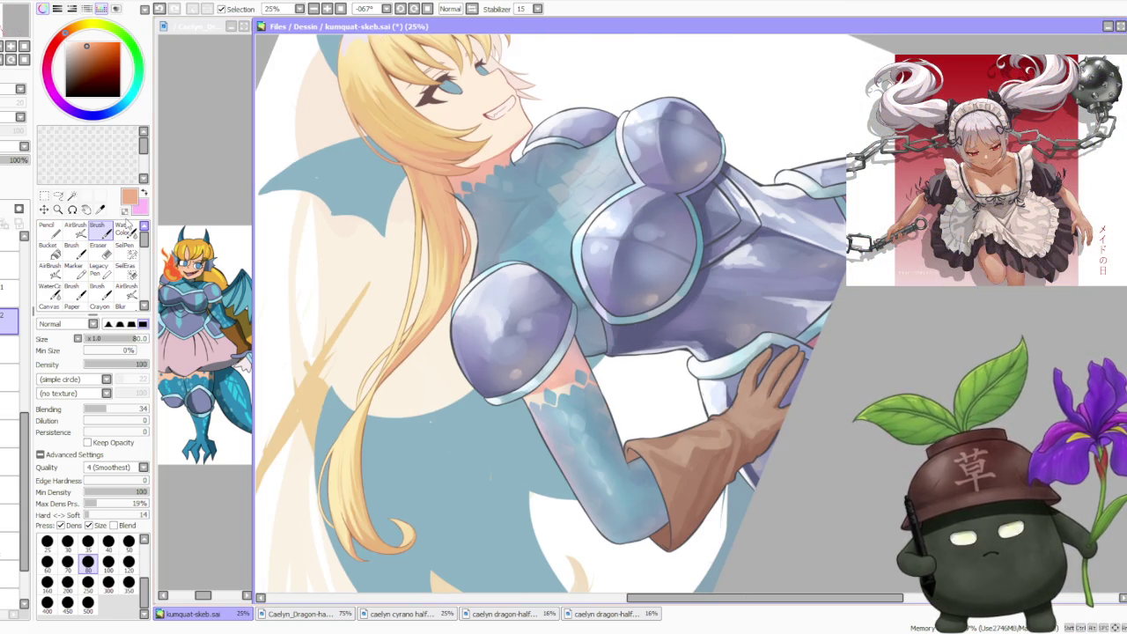
pyautogui.click(75, 226)
pyautogui.scroll(1, 343, 533)
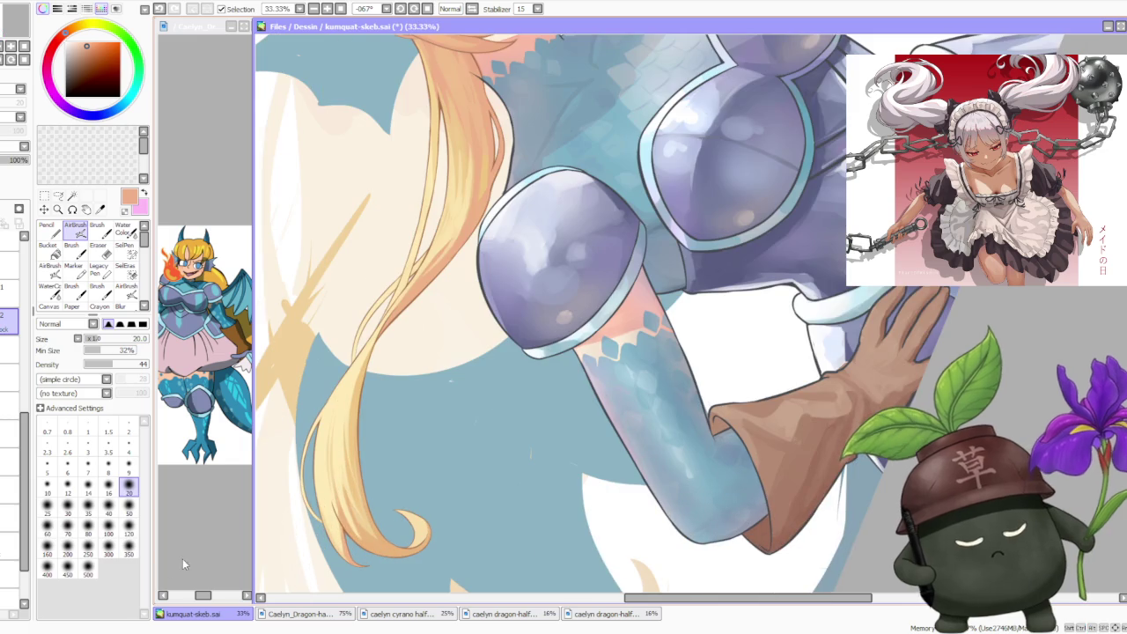
# - Set the airbrush size to 350
pyautogui.click(129, 549)
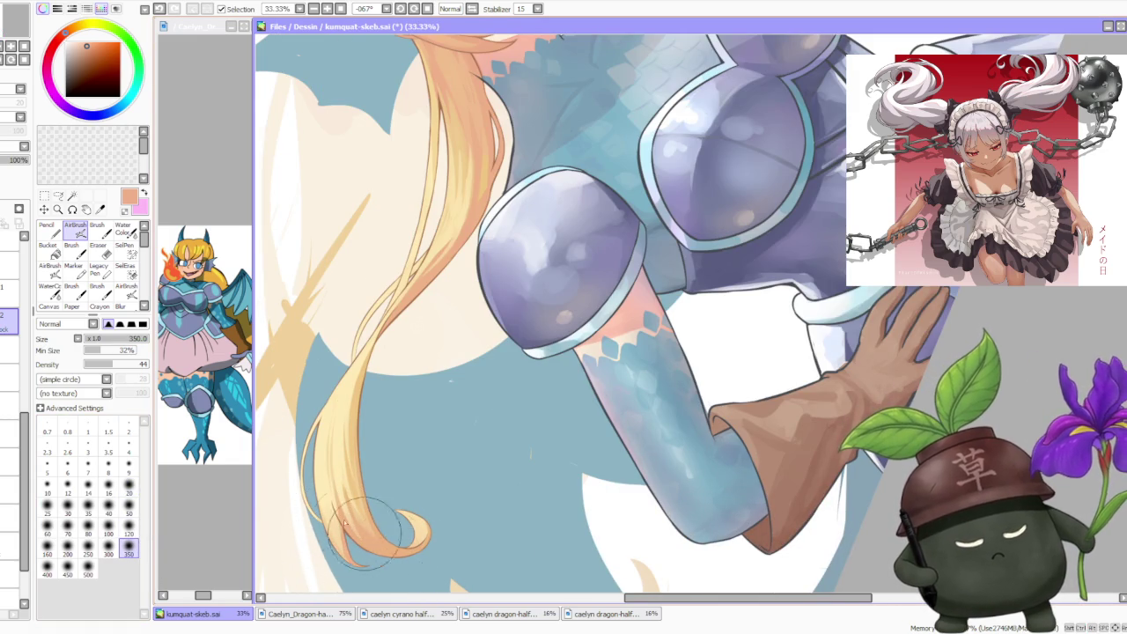
pyautogui.scroll(-2, 370, 529)
pyautogui.scroll(2, 438, 314)
pyautogui.scroll(-1, 438, 313)
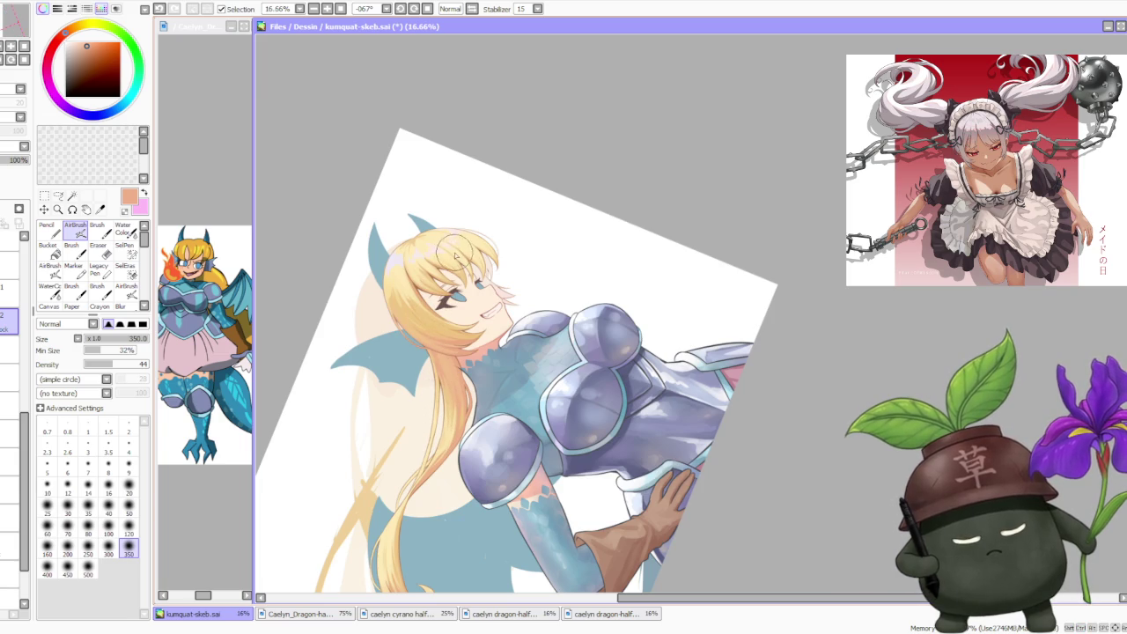
pyautogui.scroll(-1, 455, 254)
pyautogui.scroll(3, 449, 259)
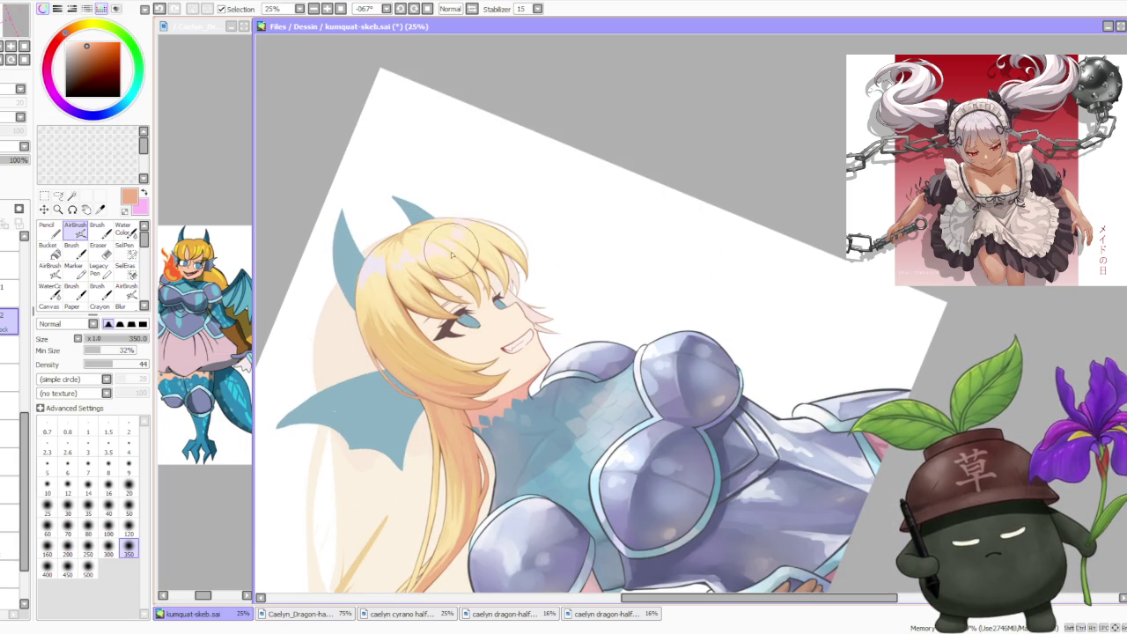
pyautogui.scroll(2, 451, 359)
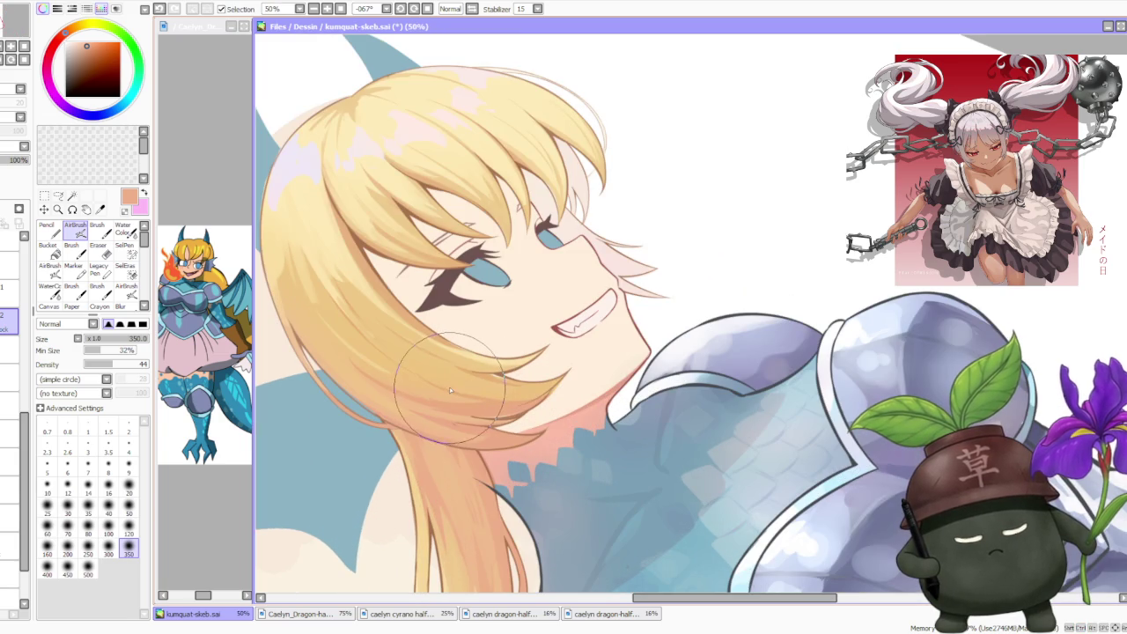
pyautogui.scroll(-3, 515, 477)
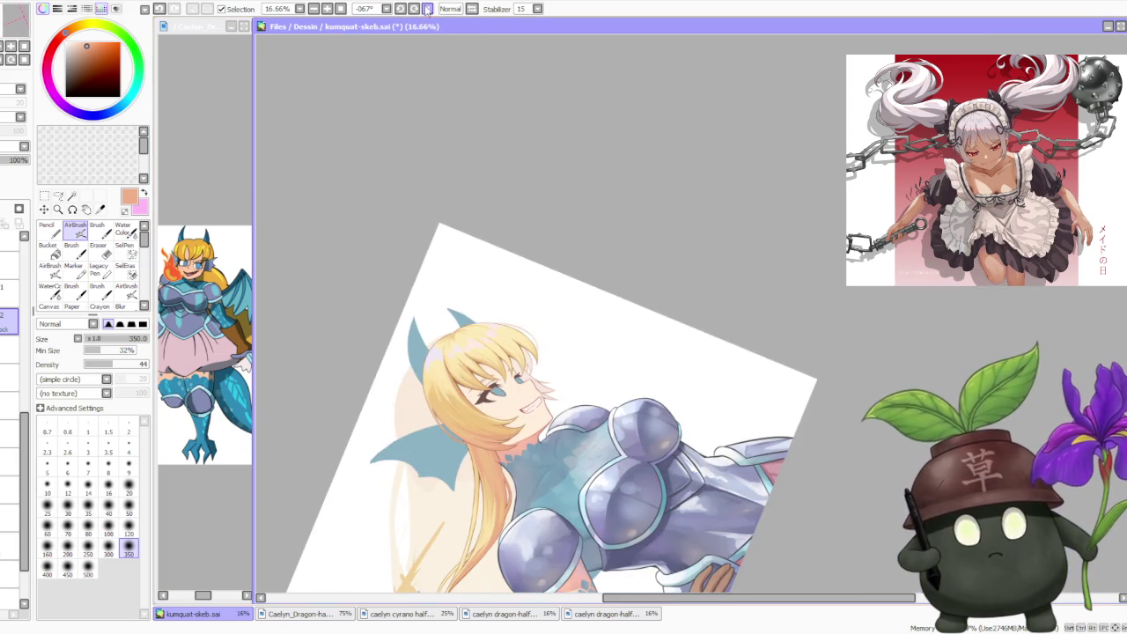
# - Reset the canvas rotation to upright and zoom around to check the whole artwork
pyautogui.click(427, 9)
pyautogui.scroll(-2, 584, 207)
pyautogui.scroll(3, 520, 157)
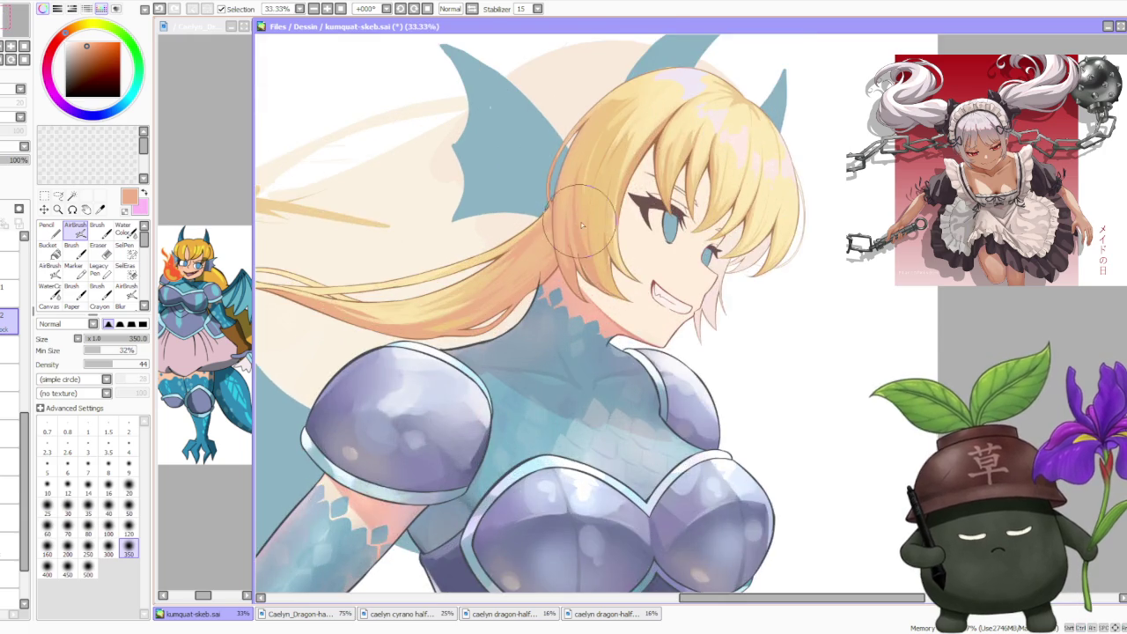
pyautogui.scroll(2, 561, 192)
pyautogui.scroll(2, 709, 116)
pyautogui.scroll(-1, 709, 117)
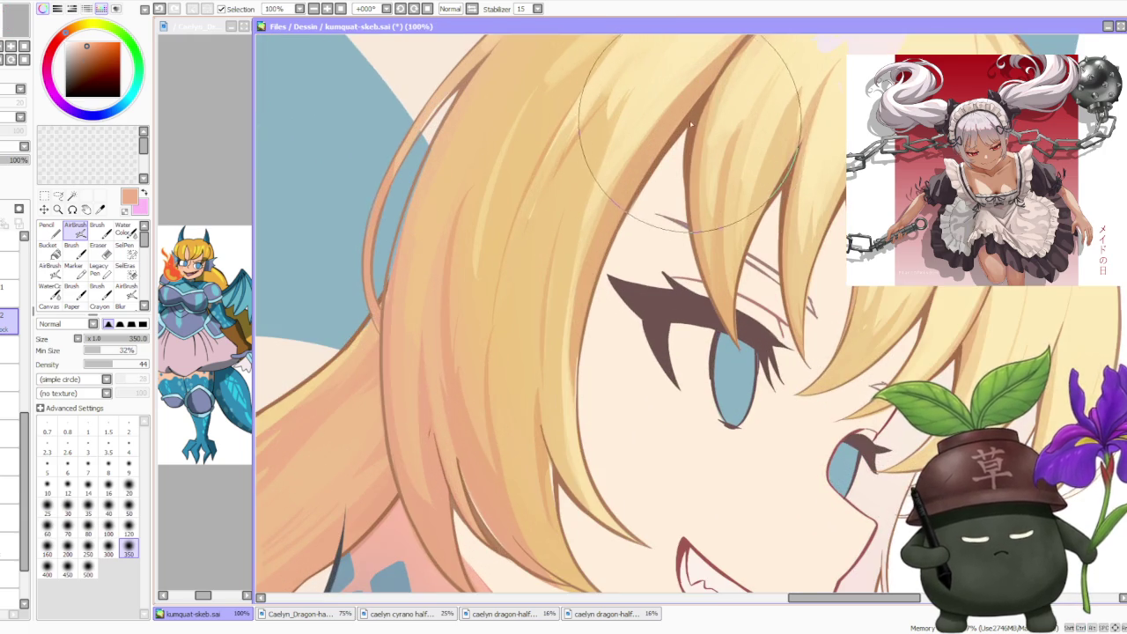
pyautogui.scroll(-2, 709, 116)
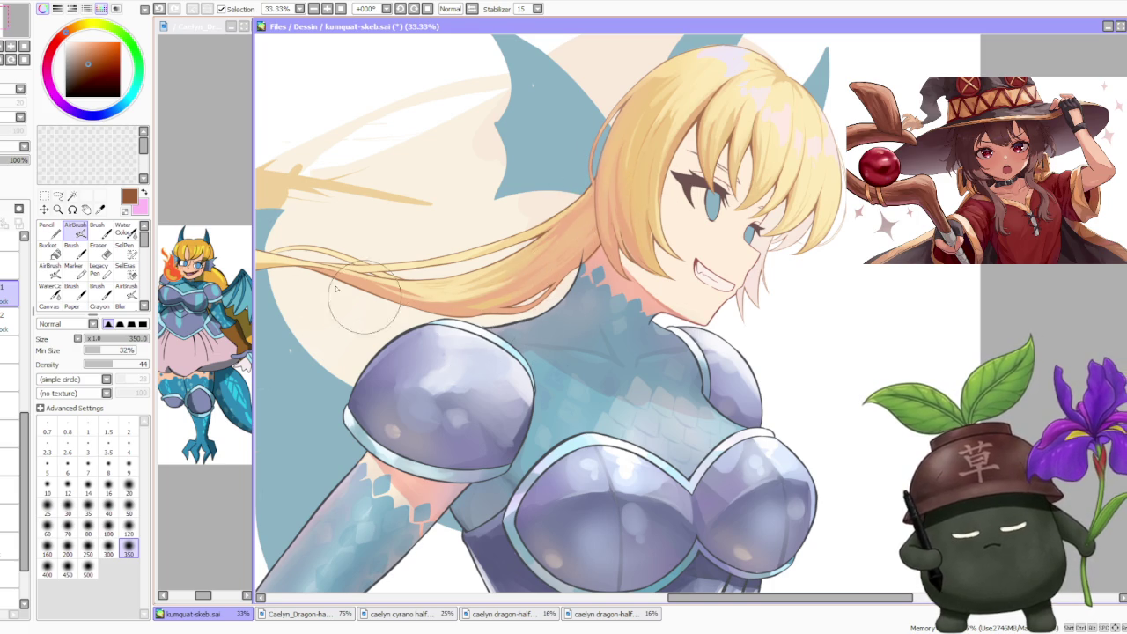
pyautogui.scroll(-2, 498, 285)
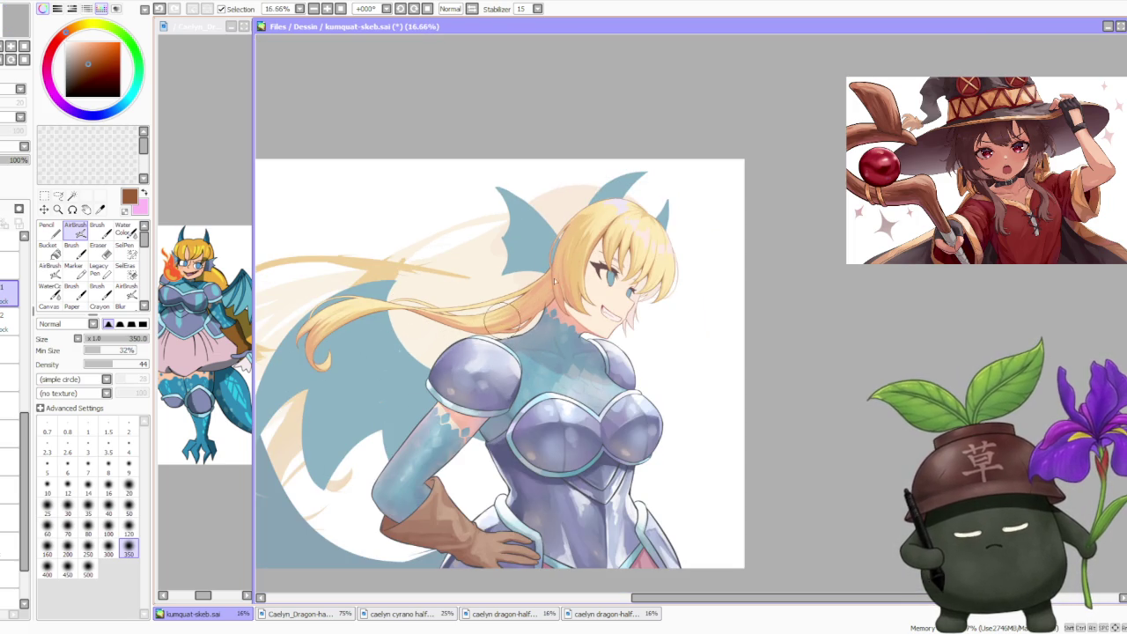
pyautogui.scroll(5, 10, 326)
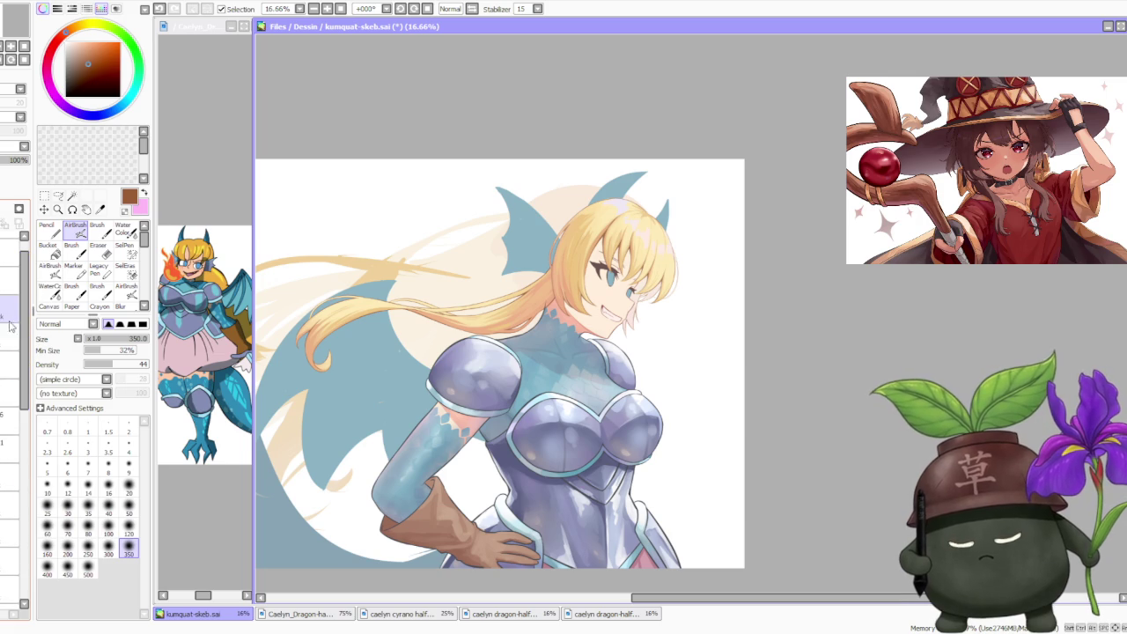
pyautogui.scroll(1, 561, 306)
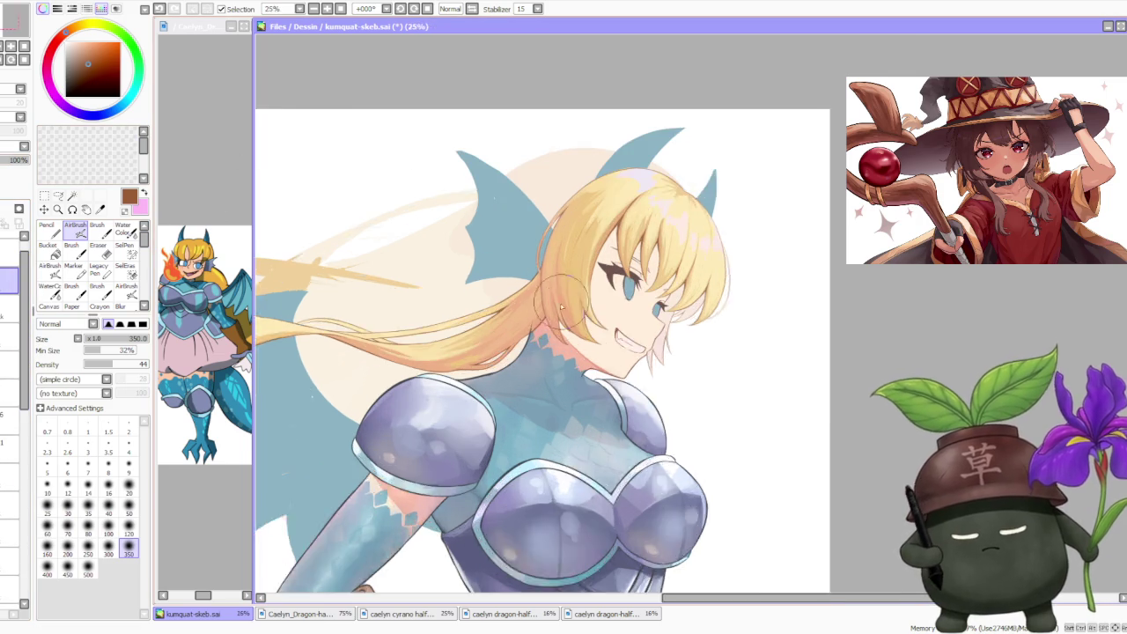
pyautogui.scroll(1, 561, 306)
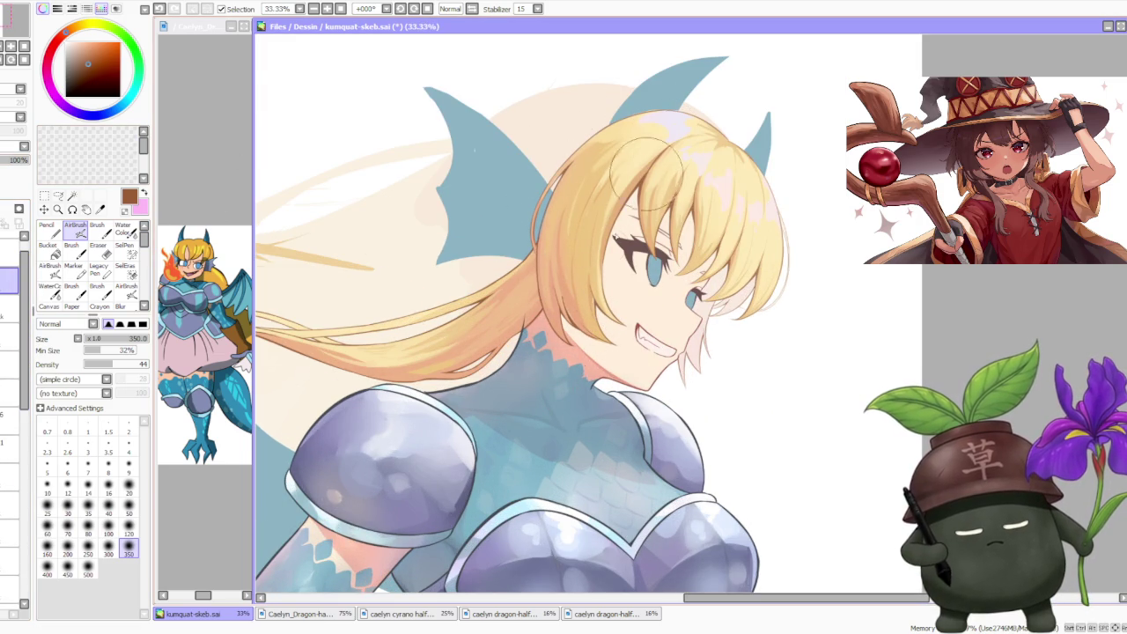
pyautogui.scroll(-2, 647, 167)
pyautogui.scroll(-1, 683, 167)
pyautogui.scroll(2, 685, 147)
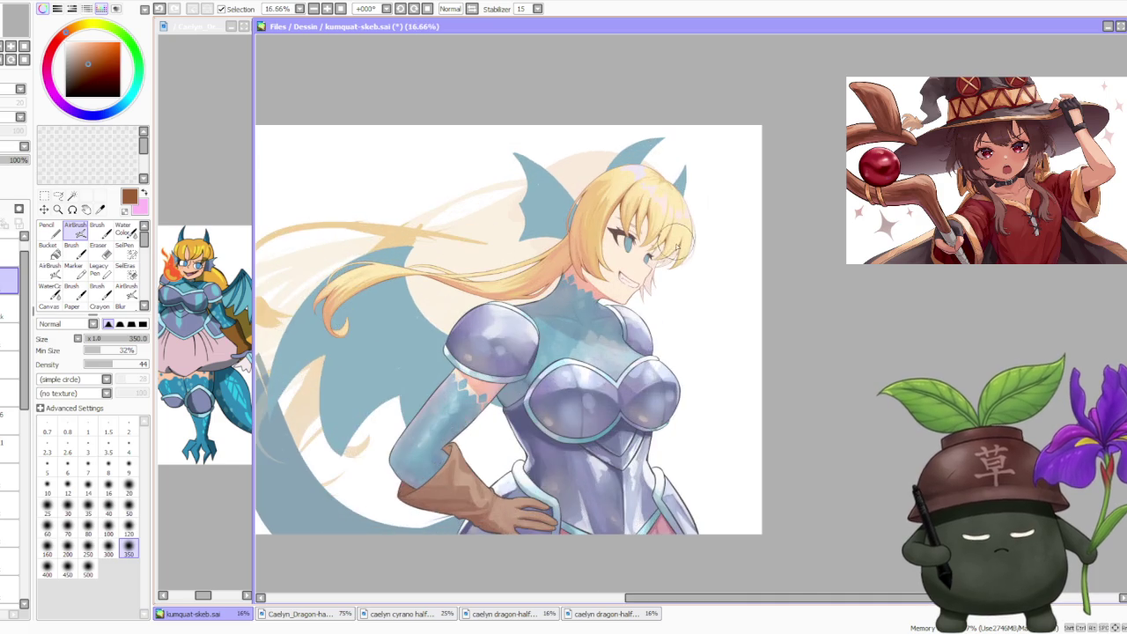
pyautogui.scroll(1, 678, 159)
pyautogui.scroll(-2, 665, 172)
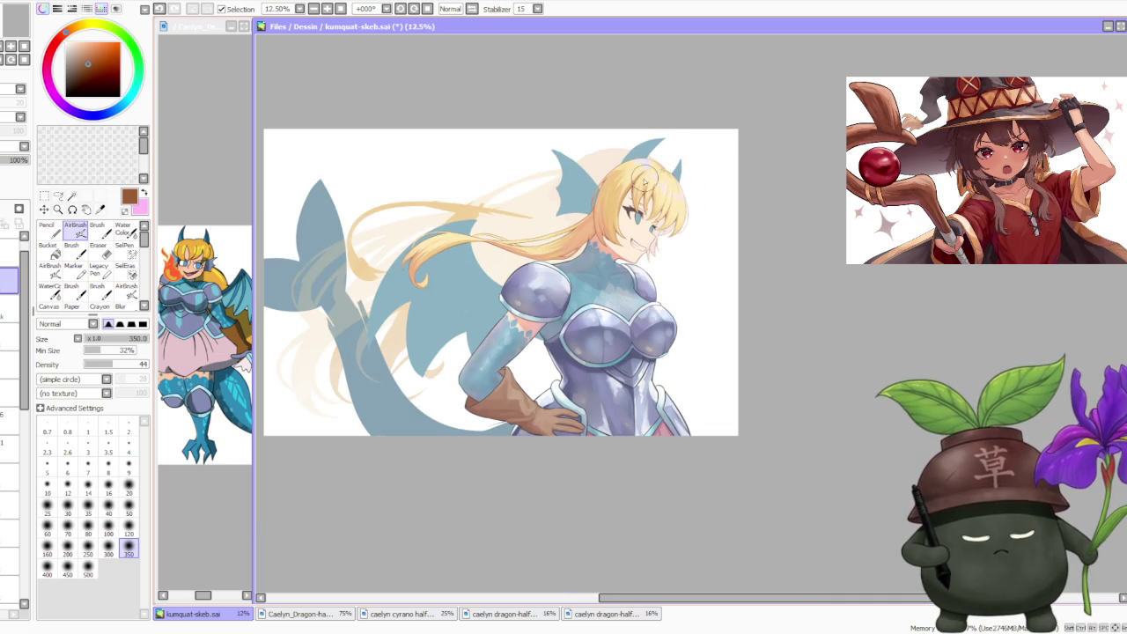
pyautogui.scroll(-1, 644, 177)
pyautogui.scroll(3, 631, 151)
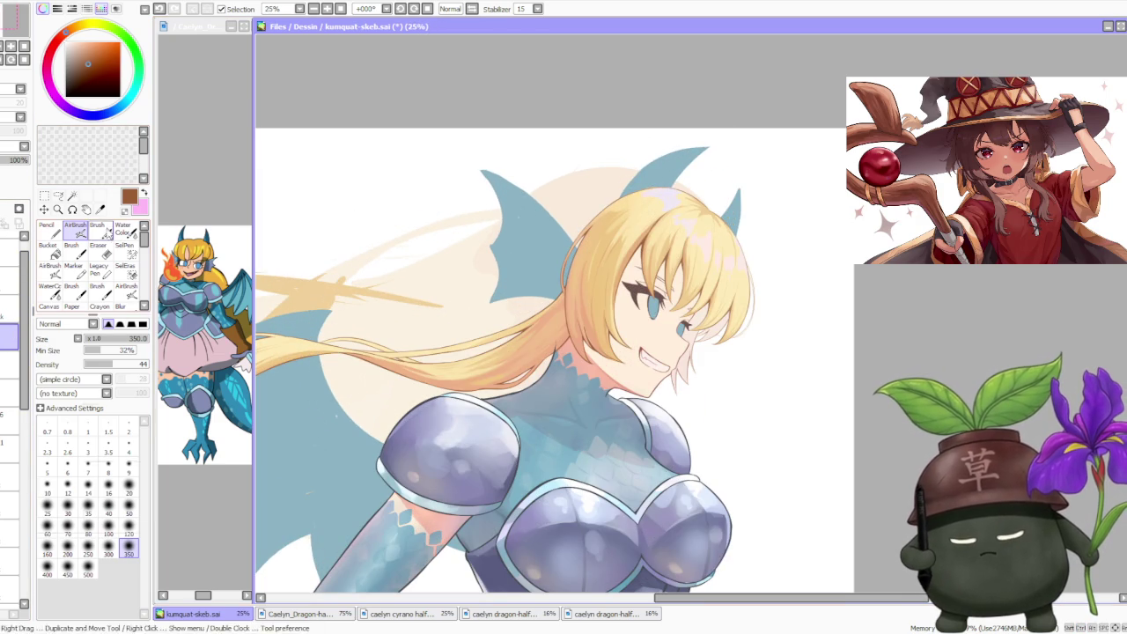
# - Switch from the airbrush back to the regular Brush tool
pyautogui.click(97, 231)
pyautogui.scroll(3, 589, 279)
pyautogui.scroll(2, 581, 246)
# - Pick a light peach and redraw the hair strand line near the neck
pyautogui.keyDown('alt'); pyautogui.click(554, 253); pyautogui.keyUp('alt')
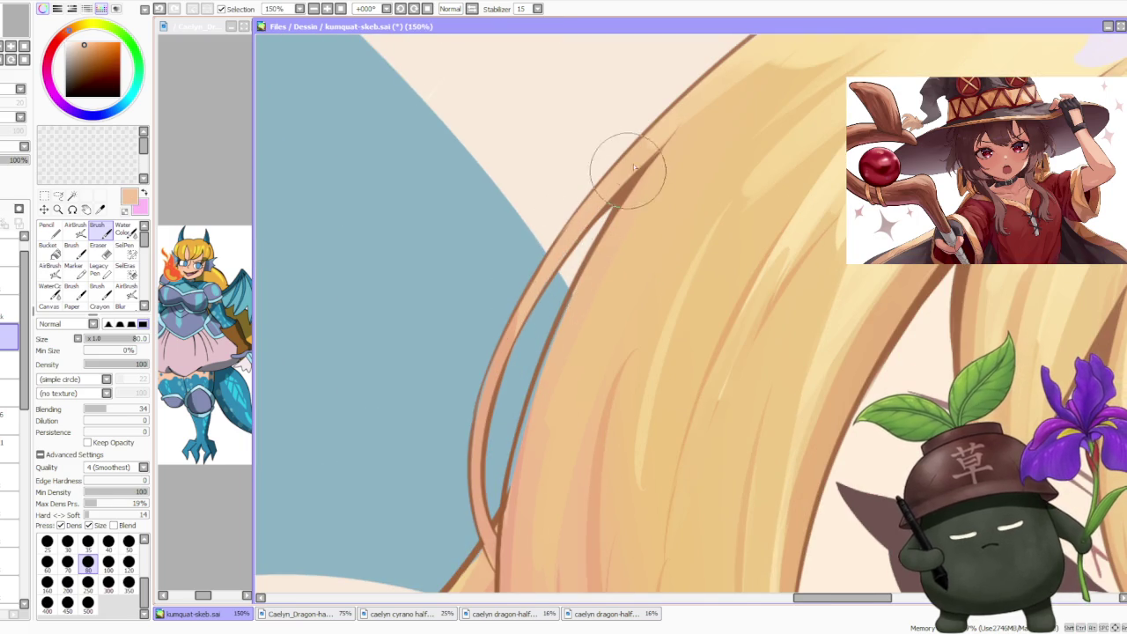
pyautogui.scroll(-2, 617, 177)
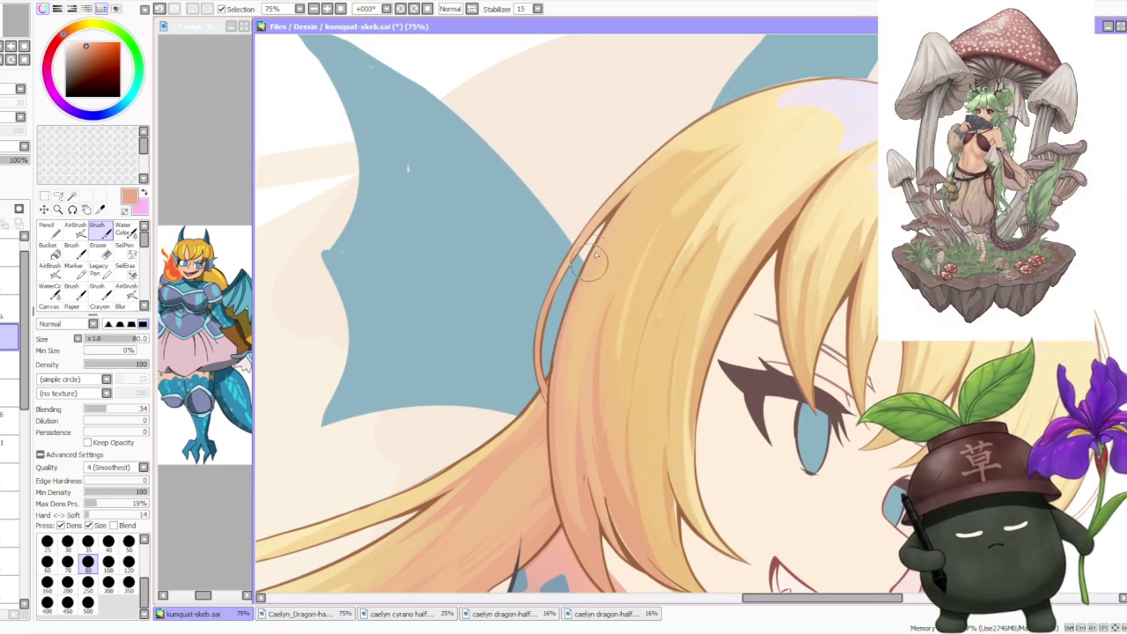
pyautogui.scroll(-1, 568, 321)
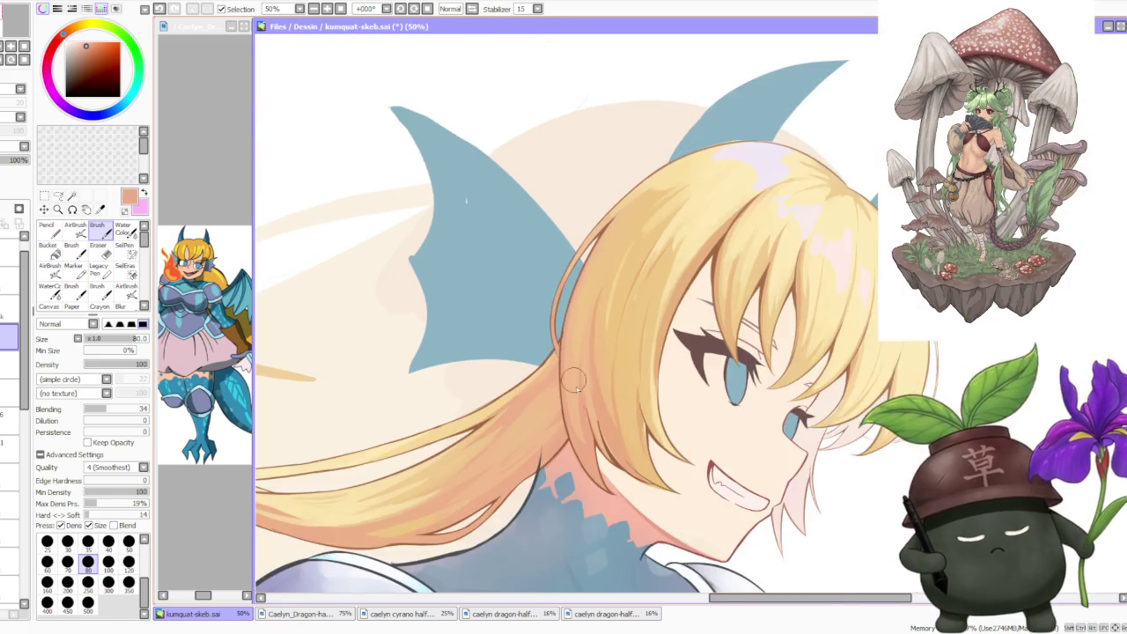
pyautogui.scroll(2, 581, 387)
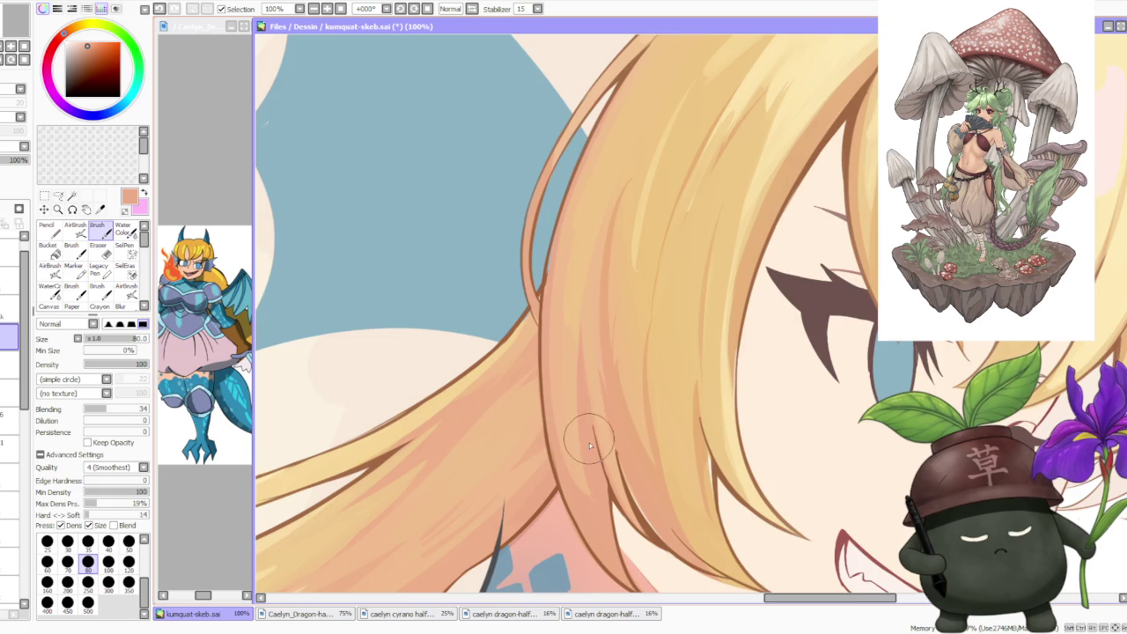
pyautogui.scroll(-2, 590, 445)
pyautogui.scroll(2, 628, 478)
pyautogui.moveTo(604, 440); pyautogui.dragTo(621, 484)
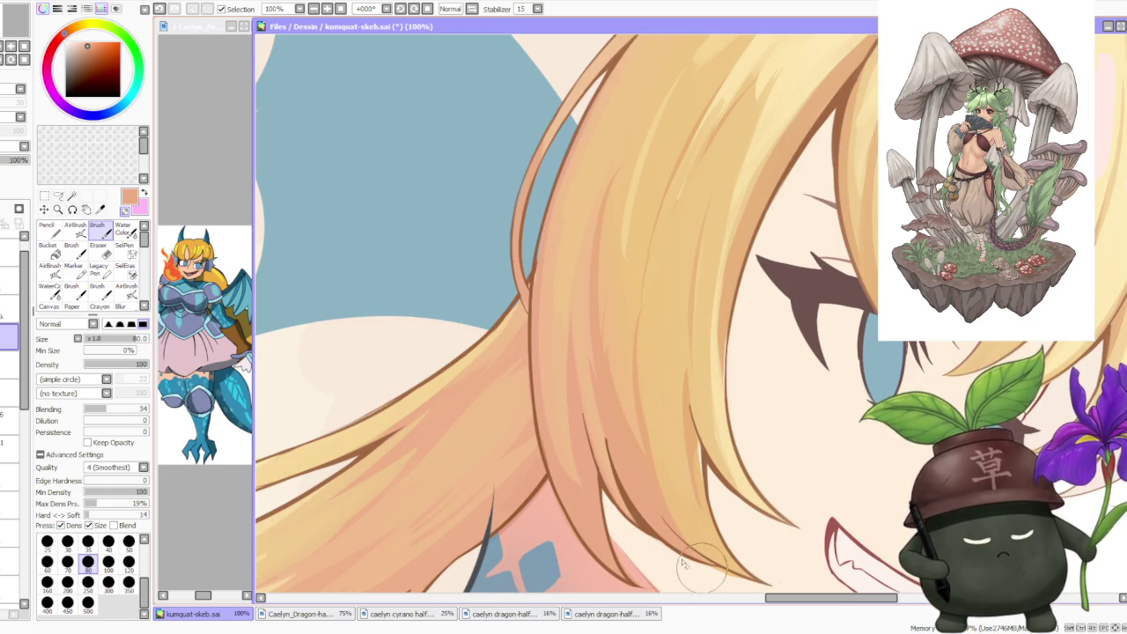
# - Eyedrop tan, lighter yellow and lighter tan hair tones from the canvas
pyautogui.scroll(-1, 740, 583)
pyautogui.scroll(2, 628, 496)
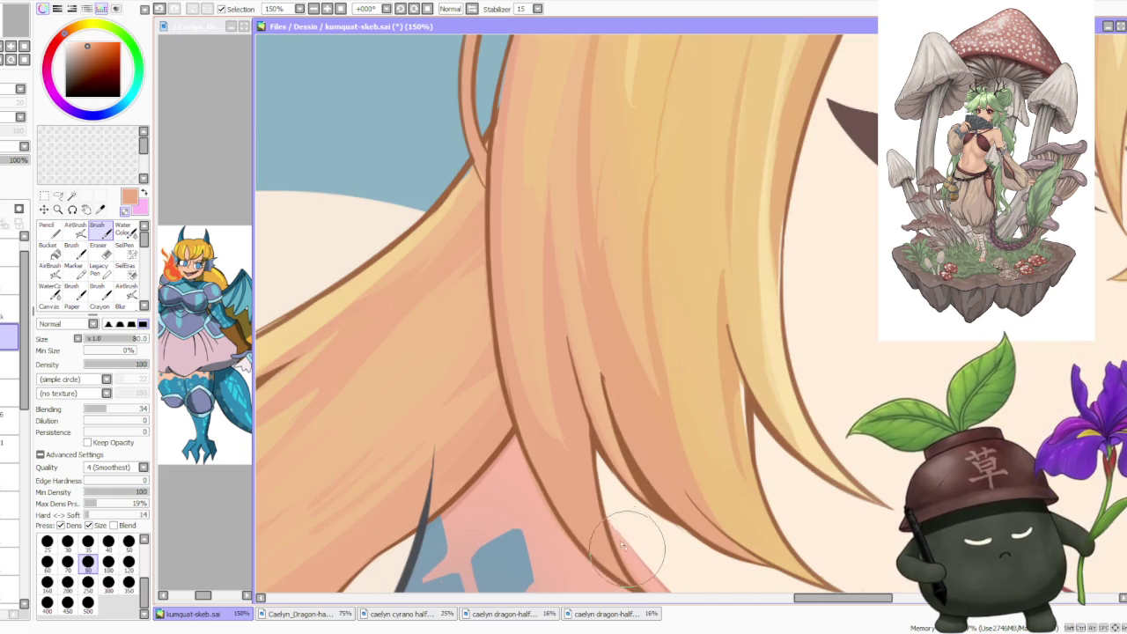
pyautogui.scroll(-1, 643, 574)
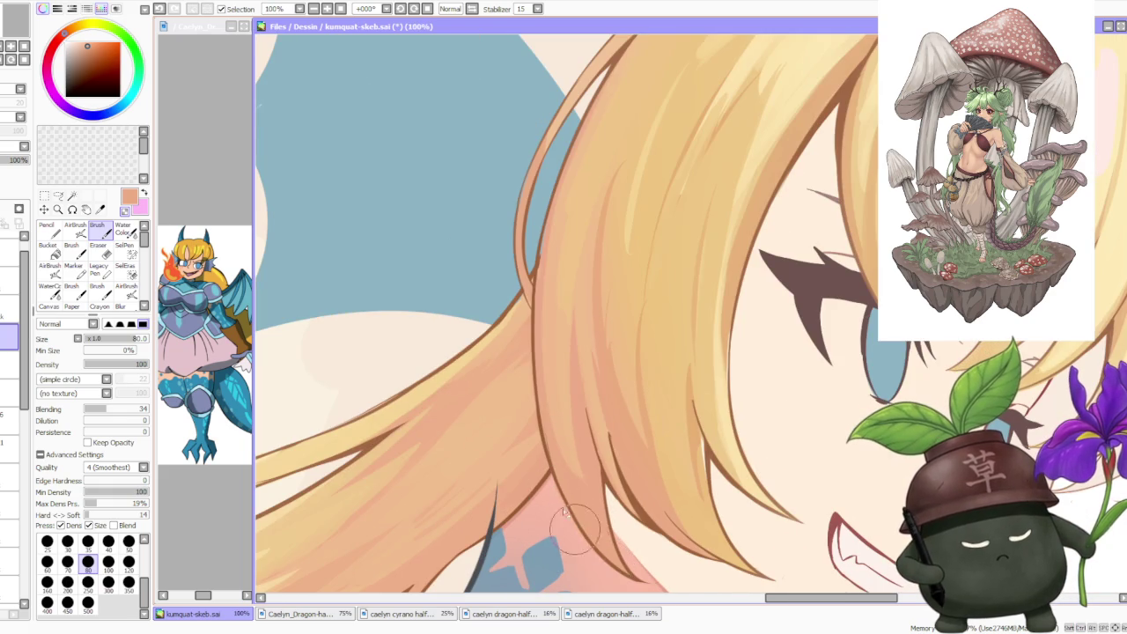
pyautogui.scroll(-1, 564, 520)
pyautogui.scroll(1, 658, 403)
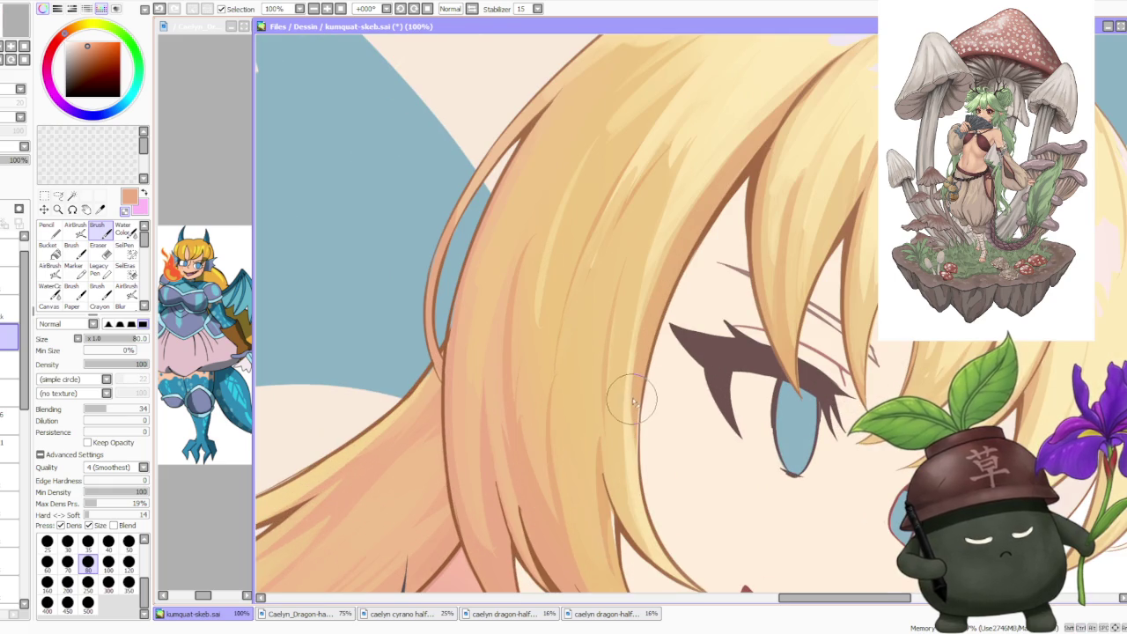
pyautogui.rightClick(635, 405)
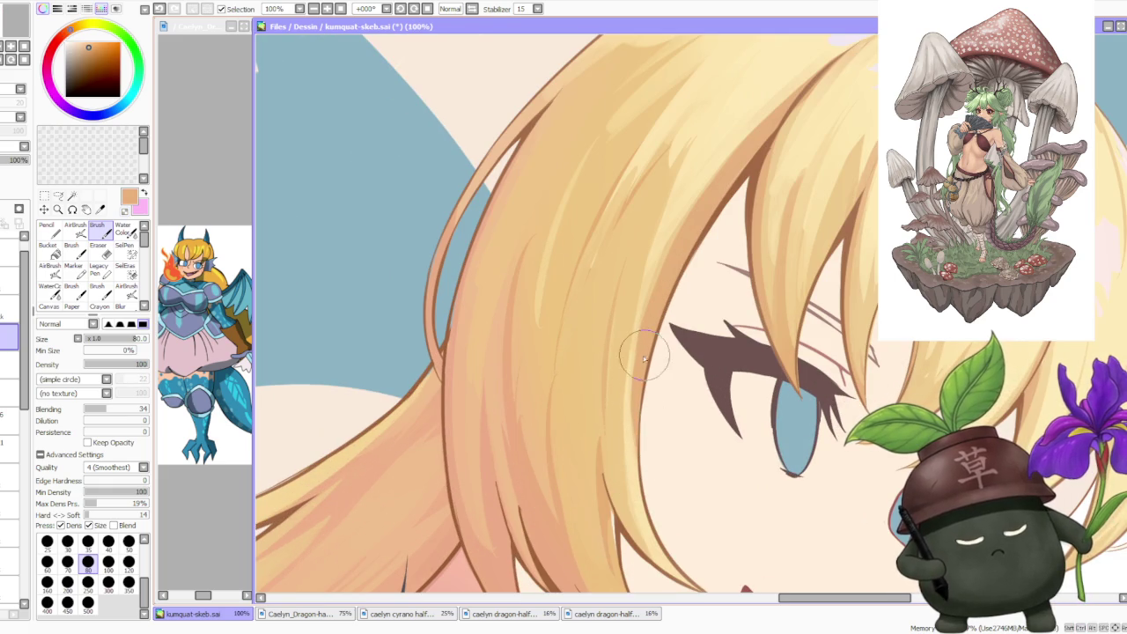
pyautogui.scroll(-1, 645, 361)
pyautogui.scroll(1, 704, 256)
pyautogui.rightClick(682, 283)
pyautogui.rightClick(678, 299)
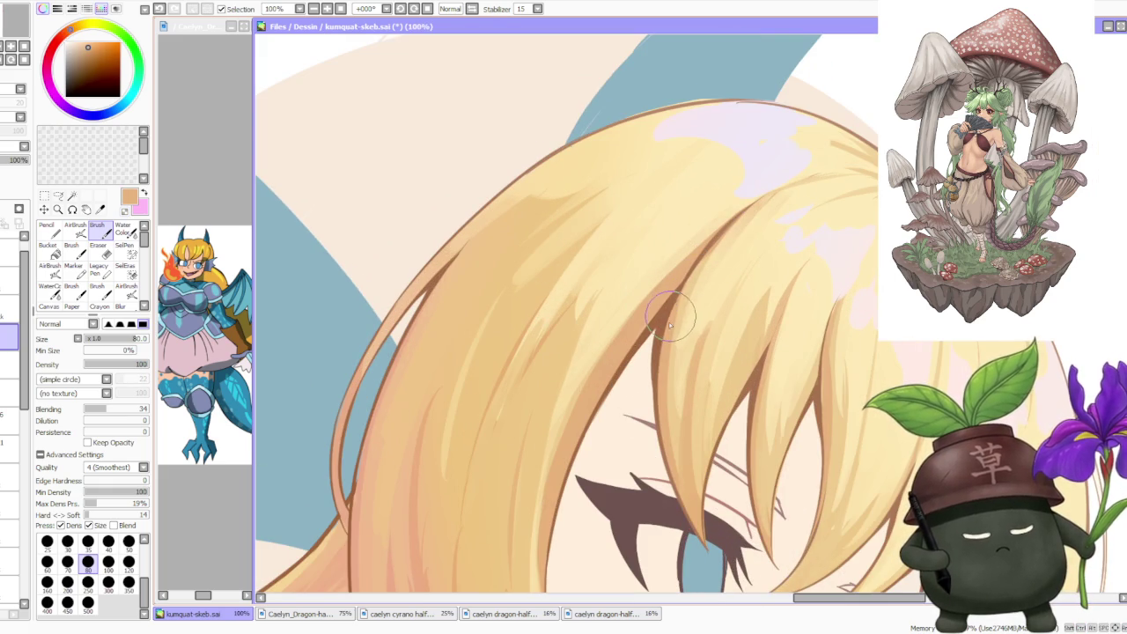
pyautogui.scroll(-1, 683, 295)
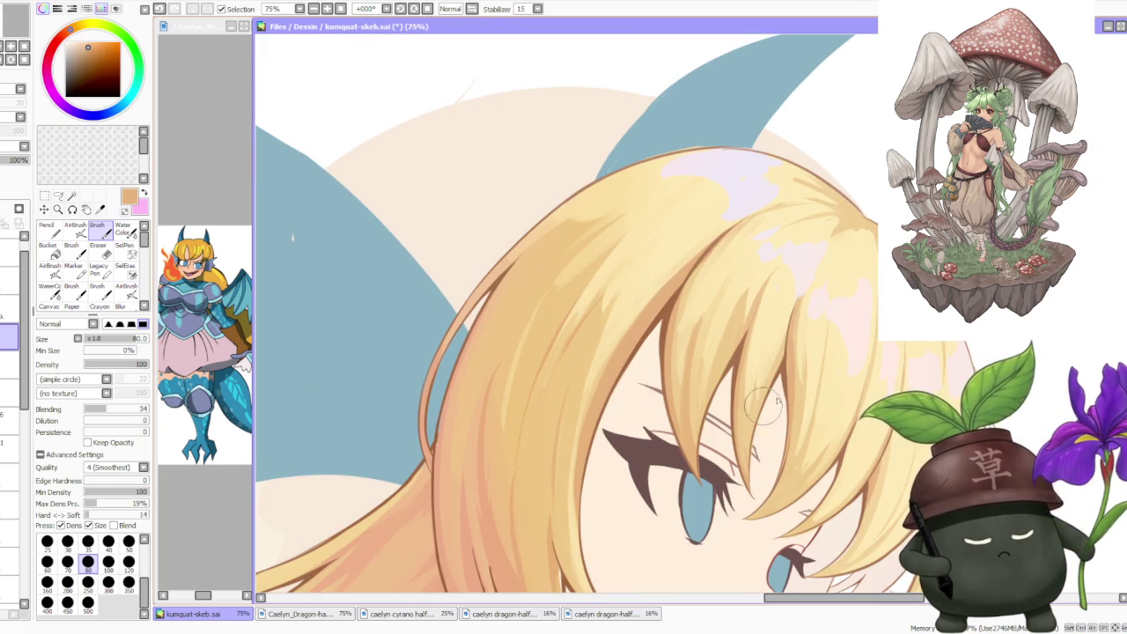
pyautogui.rightClick(793, 480)
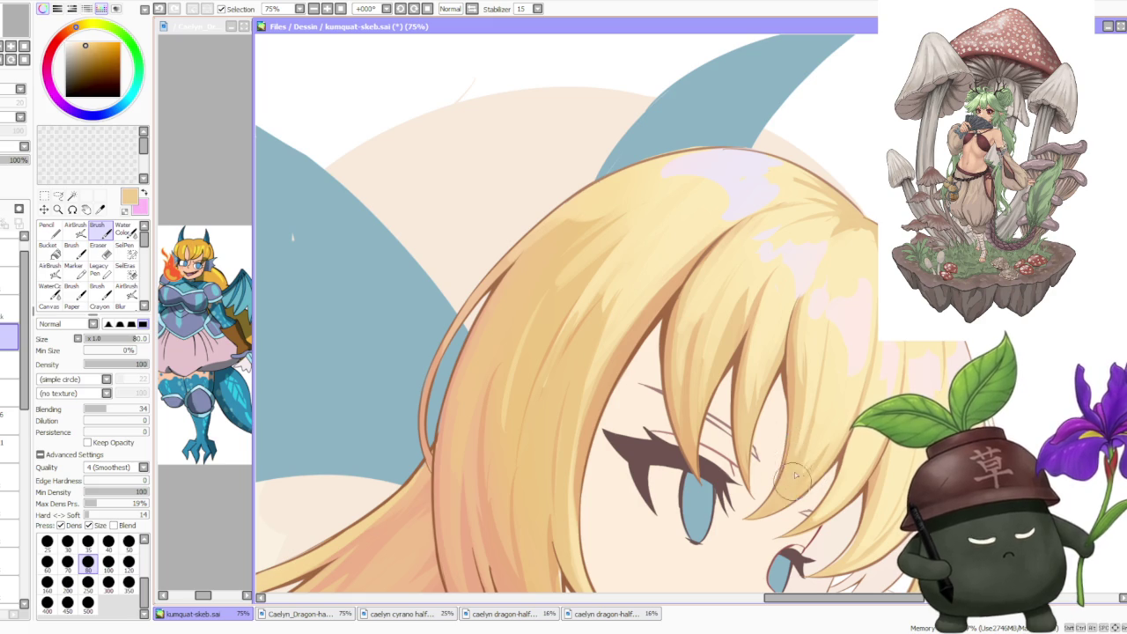
pyautogui.rightClick(819, 446)
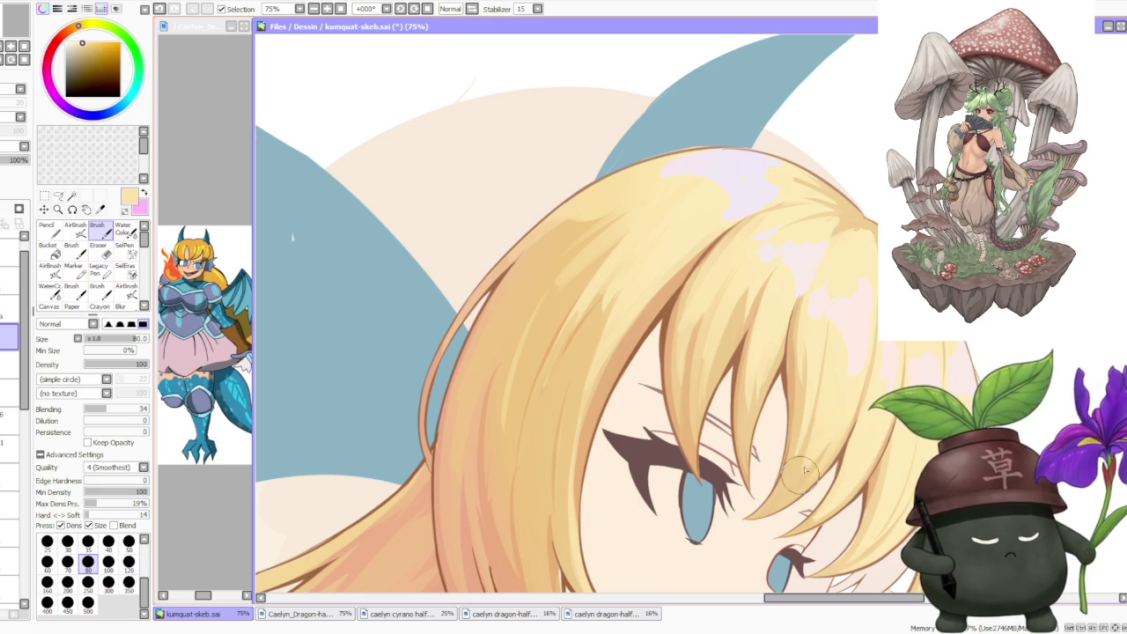
pyautogui.scroll(-3, 814, 425)
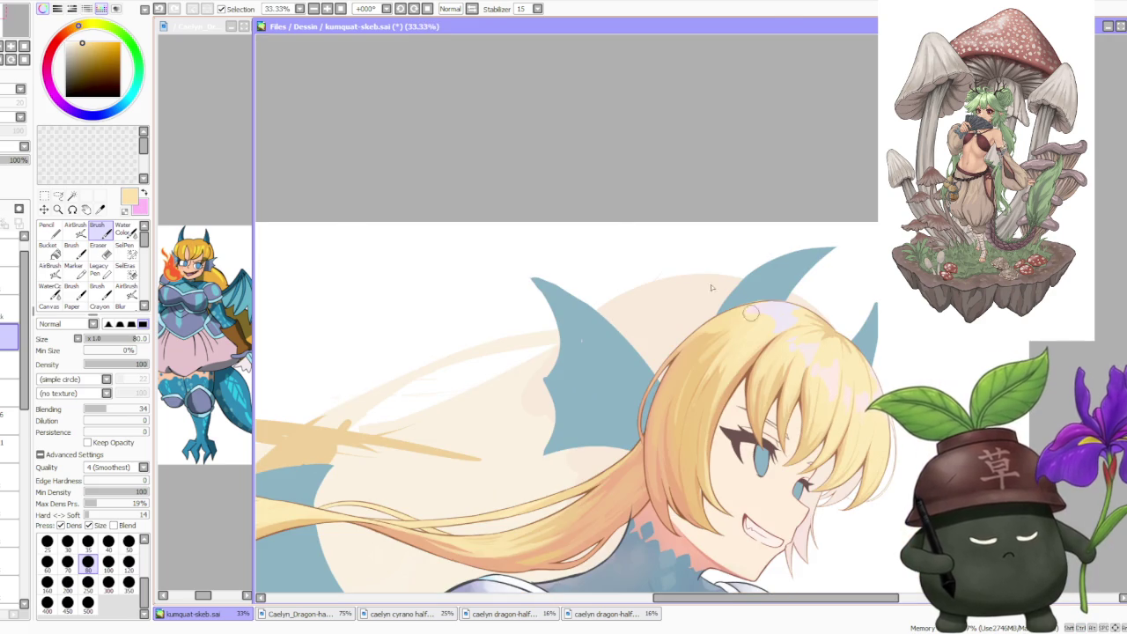